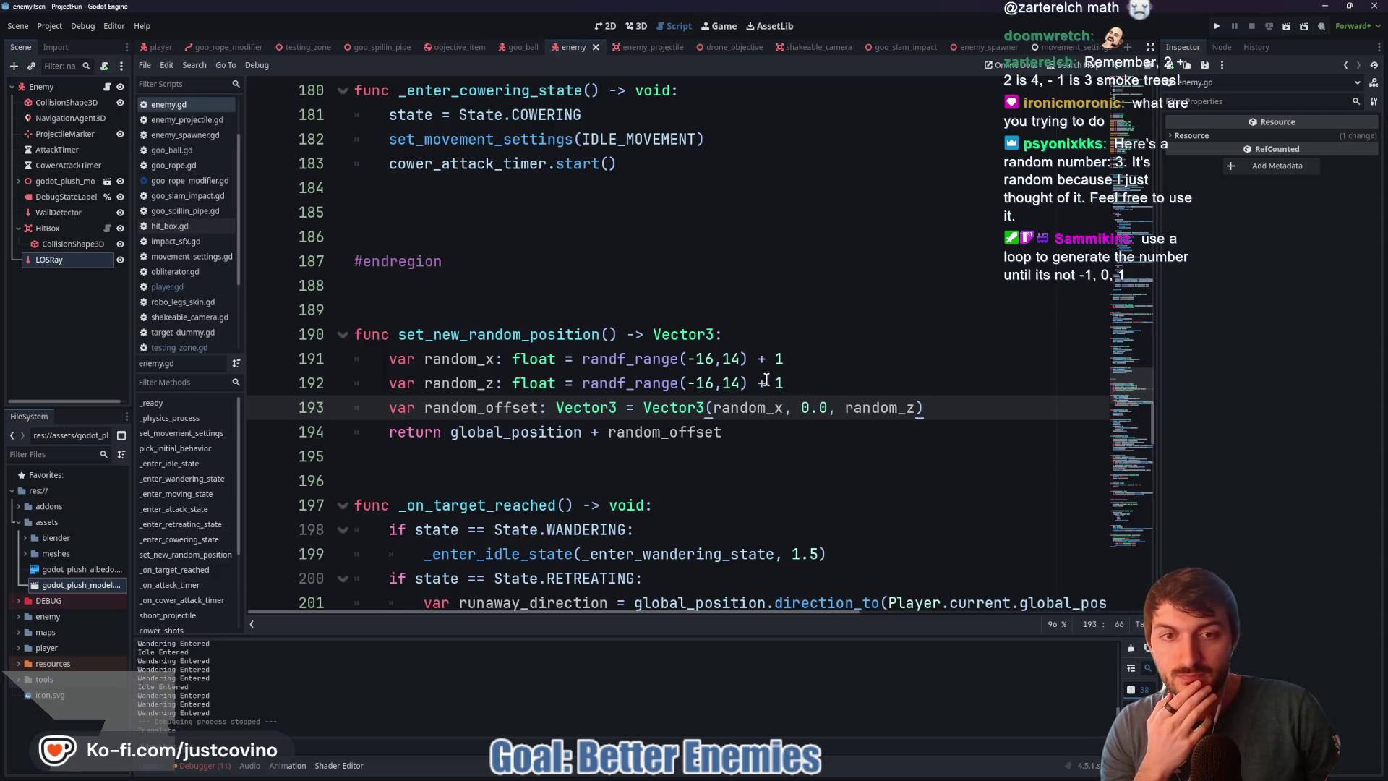
Step: Undo the random_x and random_z edits back to the original random_offset line
key(ctrl+z)
key(ctrl+z)
key(ctrl+z)
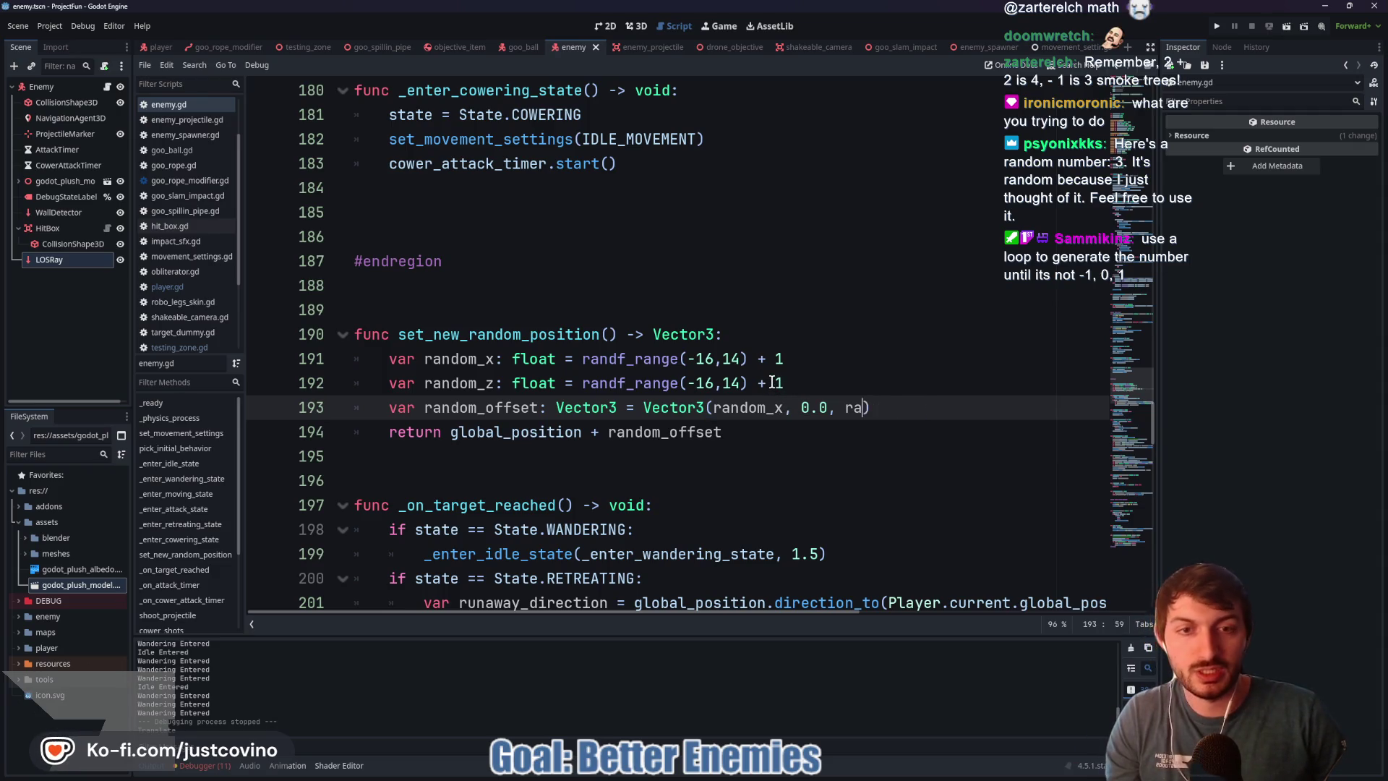
key(ctrl+z)
key(ctrl+z)
key(ctrl+z)
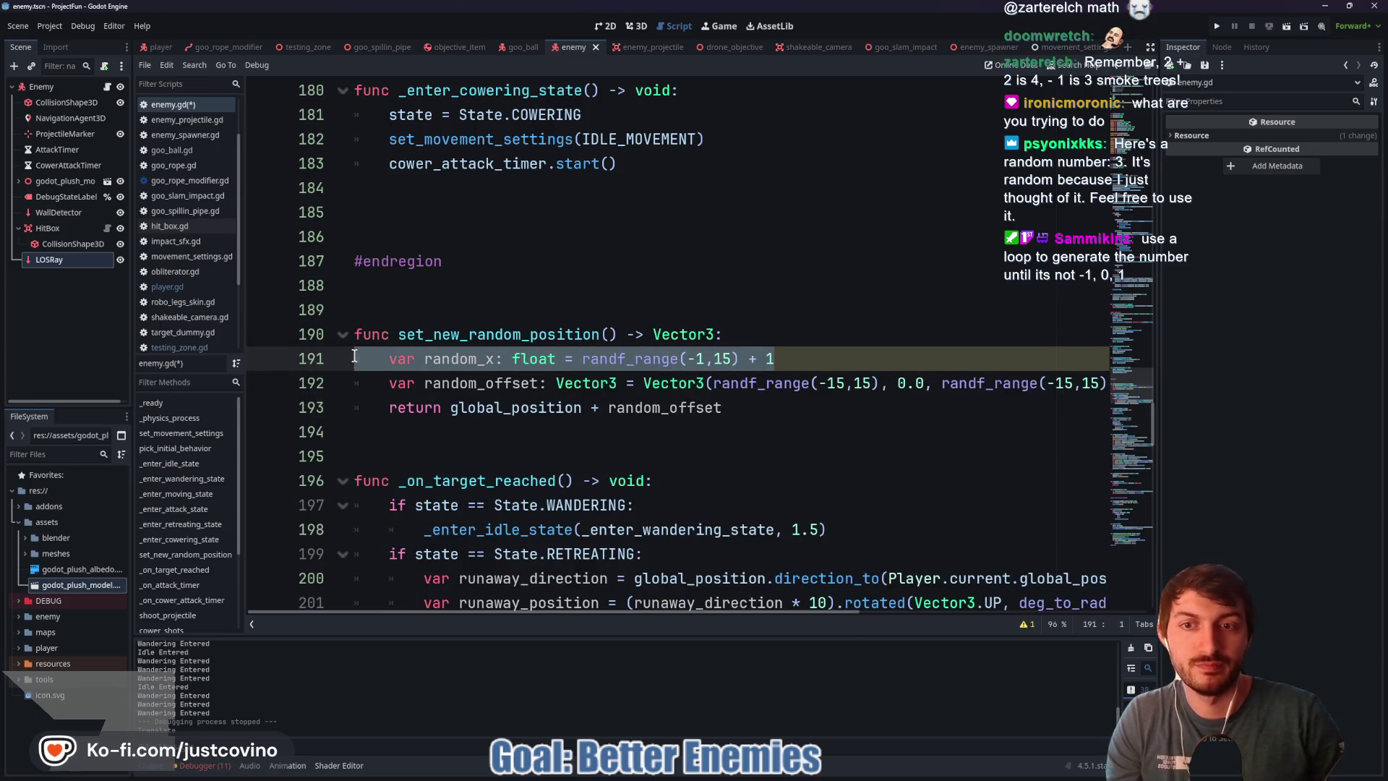
key(ctrl+z)
key(ctrl+z)
Step: Add an if line above the return checking random_offset.x == 1.0 or -1.0 or 0.0
click(382, 388)
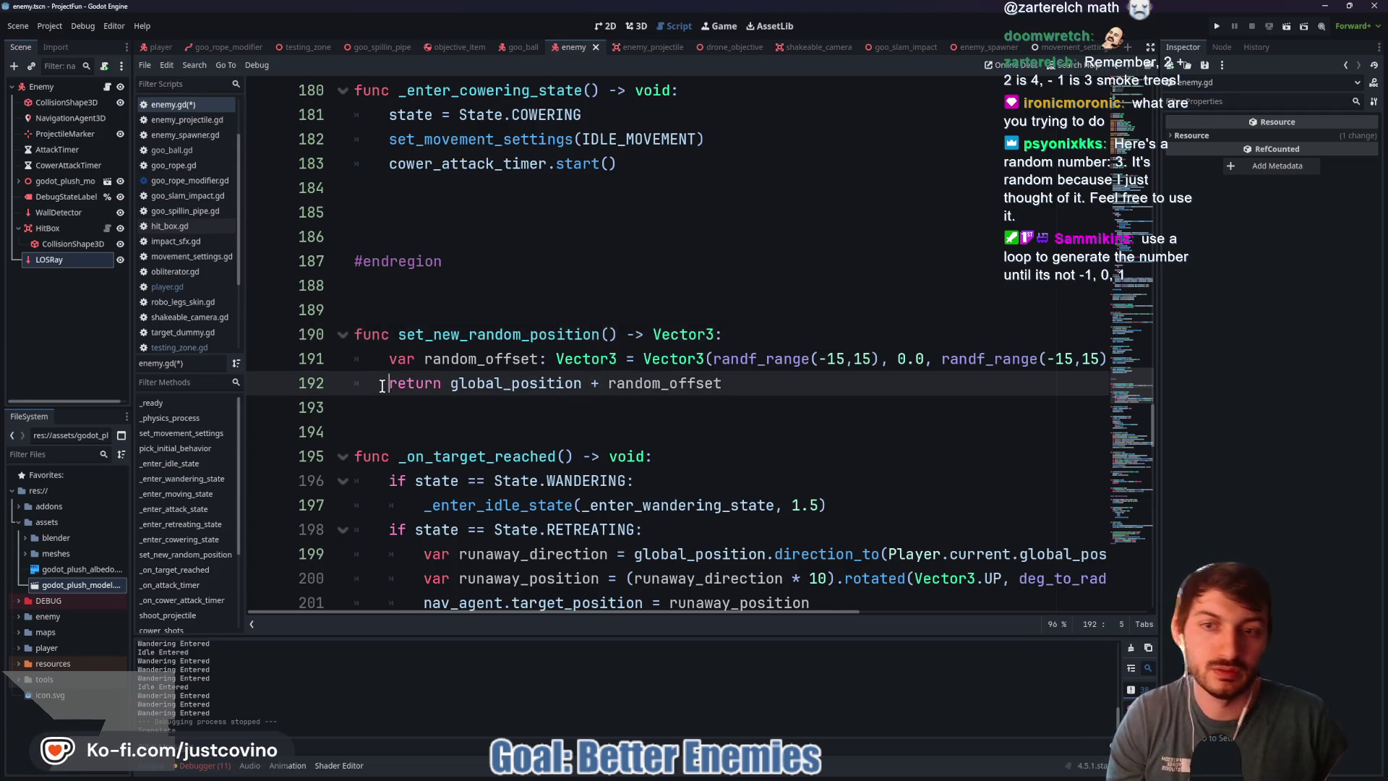
key(Return)
key(Up)
text(if )
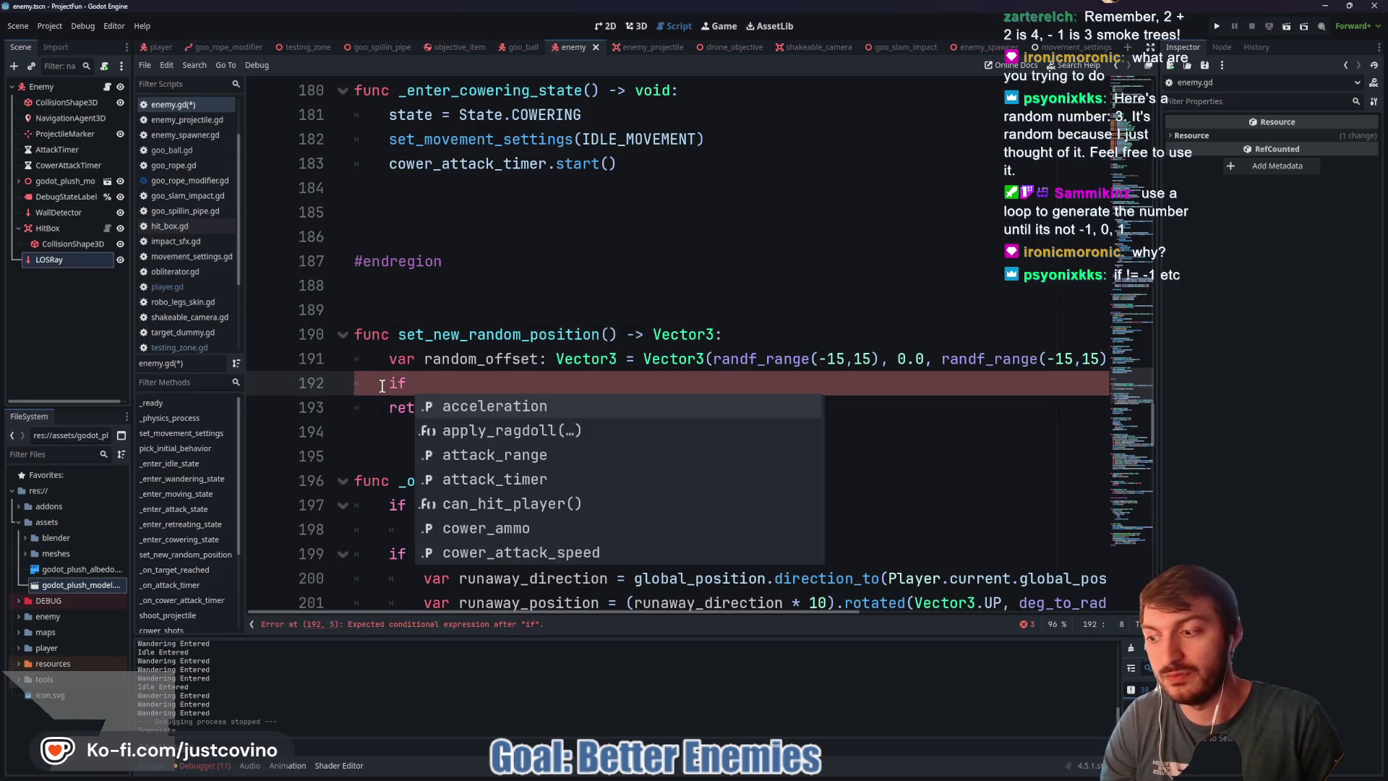
text(random)
key(Return)
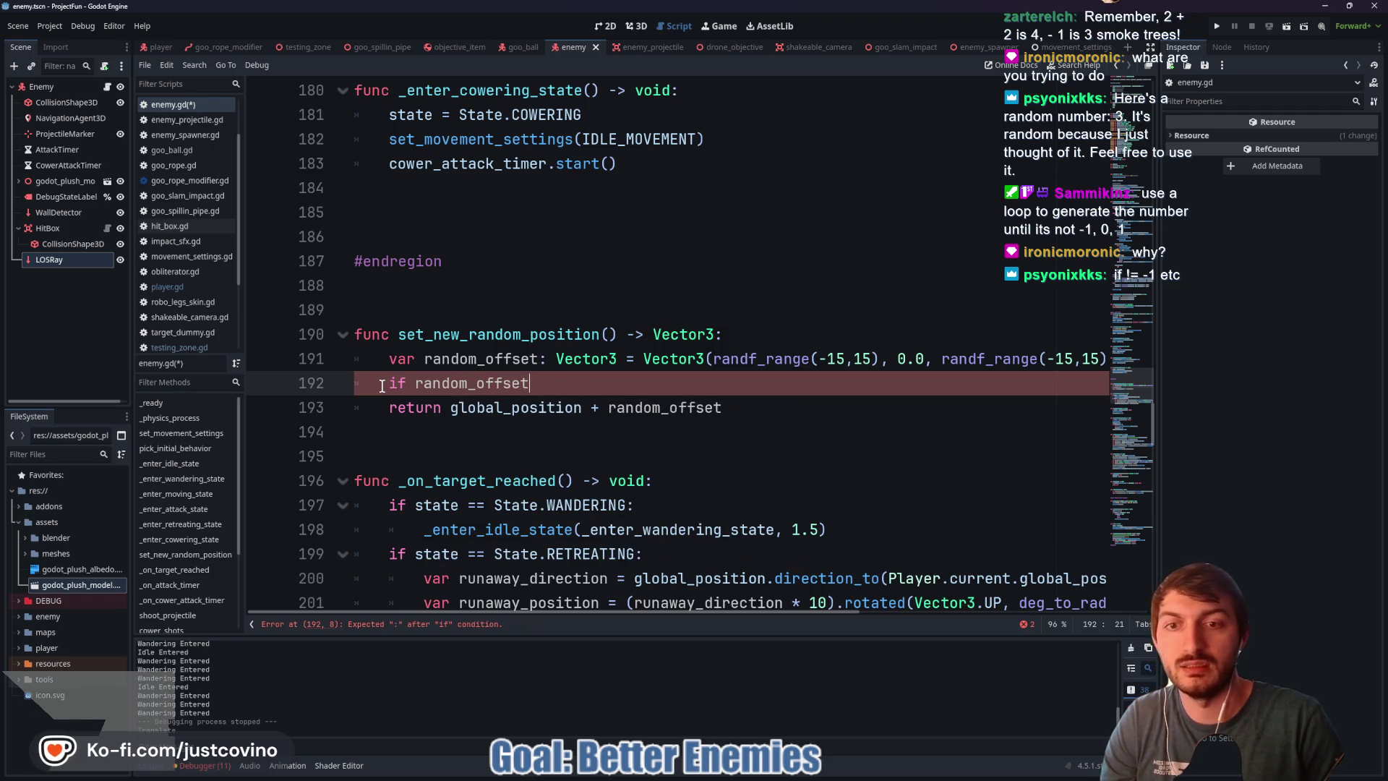
text(.x)
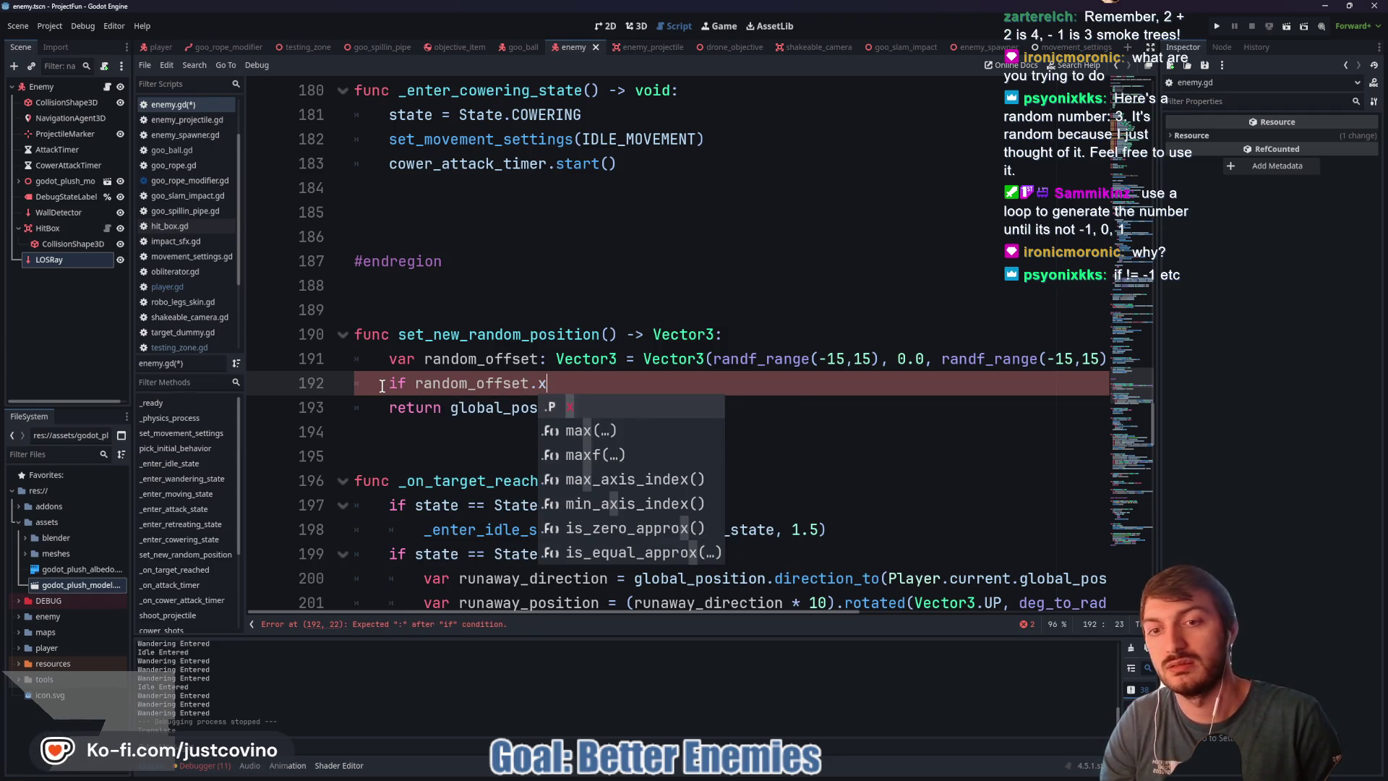
text( ==)
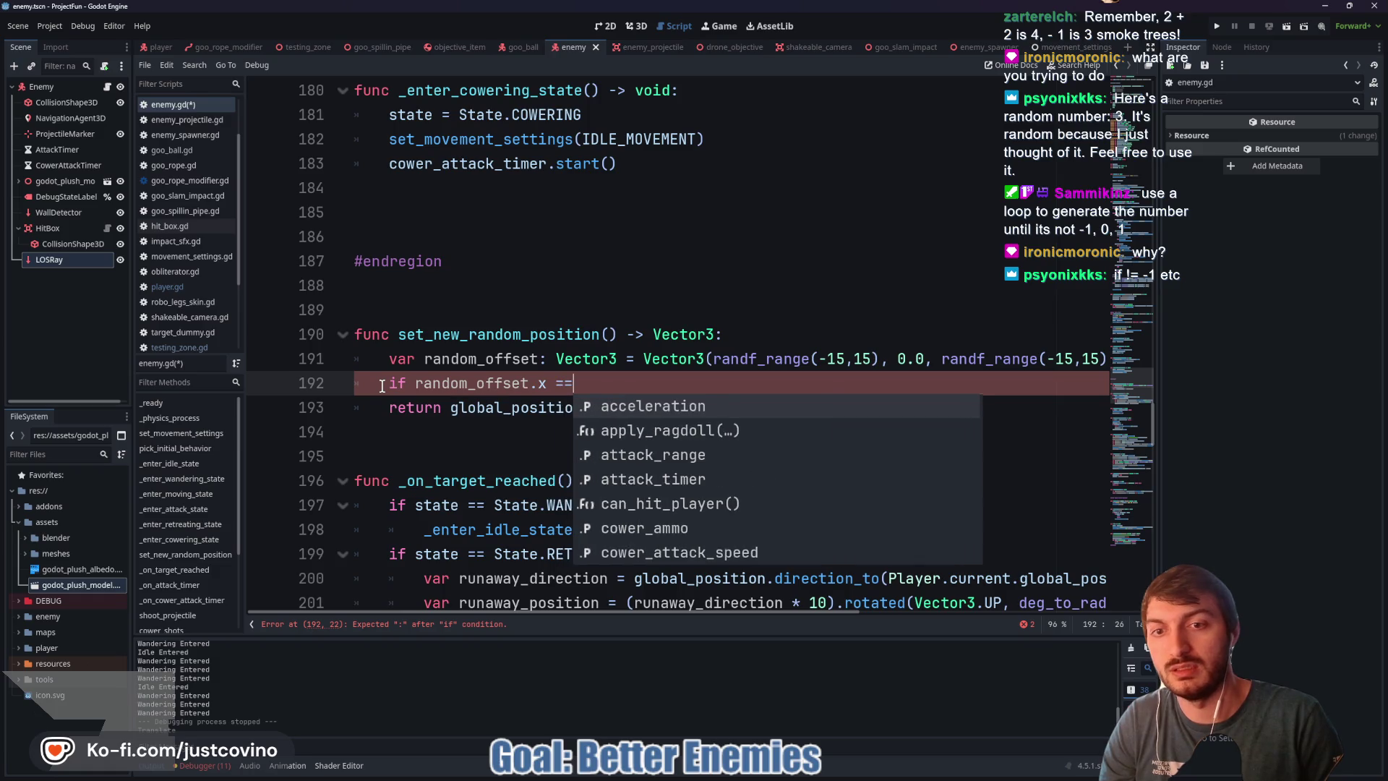
text( 1)
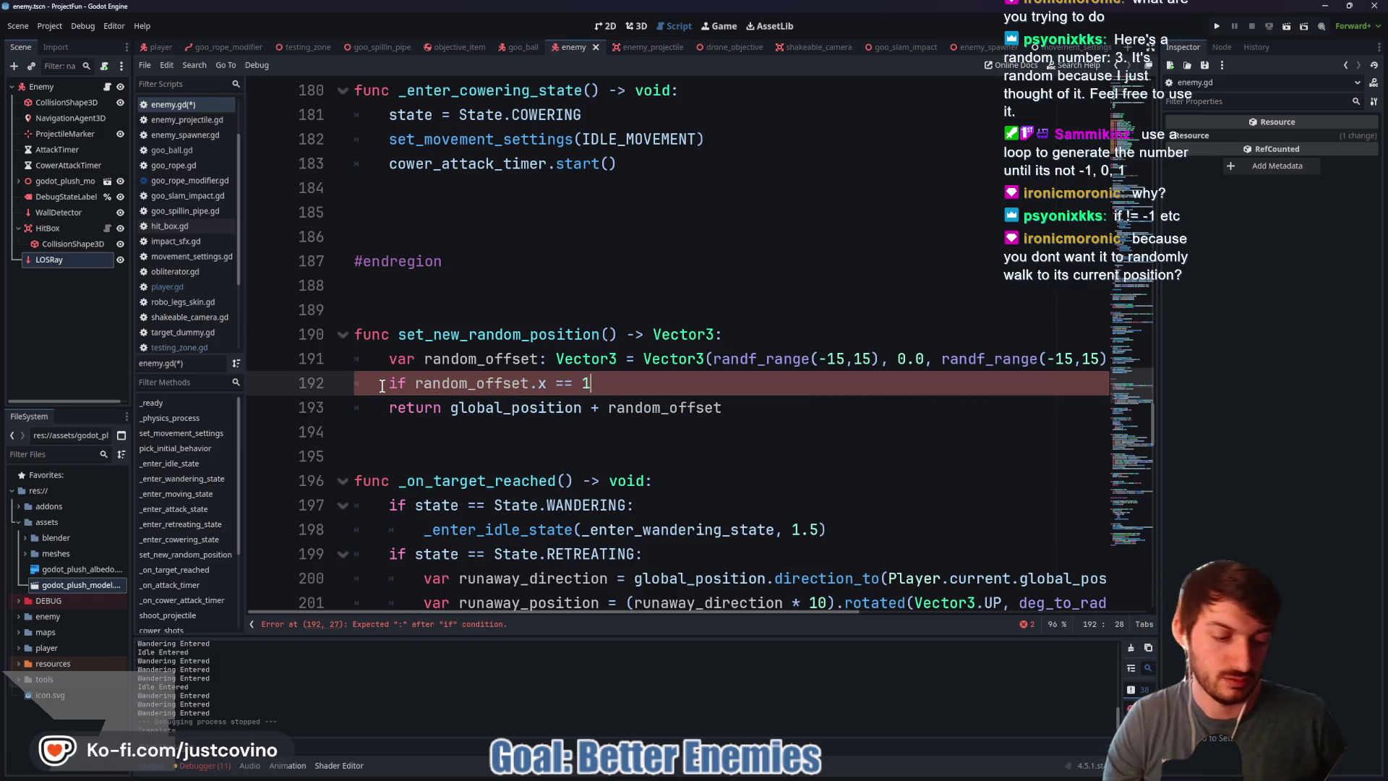
text(.0 or )
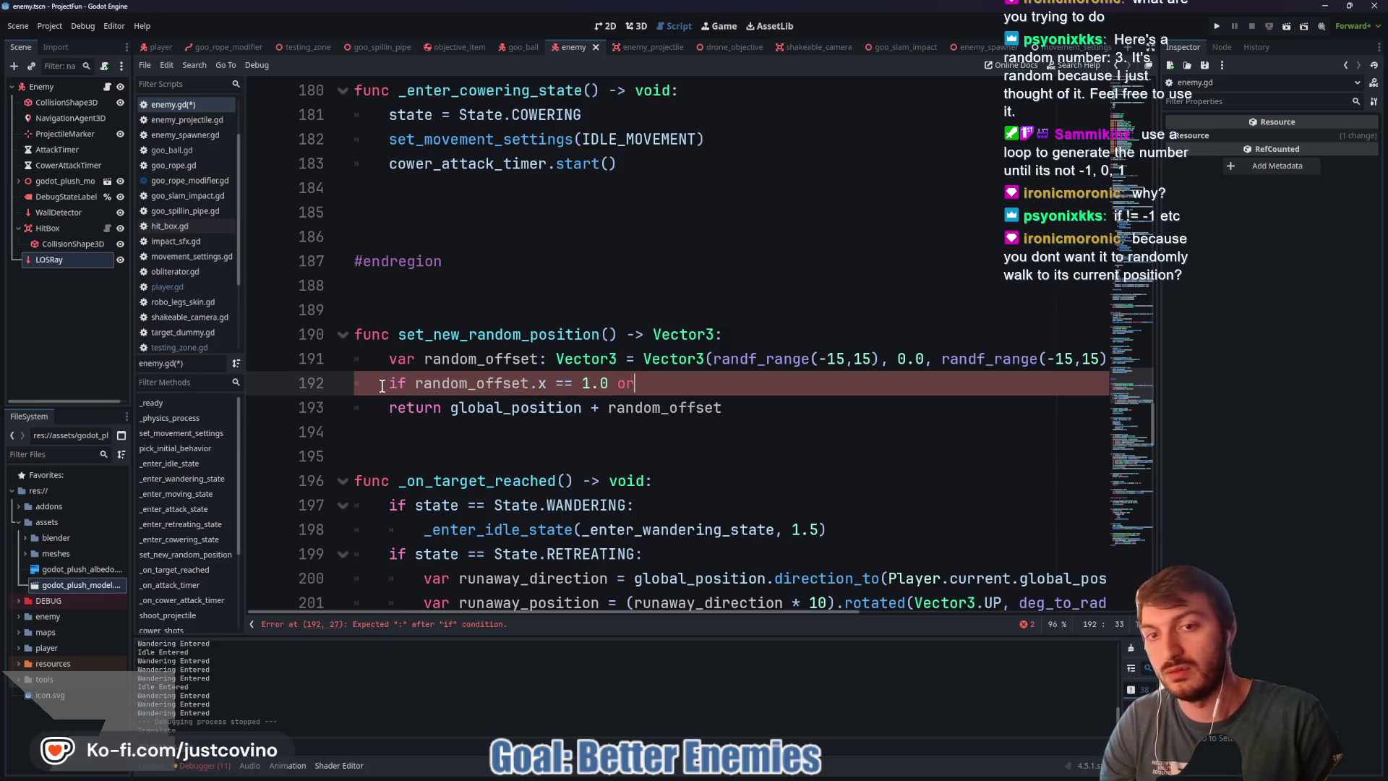
text(-1.0)
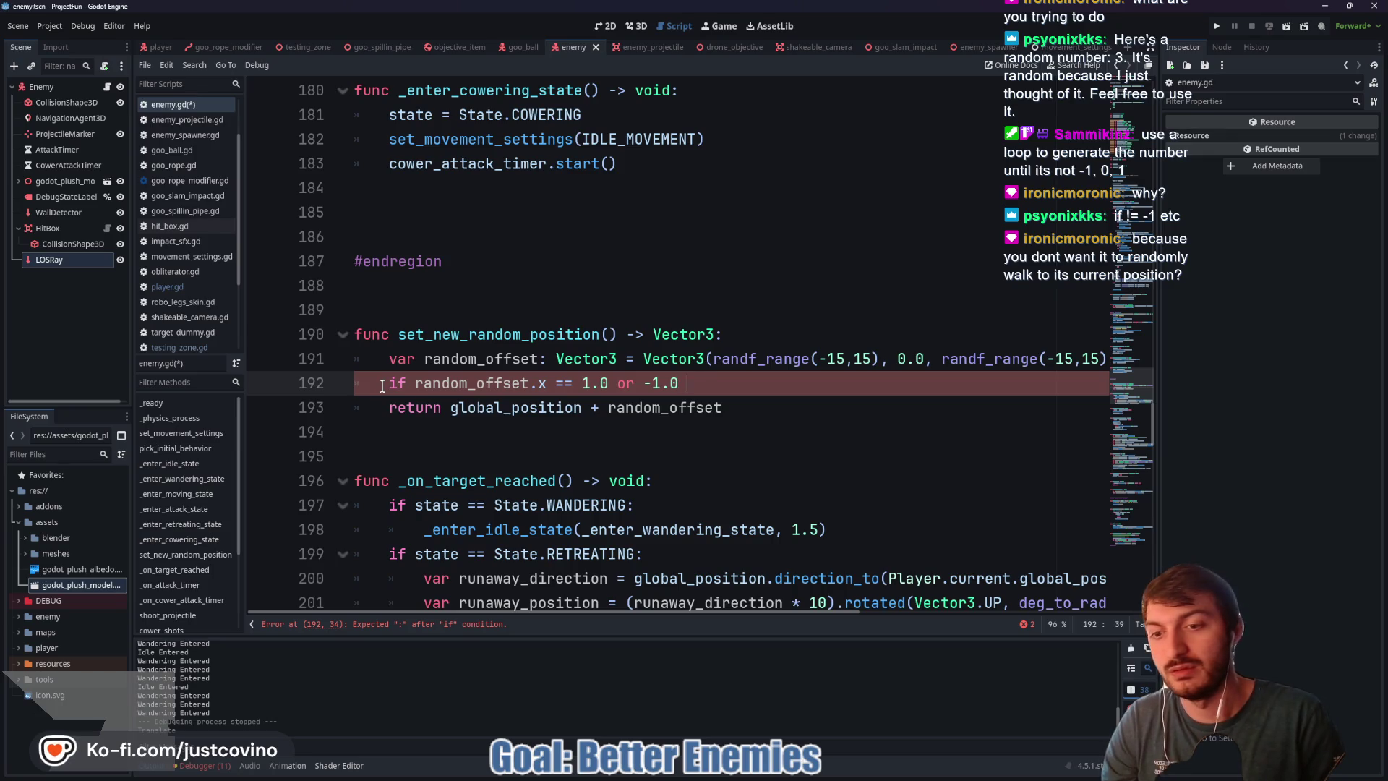
text( or 0.0)
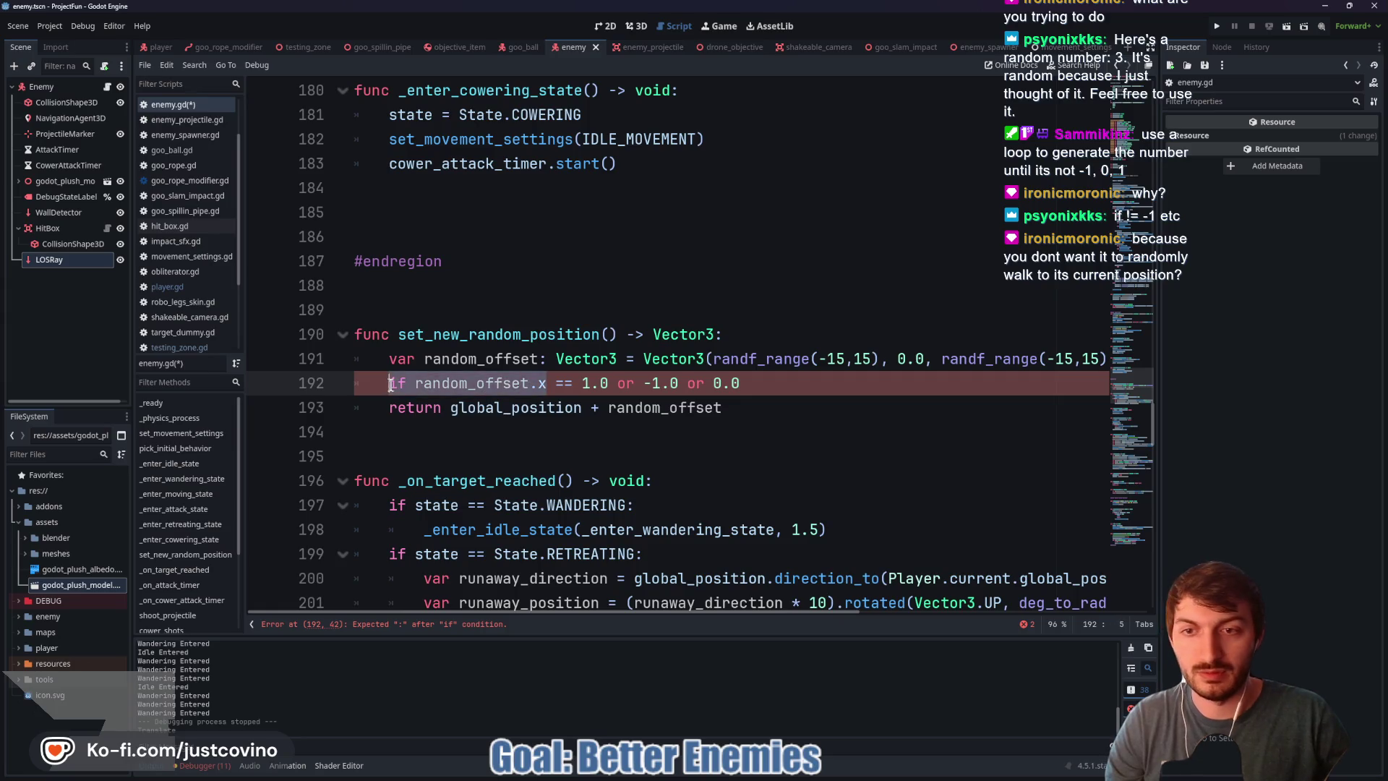
Step: Repeat the random_offset.x comparison for each value, add the colon, then delete the whole if line
mouse_move(415, 383)
mouse_down()
mouse_move(591, 385)
mouse_move(417, 384)
mouse_up()
key(ctrl+c)
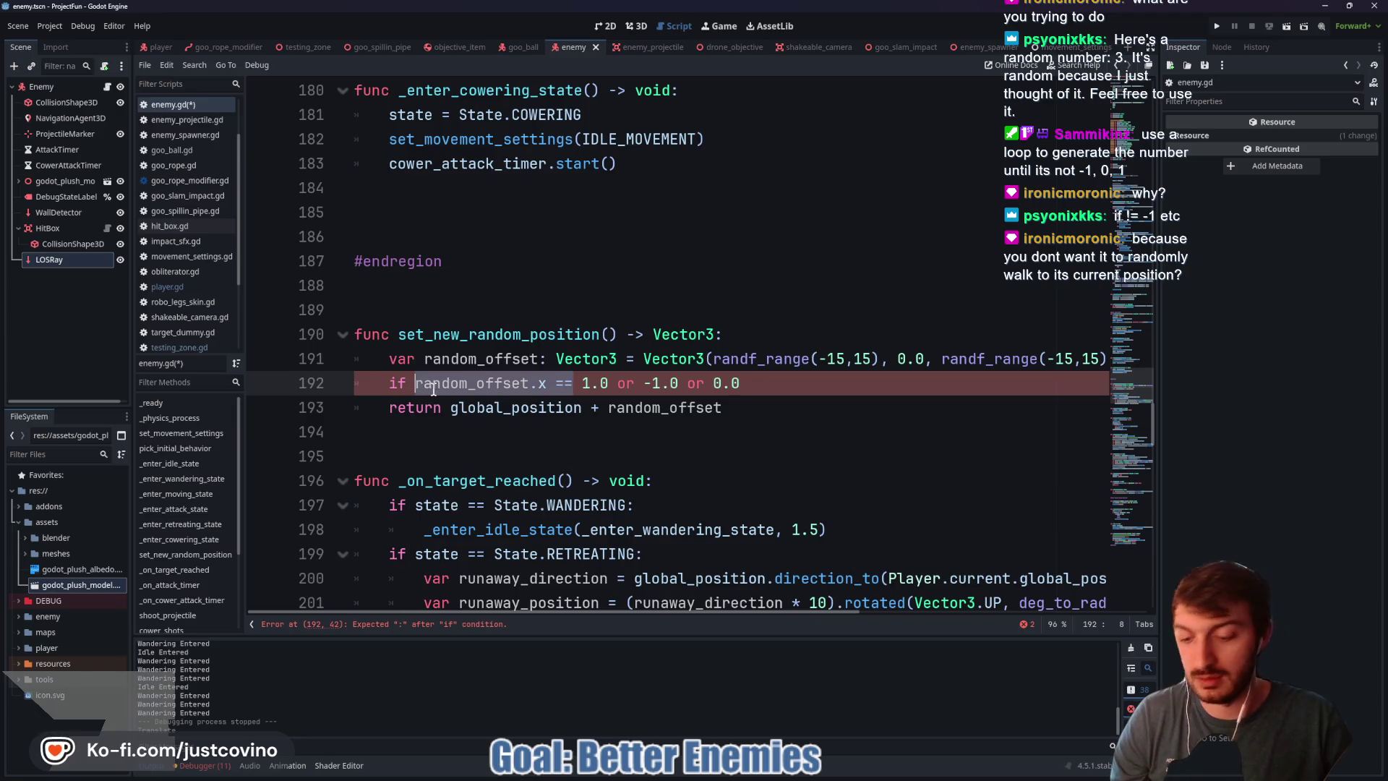
click(644, 383)
key(ctrl+v)
key(Right)
key(Right)
key(Right)
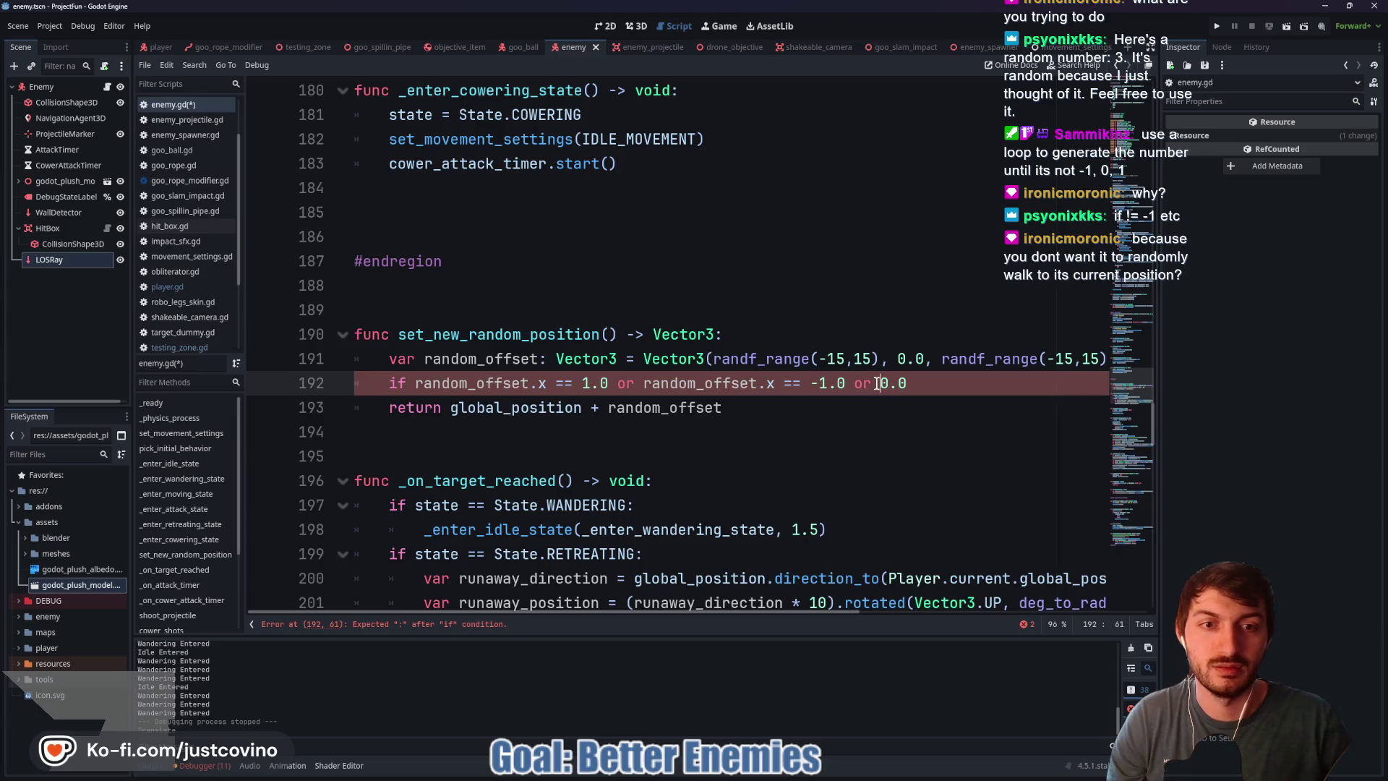
key(ctrl+v)
click(1095, 383)
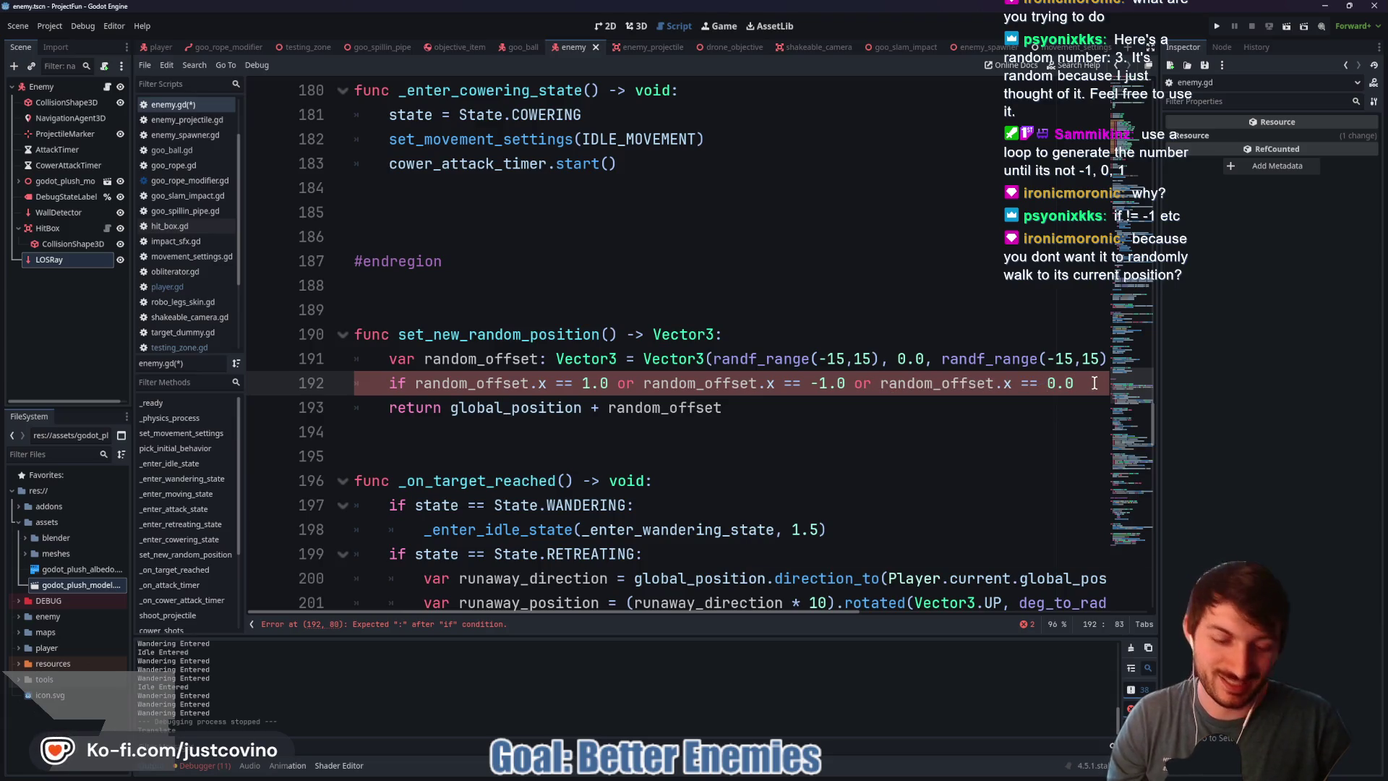
text(:)
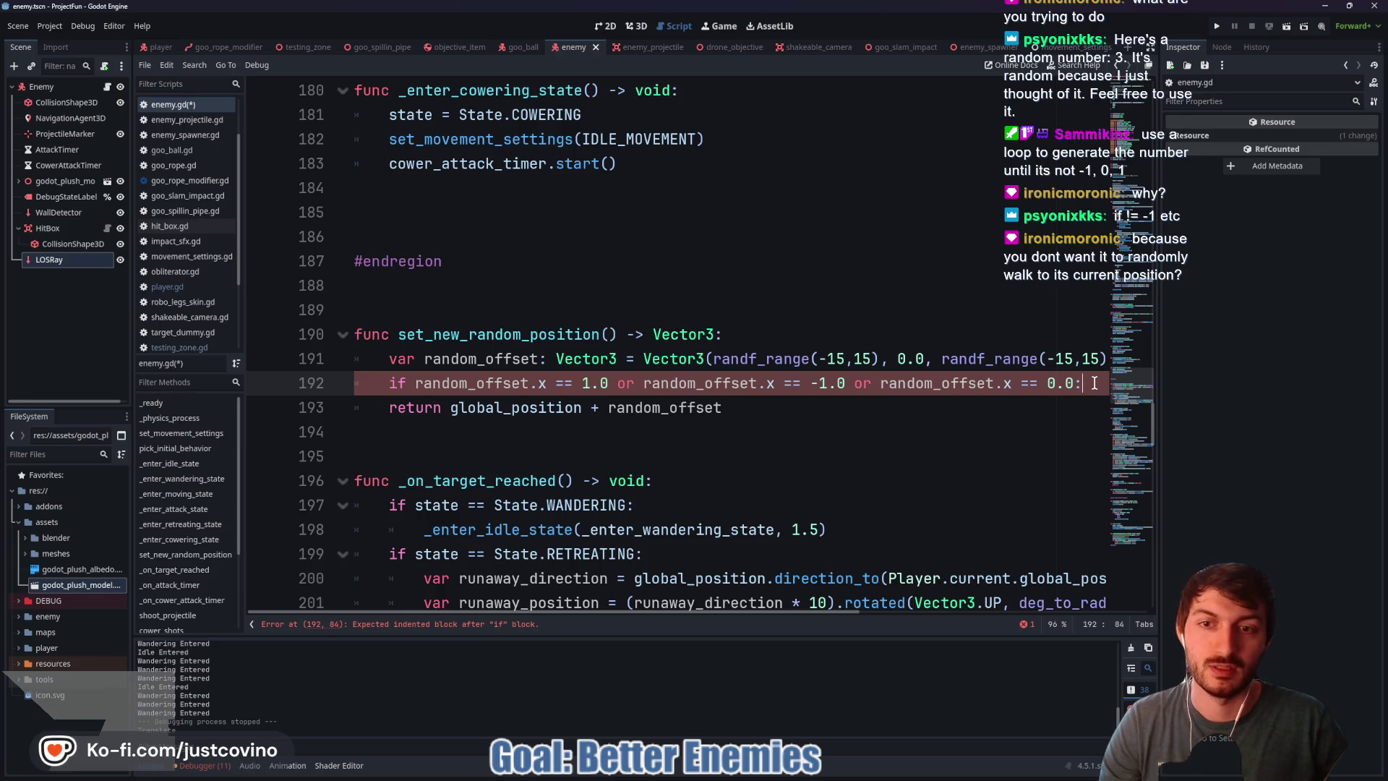
drag(1095, 383, 348, 380)
key(BackSpace)
key(BackSpace)
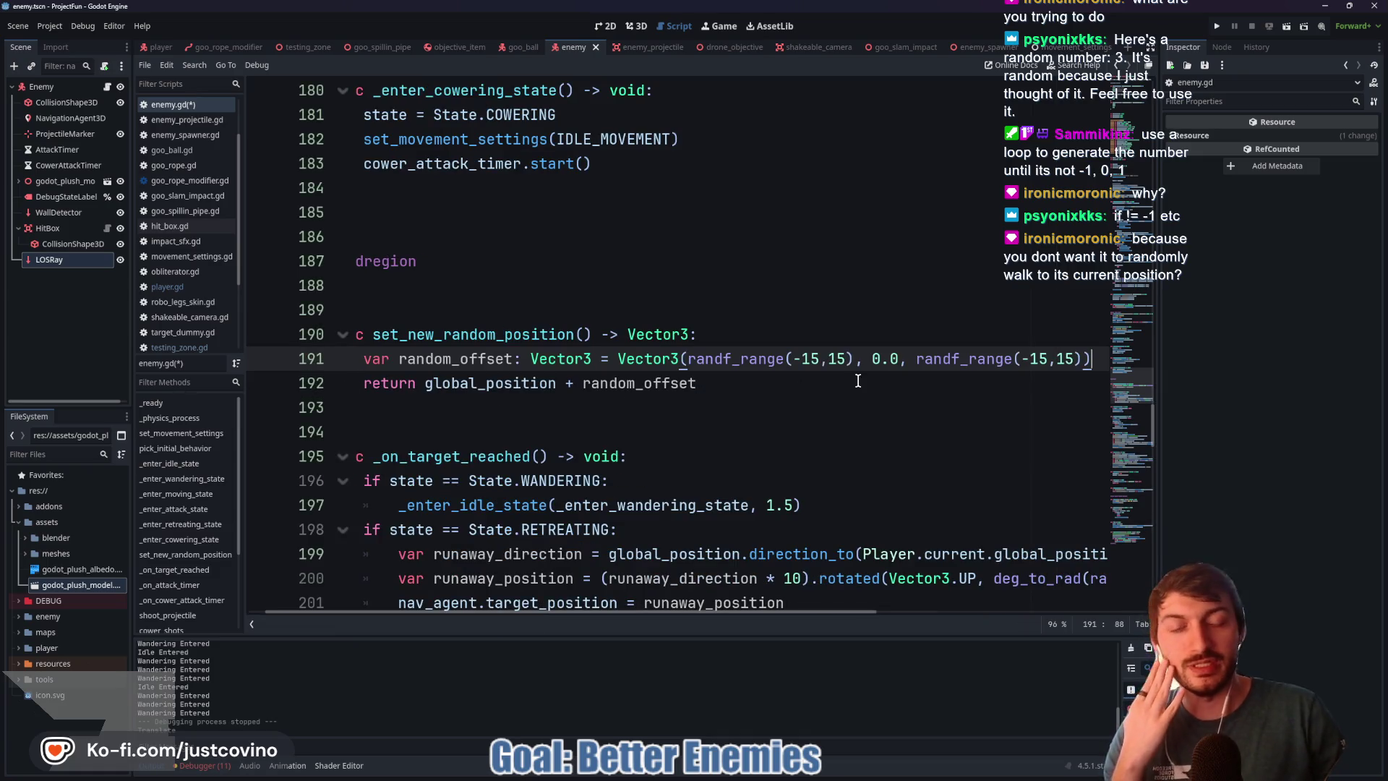
Step: Highlight the randf_range(-15,15) call on line 191 to show its random-float documentation
mouse_move(838, 359)
mouse_down()
mouse_move(662, 359)
mouse_move(758, 369)
mouse_up()
mouse_move(757, 368)
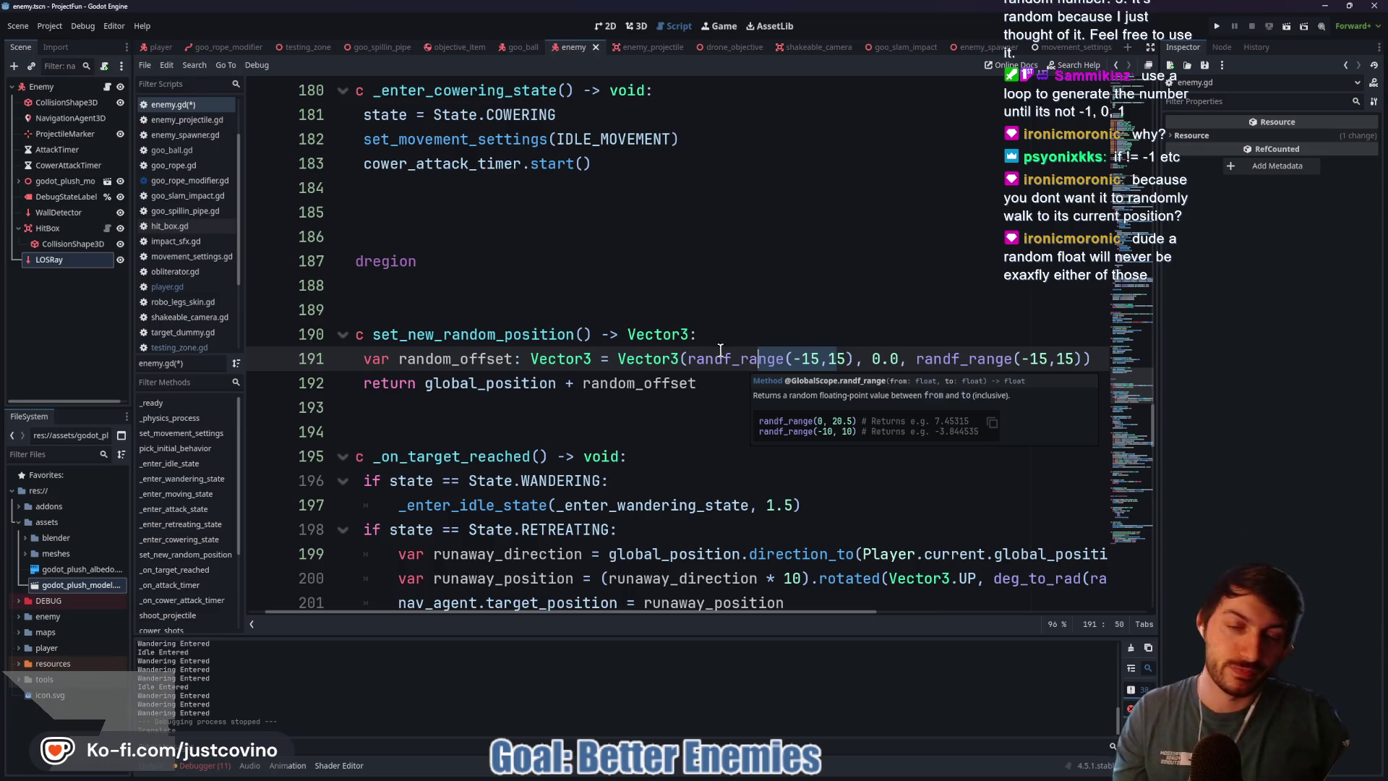
Step: Declare random_positions: Array[float] with -15, -13, -11, -9, -7, -5, 5, 7, 9, 11, 13, 15
click(721, 336)
key(Return)
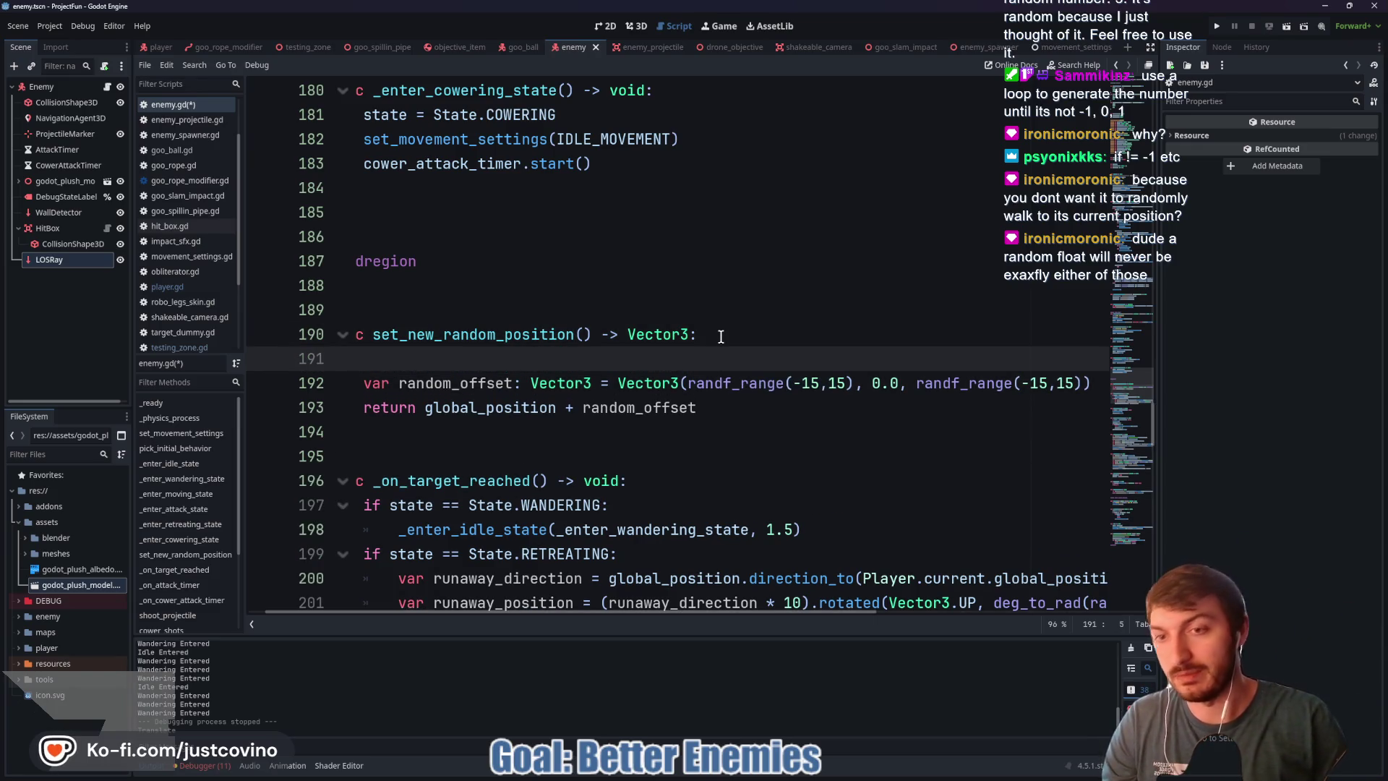
text(var random)
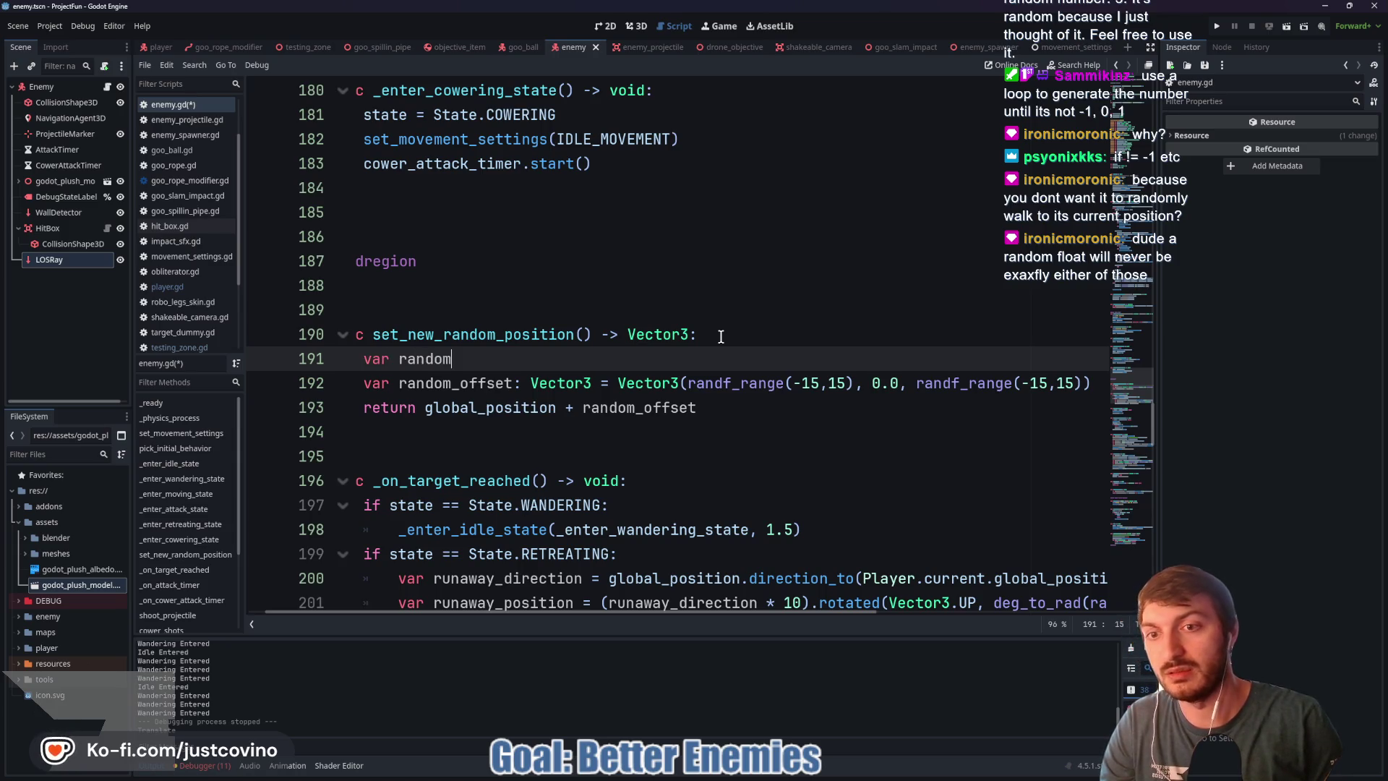
key(BackSpace)
key(BackSpace)
key(BackSpace)
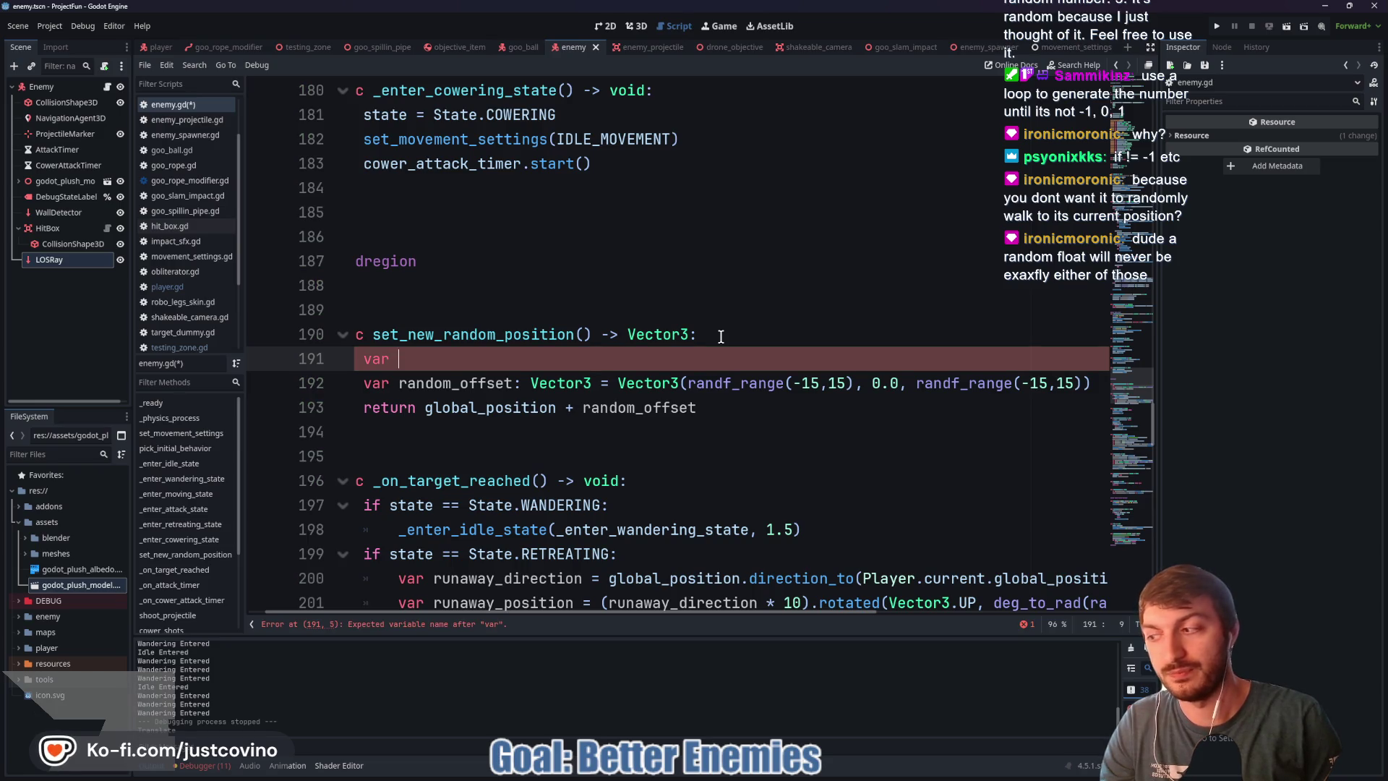
text(random)
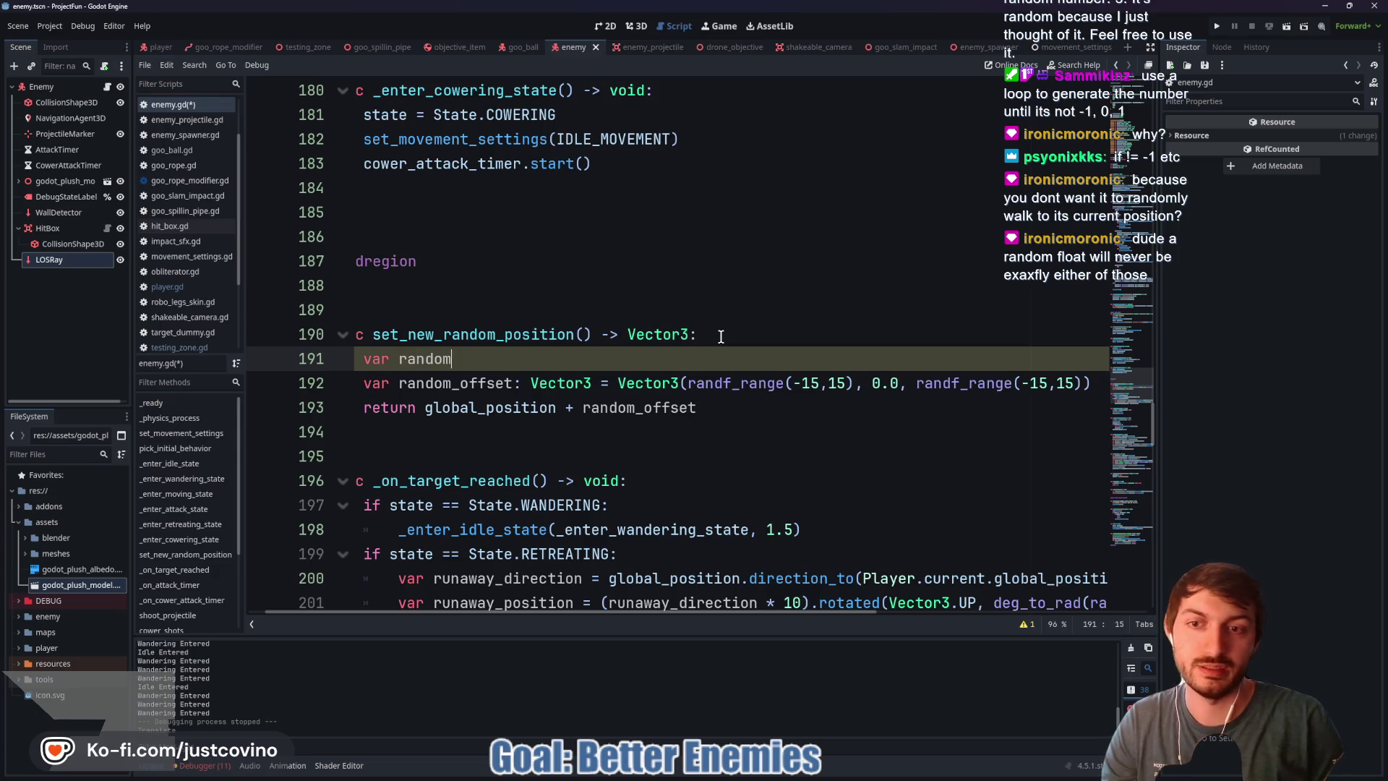
text(_positions)
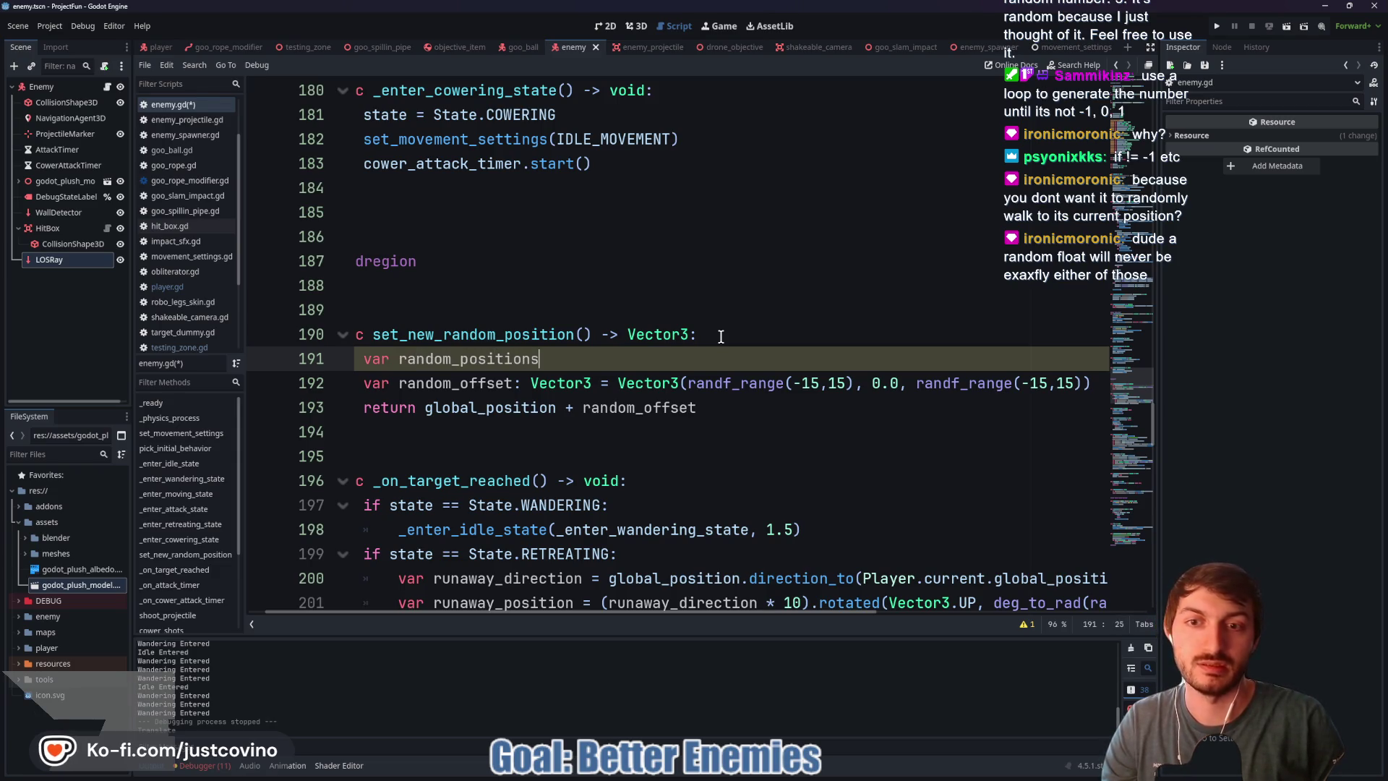
text(: Array[float)
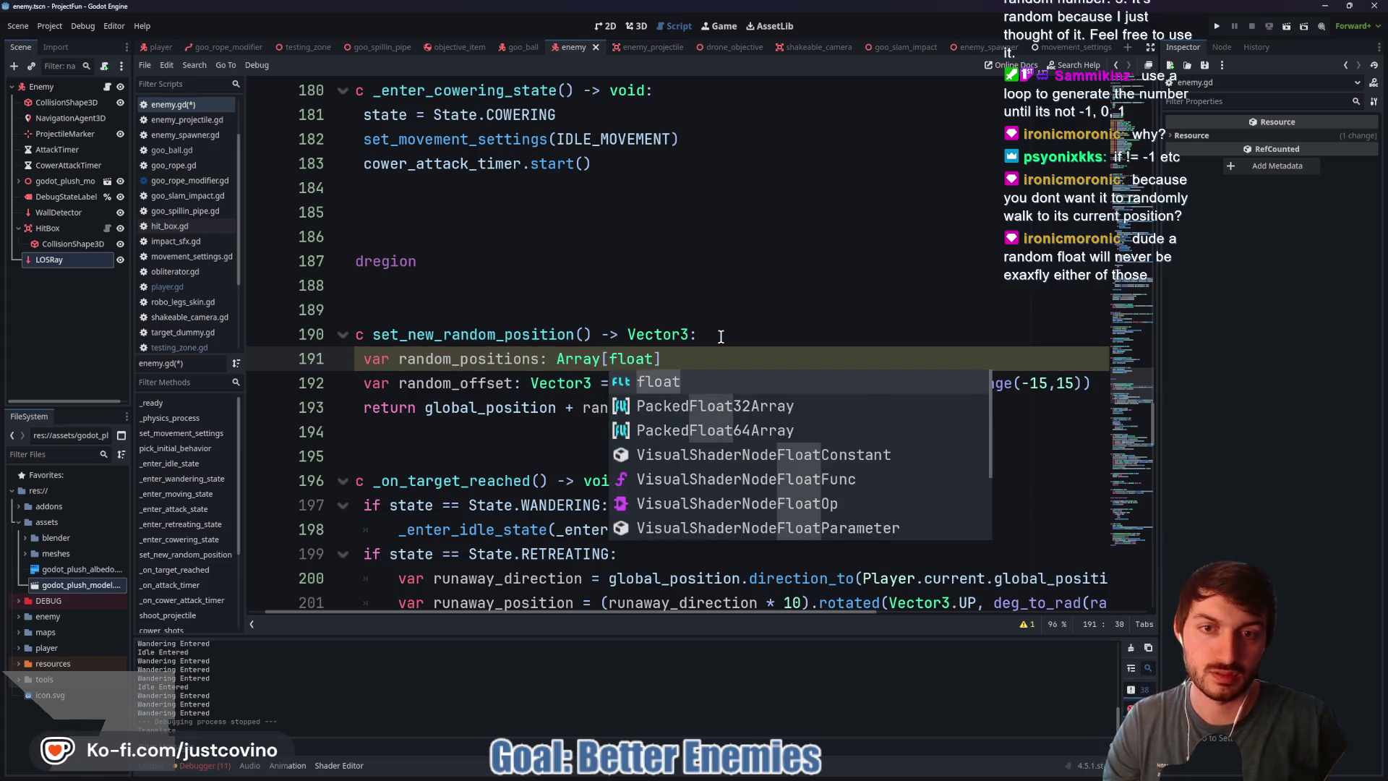
text(] = [-15,)
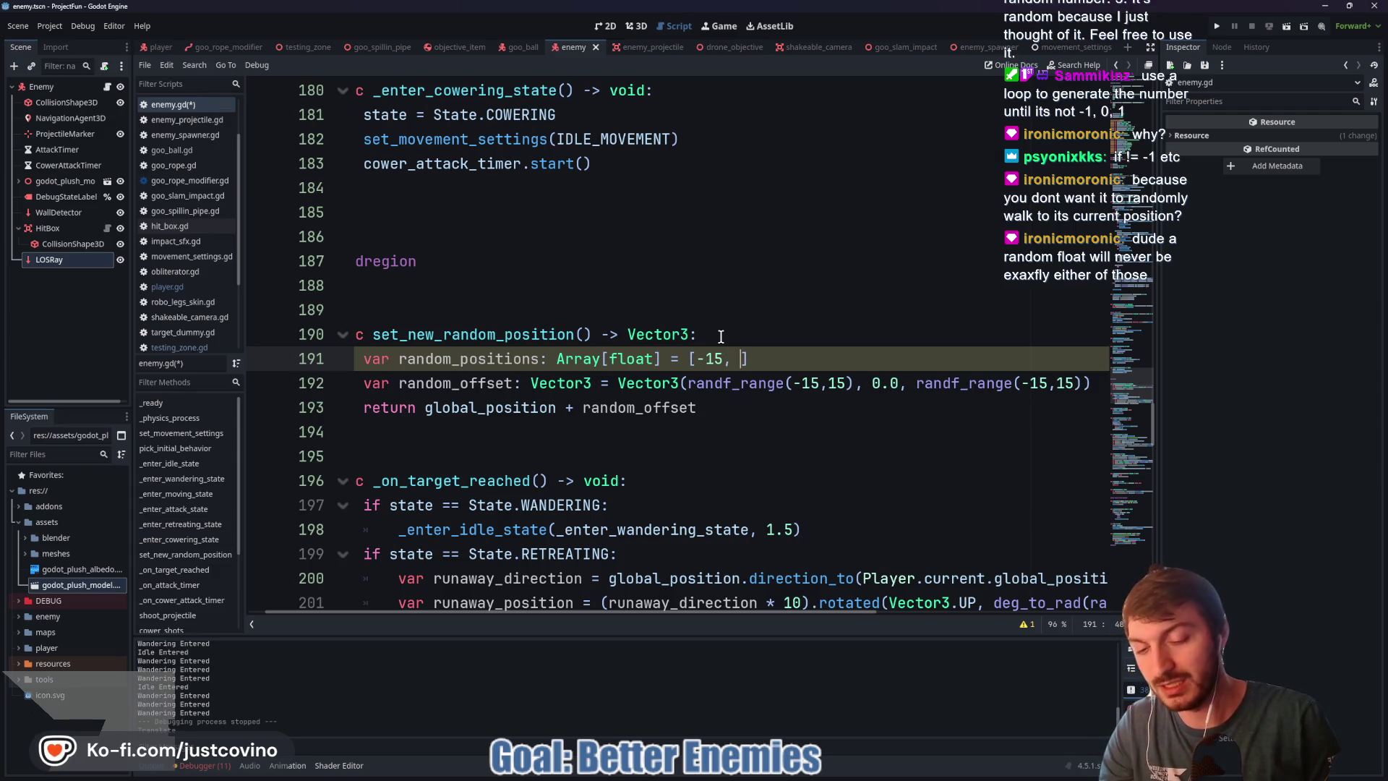
text(-13, -11)
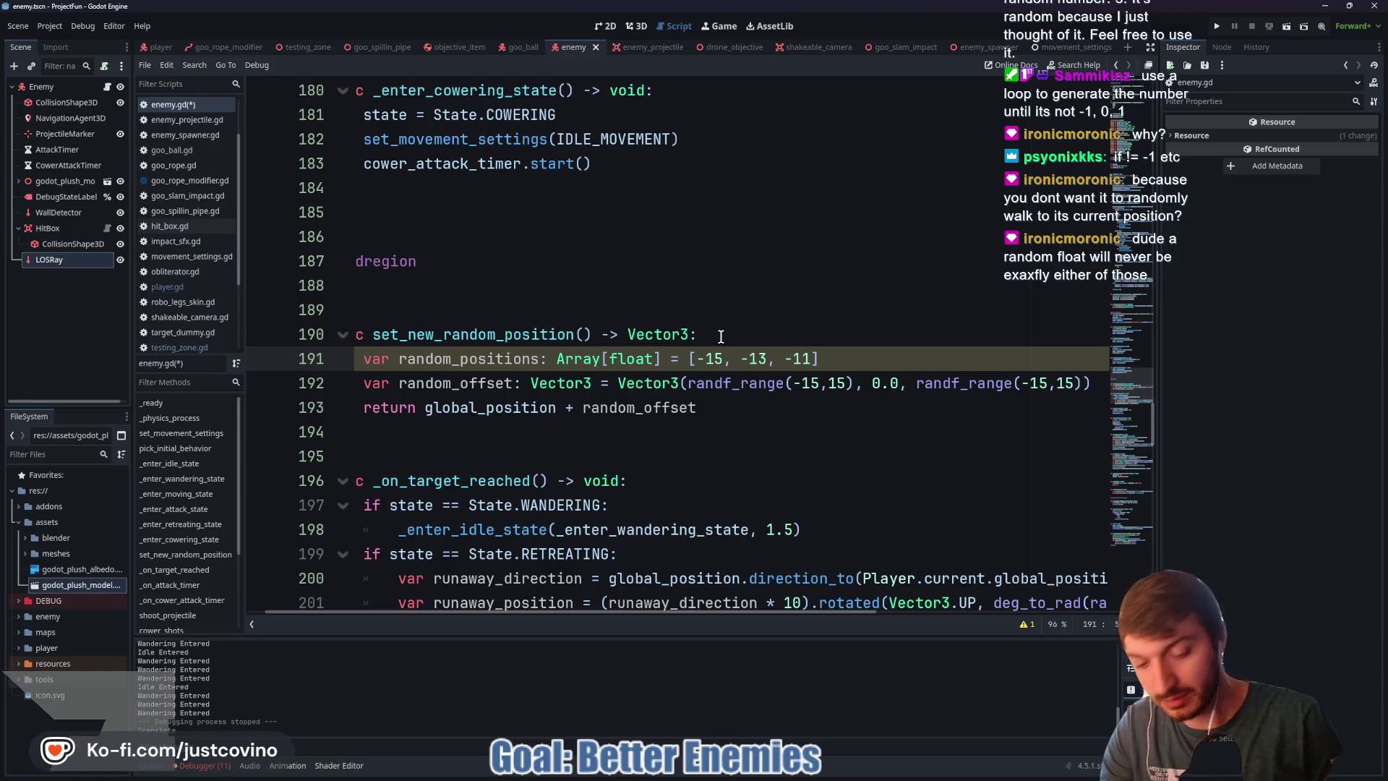
text(, )
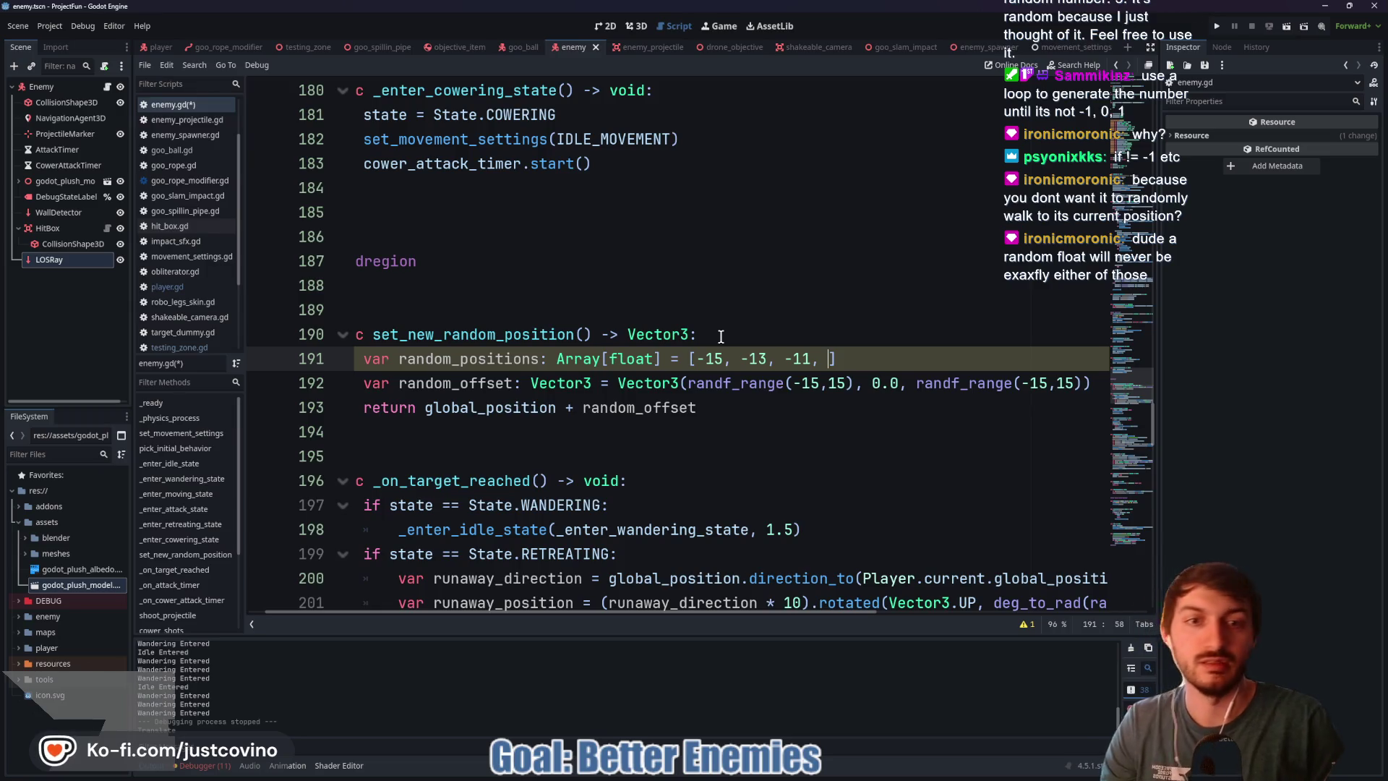
text(-9,)
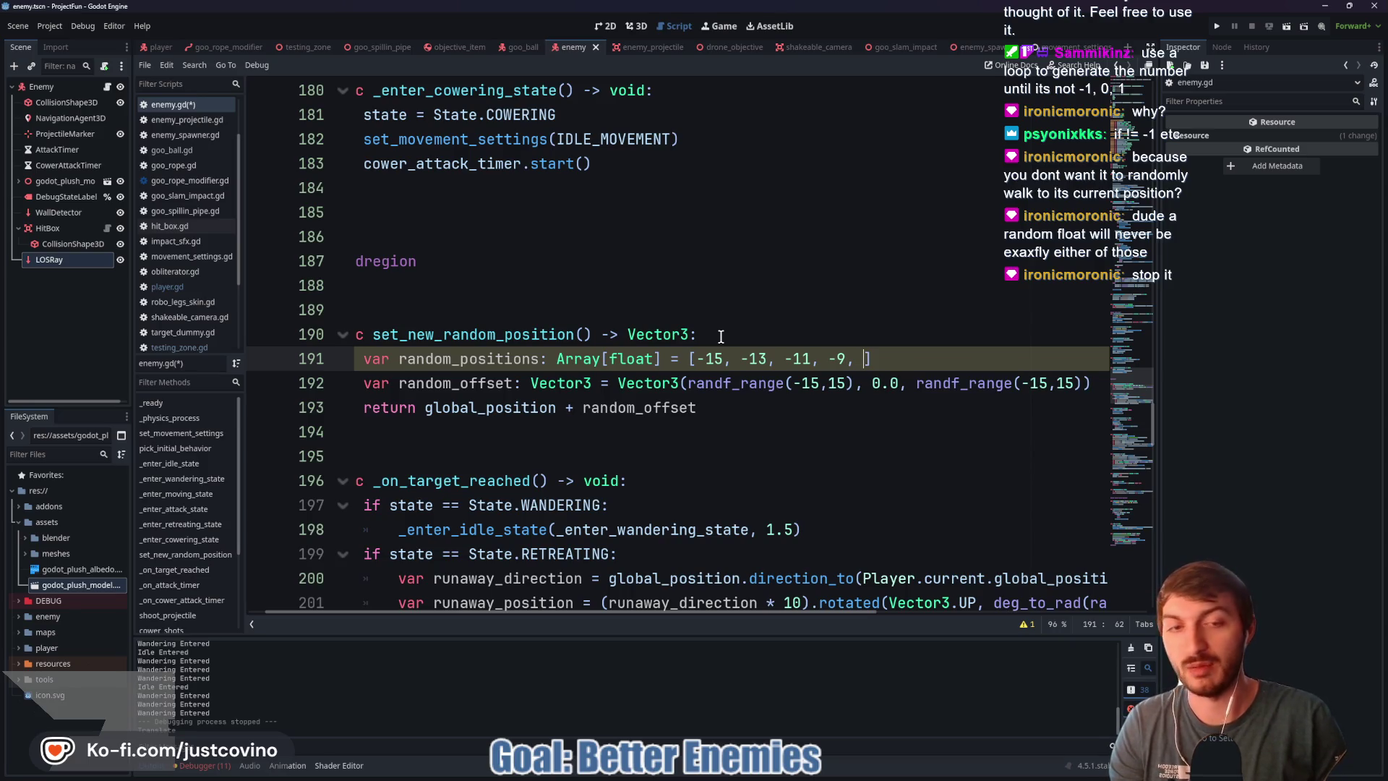
text(-7)
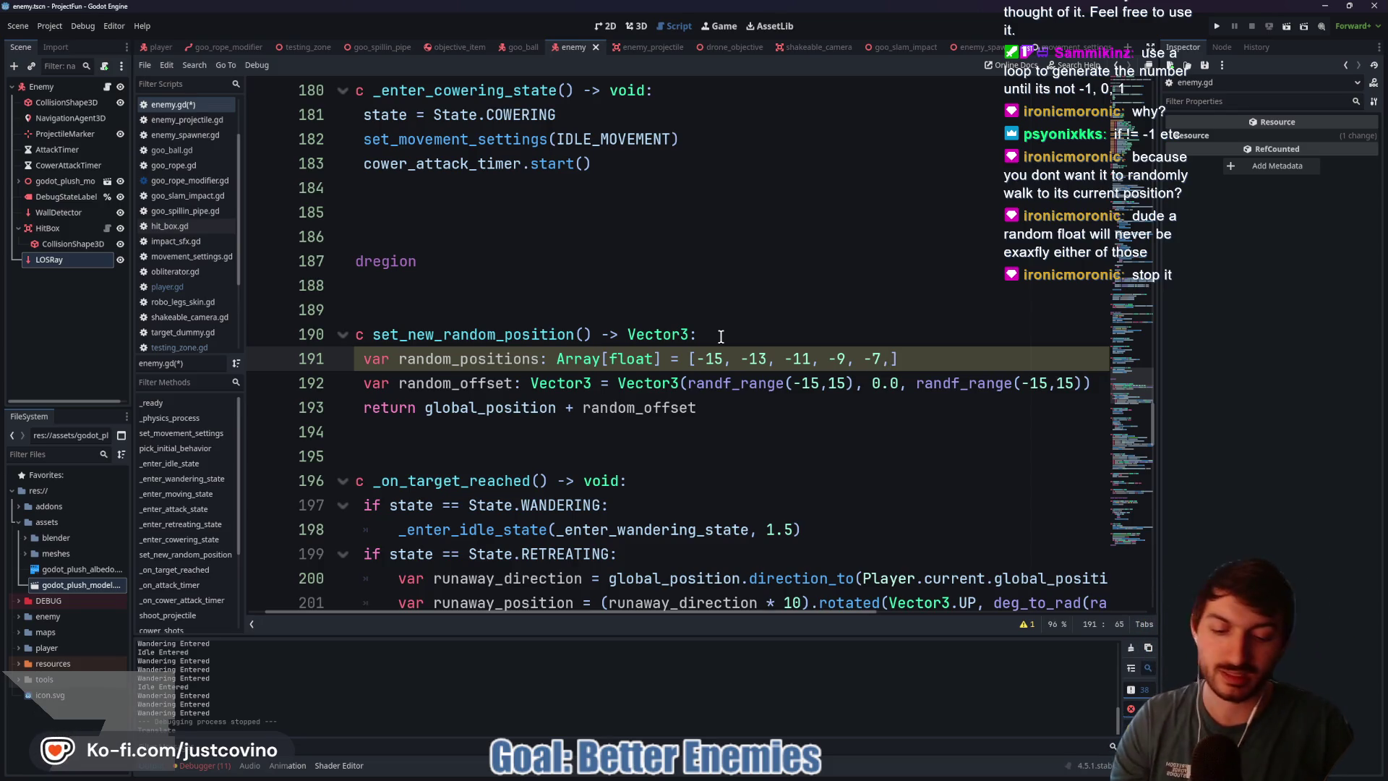
text(, -5, 5, 7,)
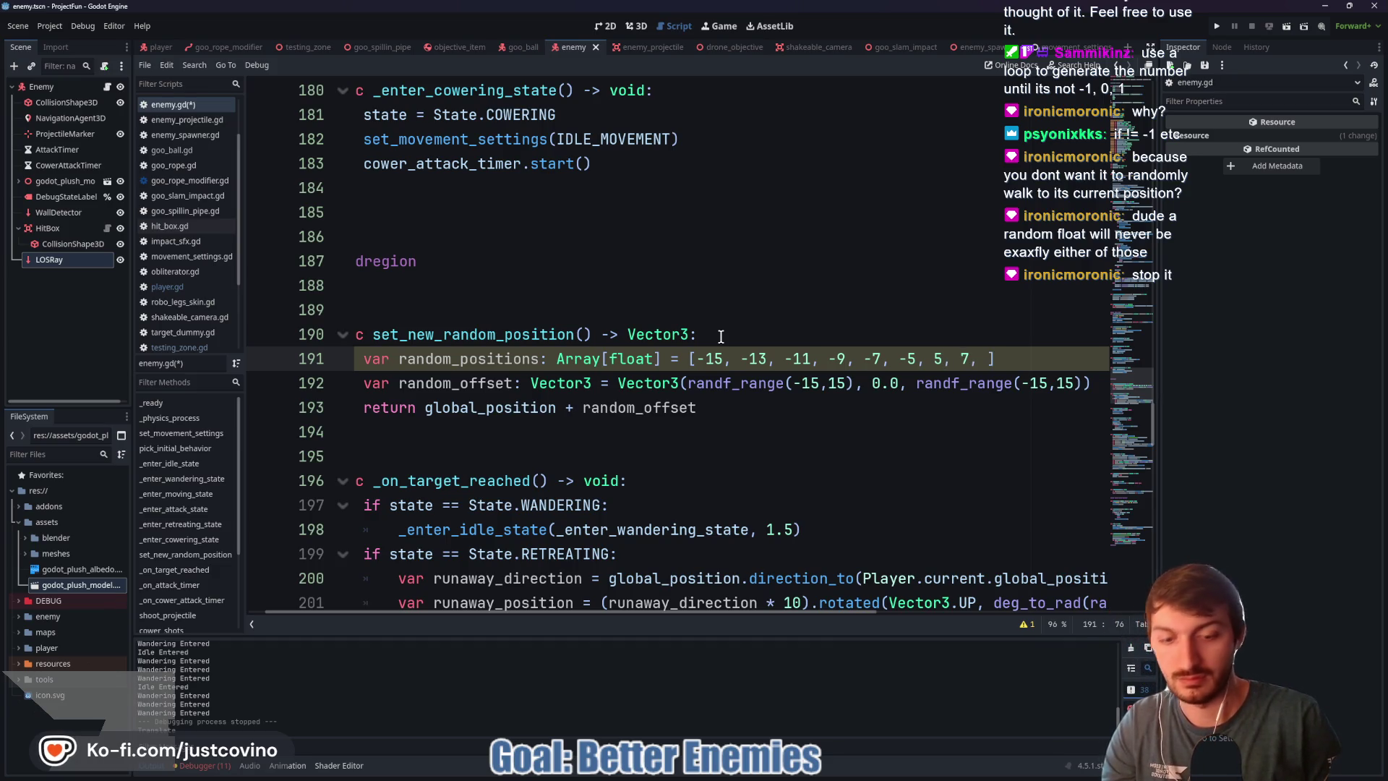
text(9, 11, 13)
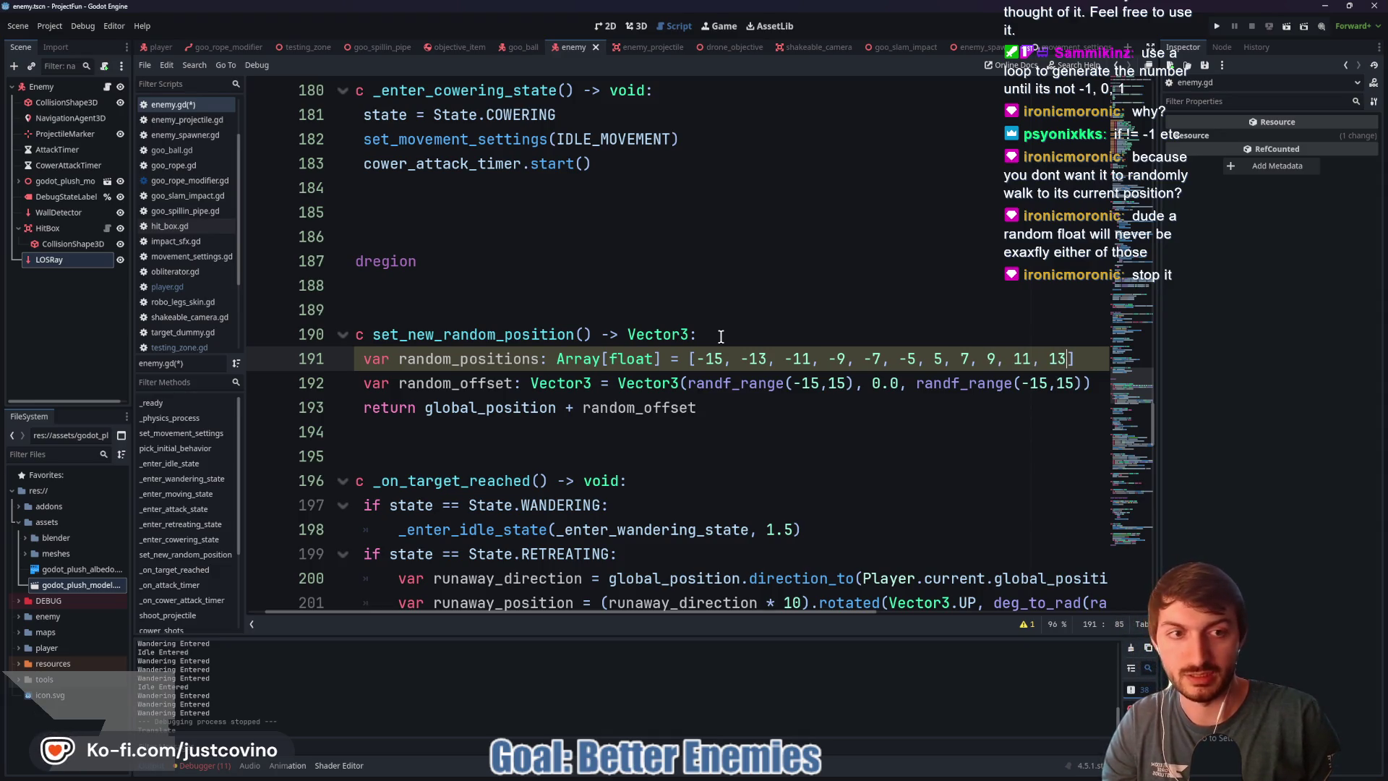
text(, 15)
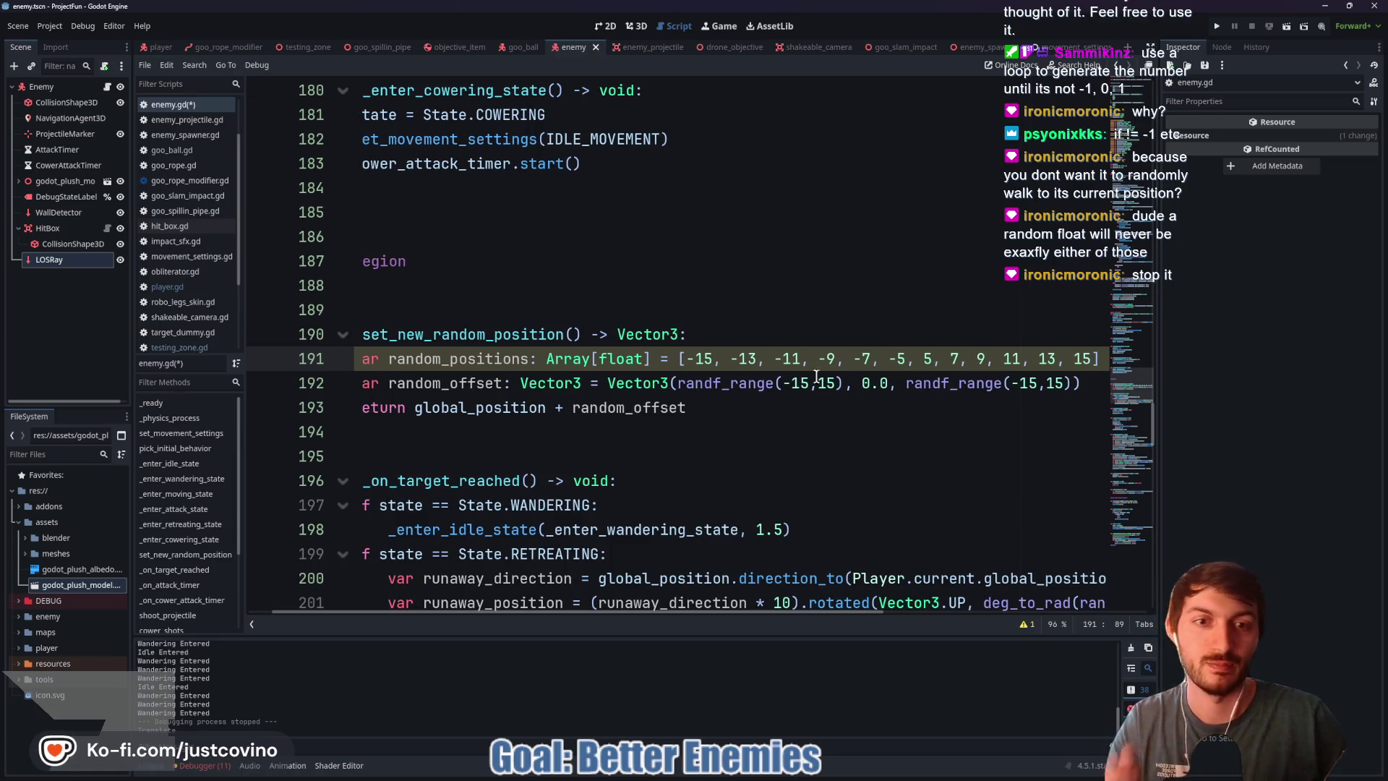
Step: Replace the x randf_range(-15,15) on line 192 with random_positions.pick_random()
drag(844, 383, 677, 385)
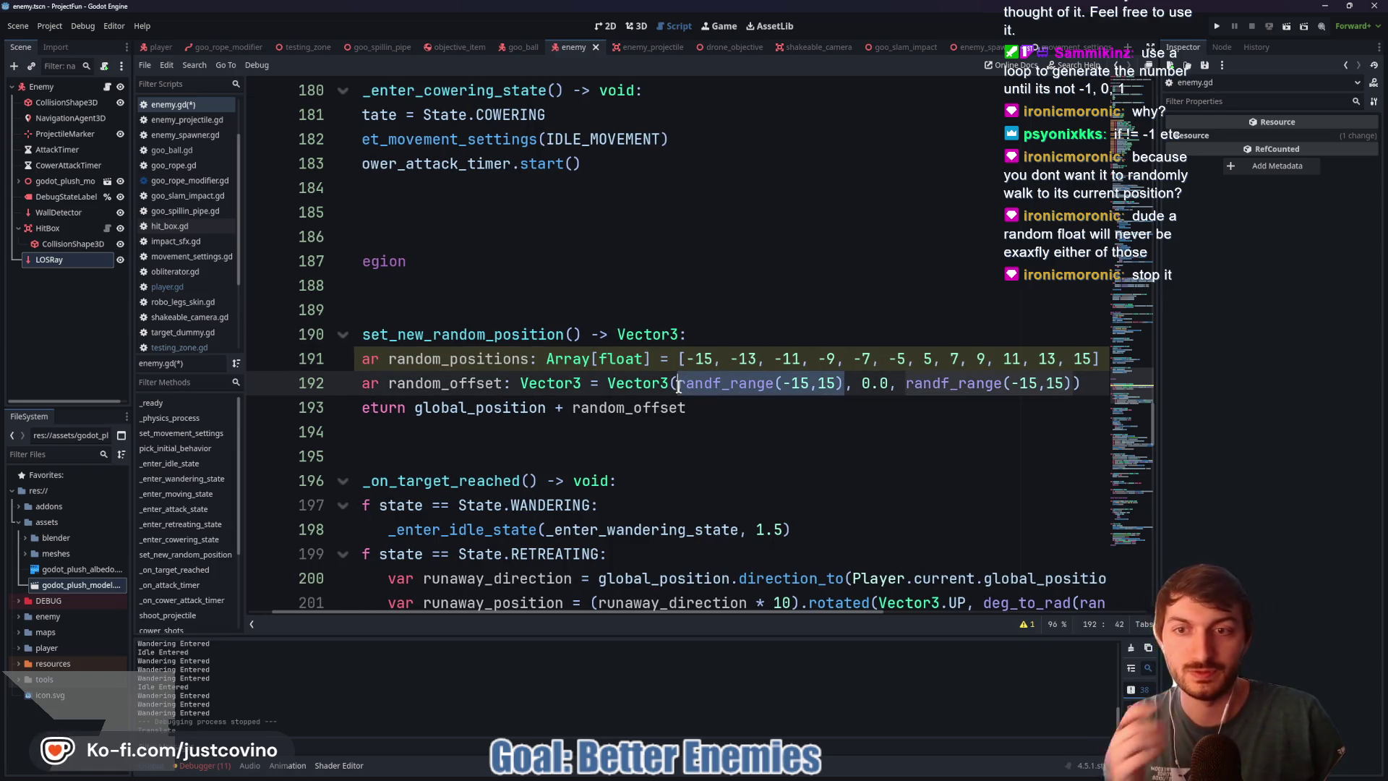
mouse_move(679, 385)
text(random)
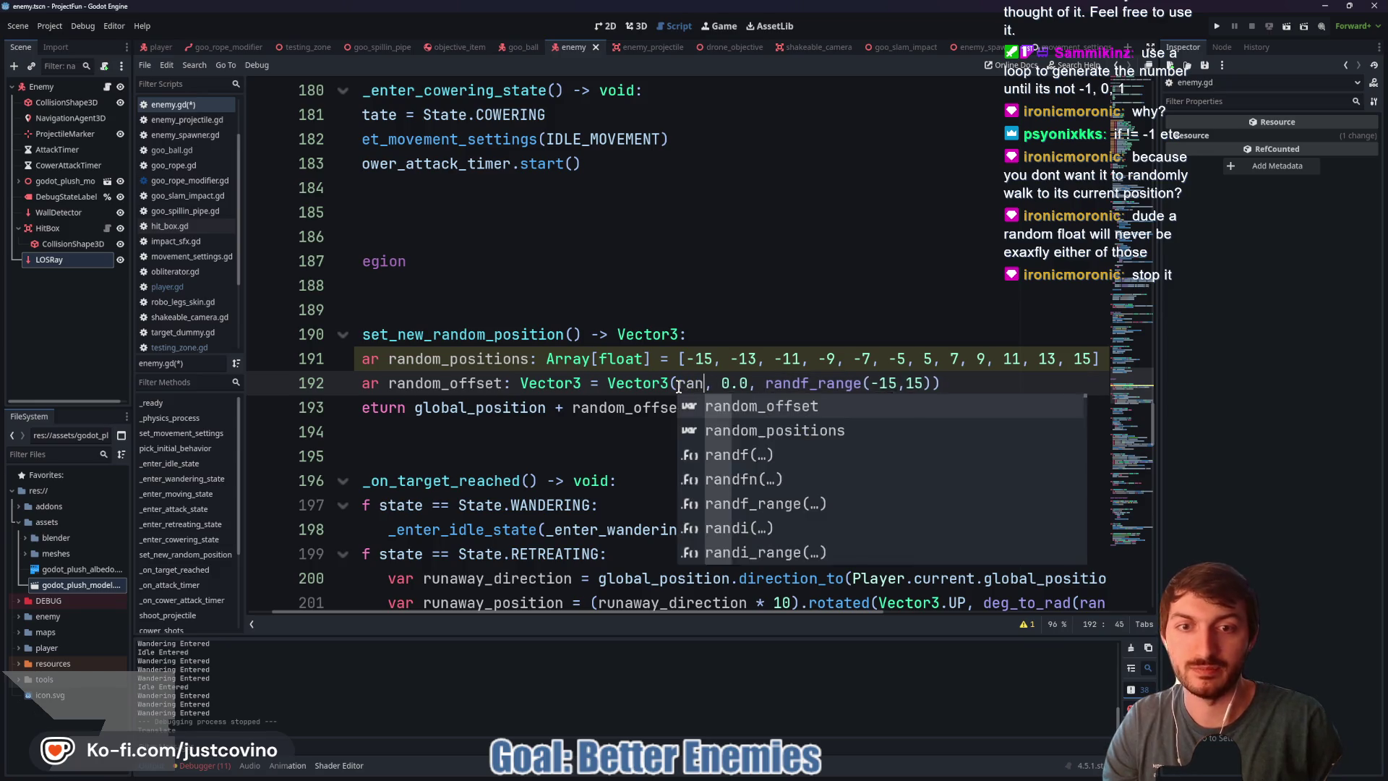
key(Down)
key(Return)
text(.p)
key(Return)
Step: Replace the z randf_range(-15,15) with random_positions.pick_random() as well
mouse_move(1003, 384)
mouse_down()
mouse_move(1107, 383)
mouse_move(1079, 387)
mouse_up()
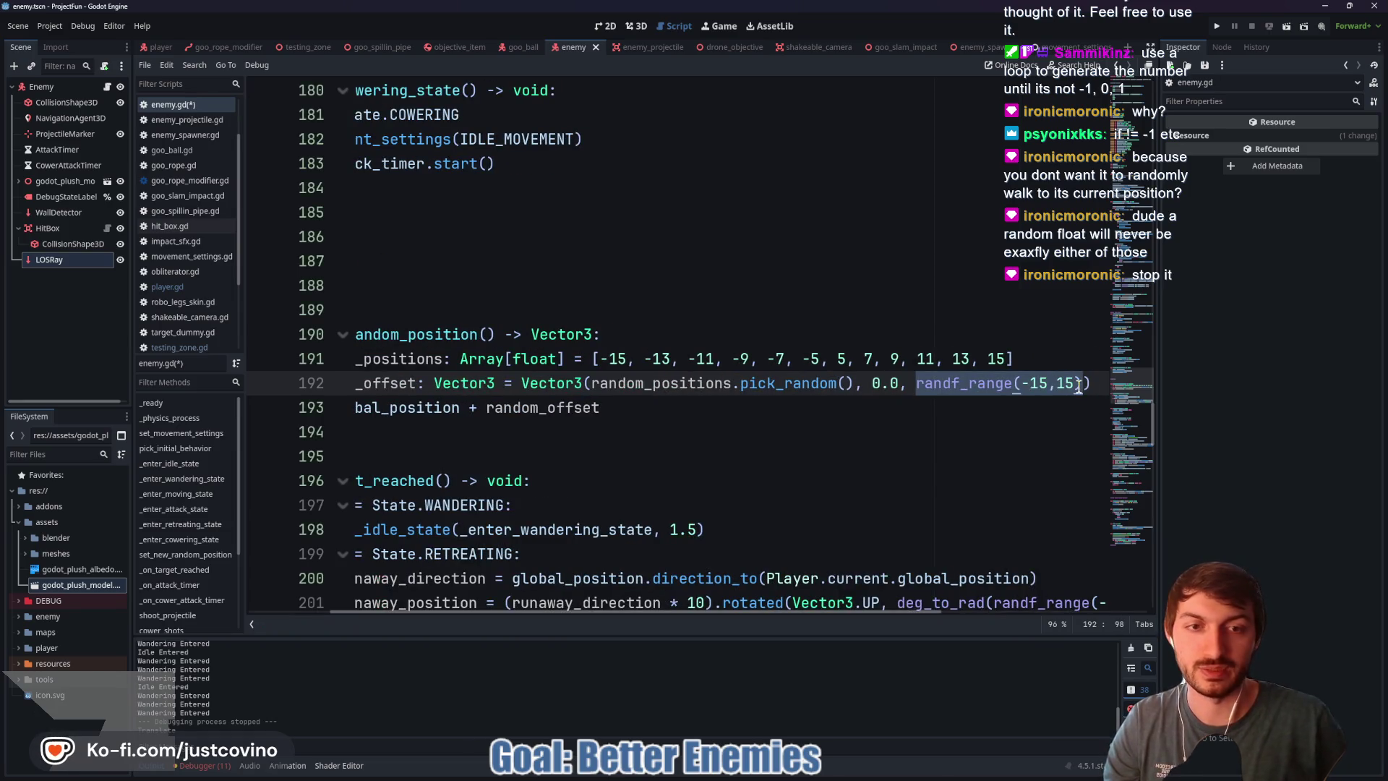
text(random)
key(Down)
key(Return)
text(.)
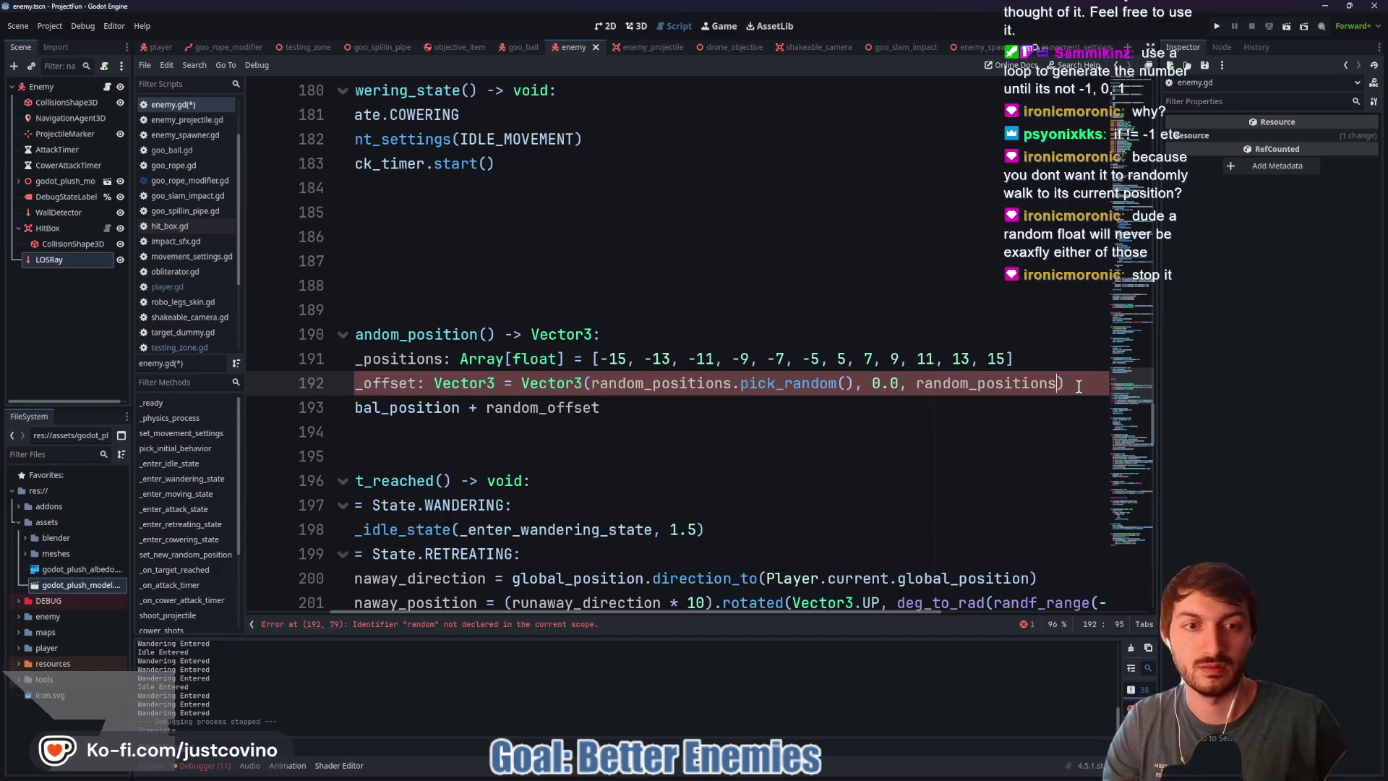
text(pick)
key(Return)
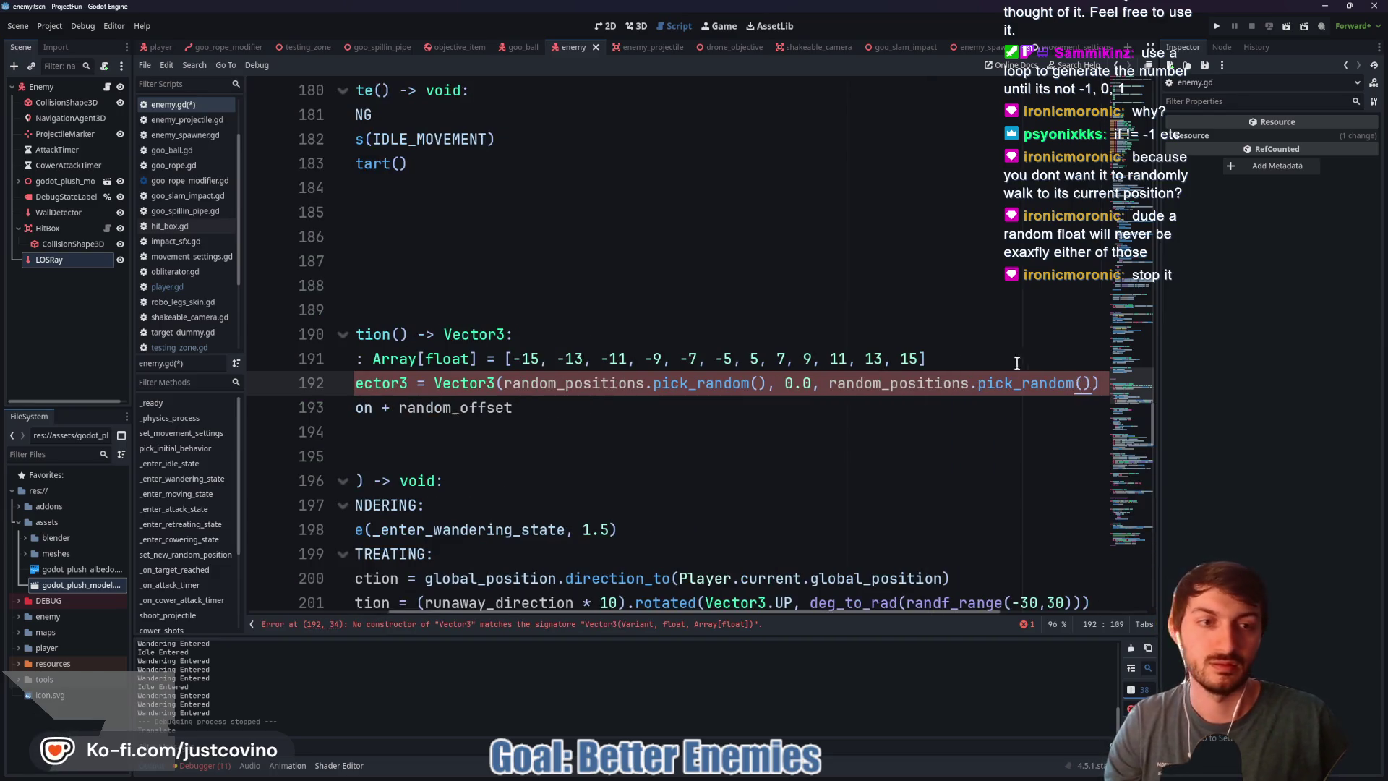
click(948, 356)
scroll(724, 519, left, 4)
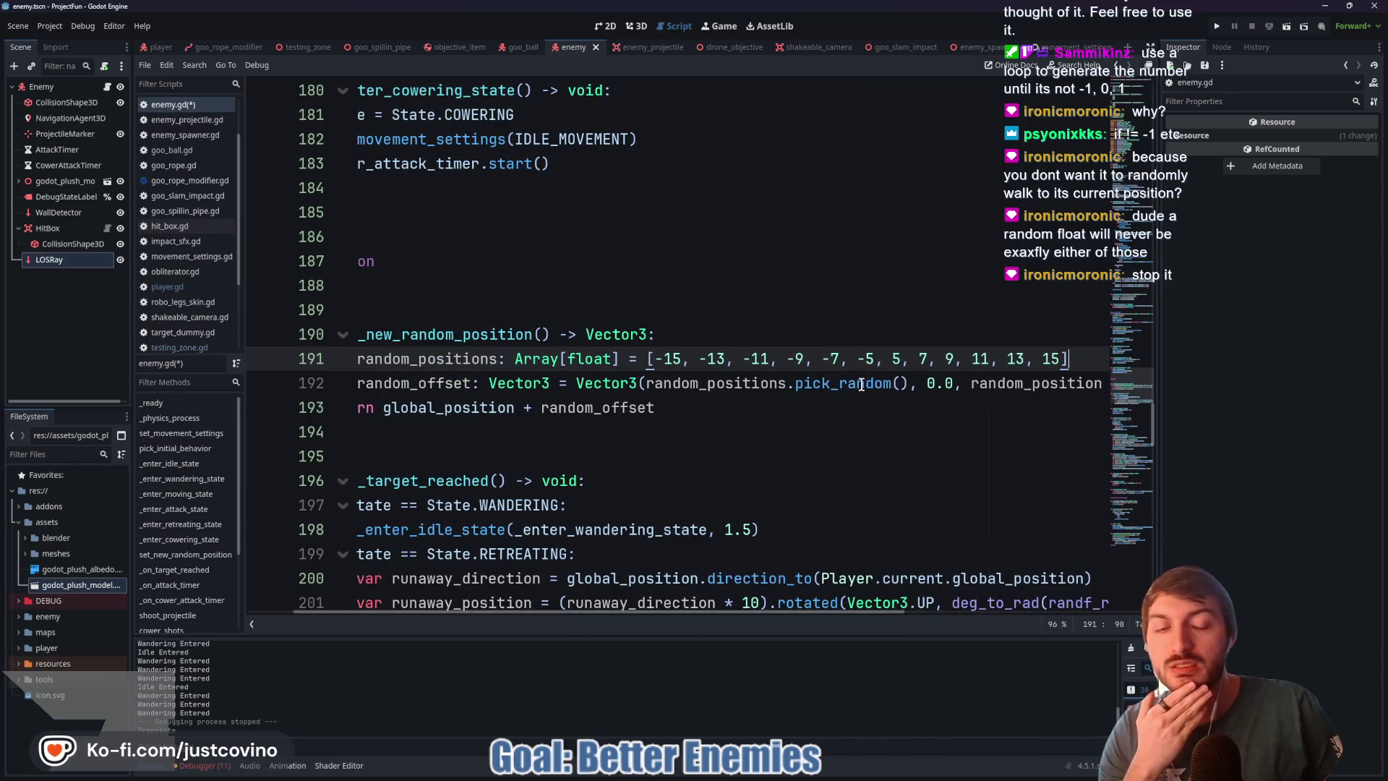
drag(648, 616, 566, 614)
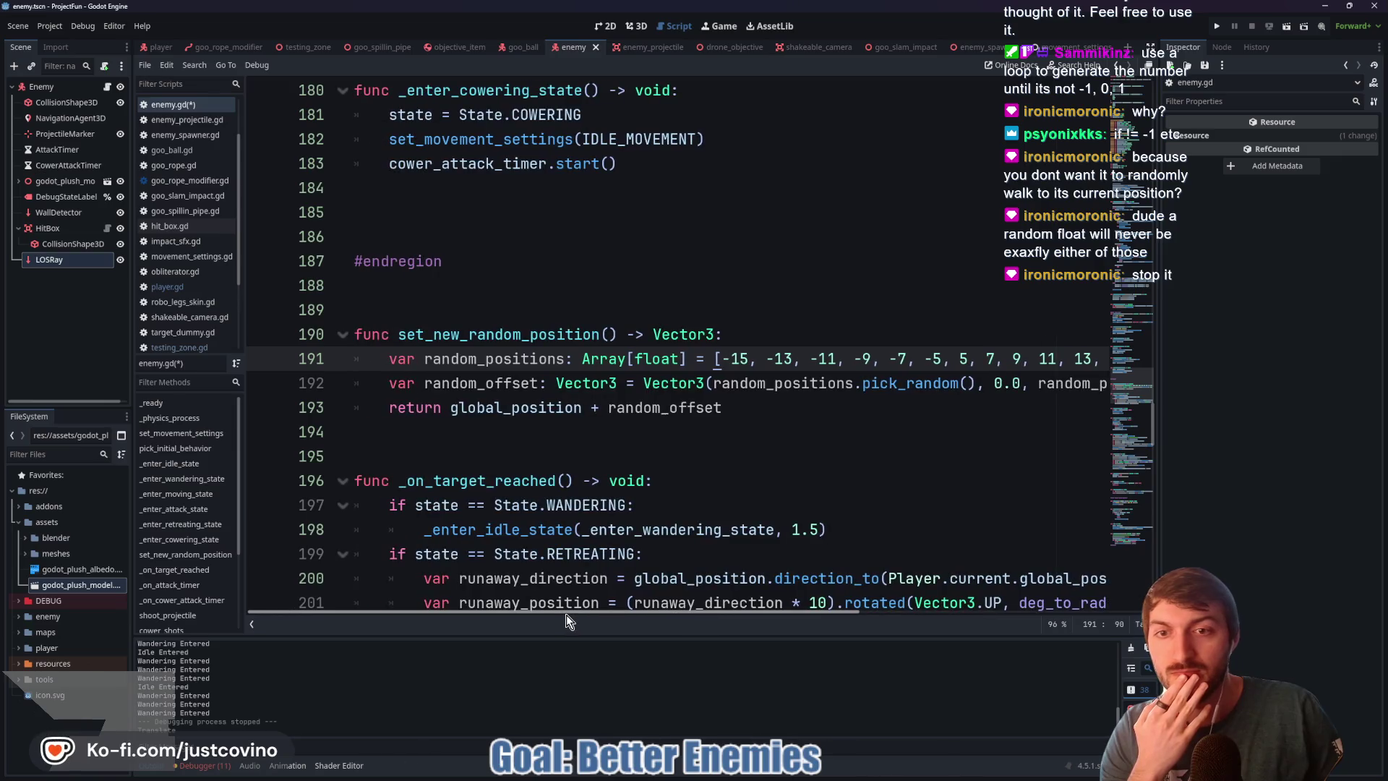
Step: Insert -3, 3 after -5 in the random_positions array and save enemy.gd
drag(381, 356, 1117, 359)
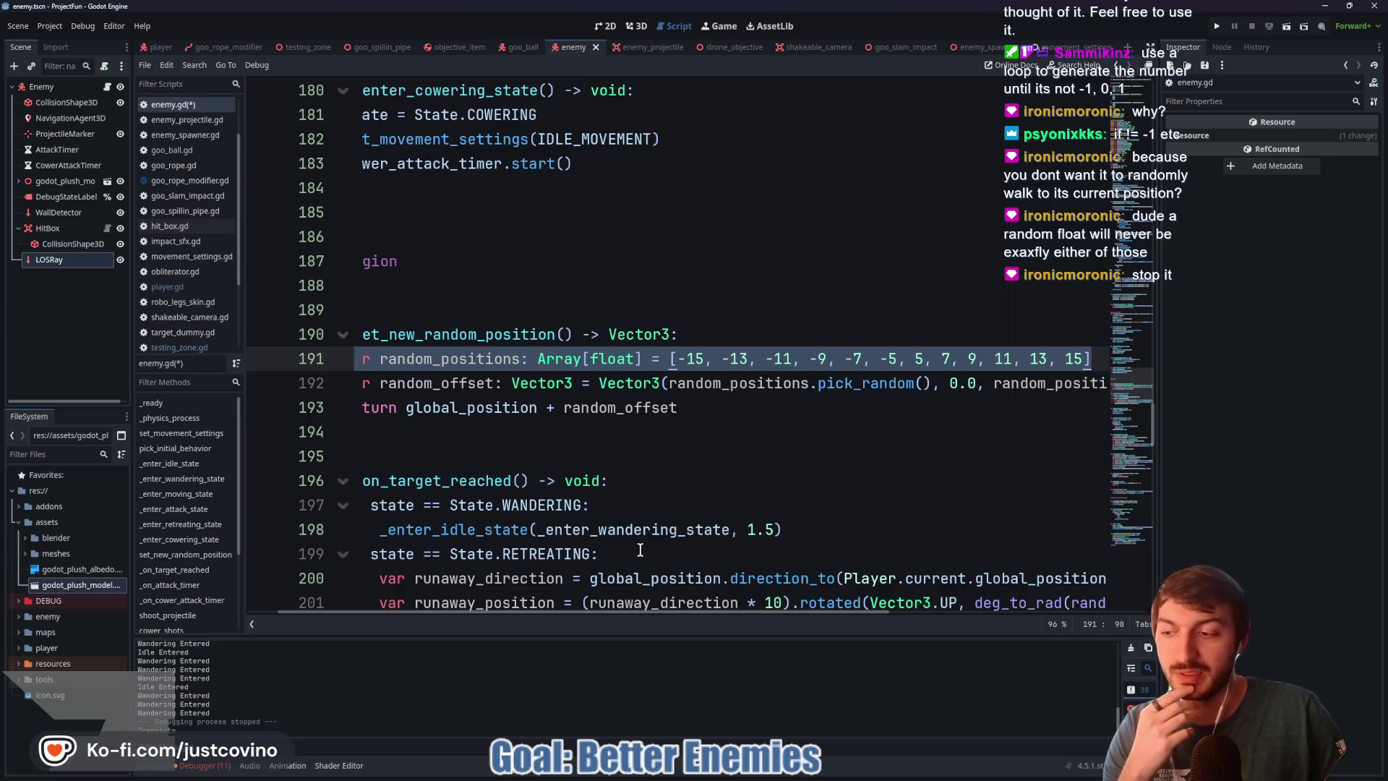
drag(662, 613, 571, 616)
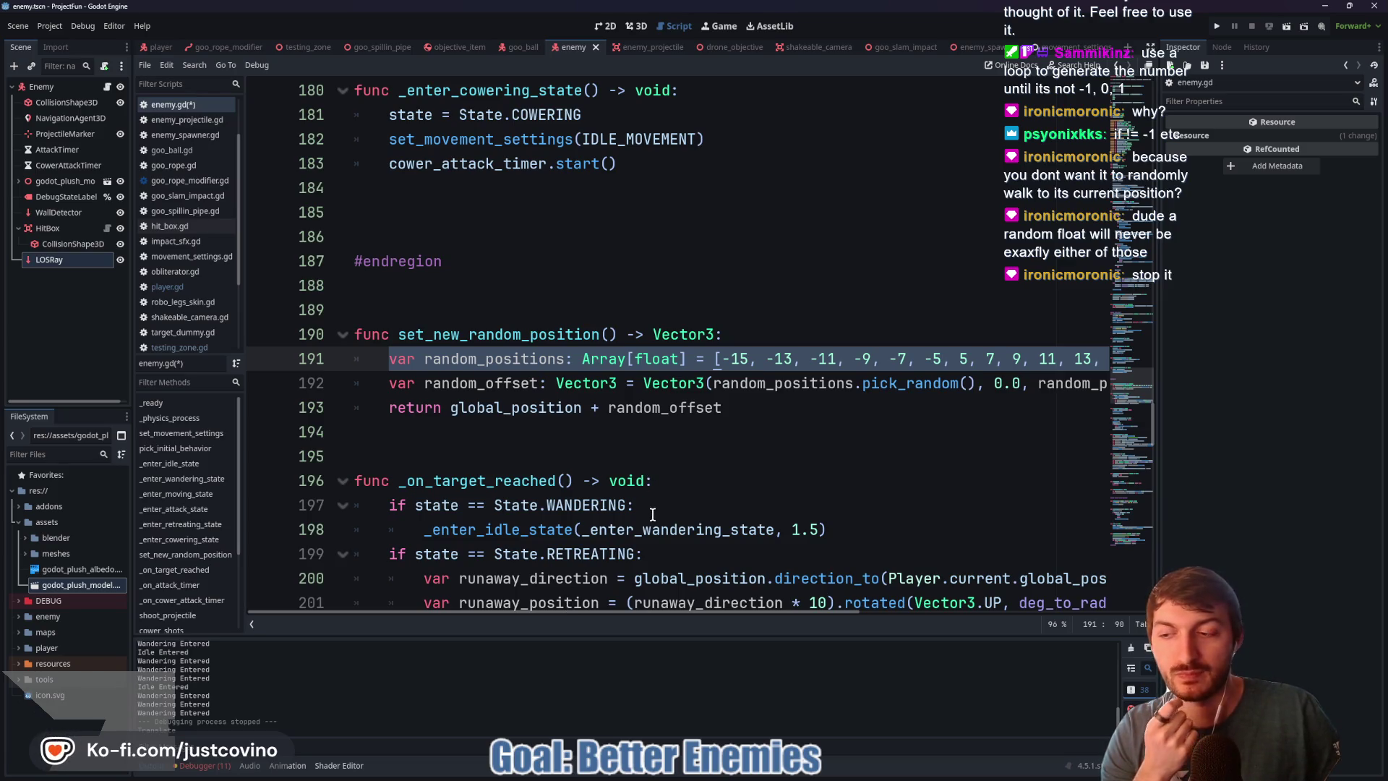
drag(667, 611, 752, 622)
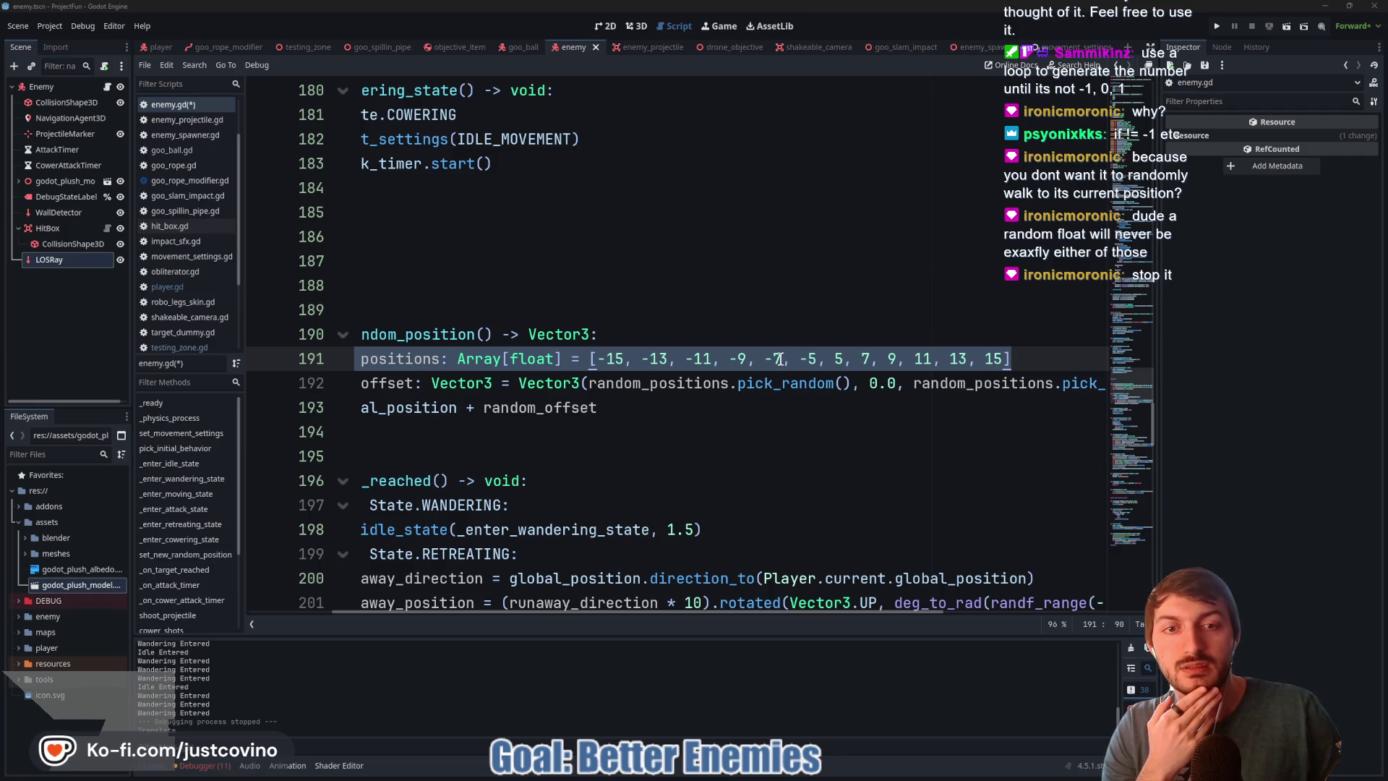
click(820, 358)
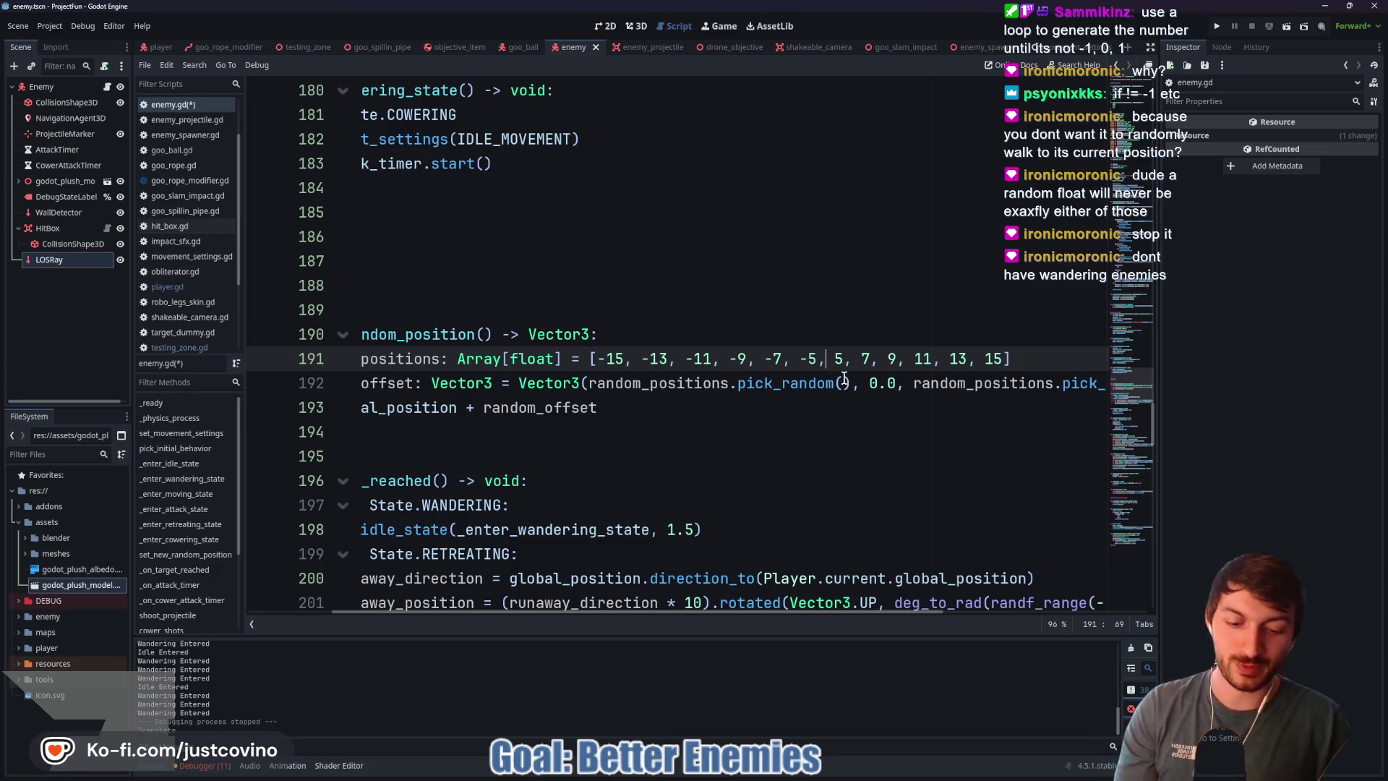
text(-3, 3,)
click(813, 333)
key(ctrl+s)
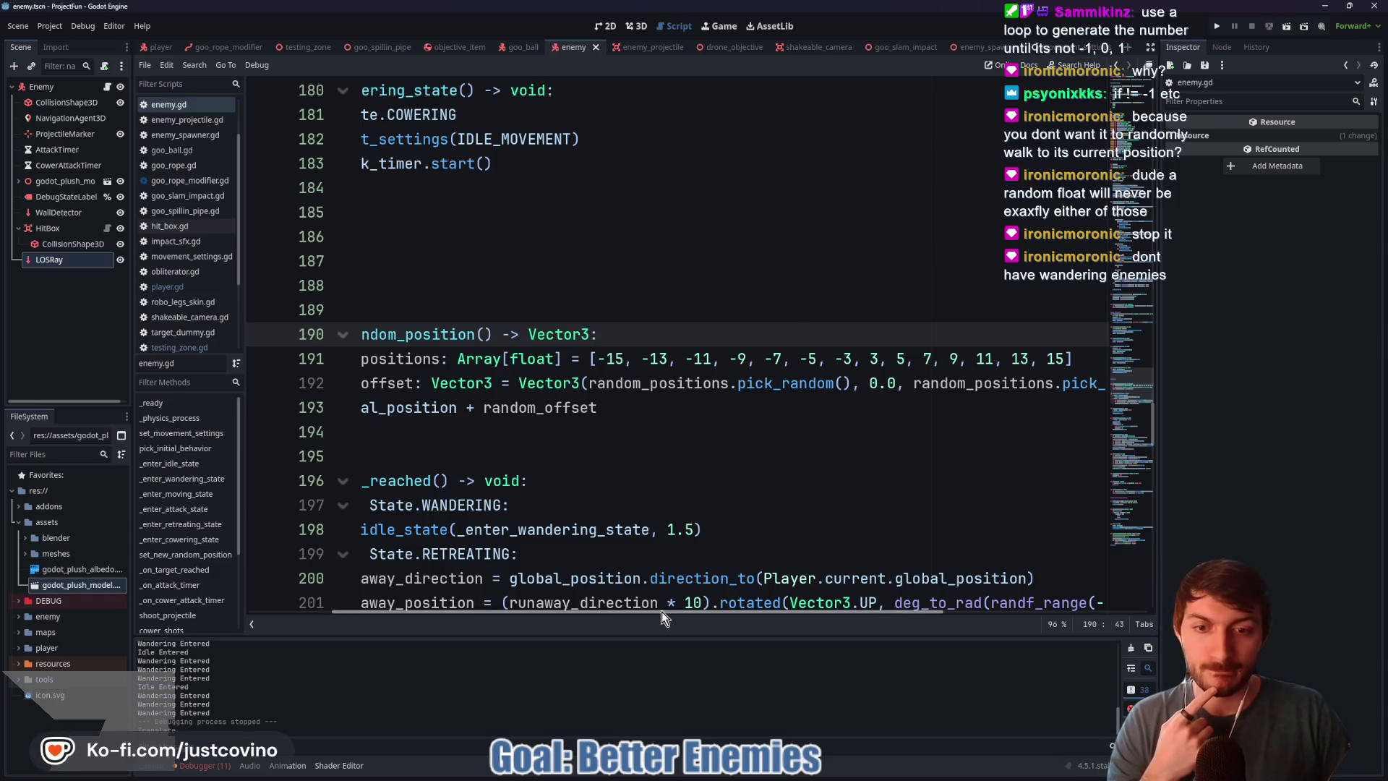
Step: Cut the random_positions declaration out of set_new_random_position
drag(665, 624, 558, 455)
click(564, 457)
key(ctrl+s)
drag(384, 359, 1125, 357)
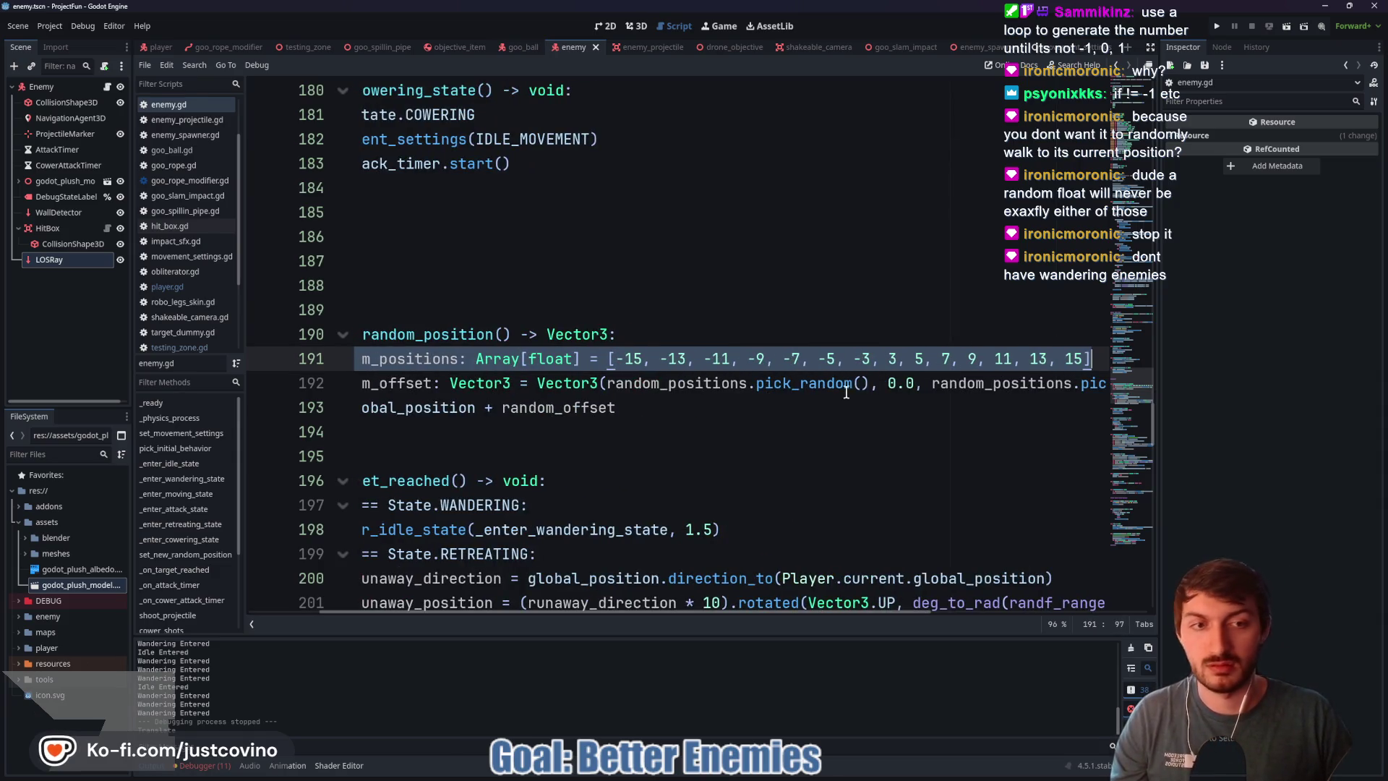
key(BackSpace)
key(BackSpace)
key(BackSpace)
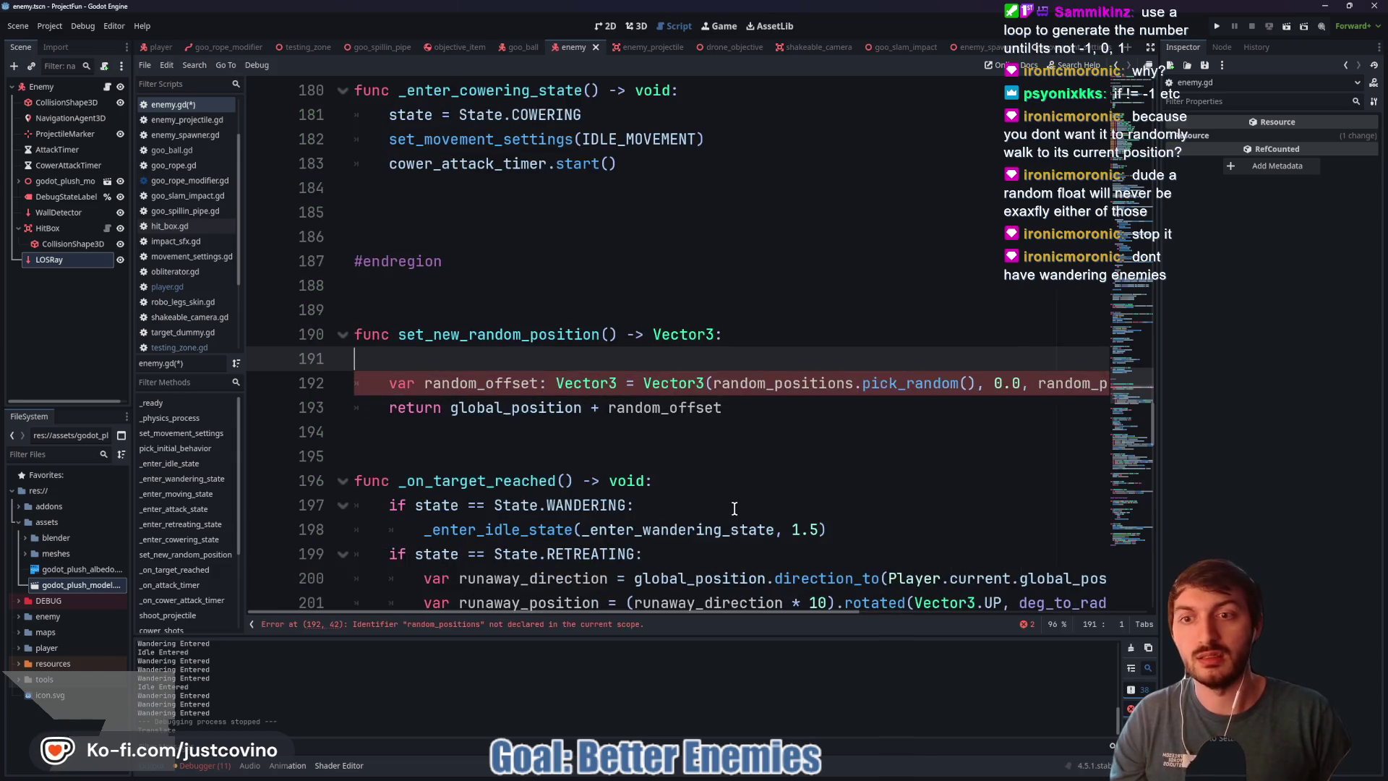
Step: Paste the declaration at line 58 below cower_ammo, save, and bring up the Notion Enemies page
scroll(509, 444, up, 10)
scroll(509, 443, up, 20)
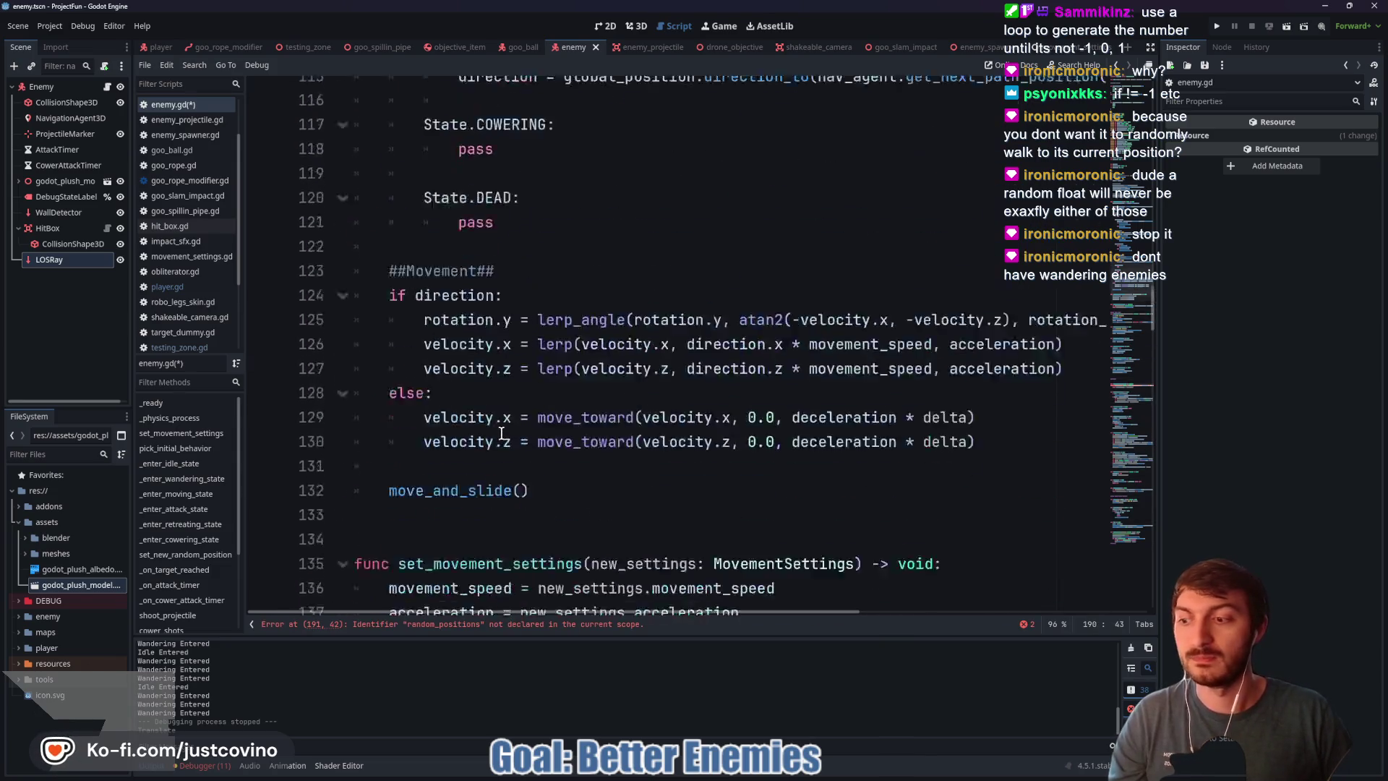
scroll(501, 444, up, 1)
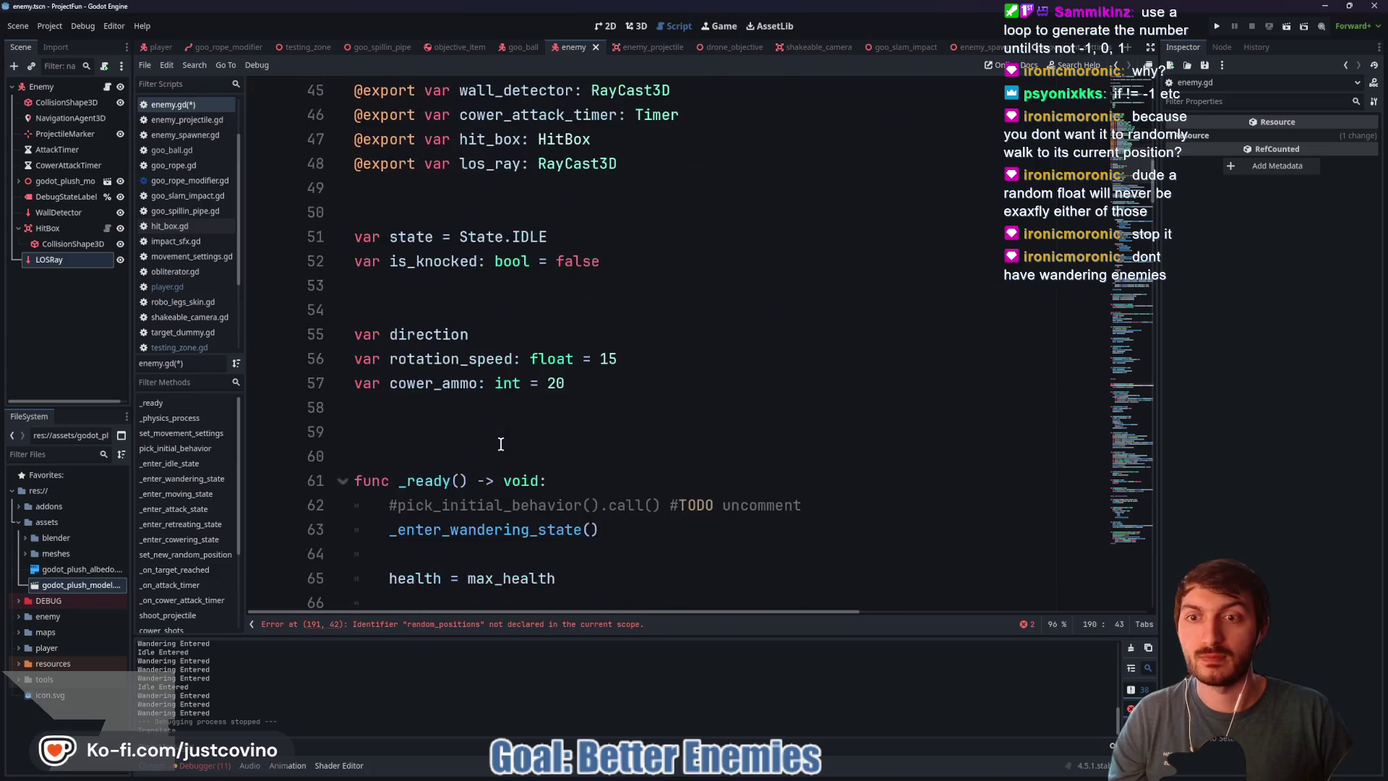
click(434, 427)
click(430, 416)
text(var random_positions: Array[float] = [-15, -13, -11, -9, -7, -5, -3, 3, 5, 7, 9, 11, 13, 15])
click(556, 434)
key(ctrl+s)
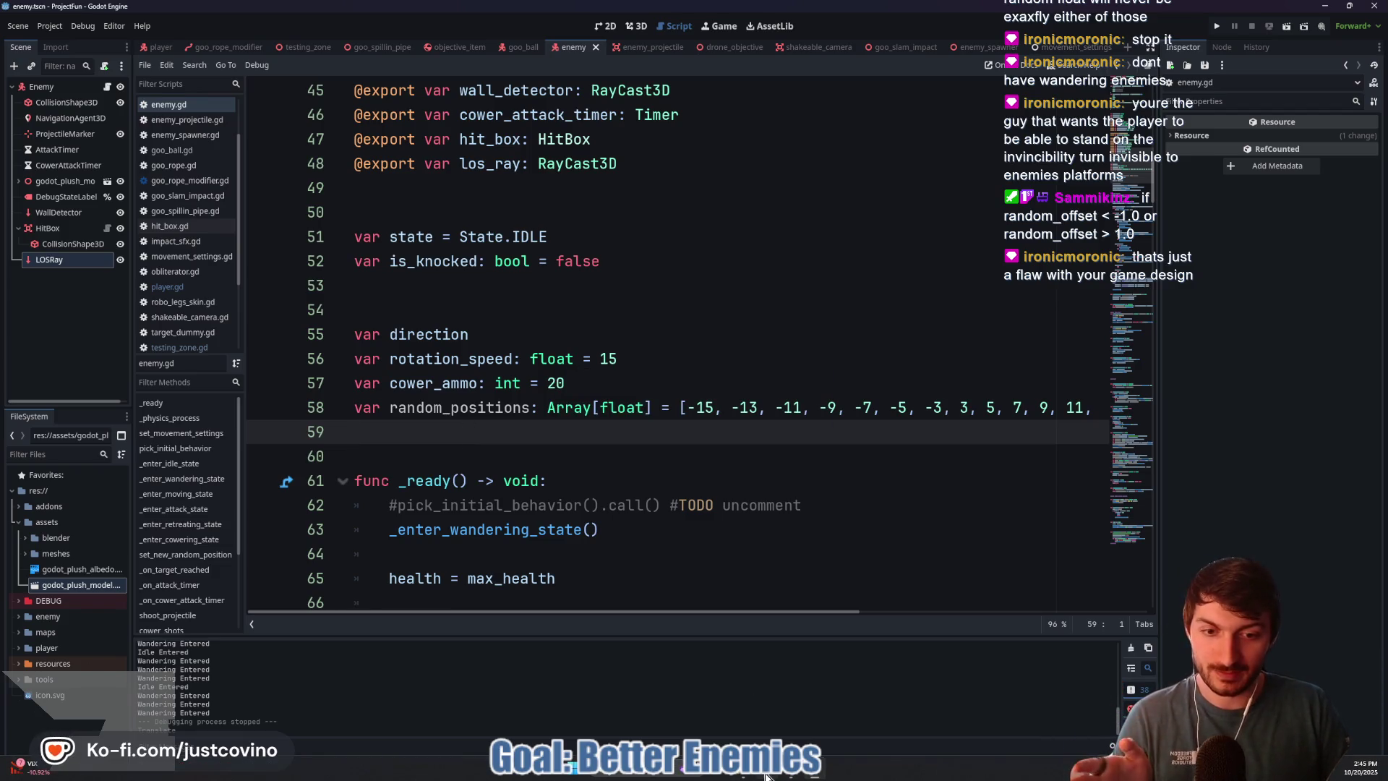
key(alt+Tab)
drag(651, 347, 406, 304)
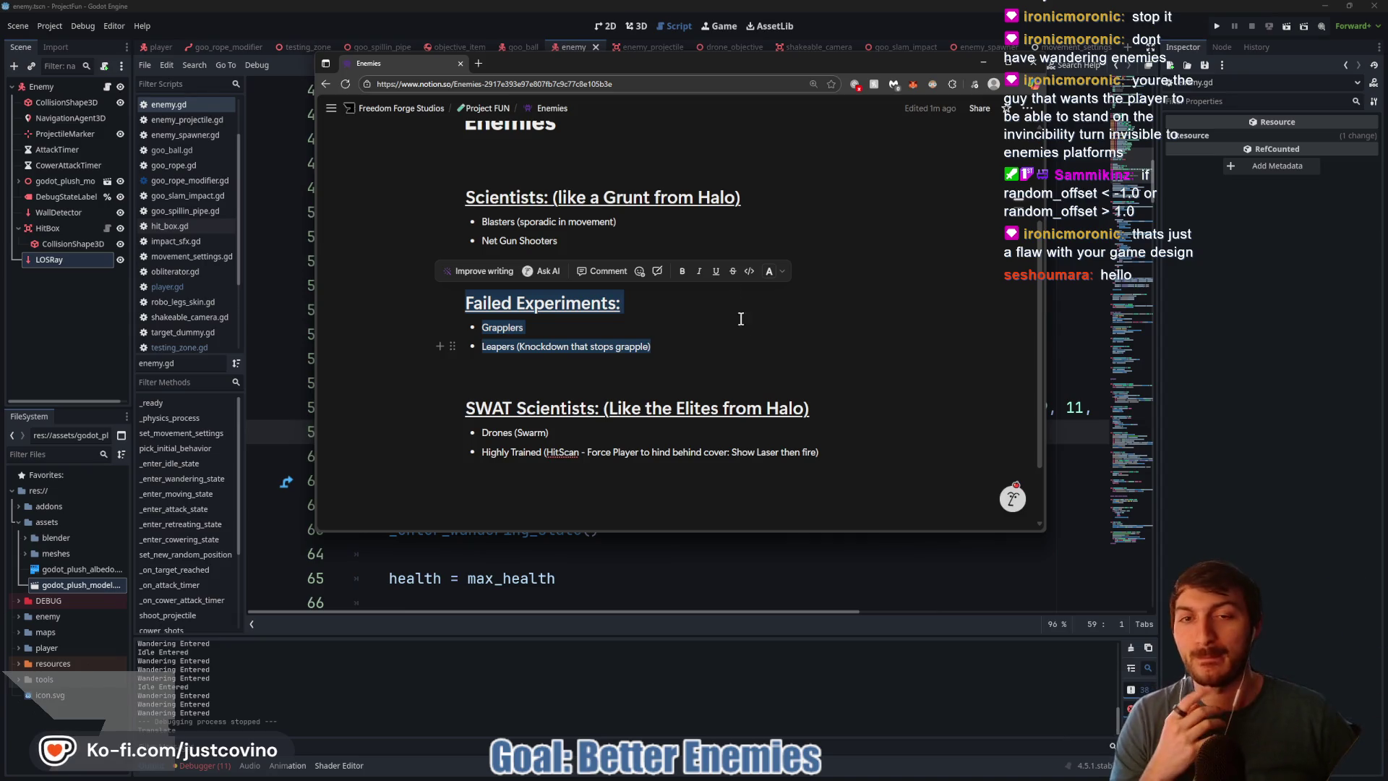
Step: Review the Scientists and Failed Experiments sections in Notion, then return to Godot
click(663, 350)
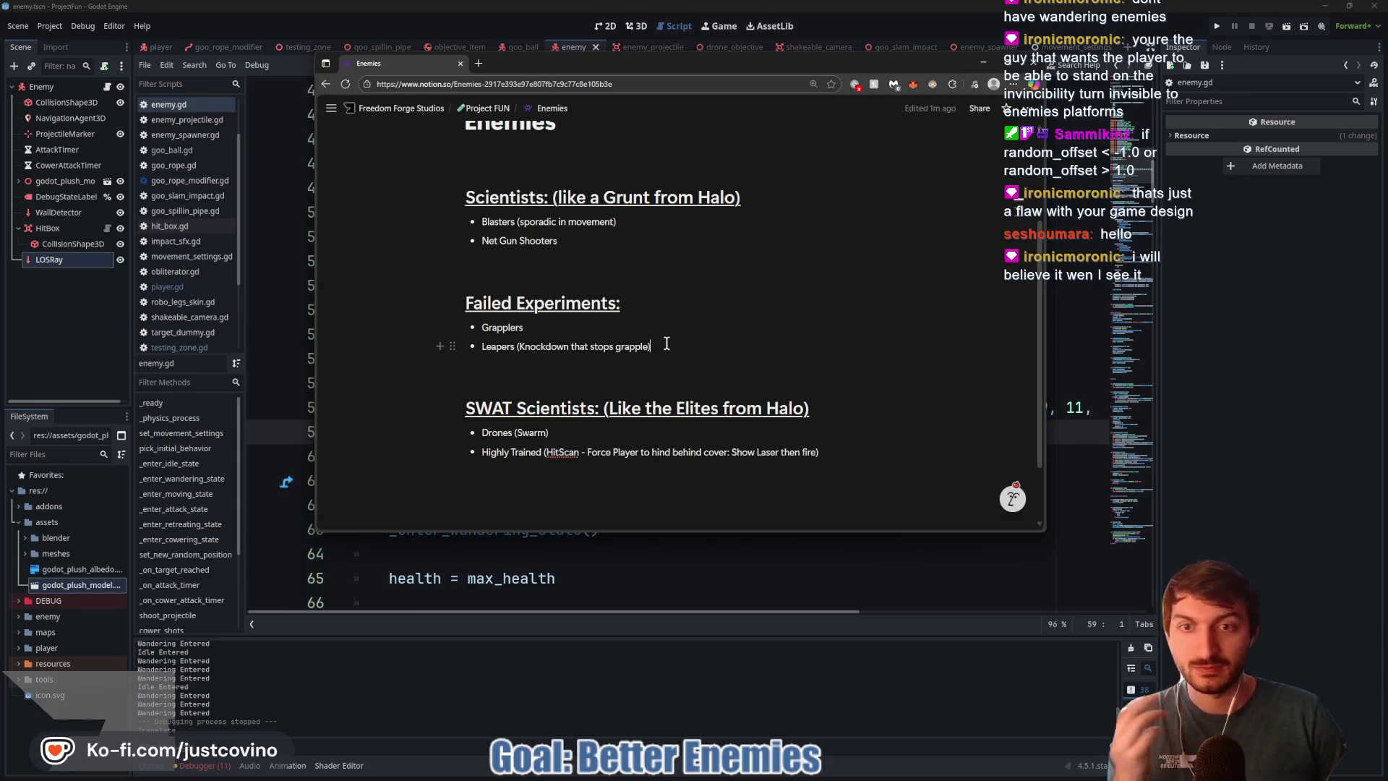
key(shift+Up)
key(shift+Up)
key(shift+Up)
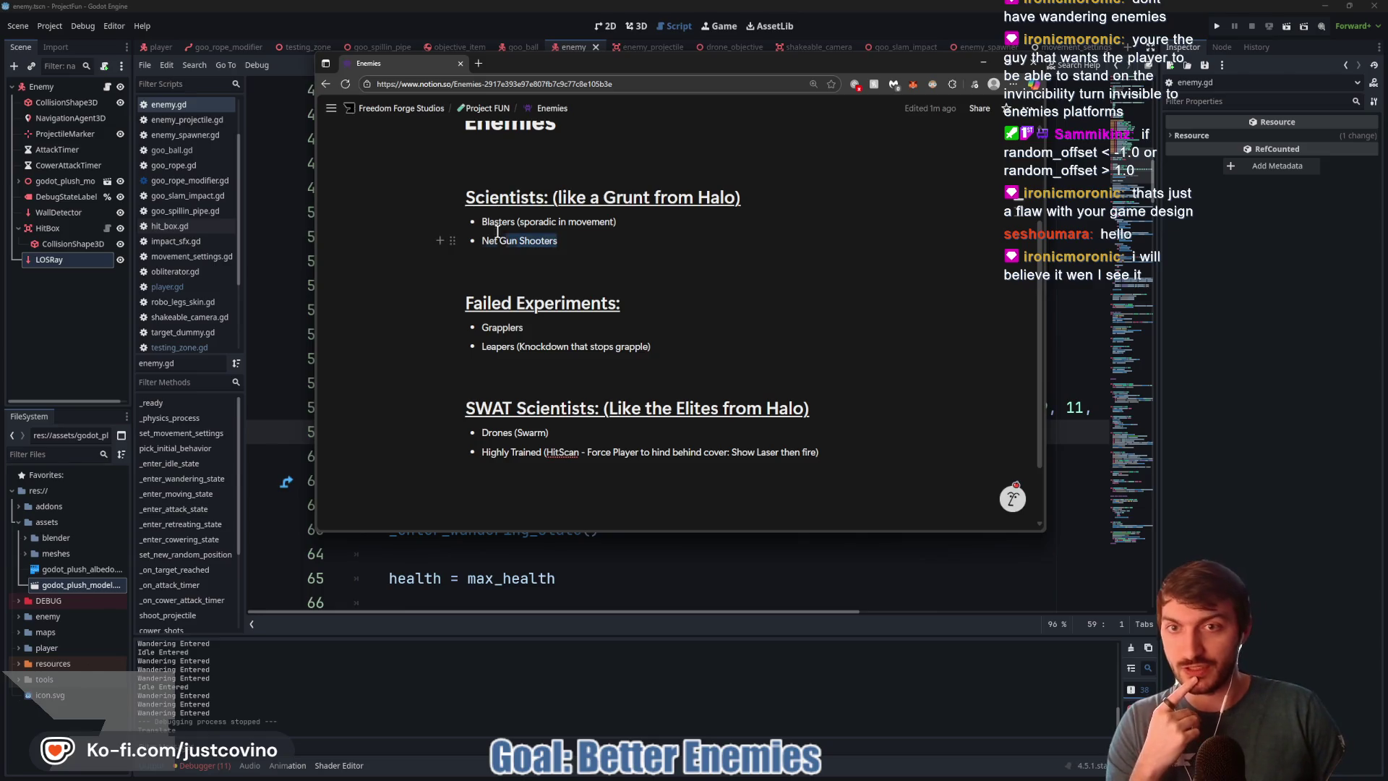
key(shift+Down)
key(shift+Down)
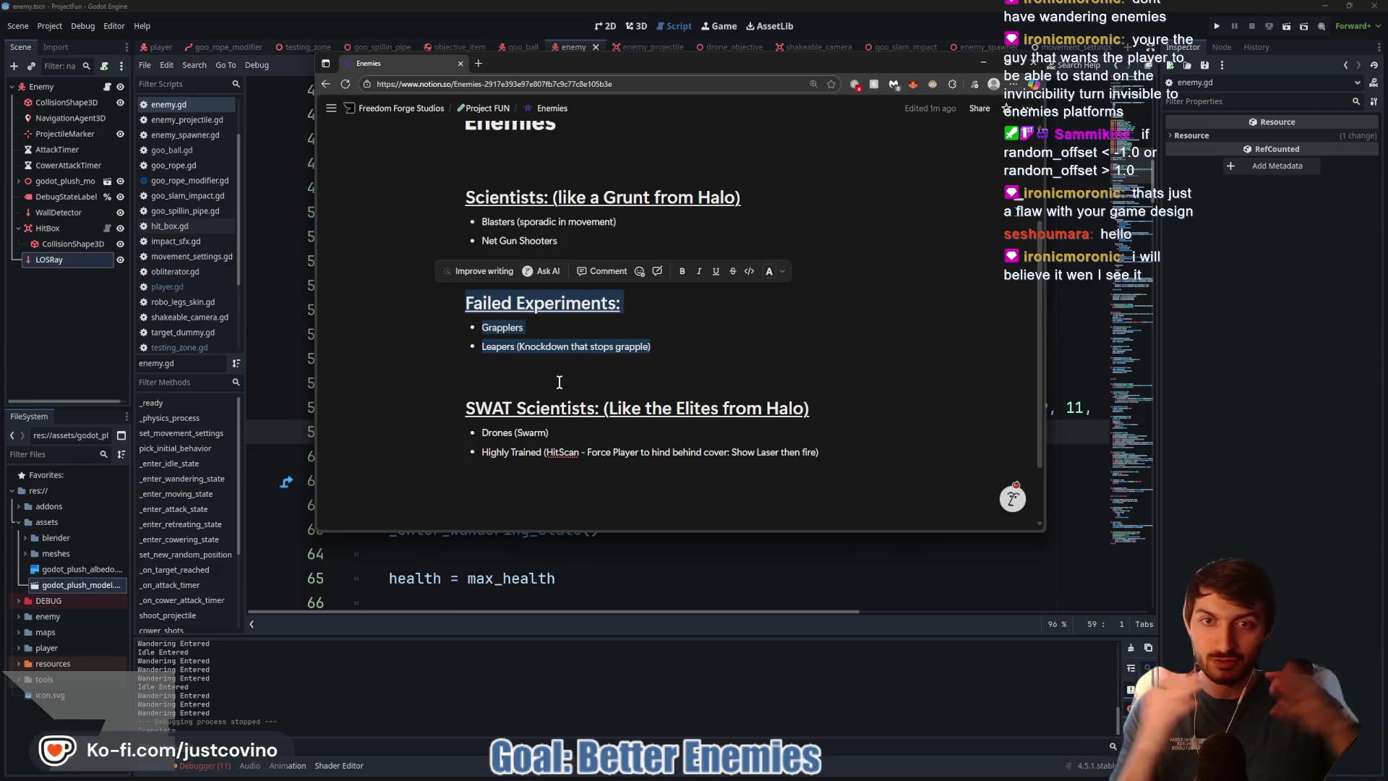
click(632, 583)
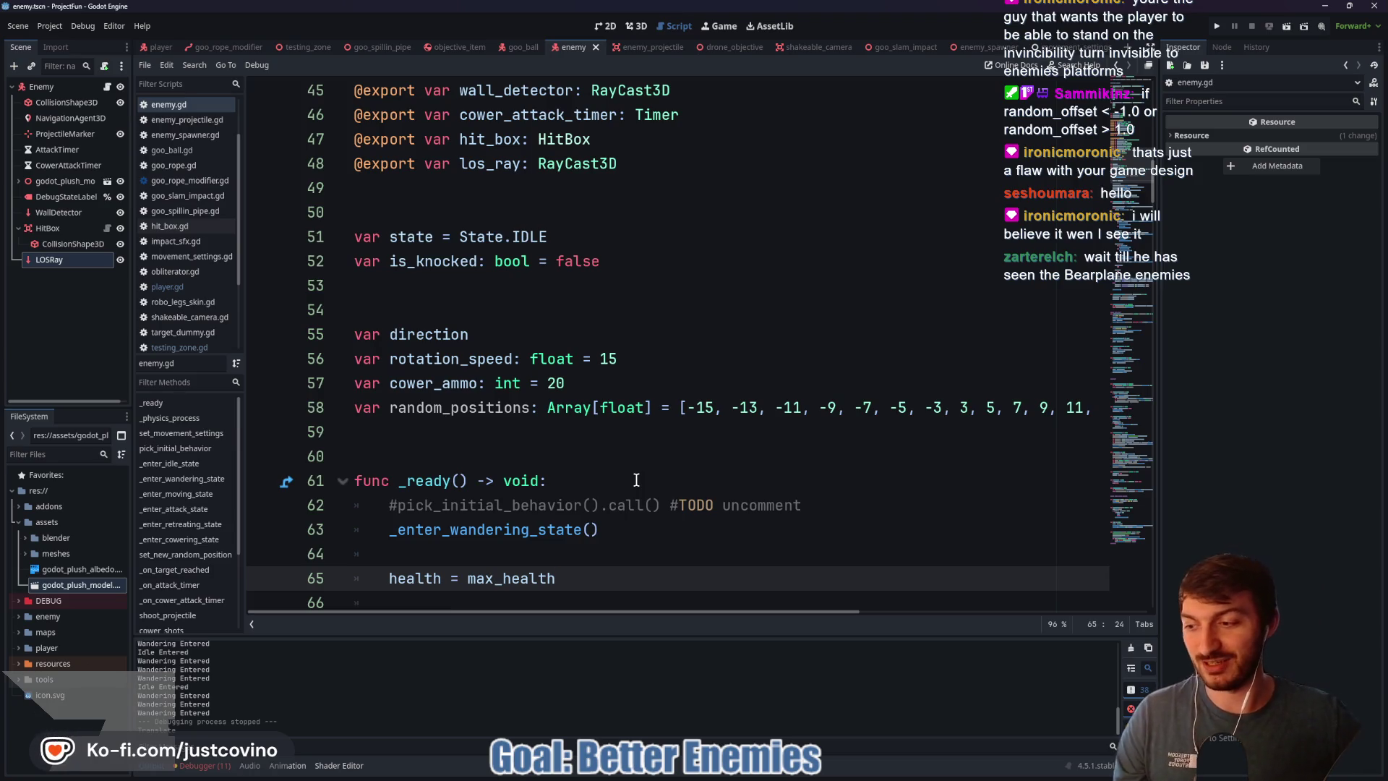
Step: Run the testing_zone scene with F6, attack to test enemy behaviour, then stop with F8
click(533, 335)
click(462, 303)
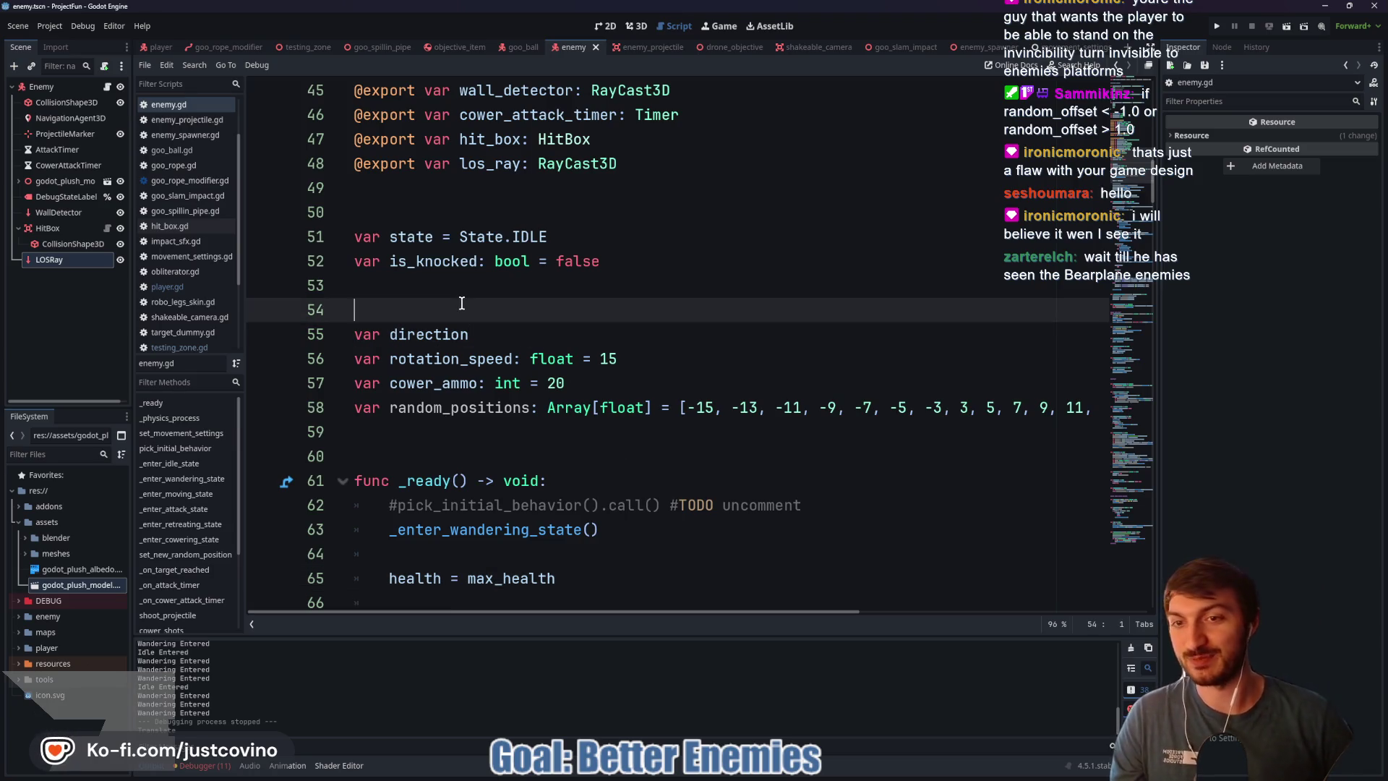
click(323, 54)
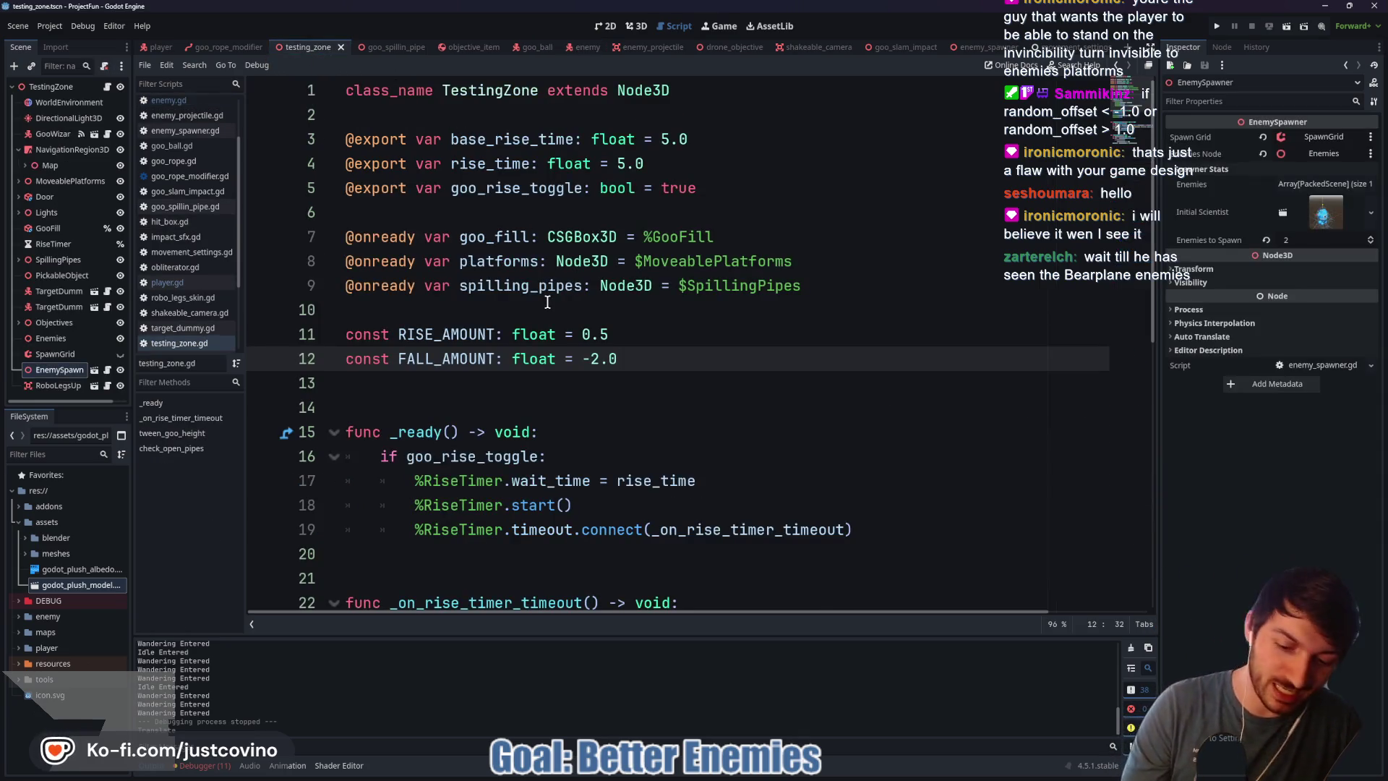
key(F6)
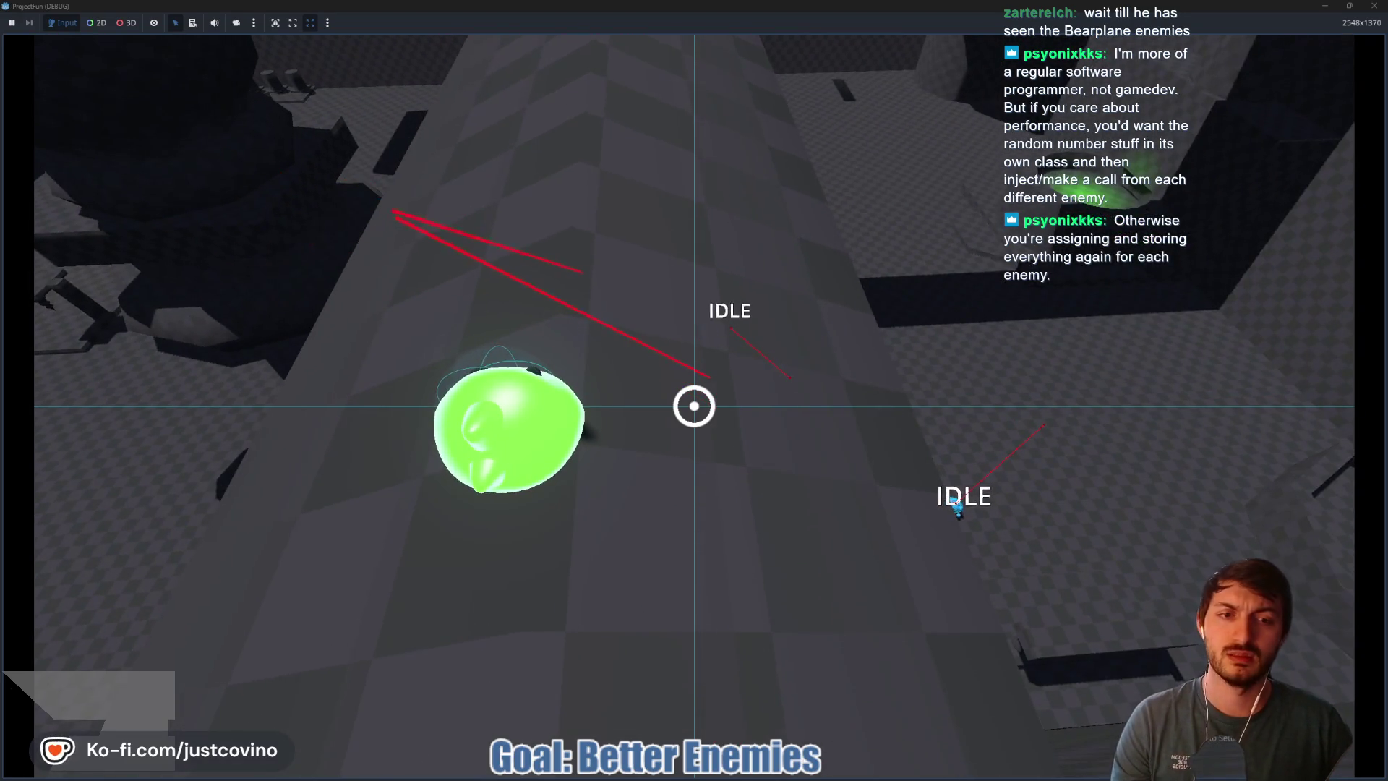
click(694, 406)
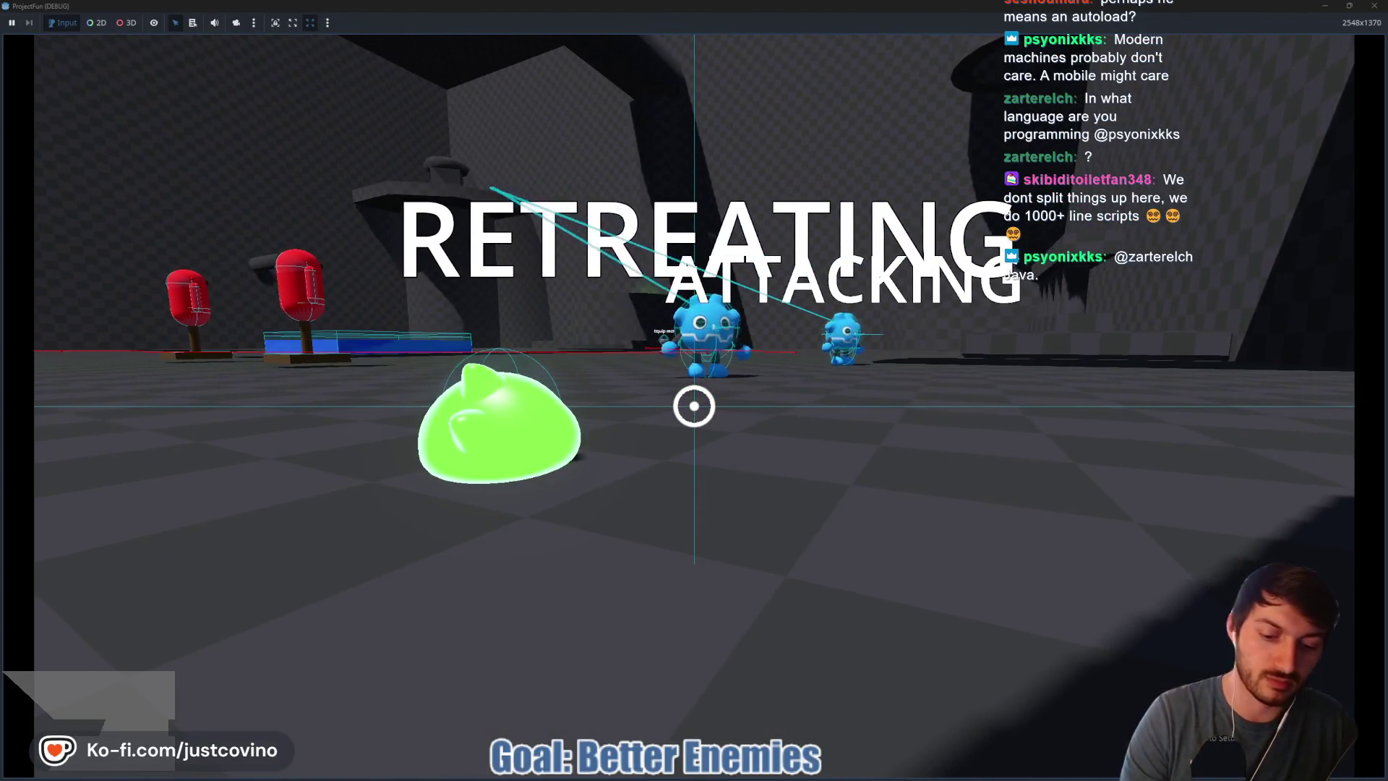
key(F8)
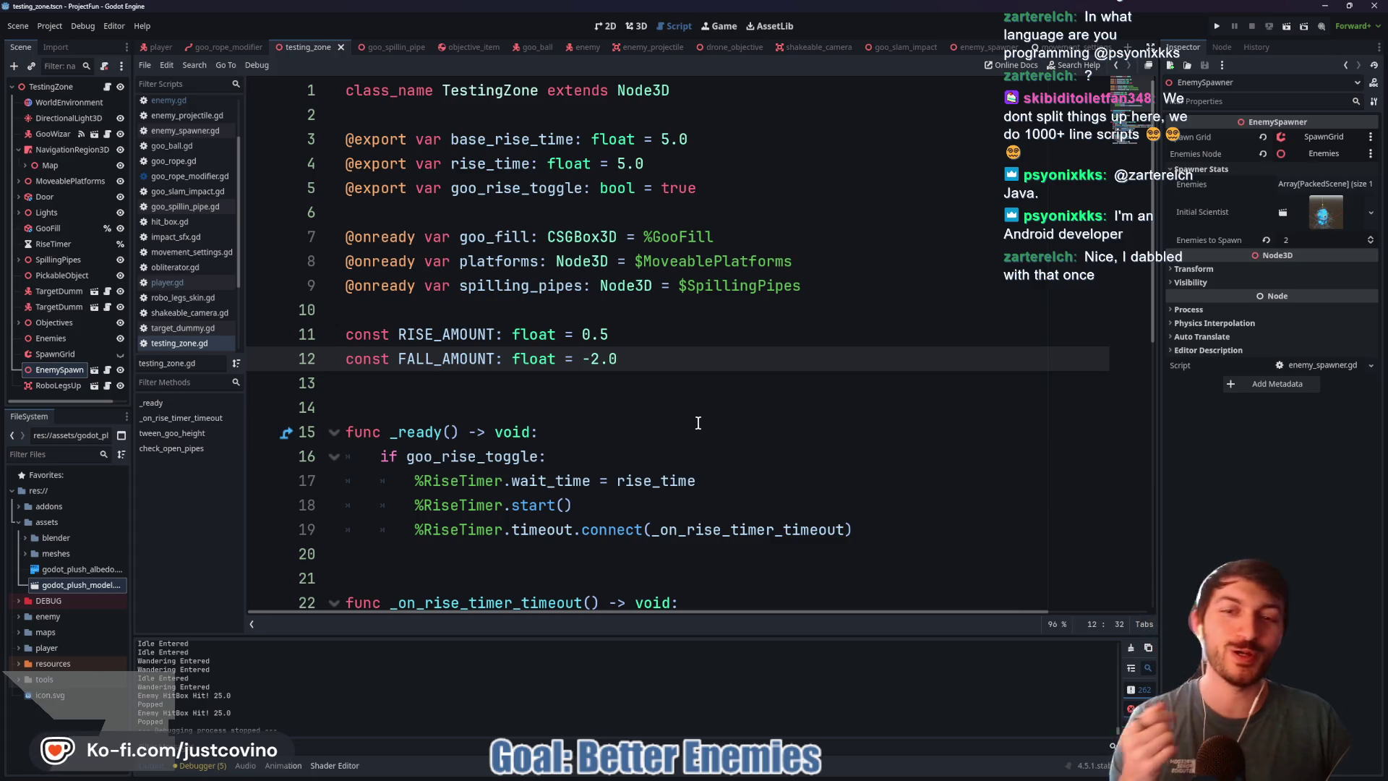
Step: Open the enemy scene and read through enemy.gd's apply_ragdoll and retreat code
scroll(699, 423, down, 6)
scroll(495, 579, up, 5)
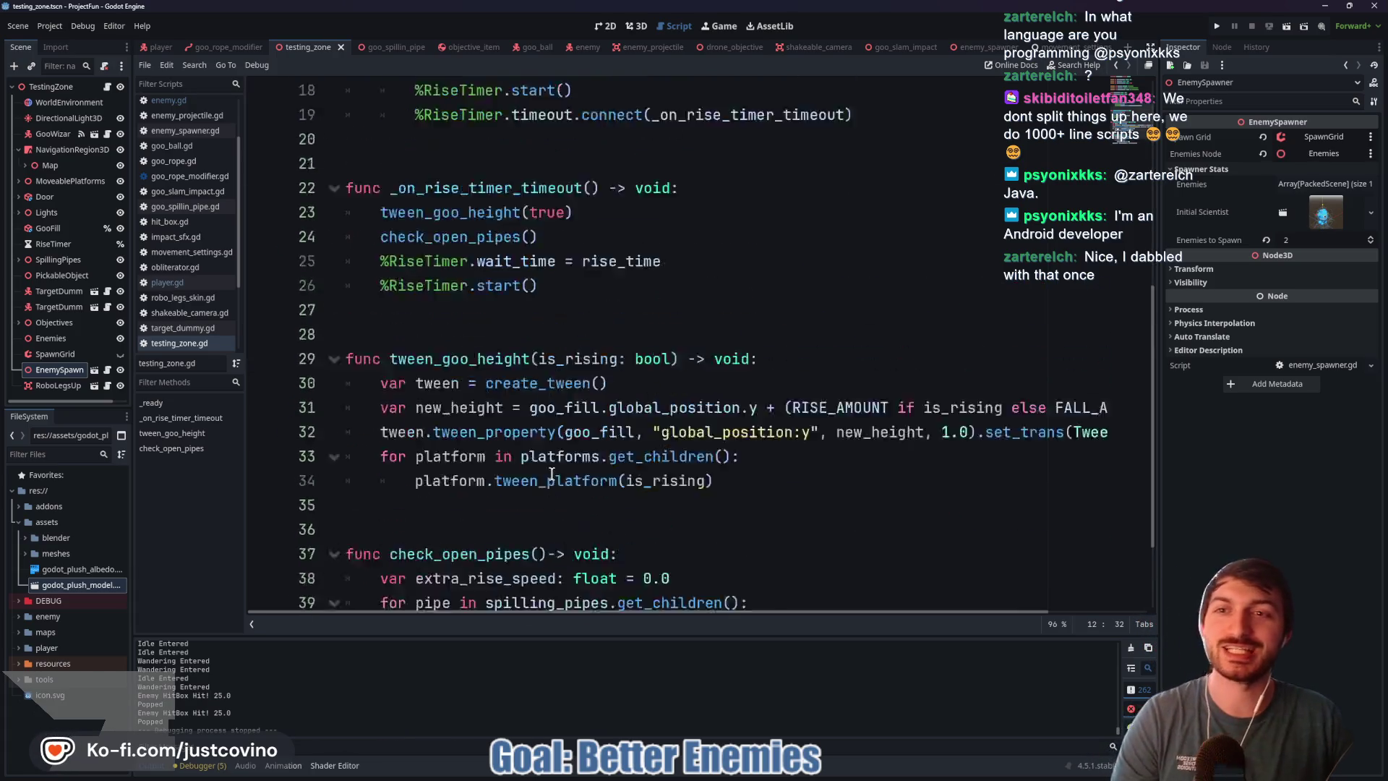
click(574, 47)
scroll(520, 400, down, 20)
scroll(519, 400, down, 20)
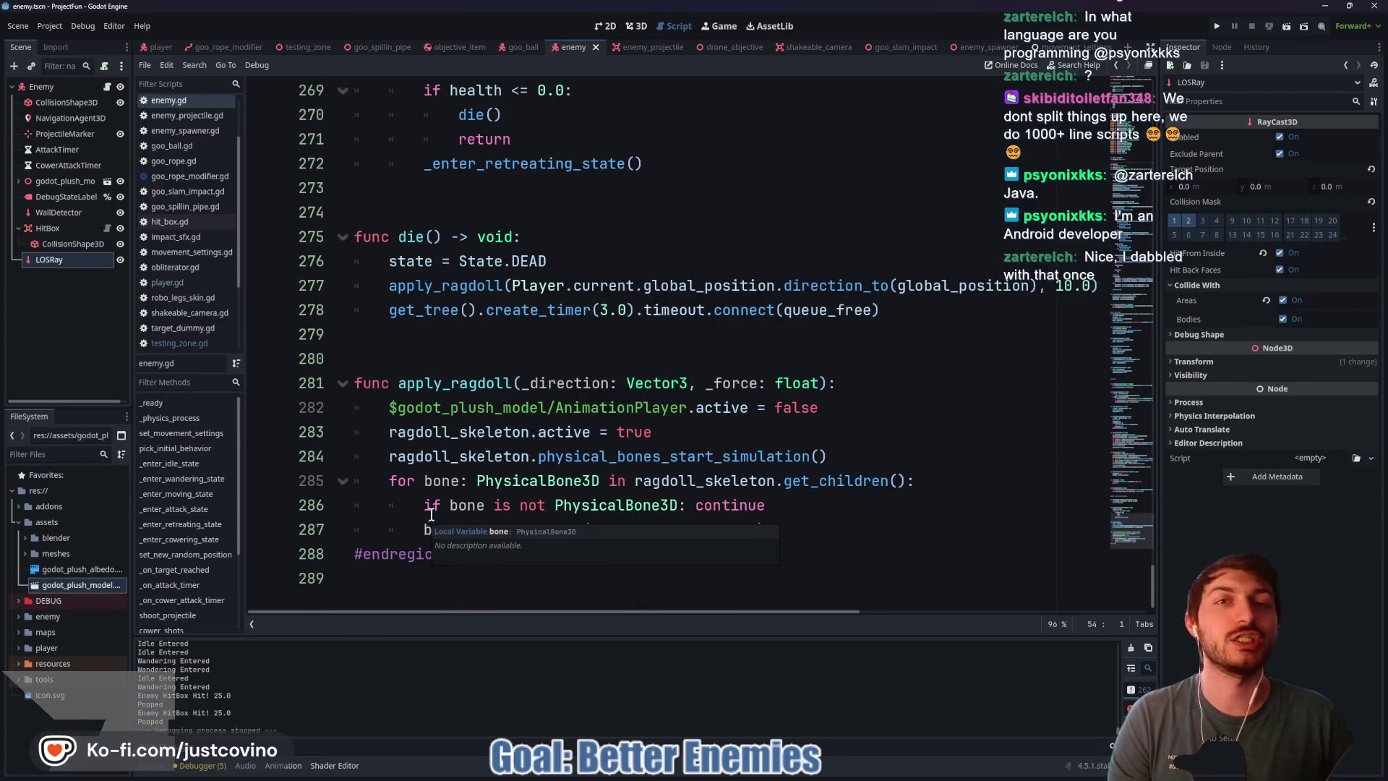
click(395, 329)
click(379, 358)
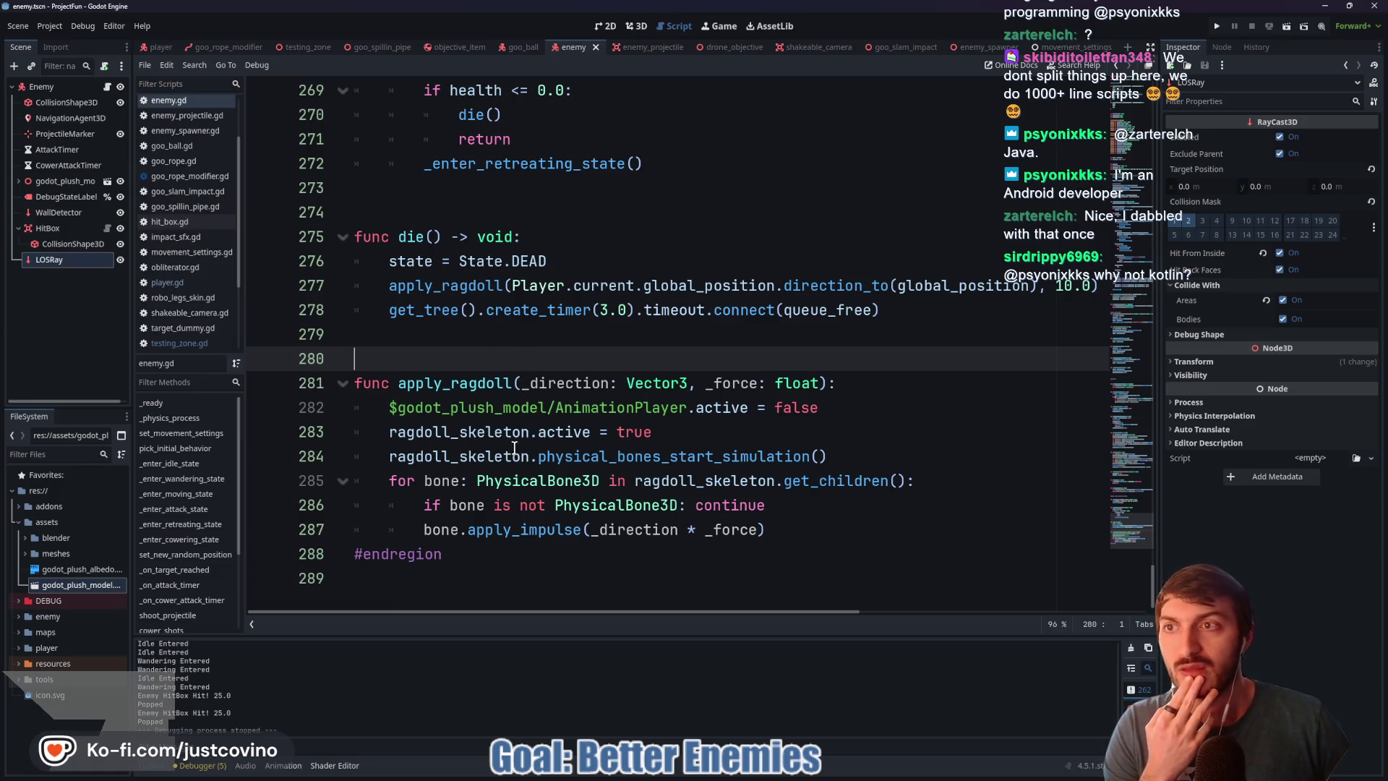
mouse_move(558, 459)
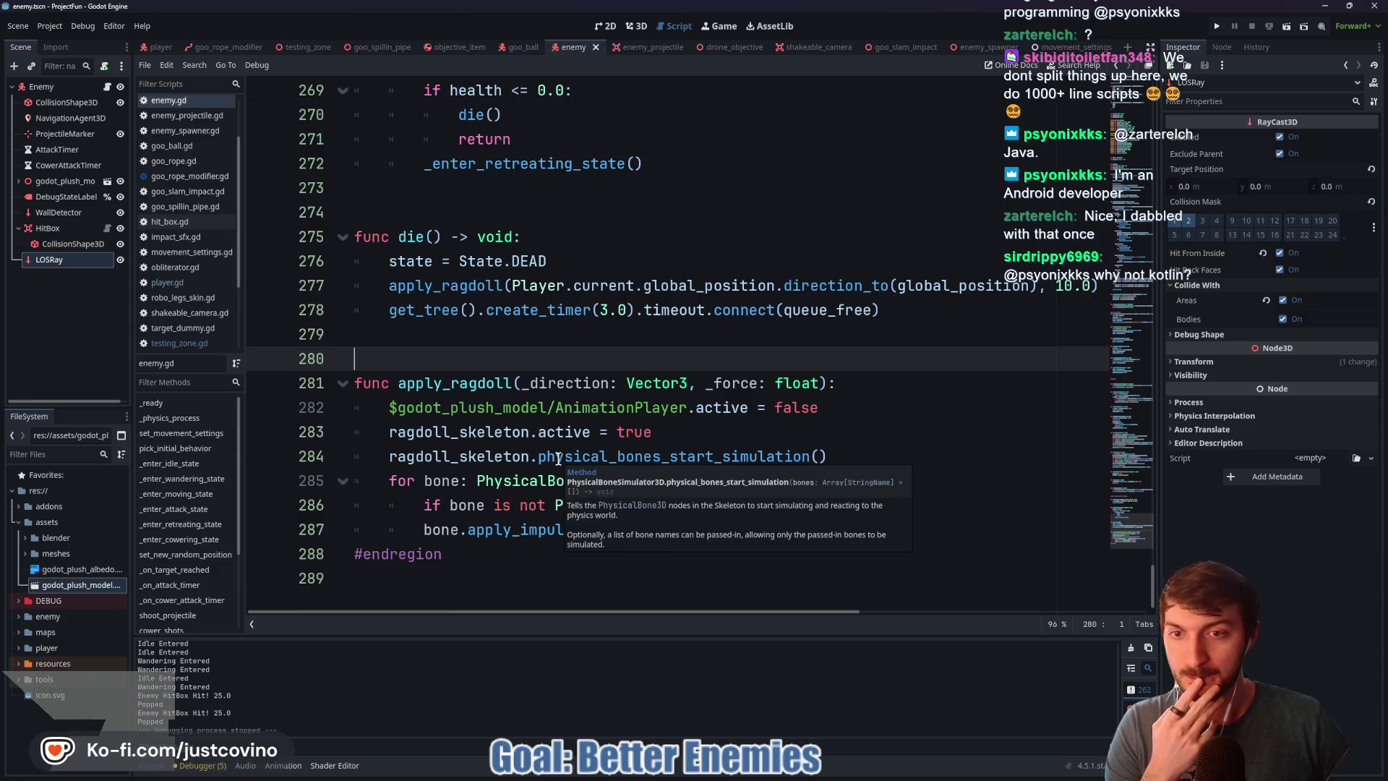
click(501, 342)
click(502, 366)
click(488, 344)
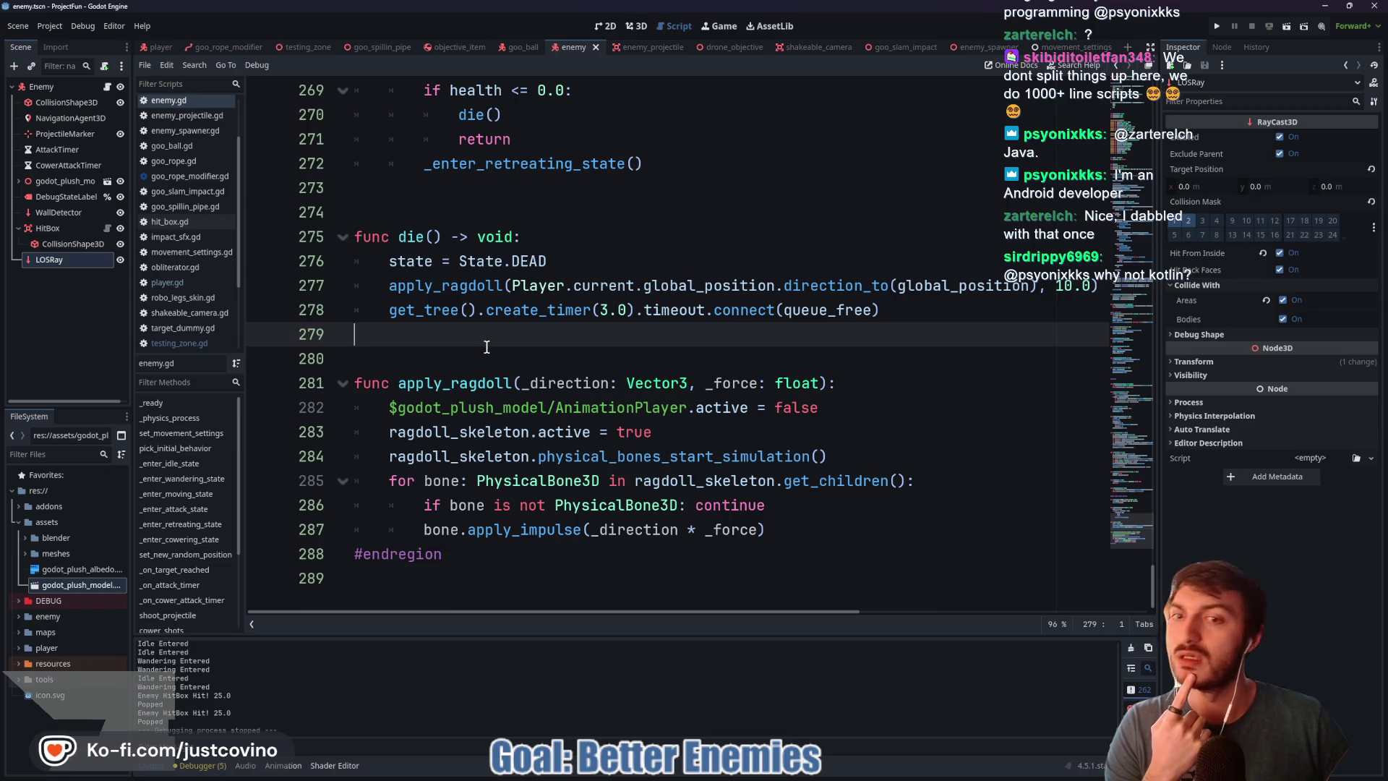
scroll(486, 353, up, 20)
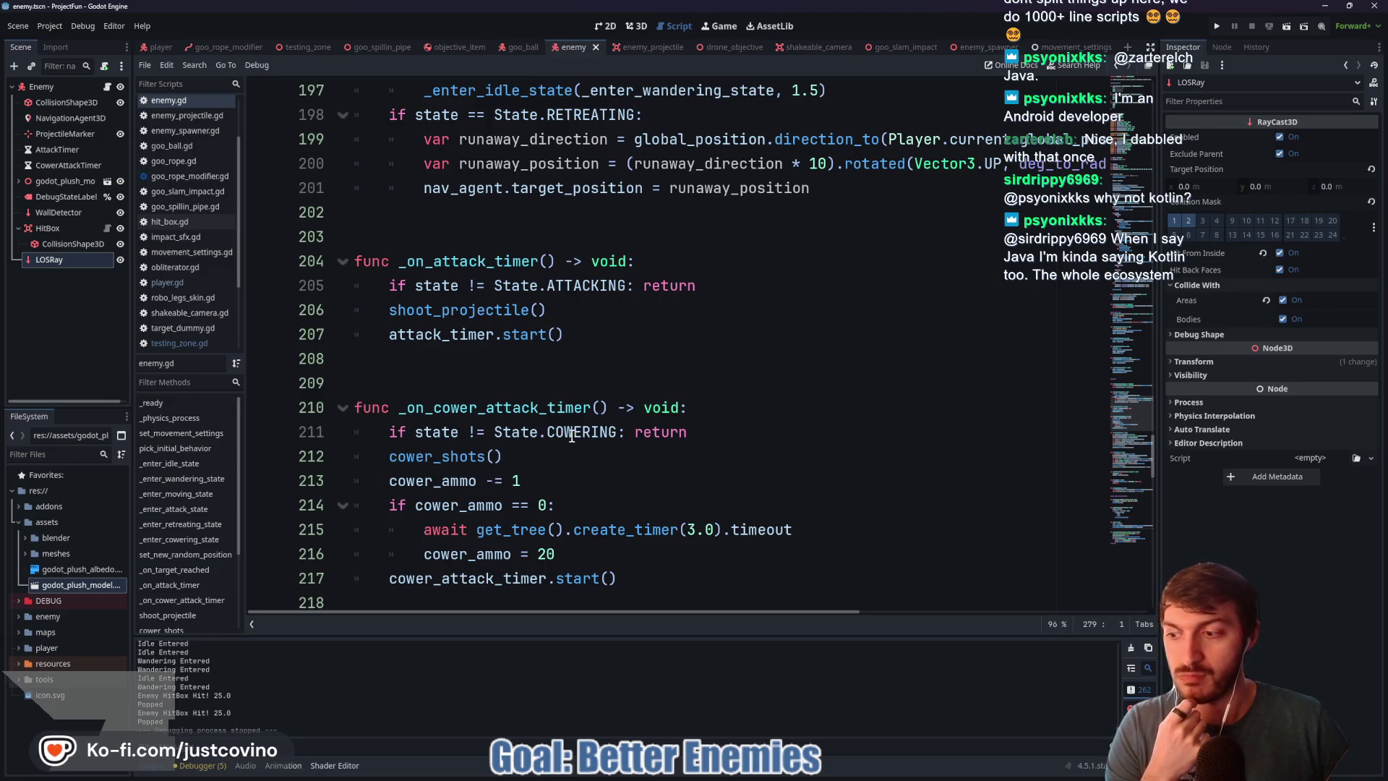
Step: Replace randf_range(-30,30) on line 200 with random_positions.pick_random() and save enemy.gd
scroll(575, 434, up, 8)
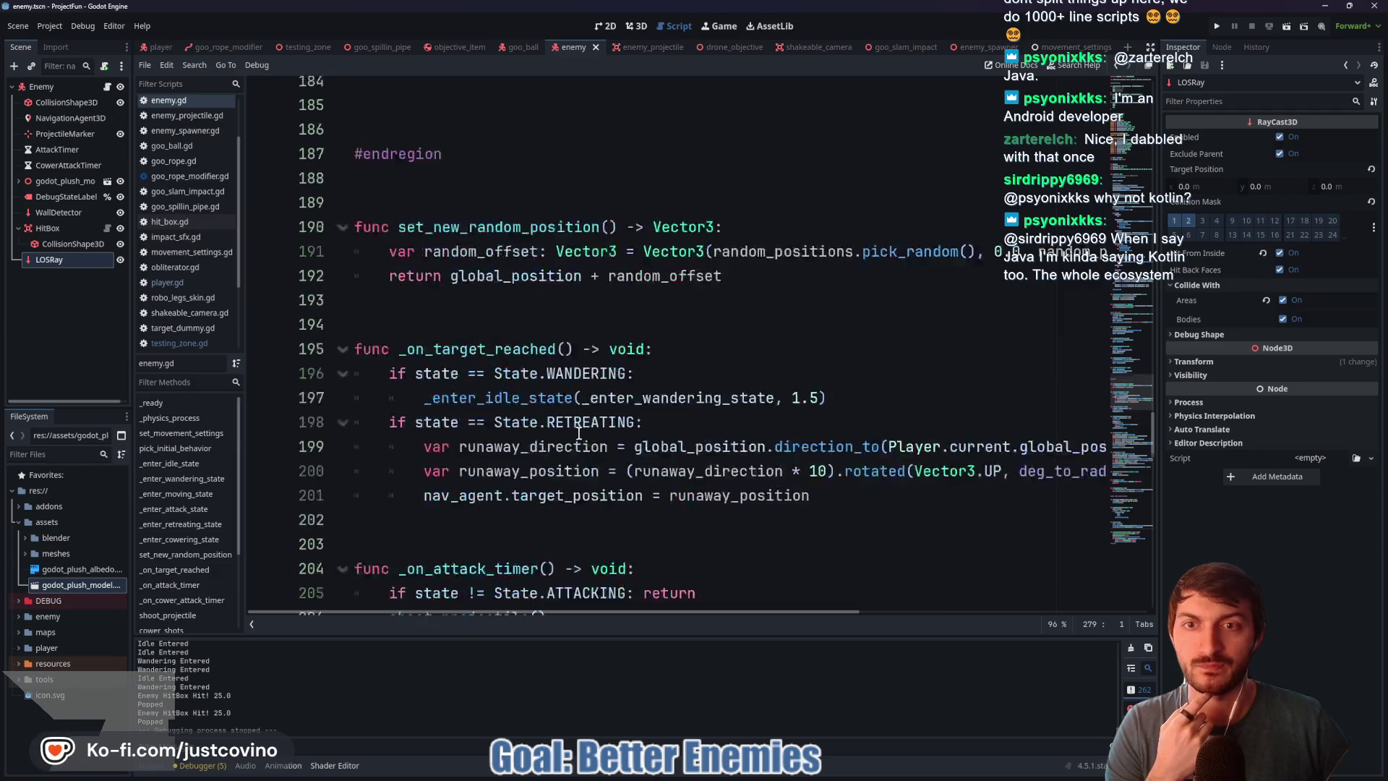
scroll(579, 434, down, 4)
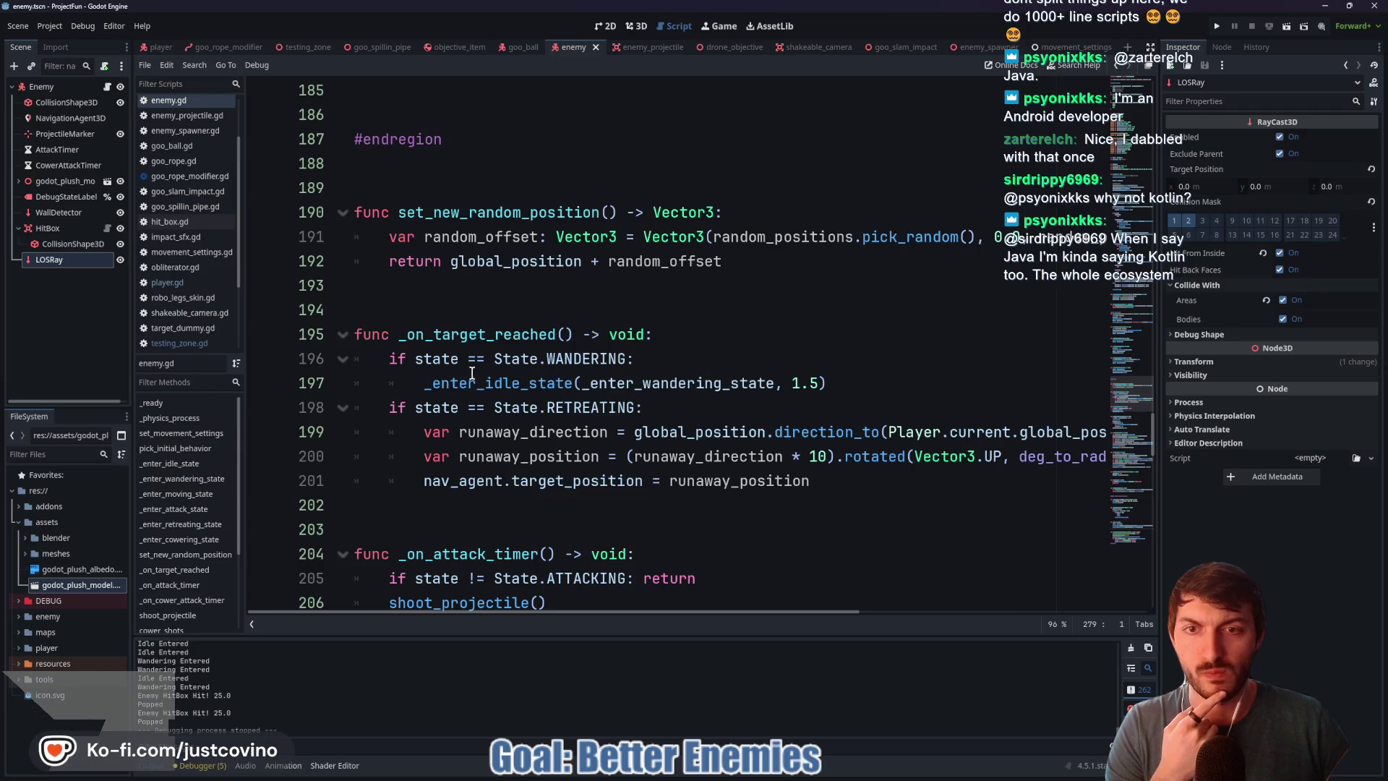
double_click(517, 407)
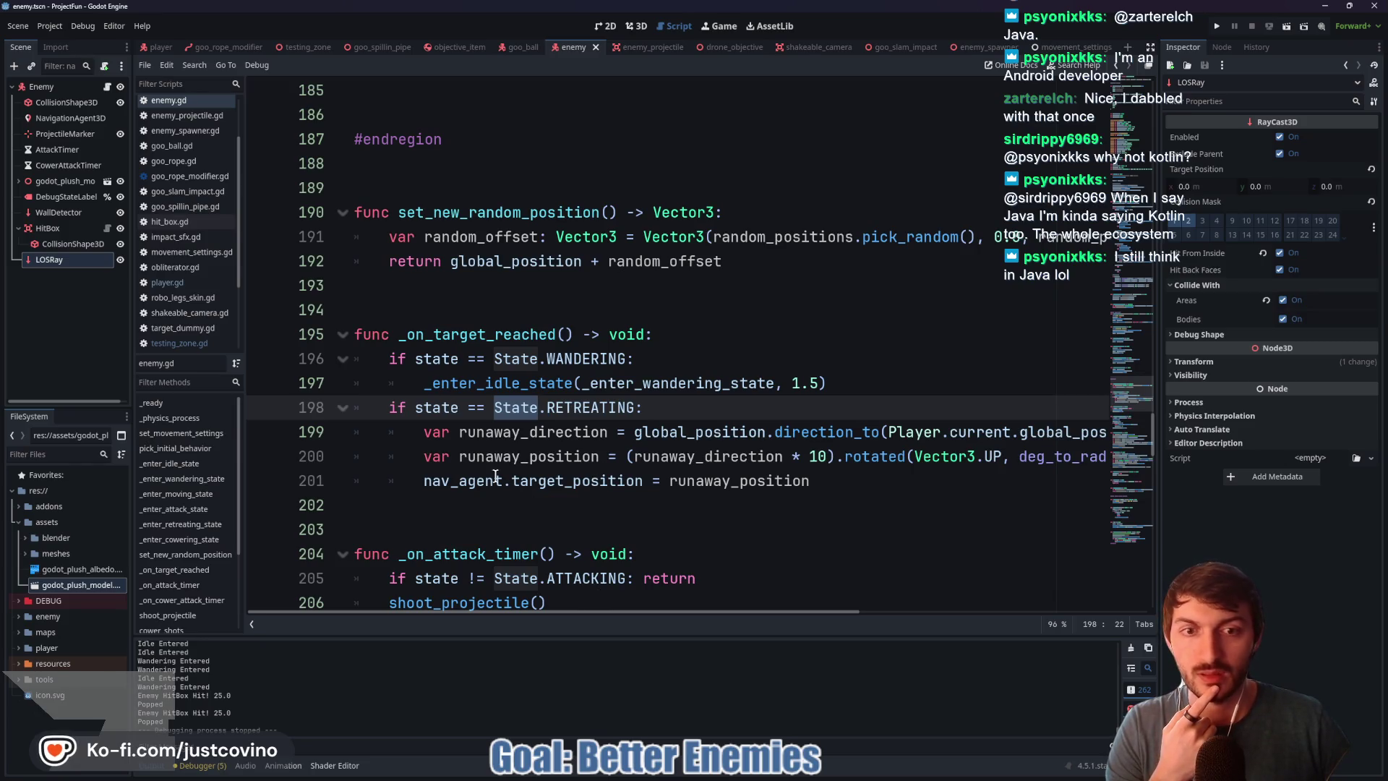
mouse_move(532, 614)
mouse_down()
mouse_move(566, 614)
mouse_move(496, 609)
mouse_move(749, 604)
mouse_move(595, 595)
mouse_move(791, 604)
mouse_move(751, 605)
mouse_up()
click(910, 456)
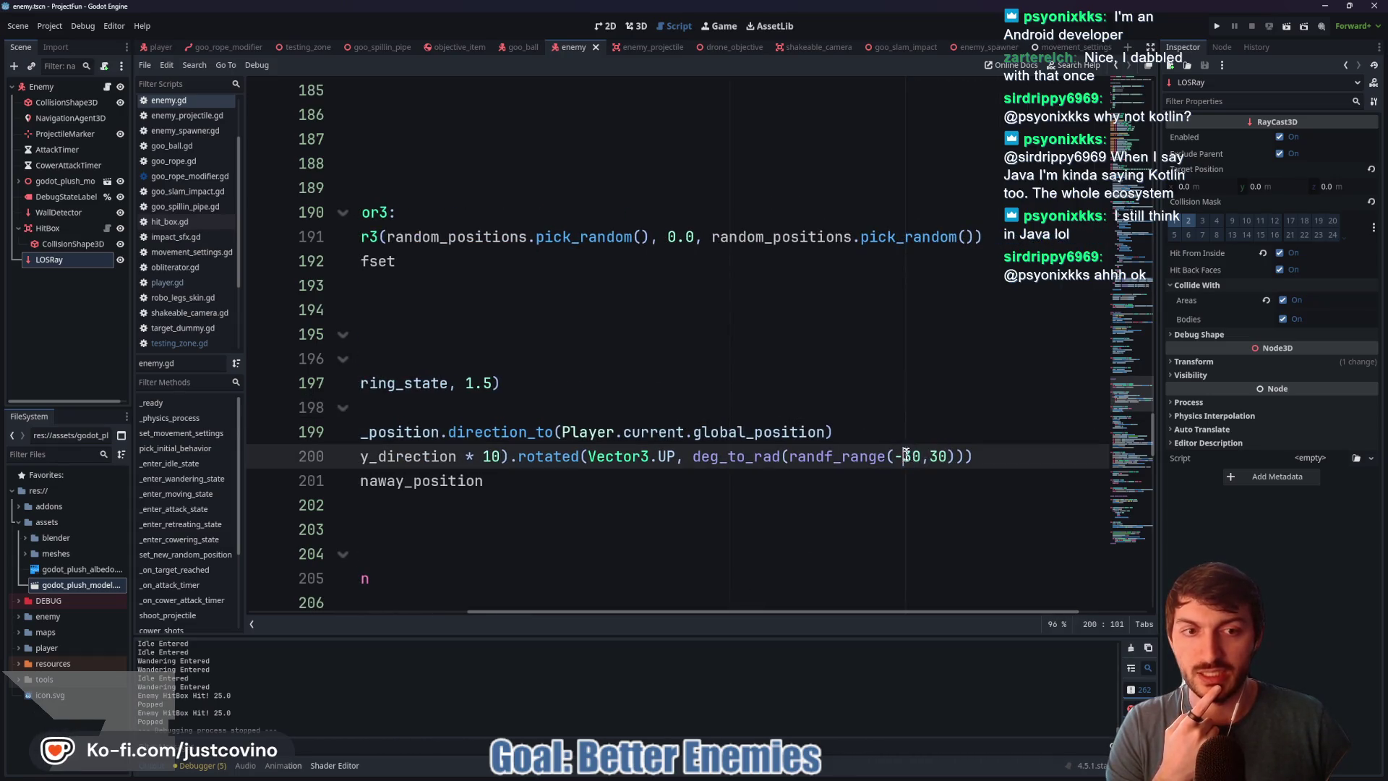
mouse_move(796, 606)
mouse_down()
mouse_move(611, 626)
mouse_move(870, 612)
mouse_up()
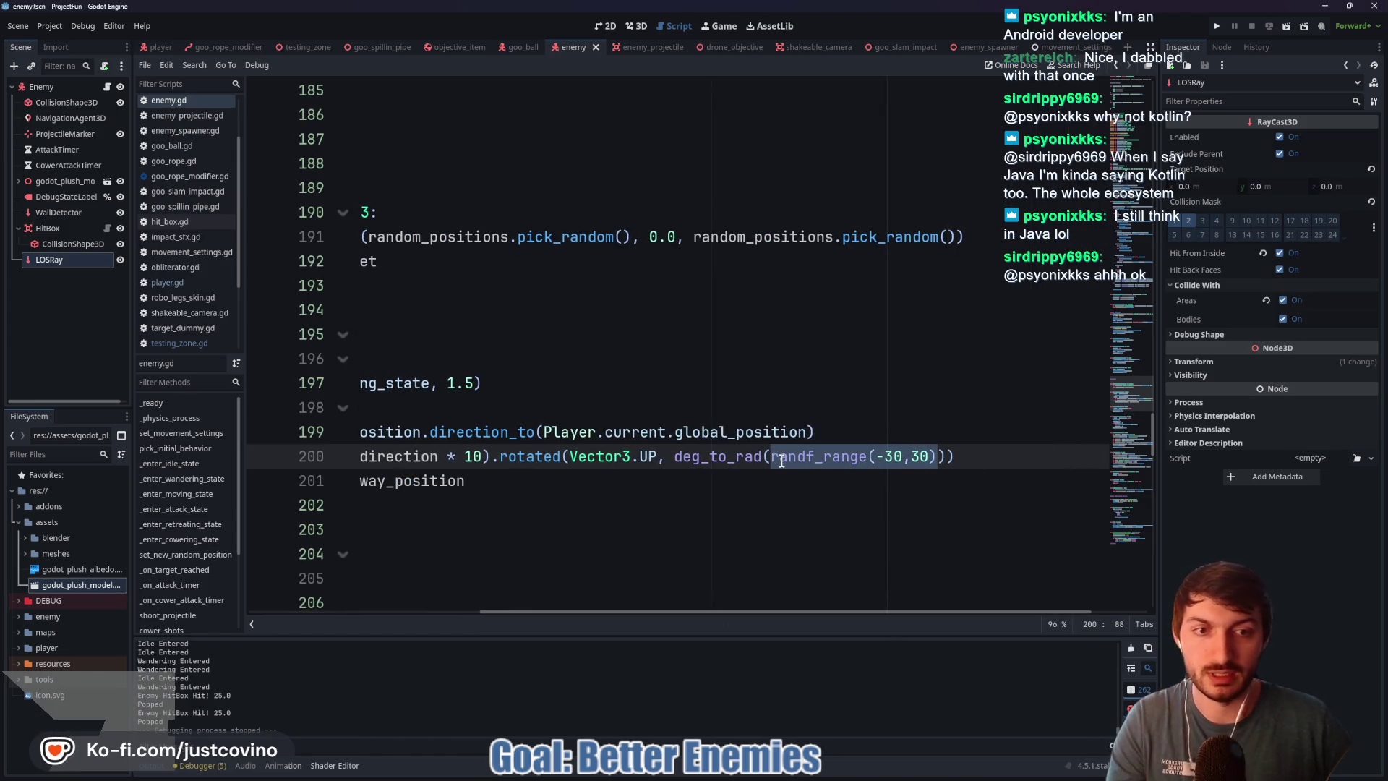
text(random)
key(Return)
text(.pick)
key(Return)
key(ctrl+s)
Step: Switch back to the testing_zone scene
drag(702, 612, 448, 627)
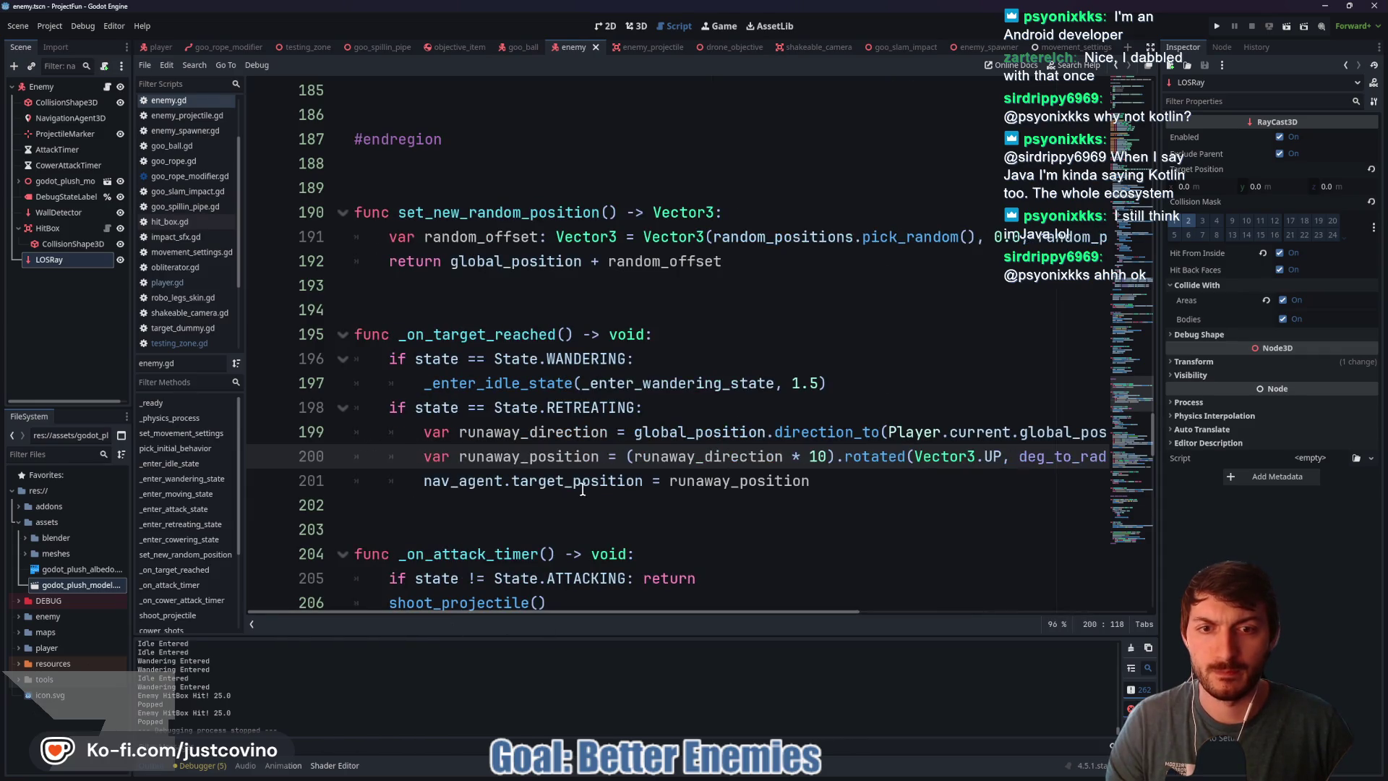
click(565, 512)
click(304, 47)
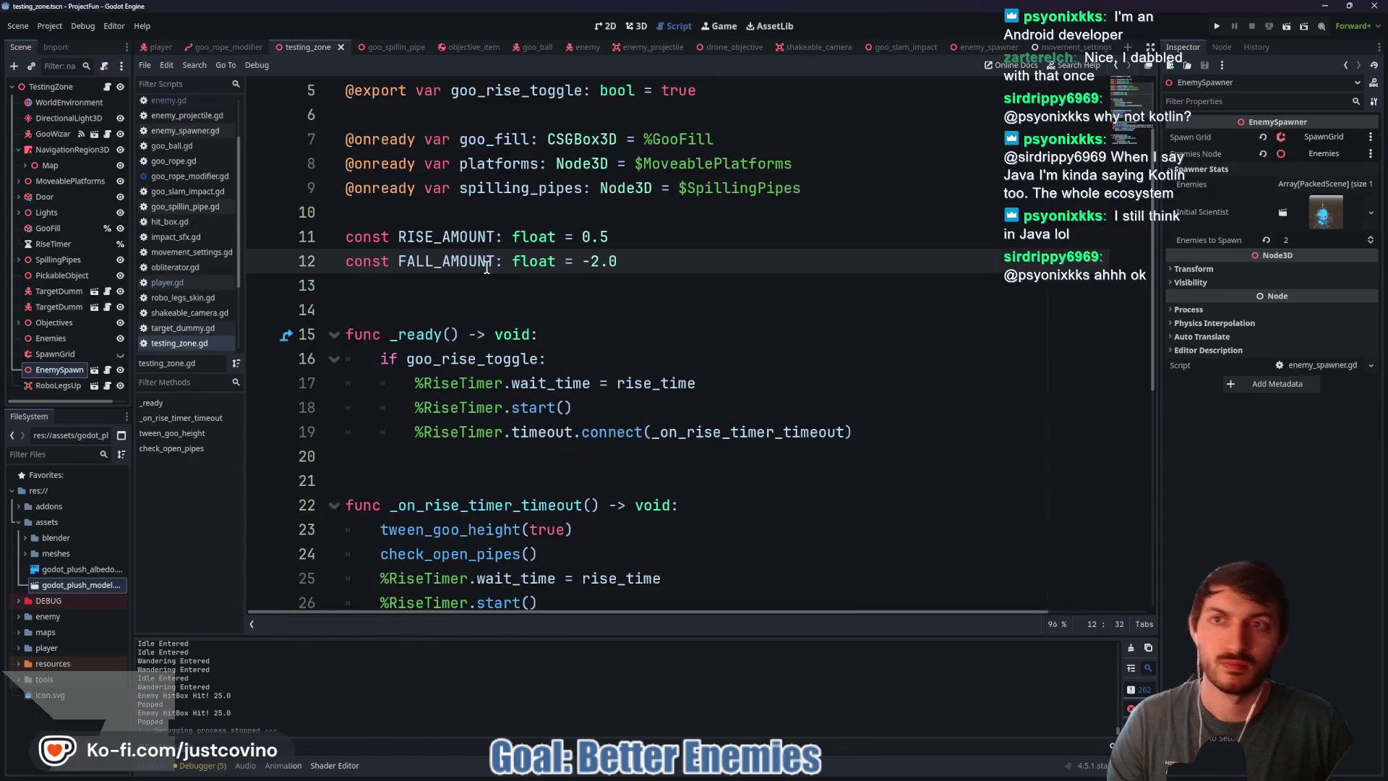
Step: Run testing_zone with F6 and chase the retreating enemy with the slime, firing at it
key(F6)
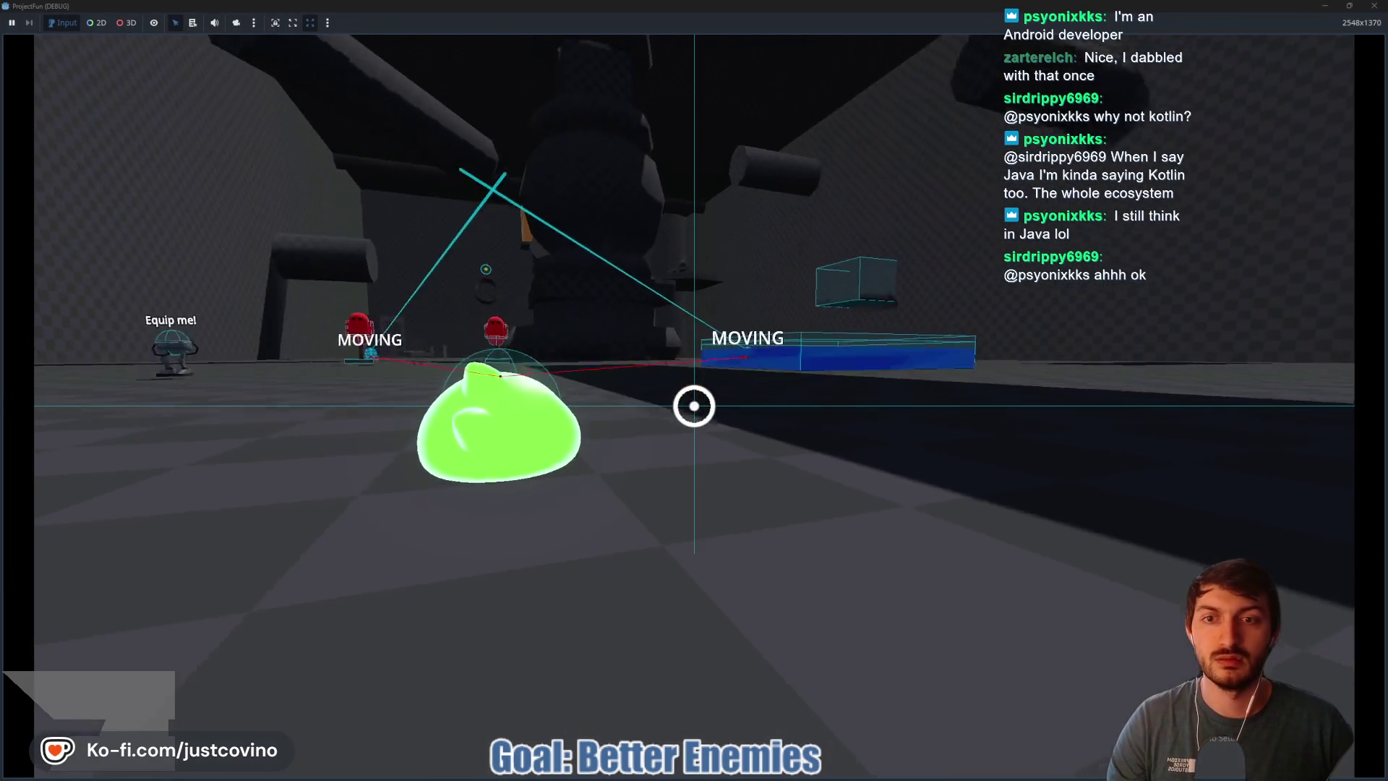
key(w)
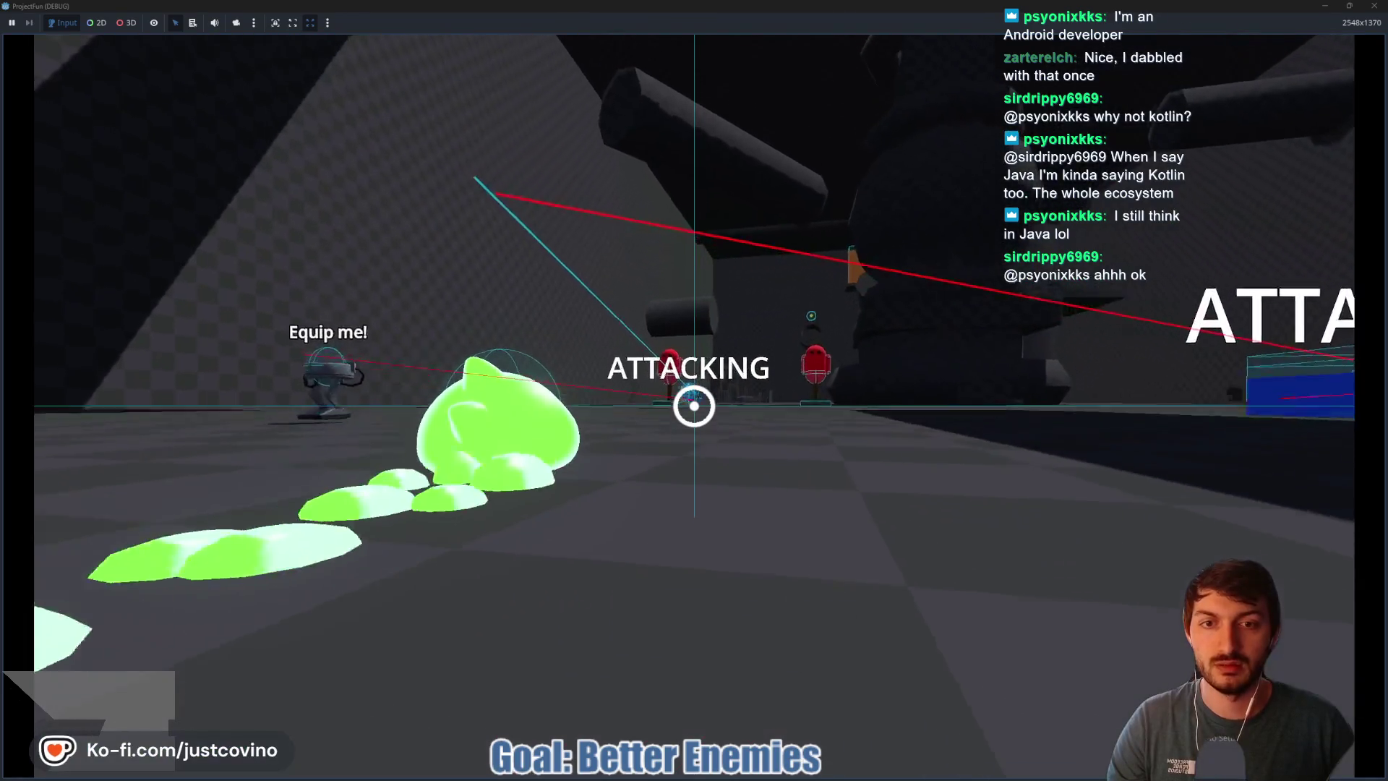
key(d)
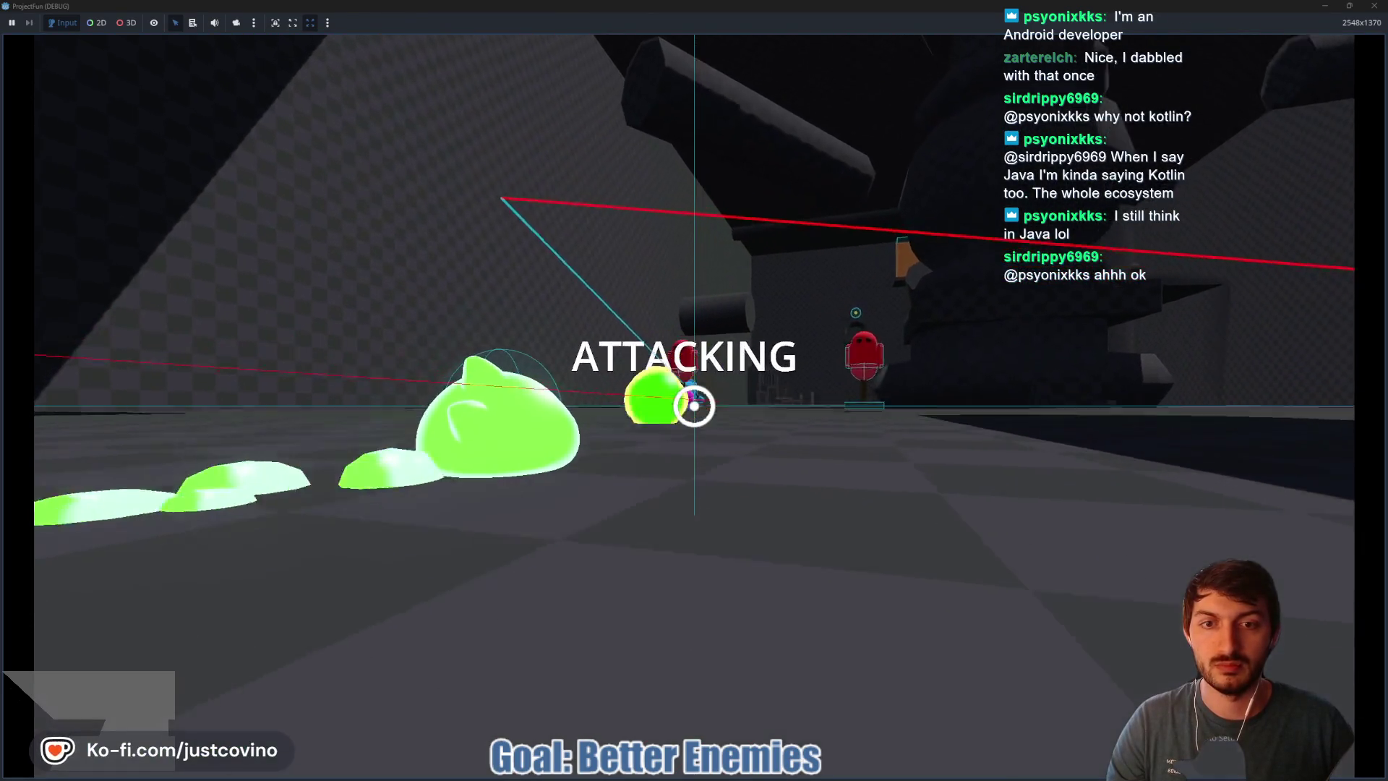
key(d)
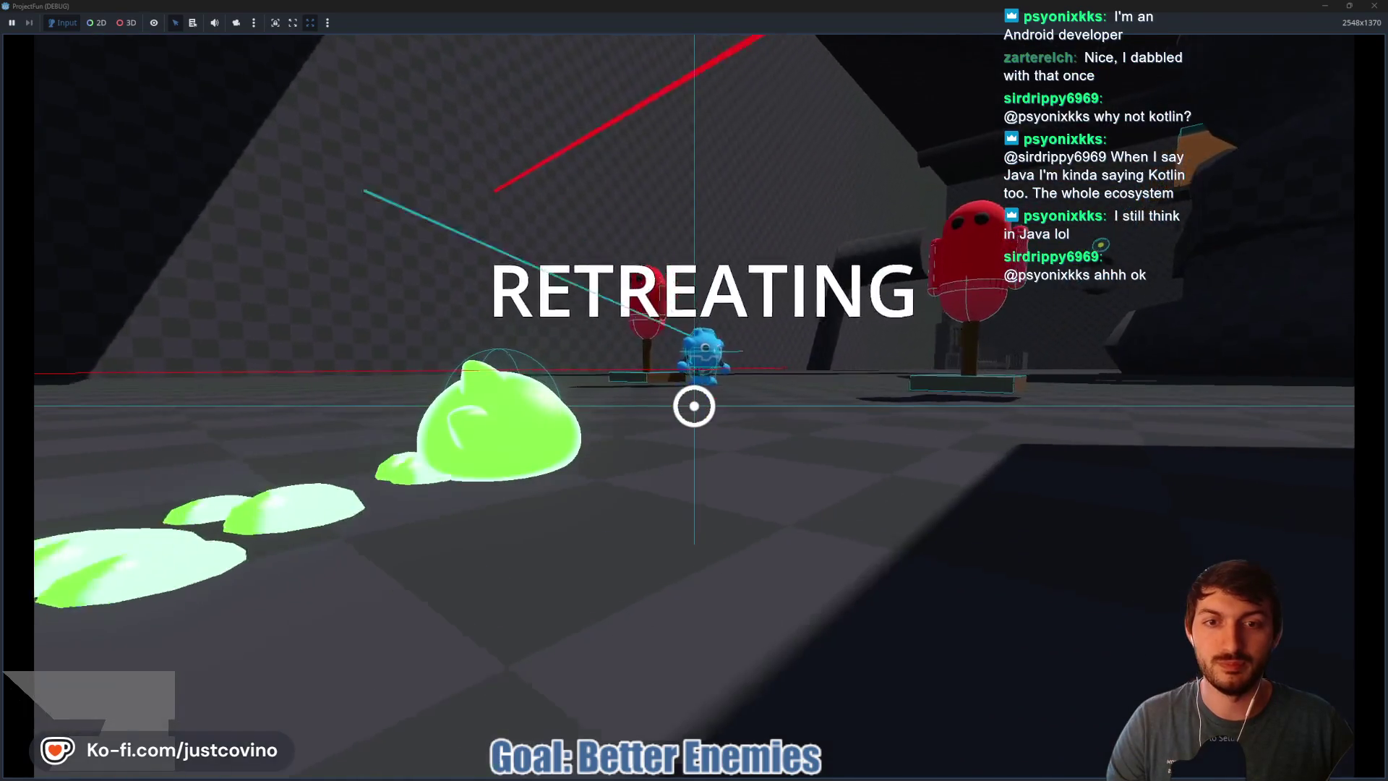
key(a)
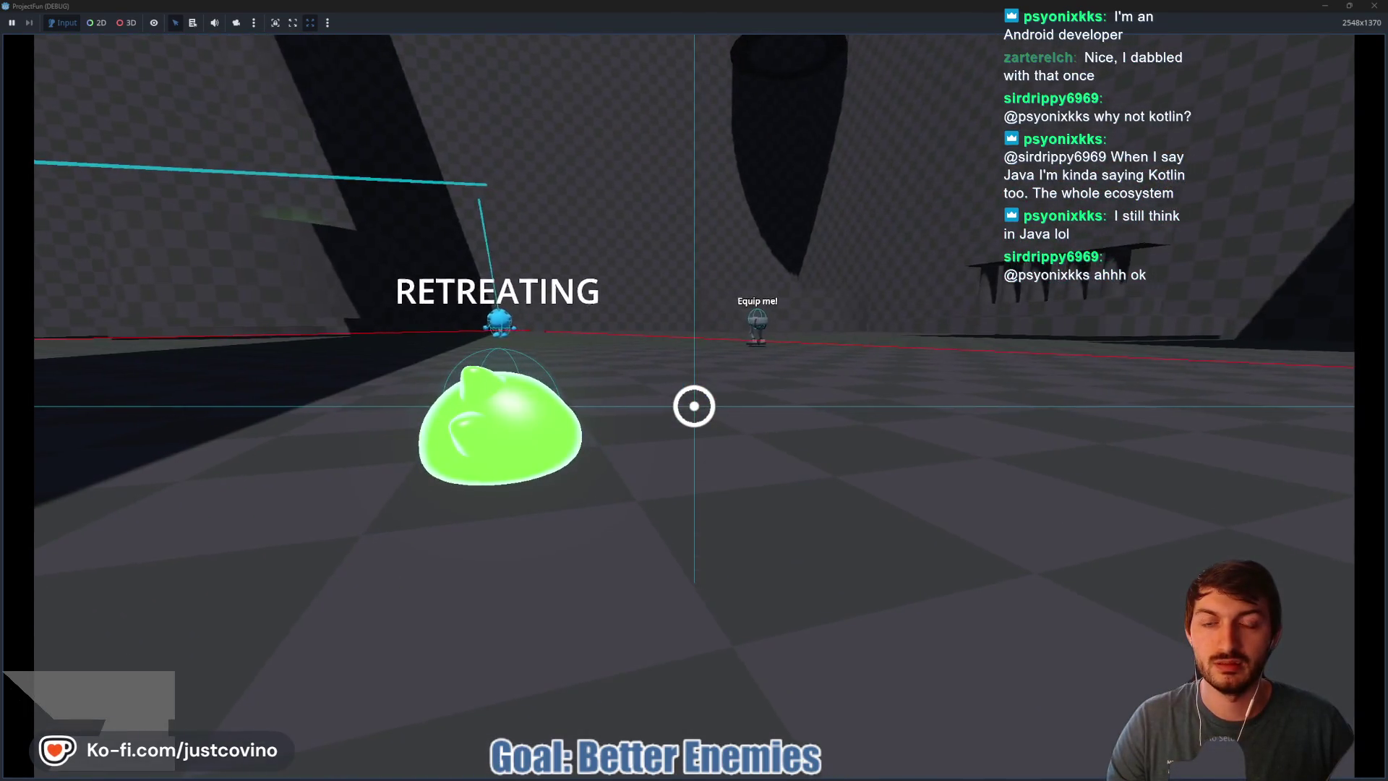
key(w)
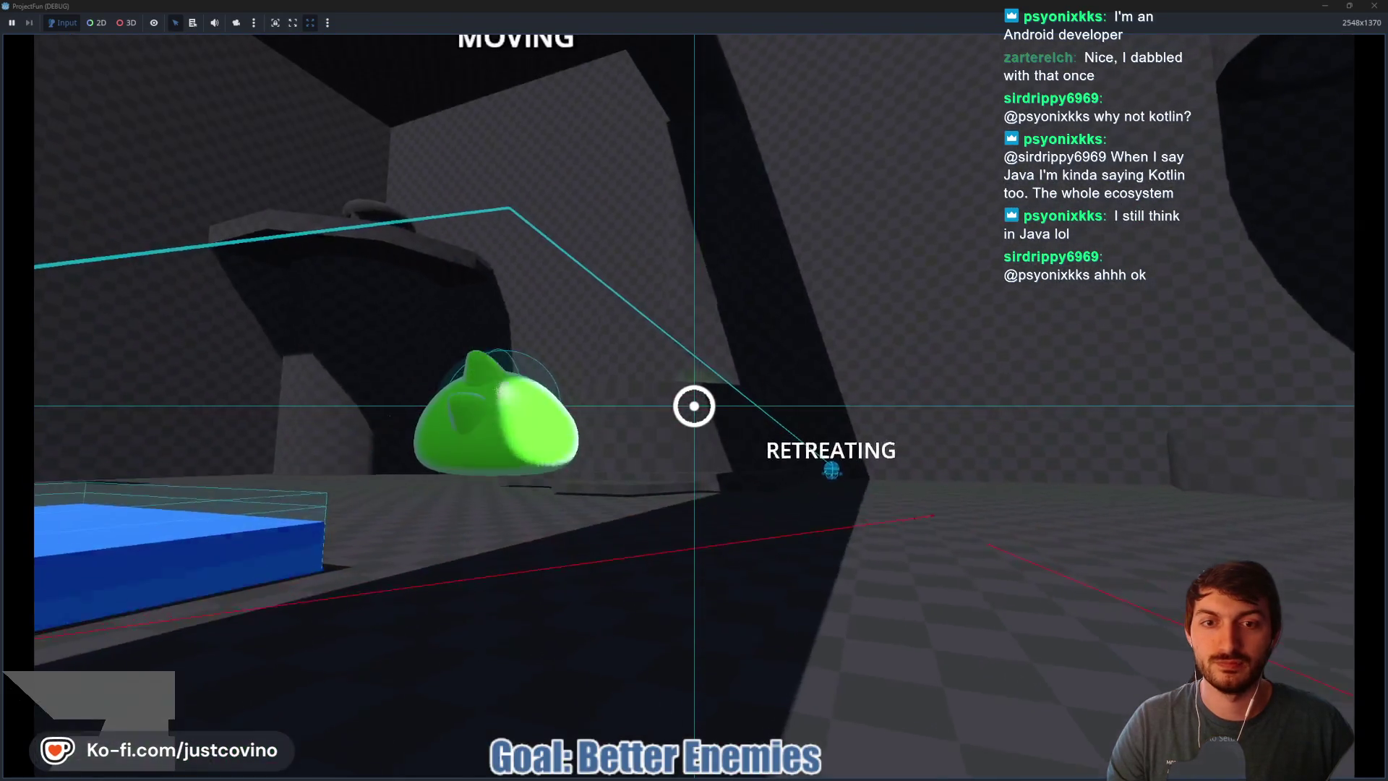
click(695, 406)
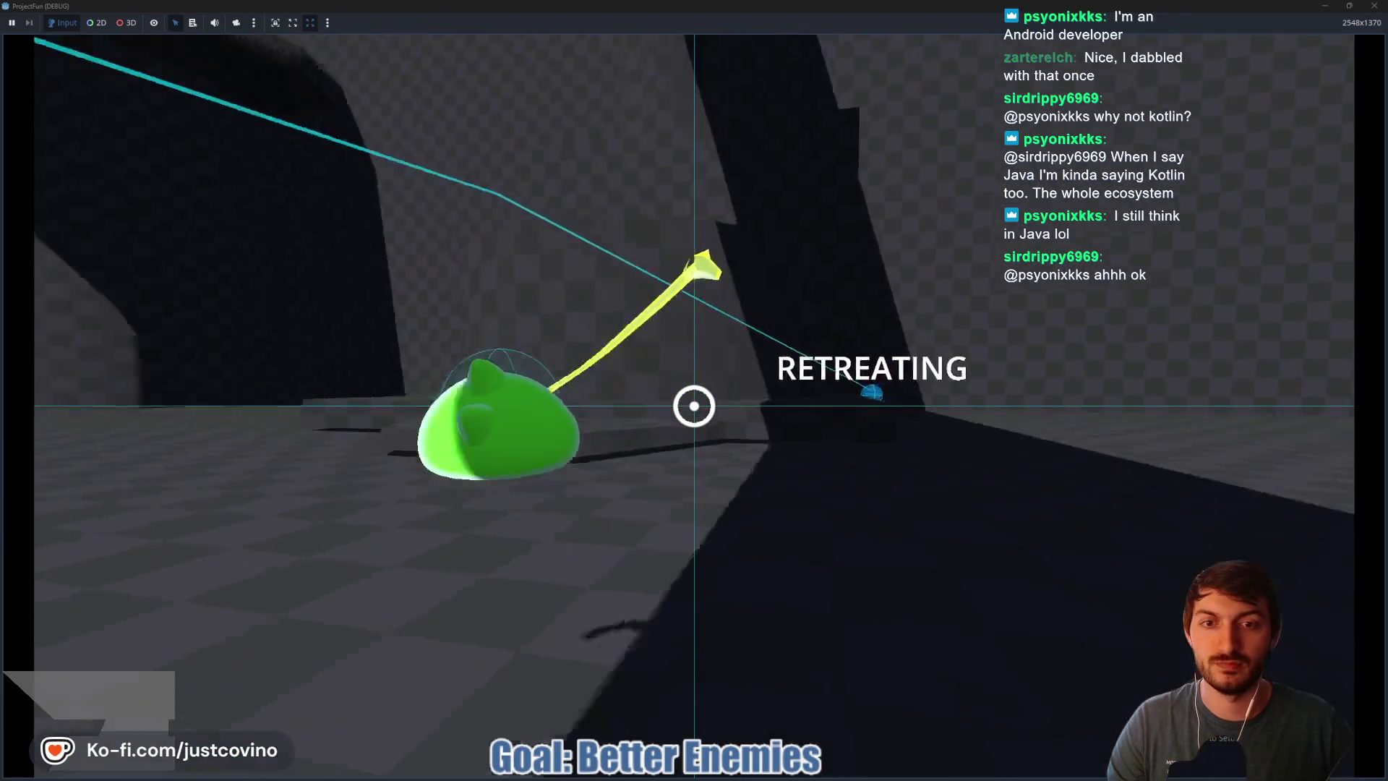
Step: Approach the attacking enemy, follow it as it retreats, then stop the game with F8
key(w)
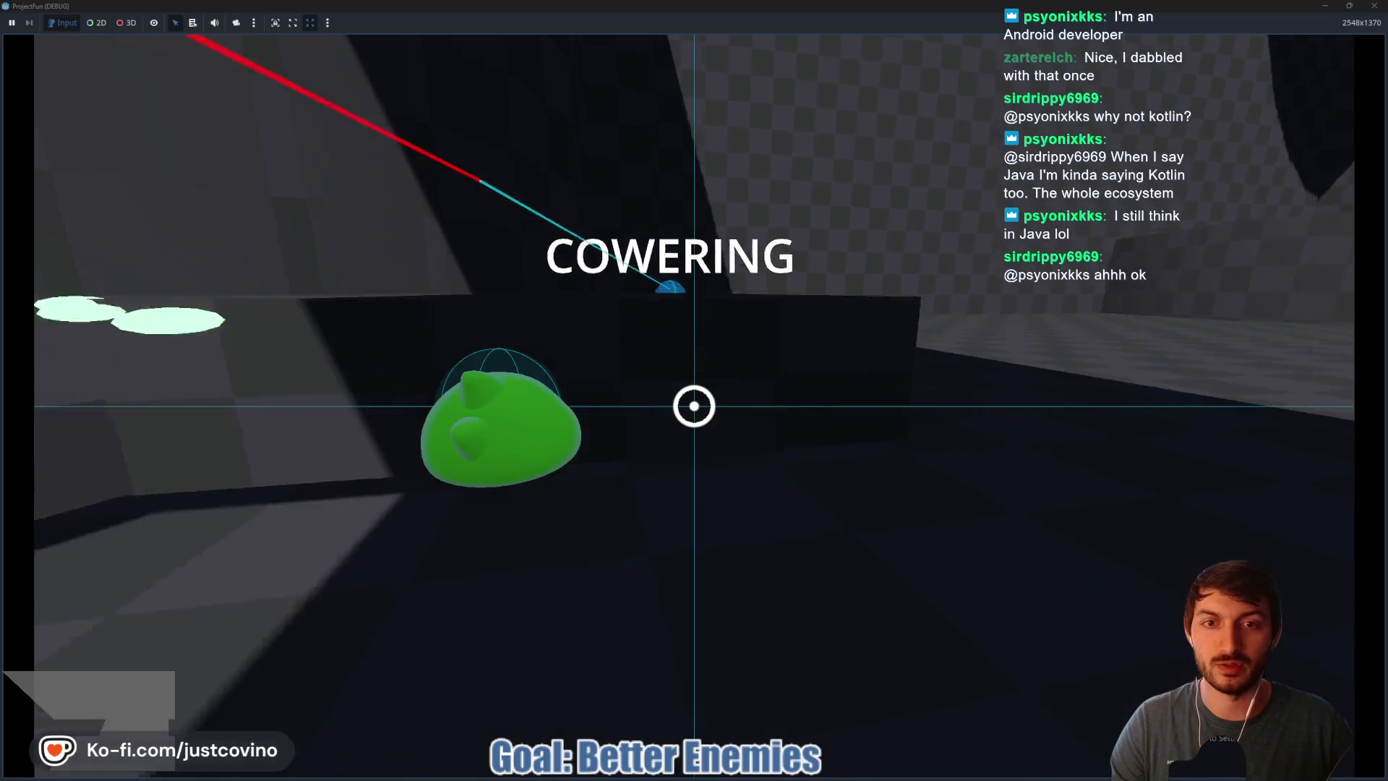
key(w)
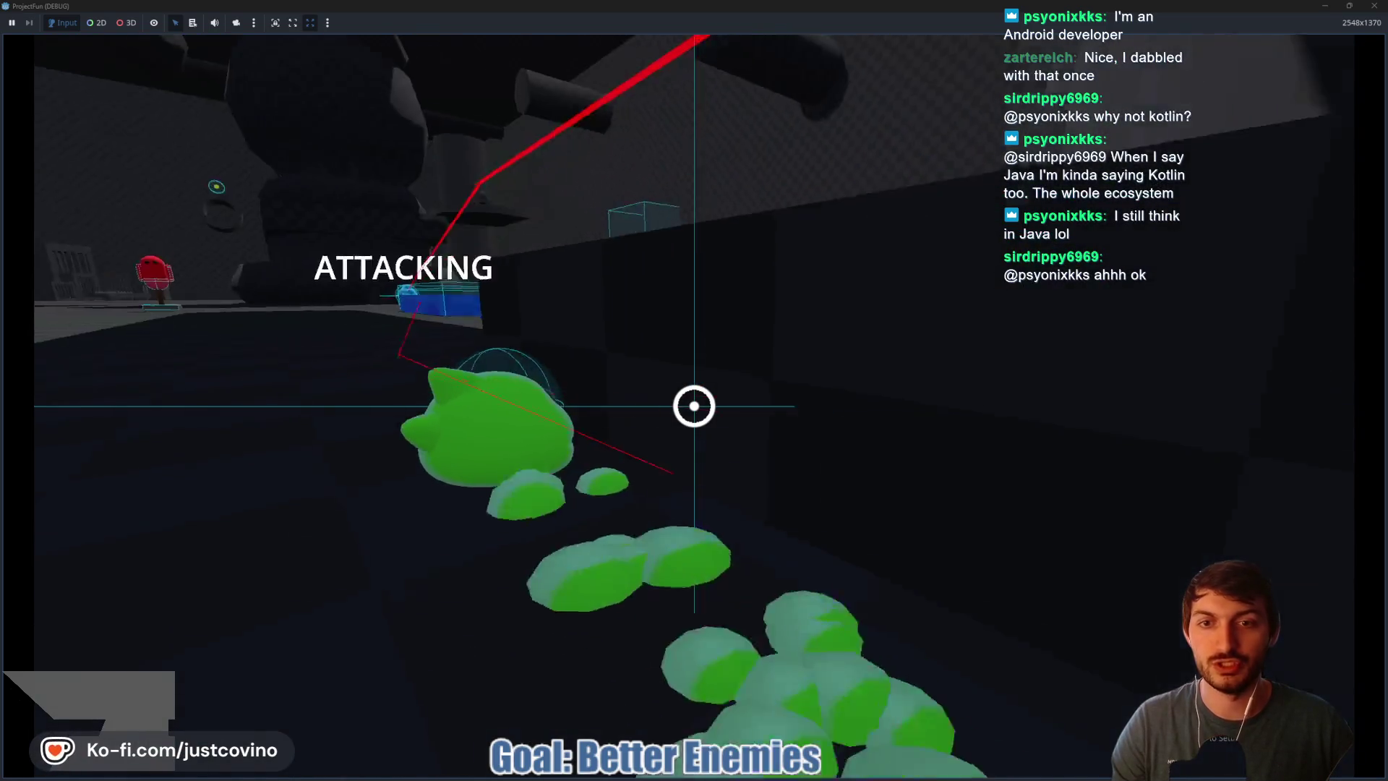
key(w)
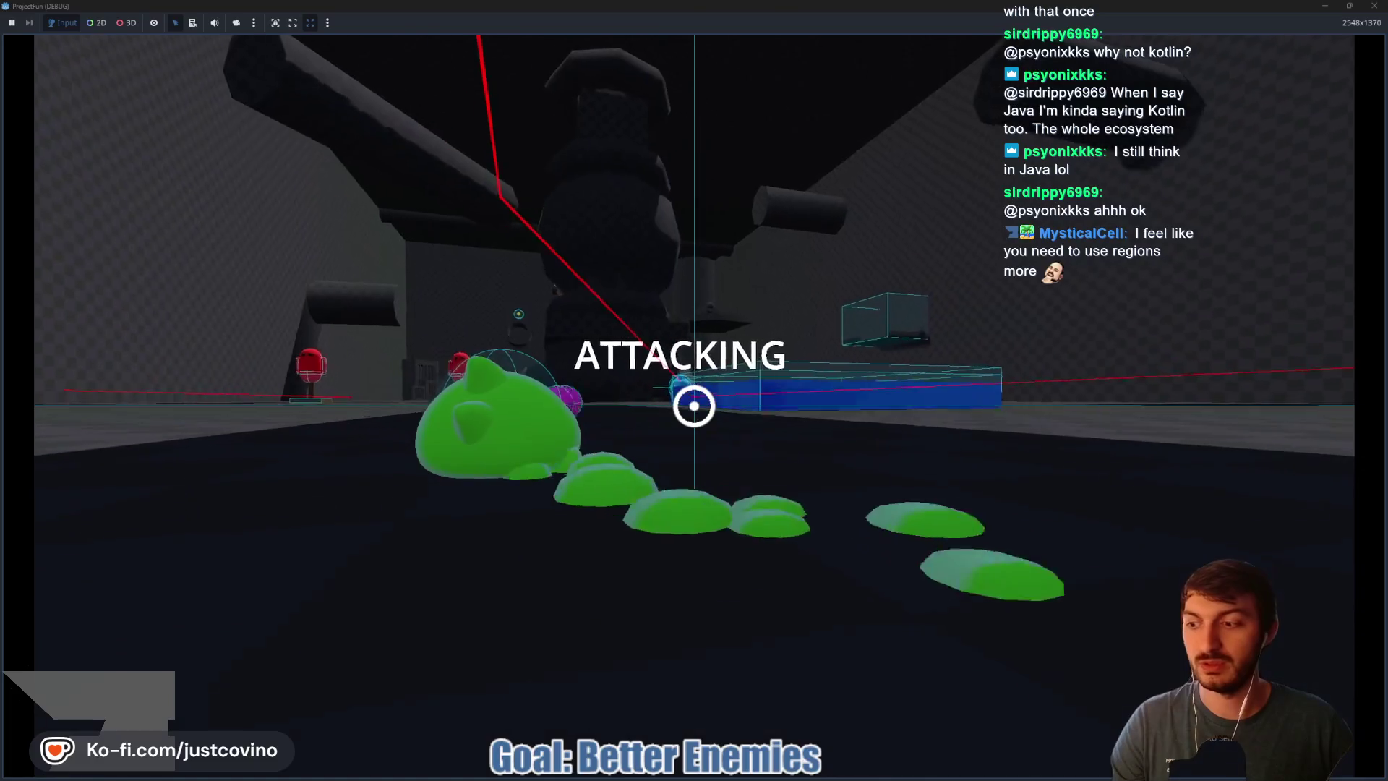
key(w)
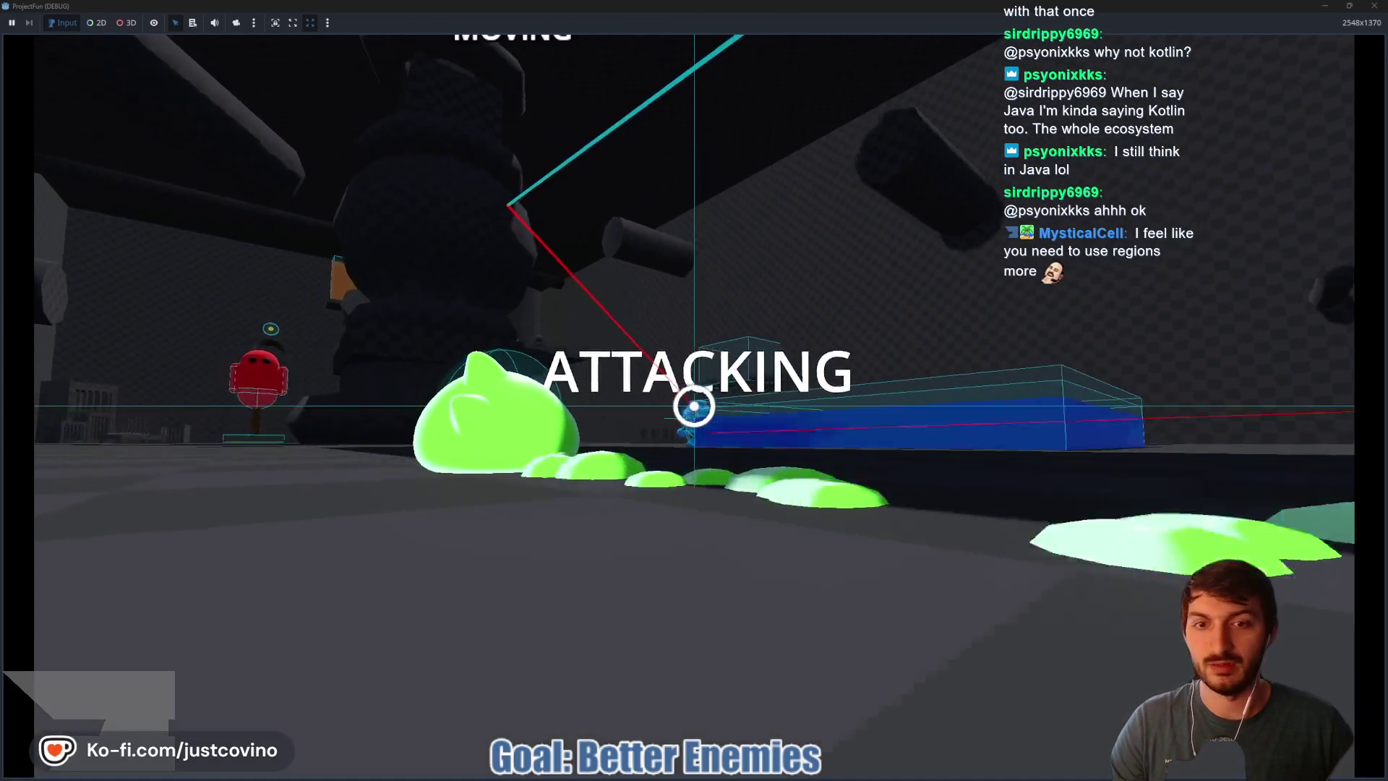
key(w)
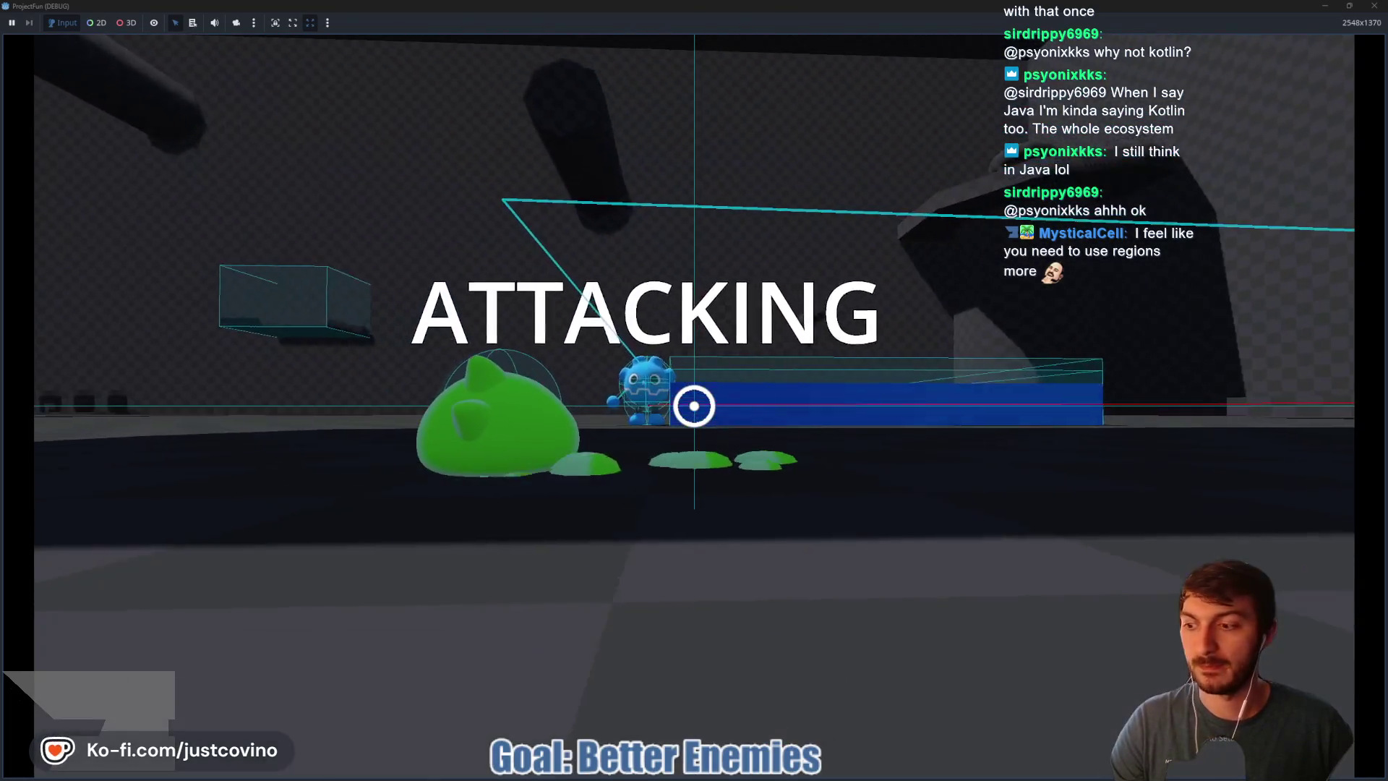
key(w)
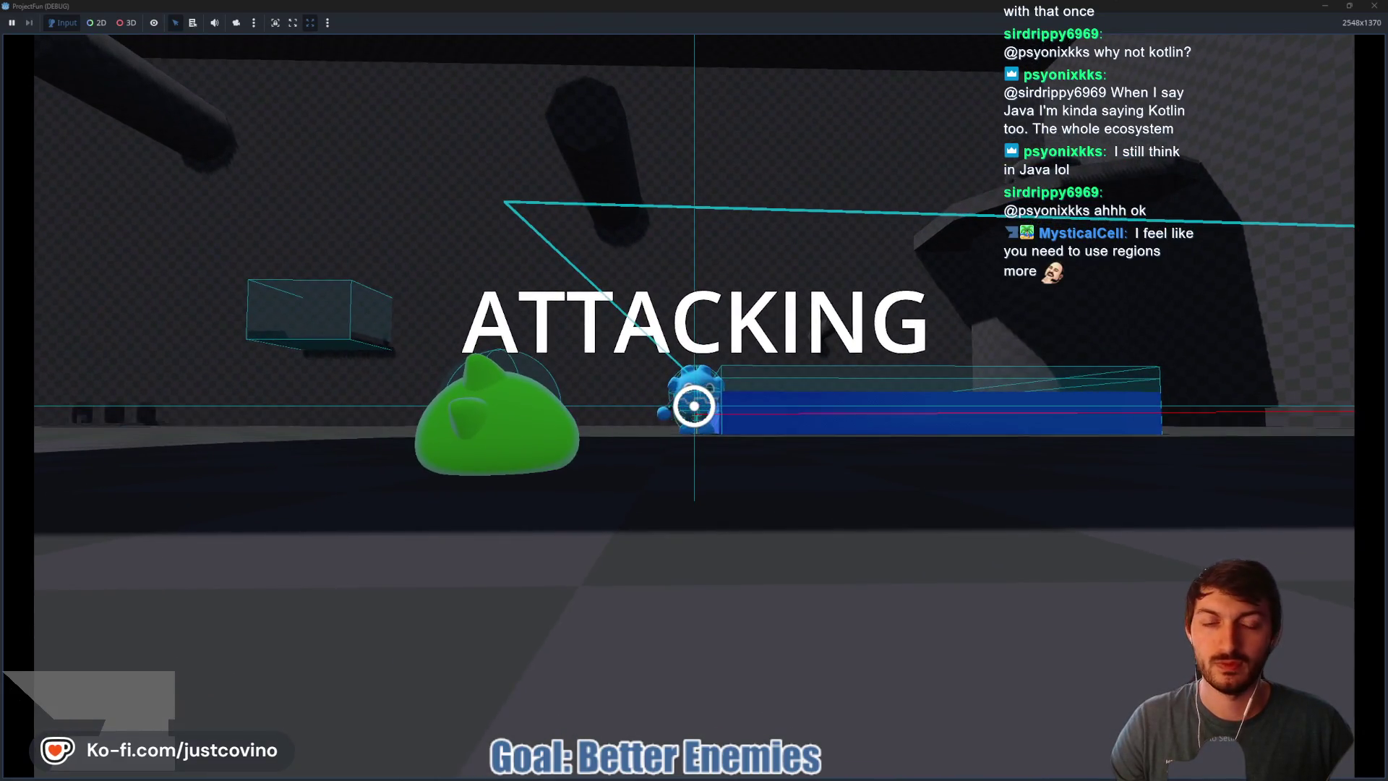
key(s)
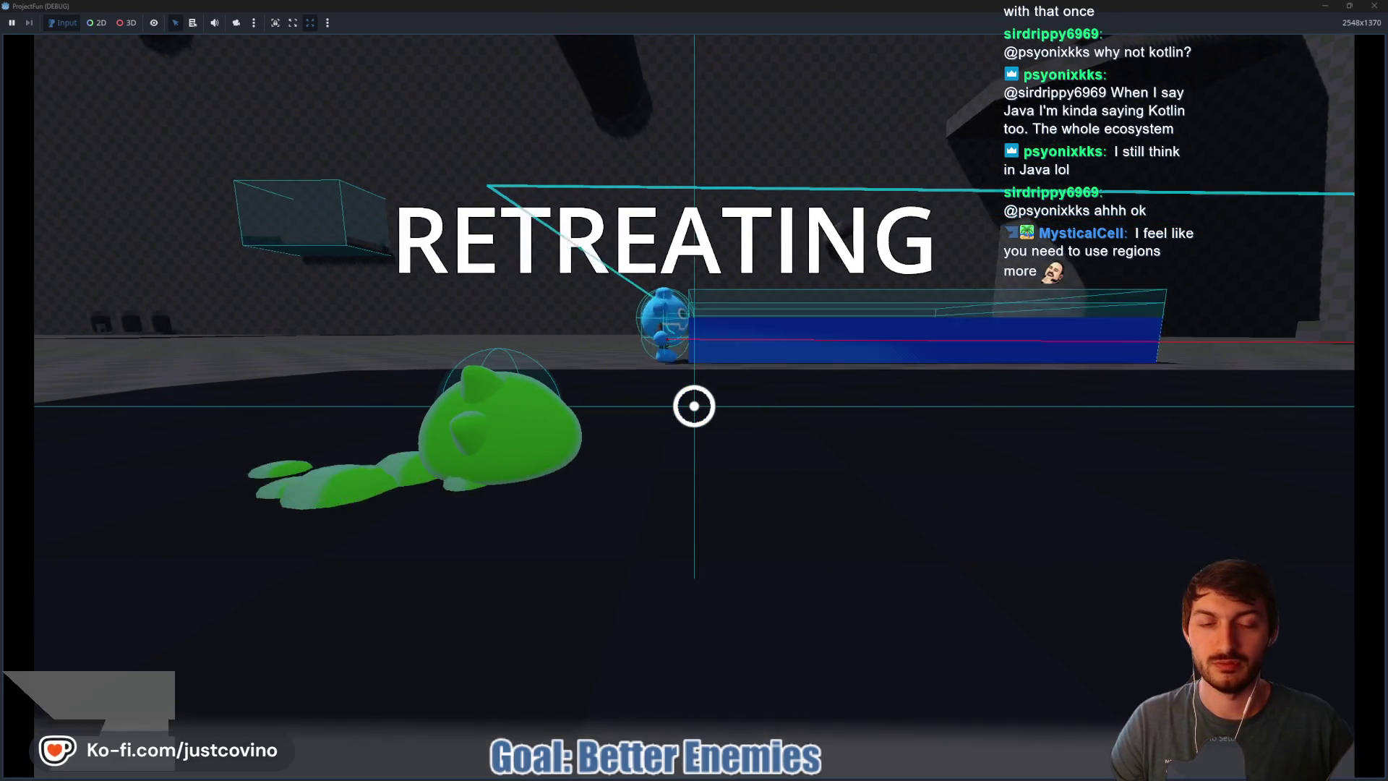
key(w)
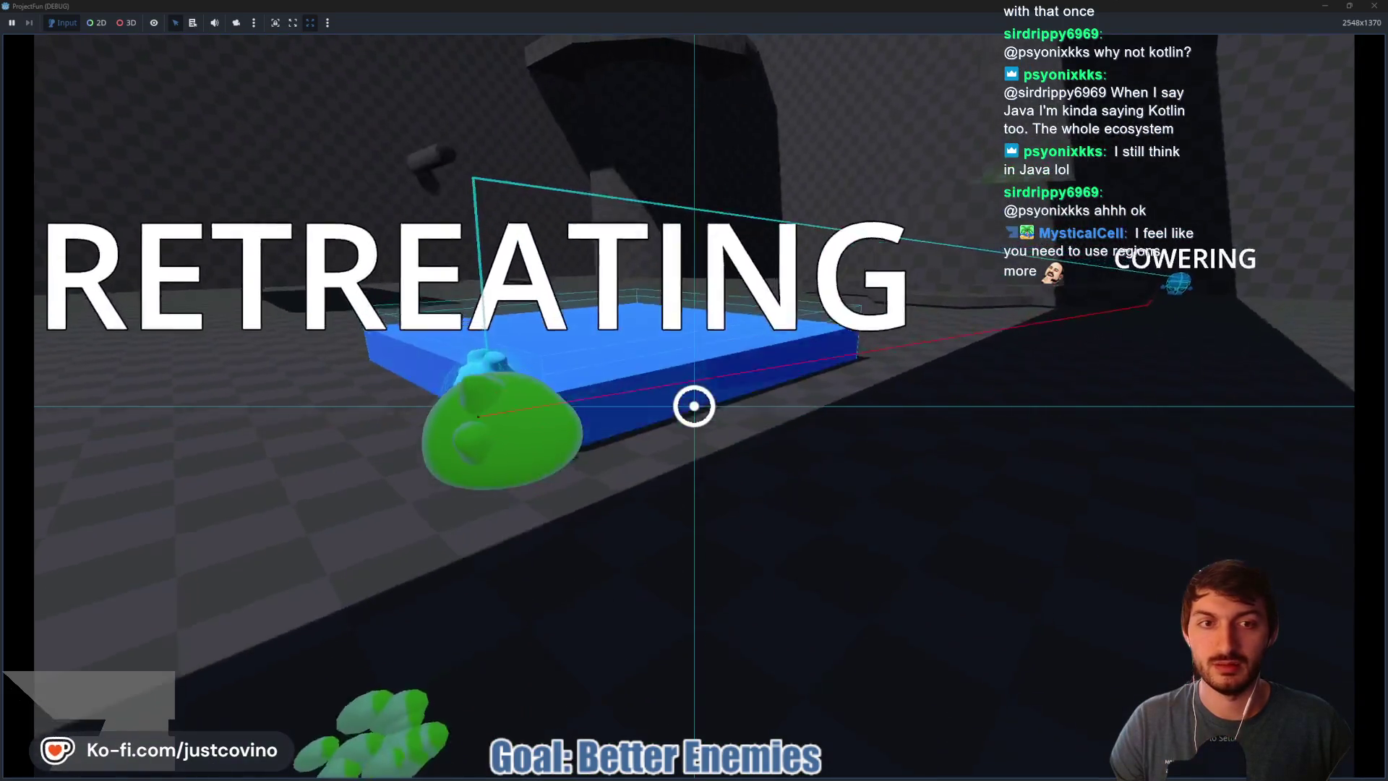
key(s)
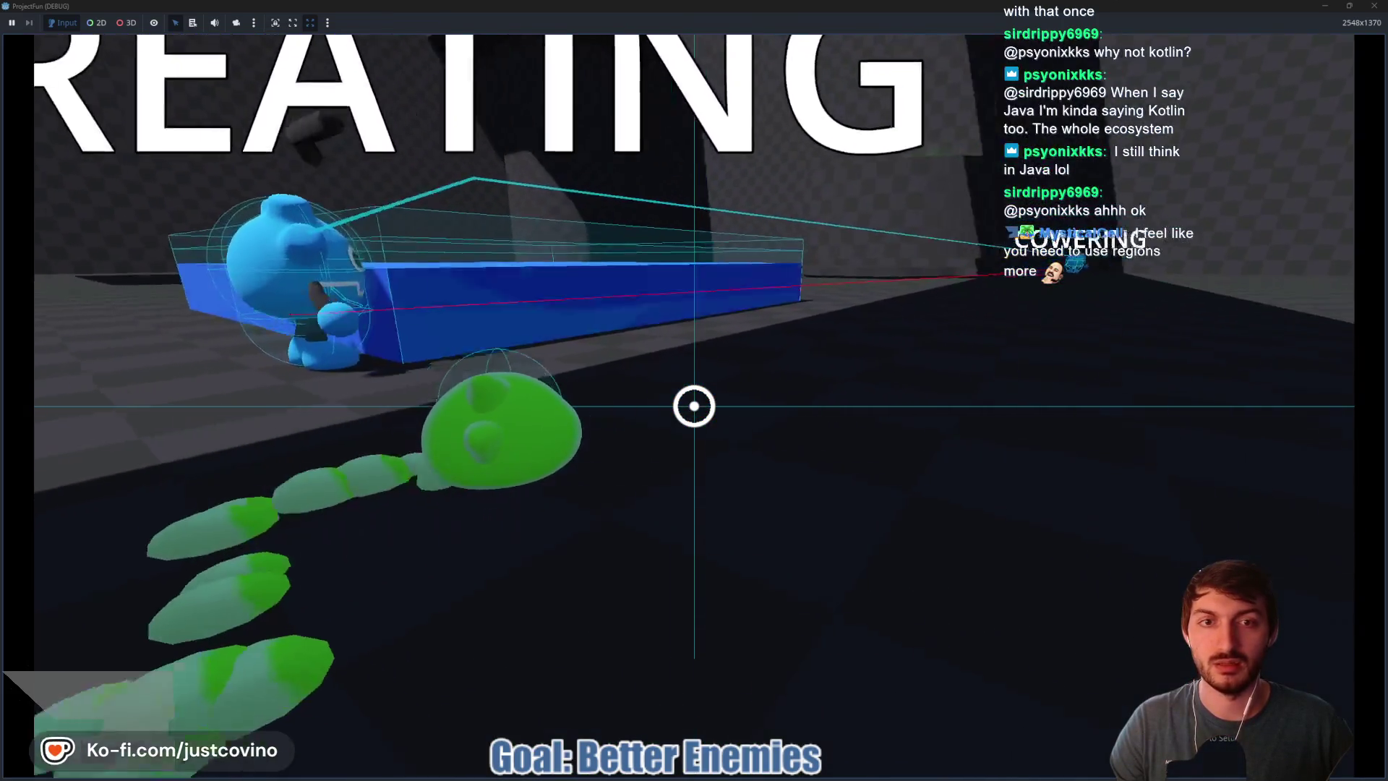
key(a)
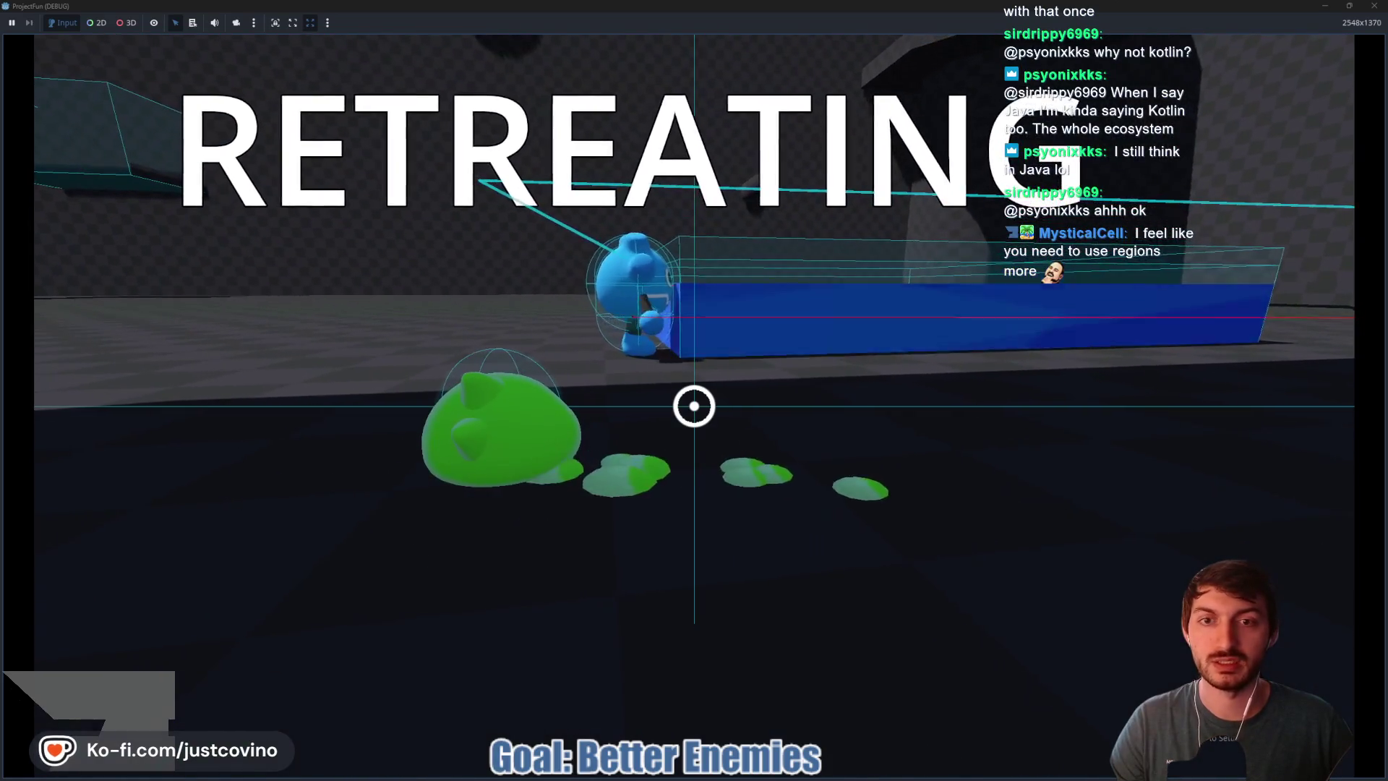
key(d)
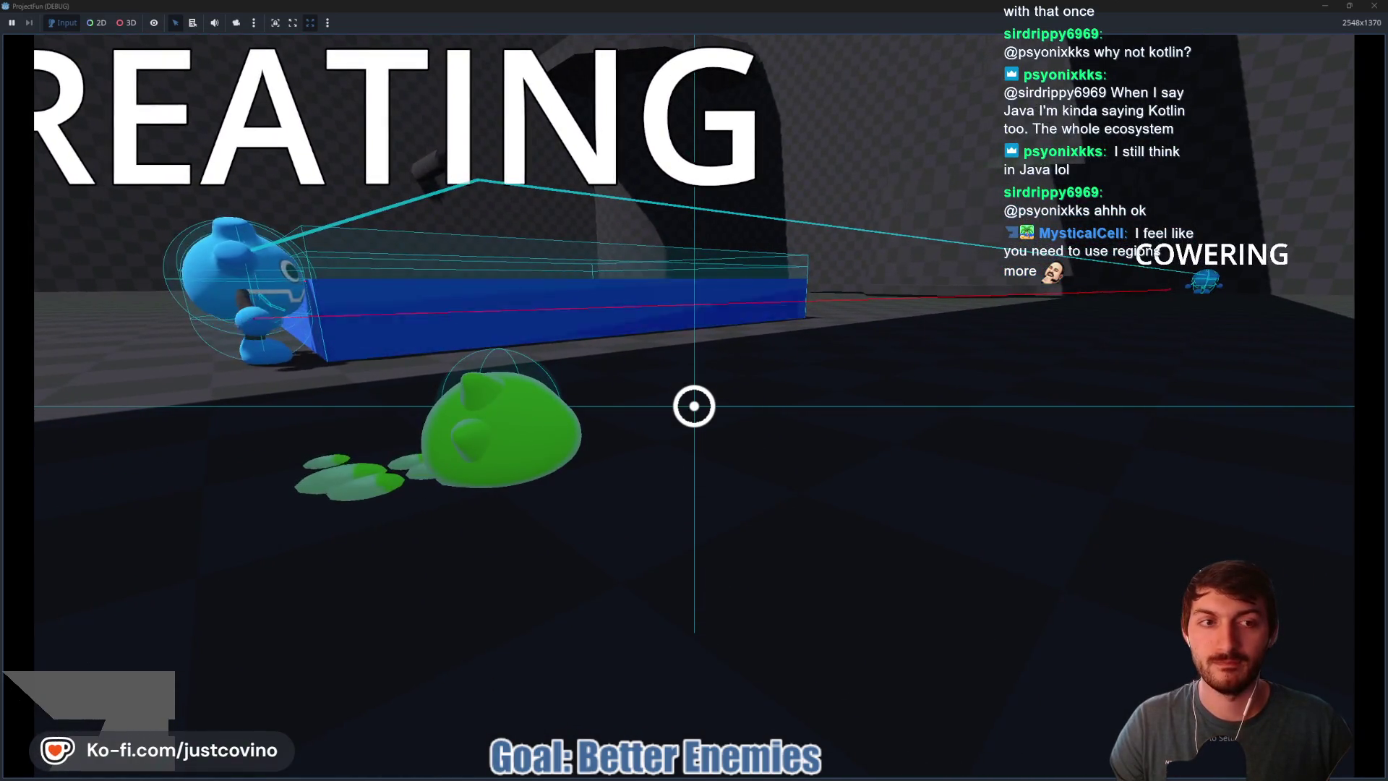
key(w)
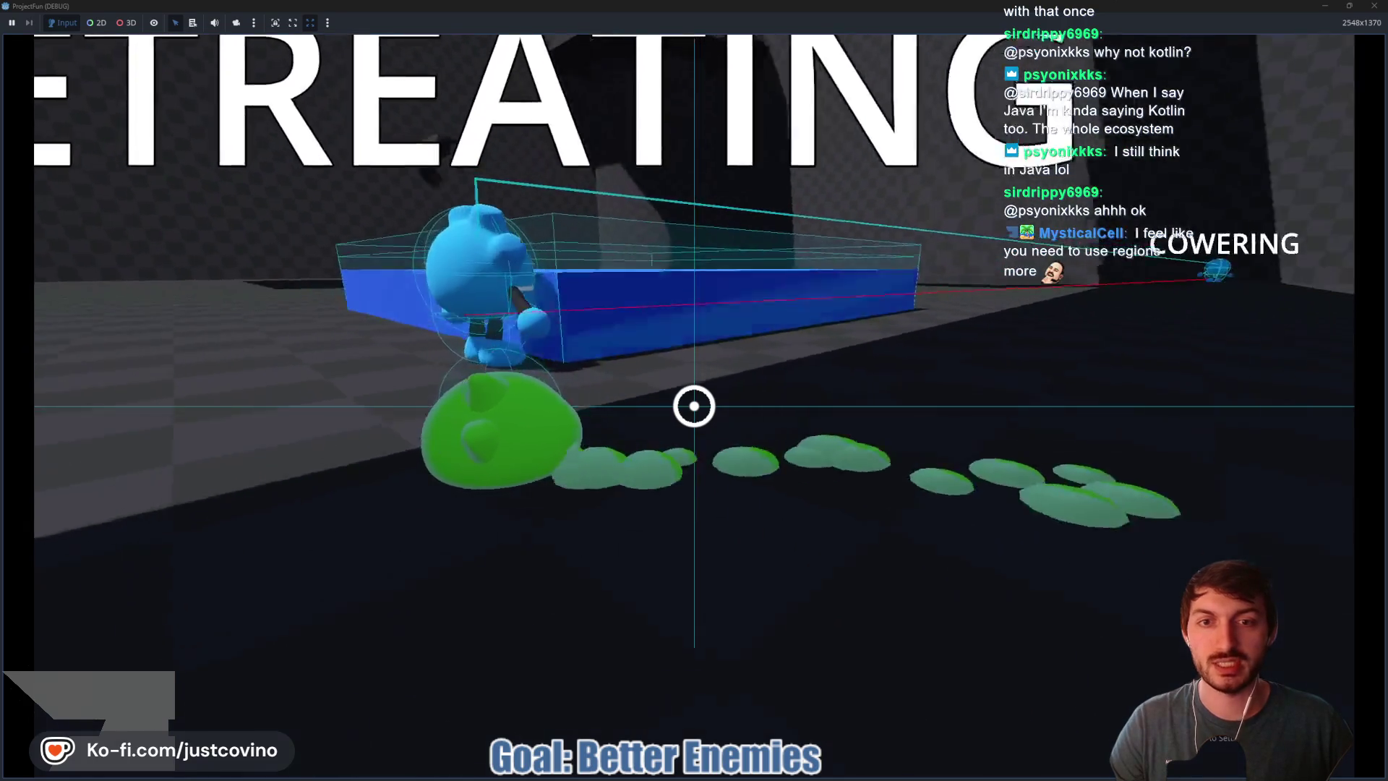
key(d)
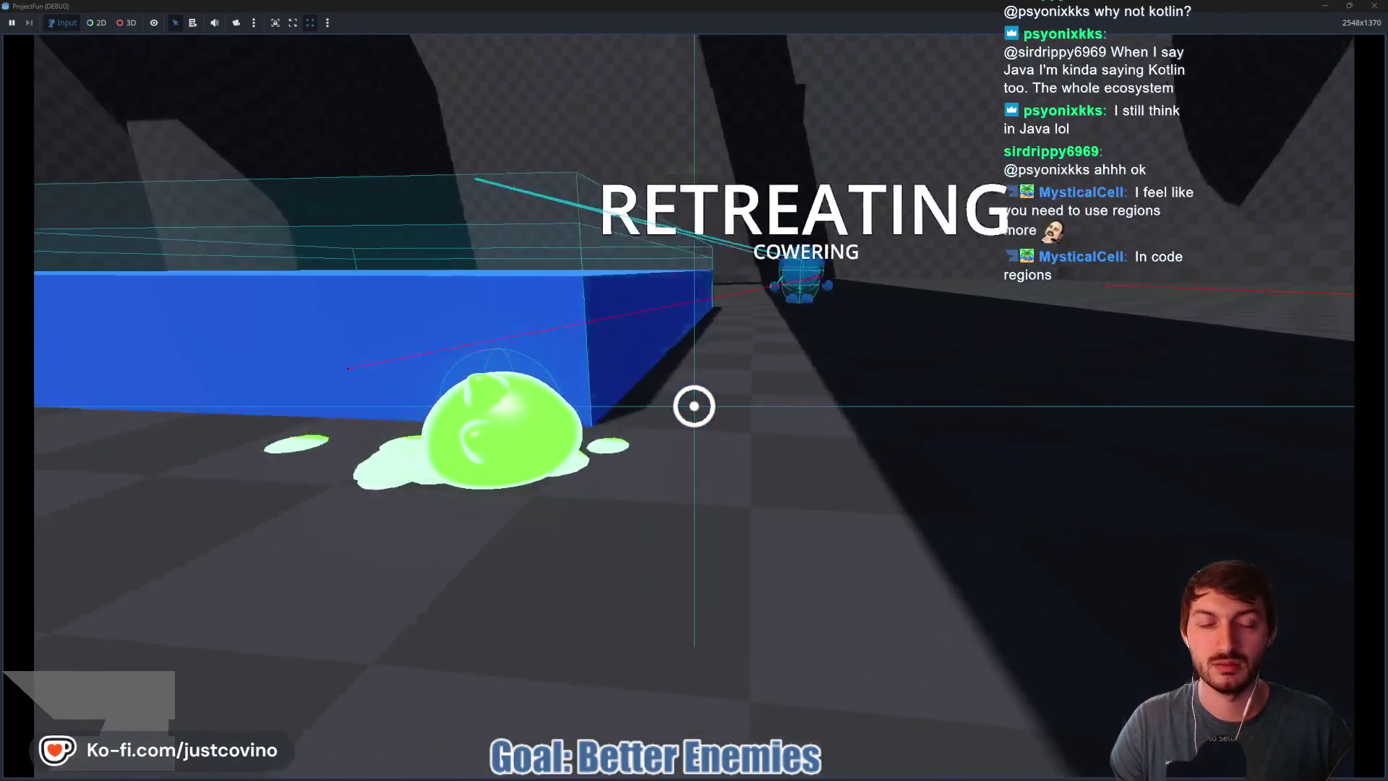
key(d)
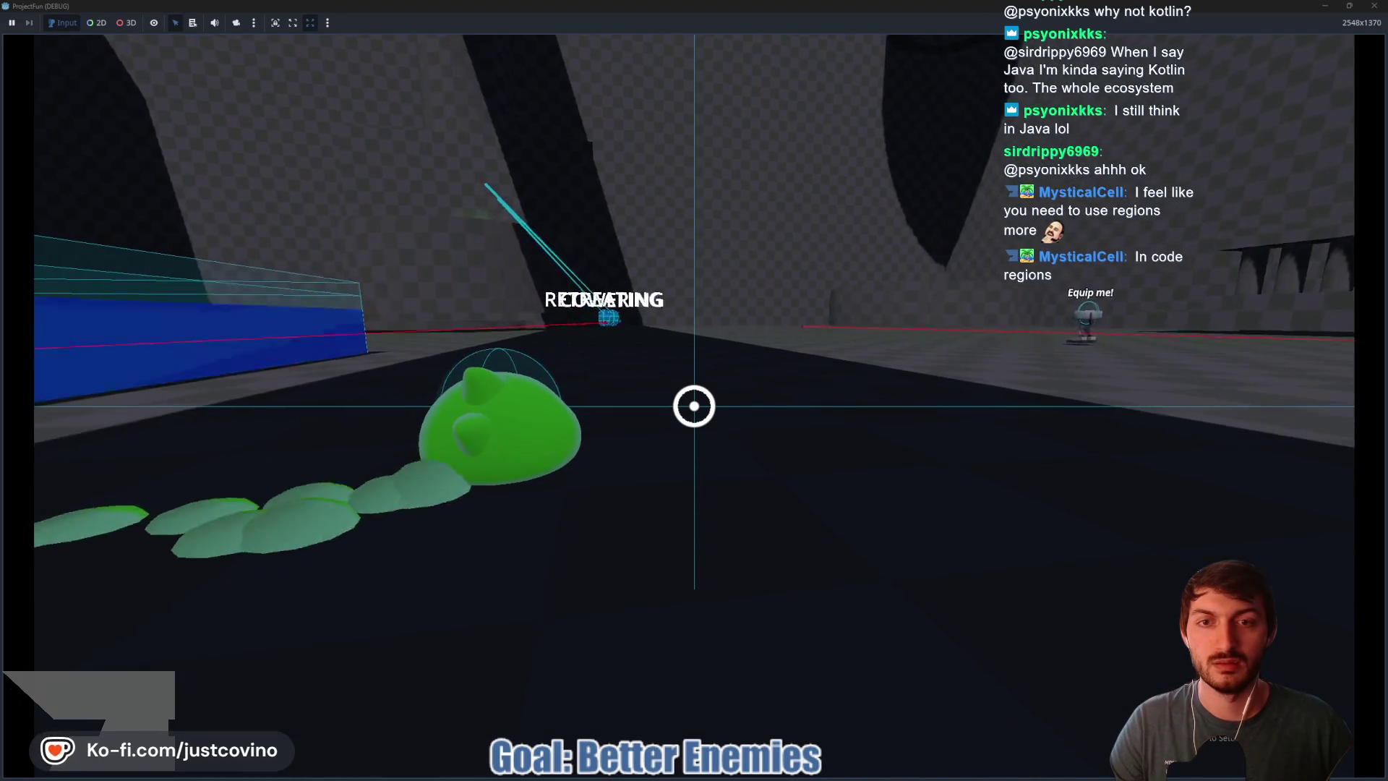
key(space)
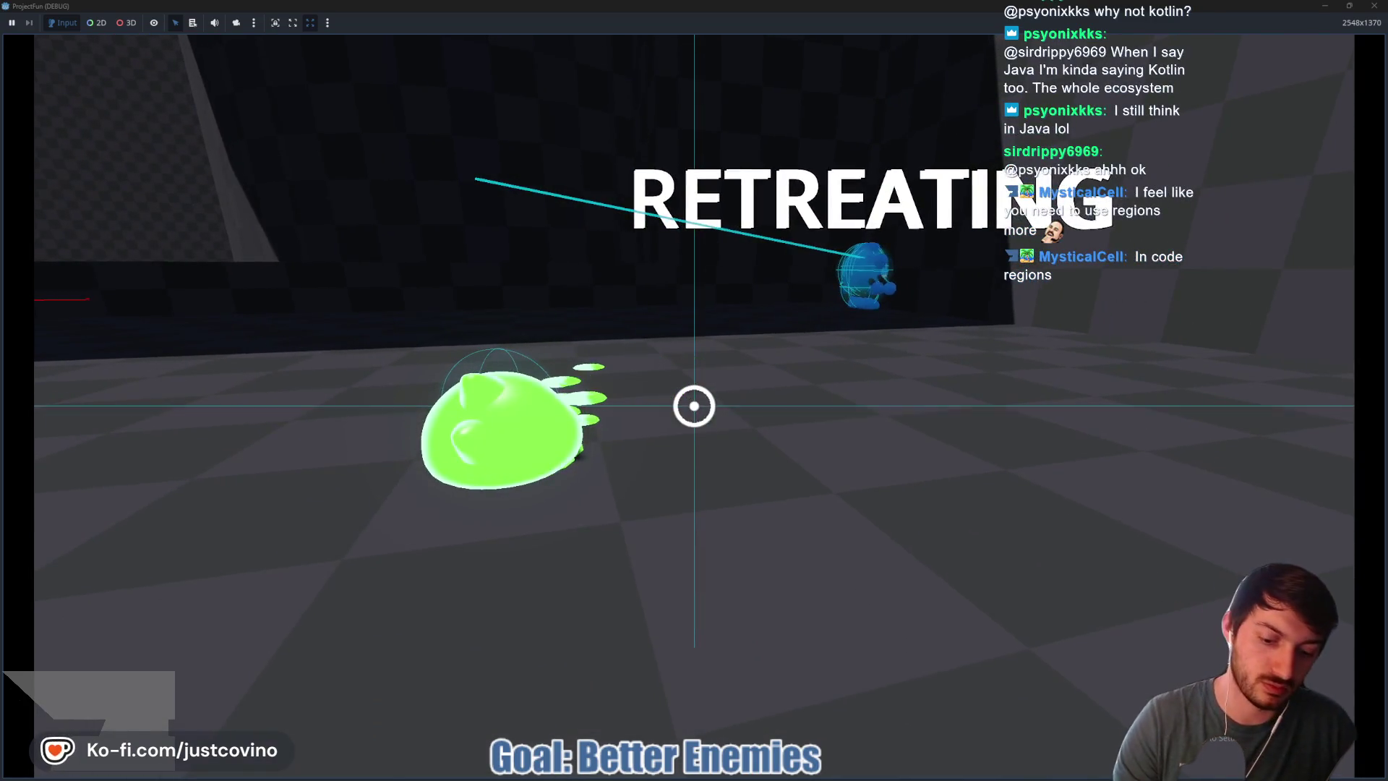
key(F8)
Step: Switch to enemy.gd and review its regions, collapsing Taking Damage Functions
scroll(716, 361, down, 6)
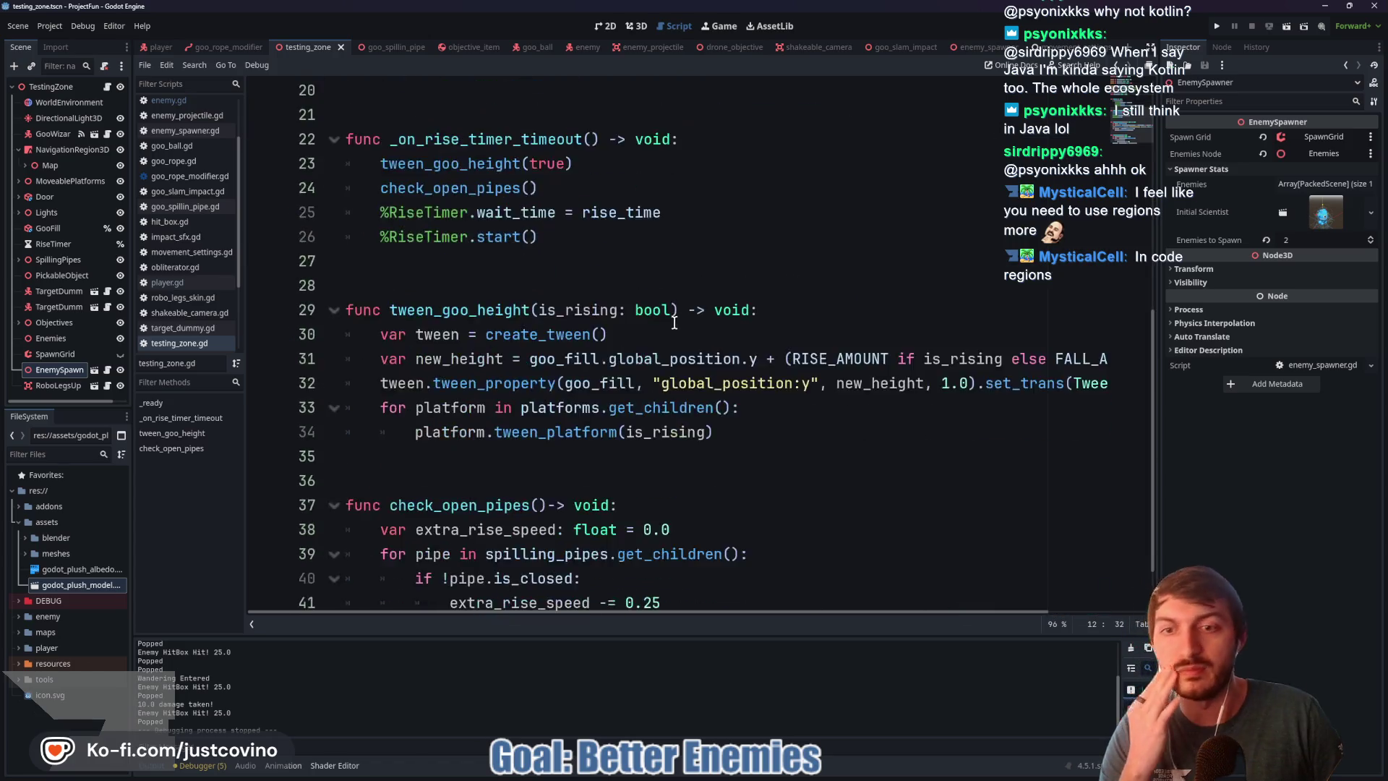
scroll(655, 325, up, 4)
click(573, 47)
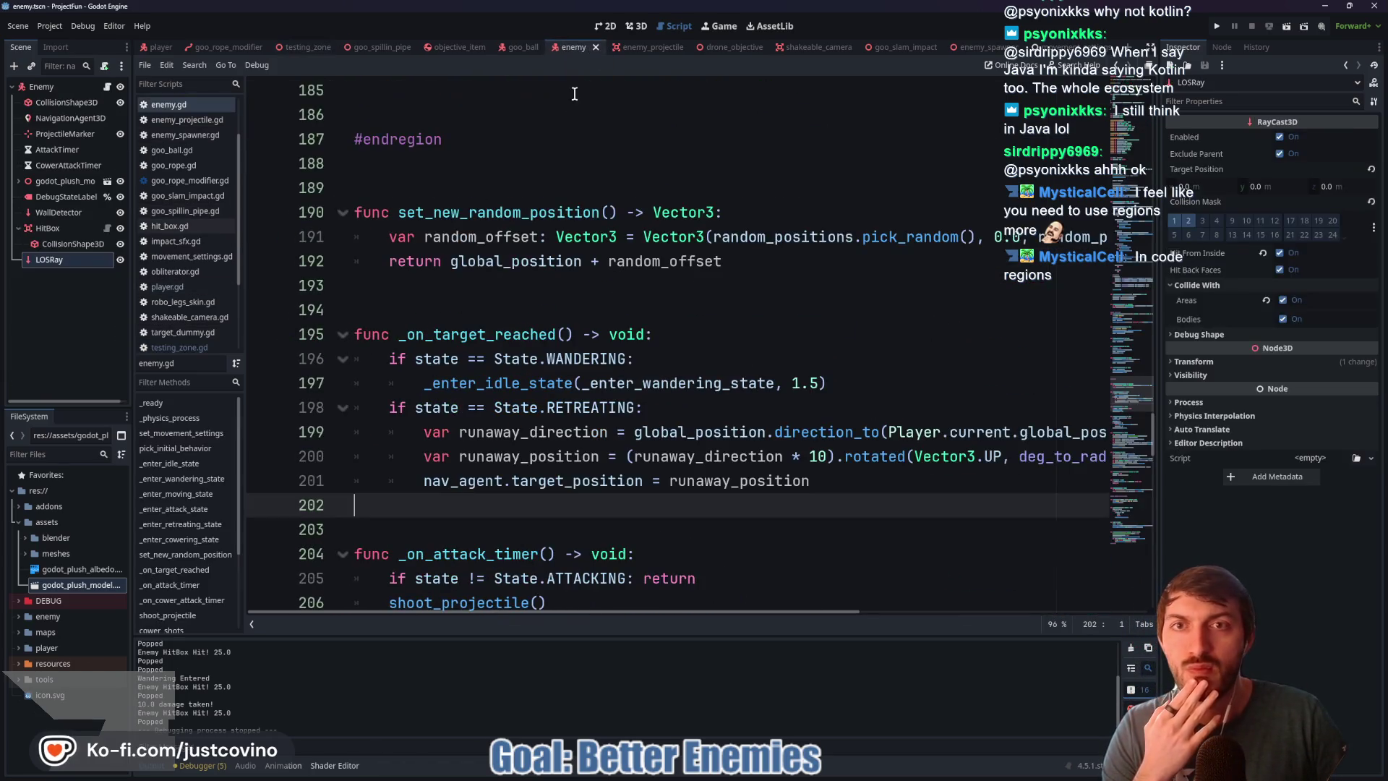
scroll(434, 275, up, 20)
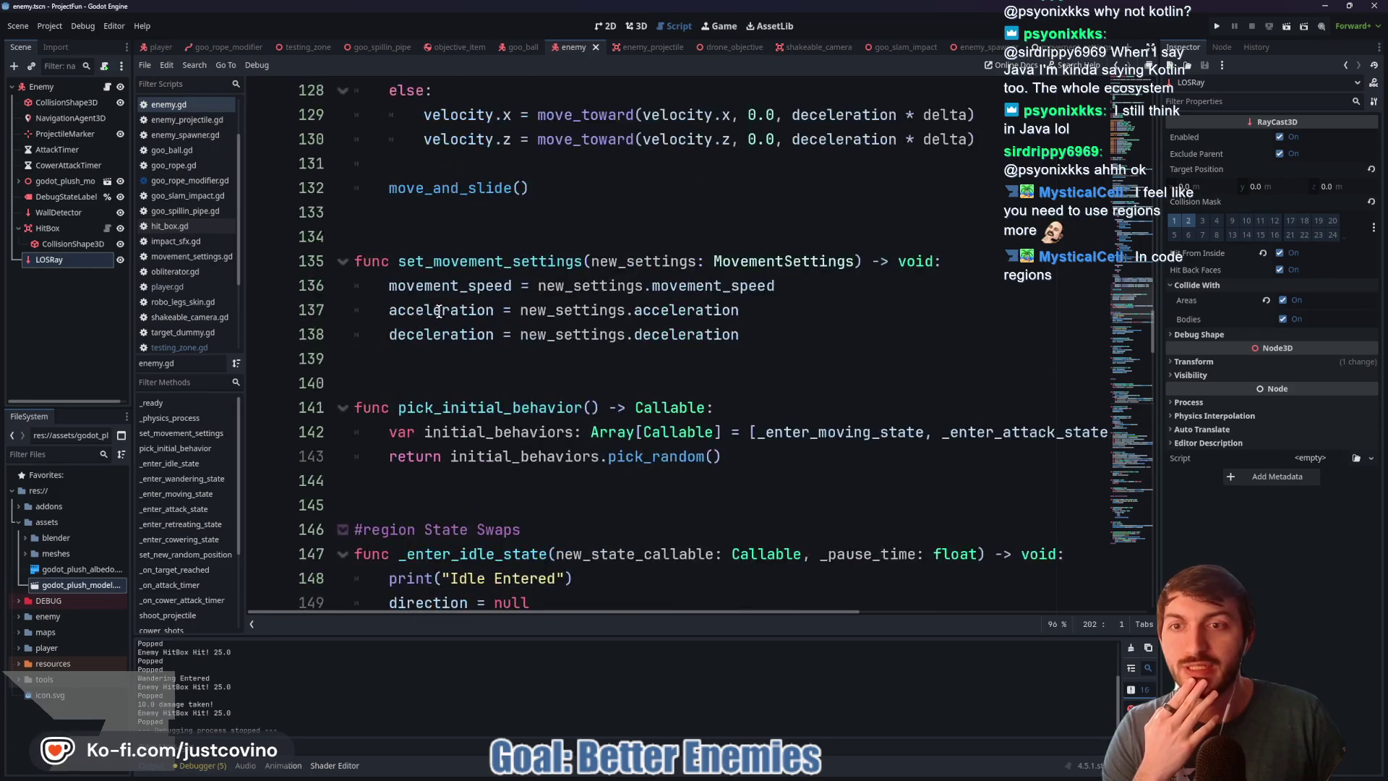
scroll(407, 319, down, 8)
click(344, 238)
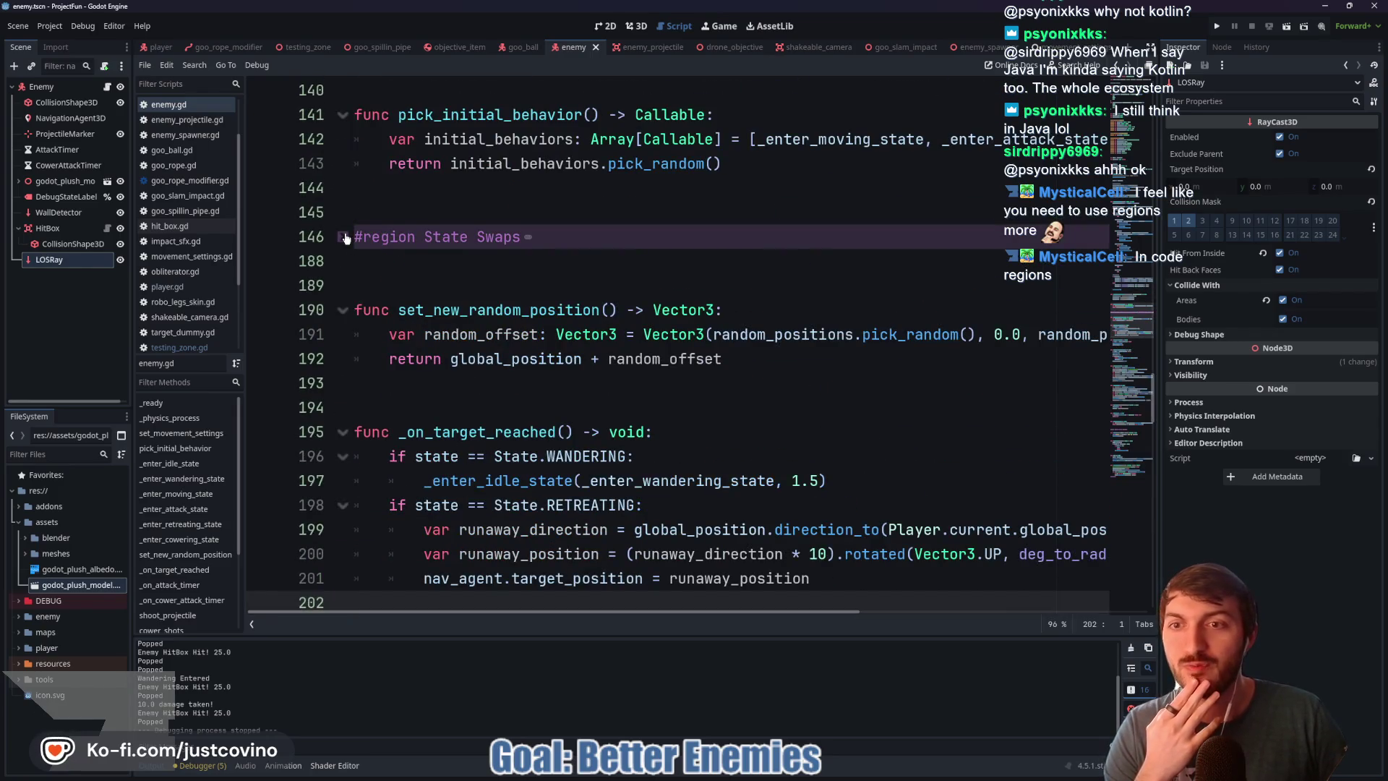
click(343, 237)
scroll(559, 336, down, 14)
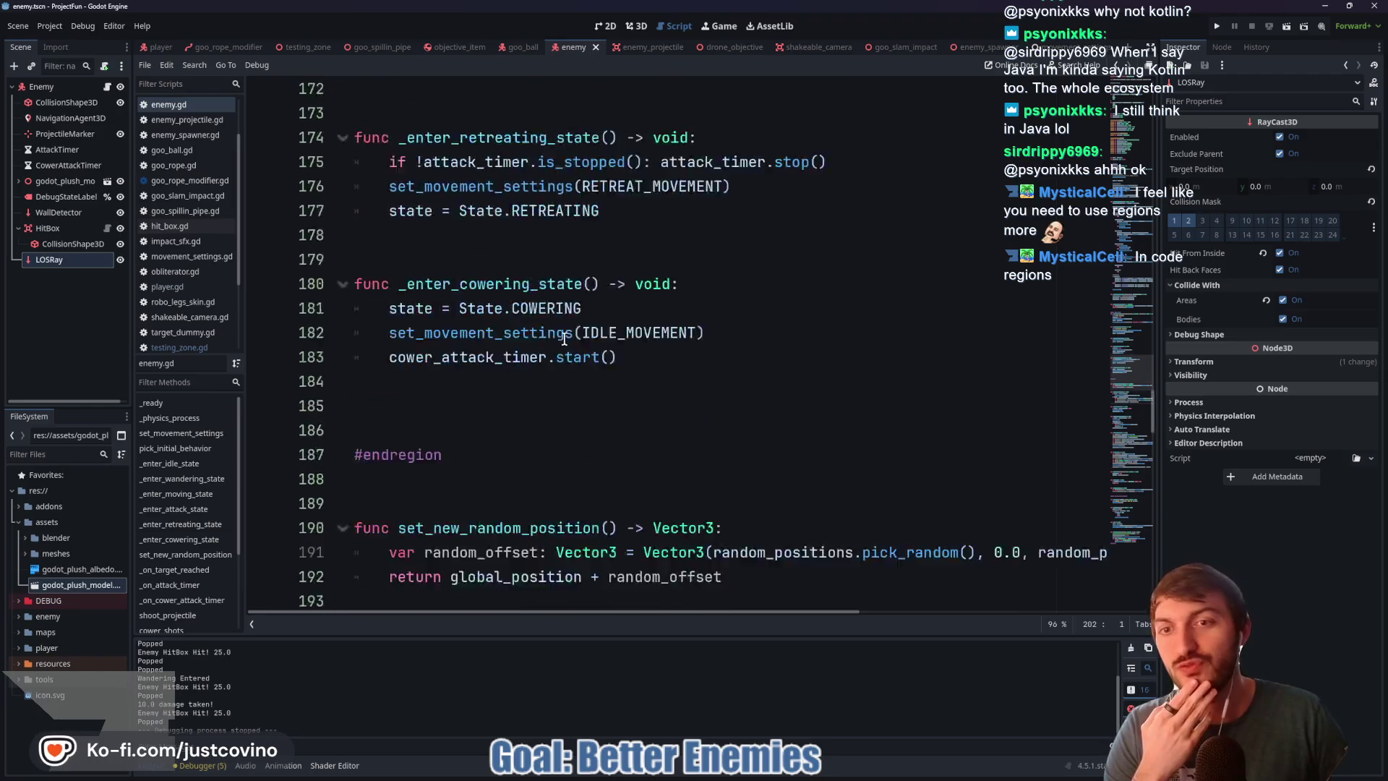
scroll(370, 243, down, 20)
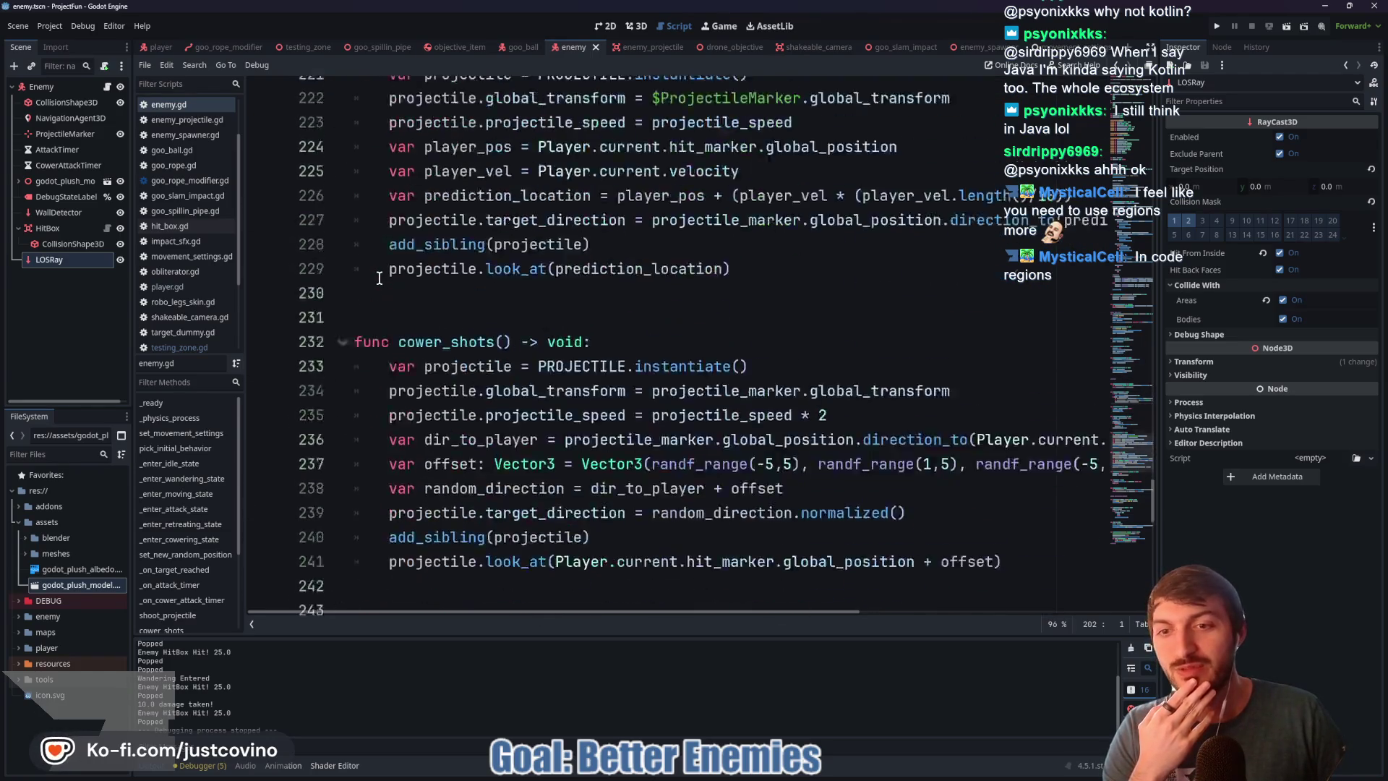
scroll(354, 275, down, 3)
click(343, 214)
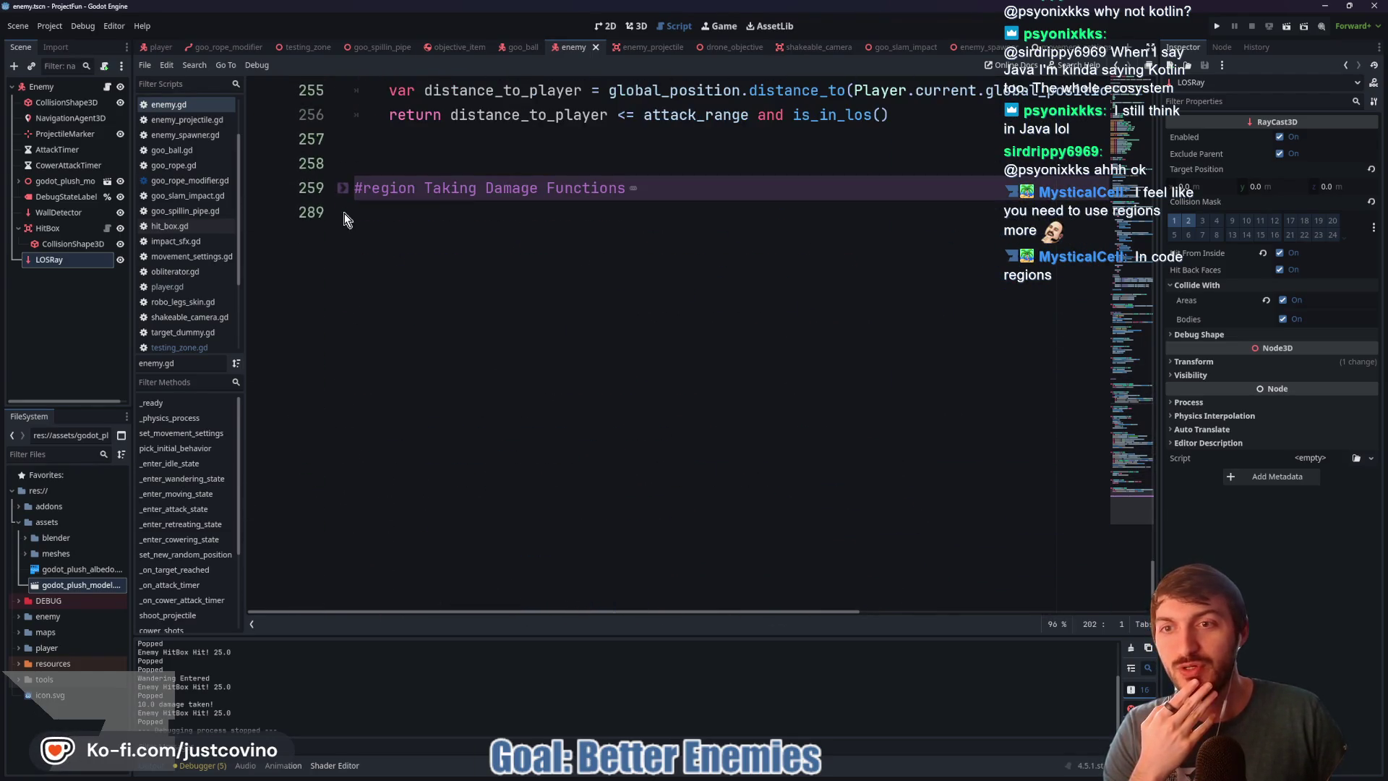
Step: Add an empty line beneath the RETREATING check in _on_target_reached
scroll(655, 360, up, 11)
scroll(660, 365, down, 6)
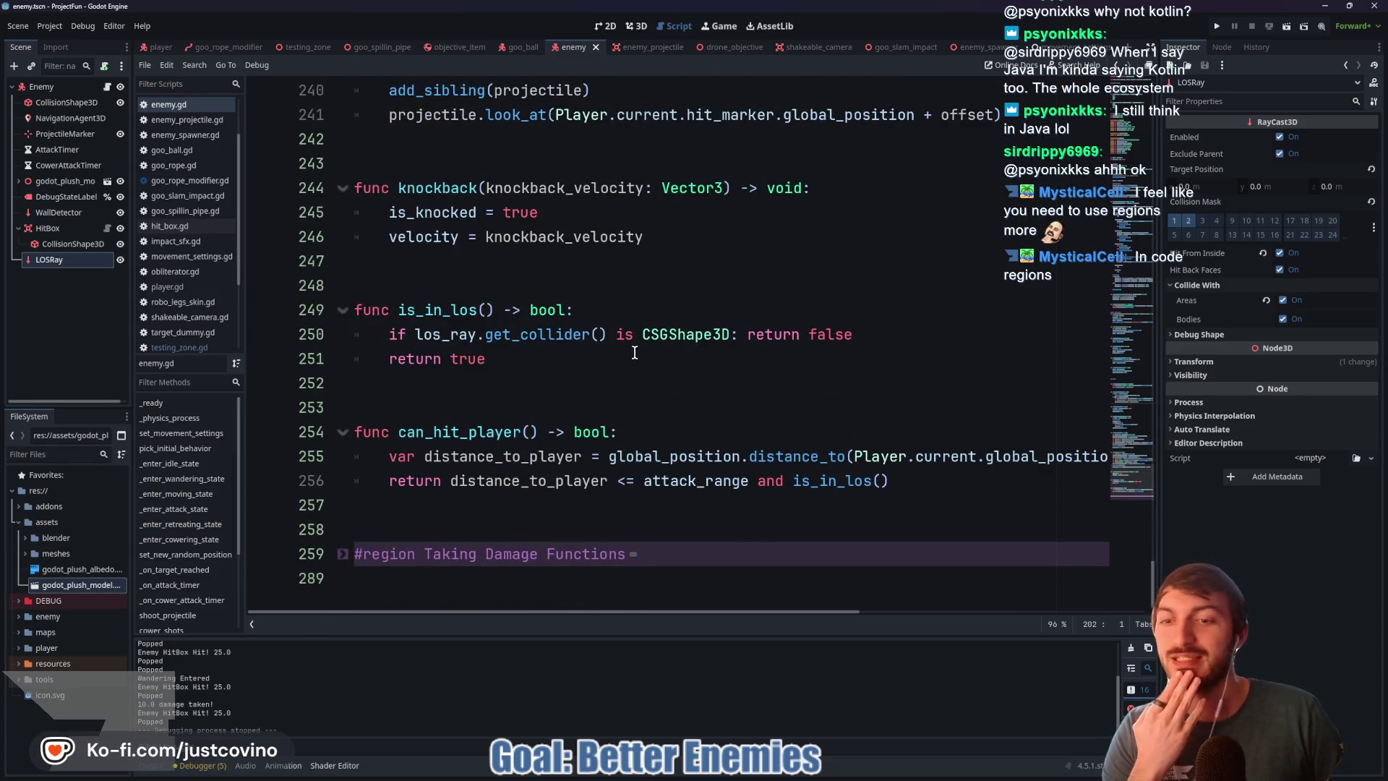
scroll(645, 419, up, 4)
scroll(617, 400, up, 6)
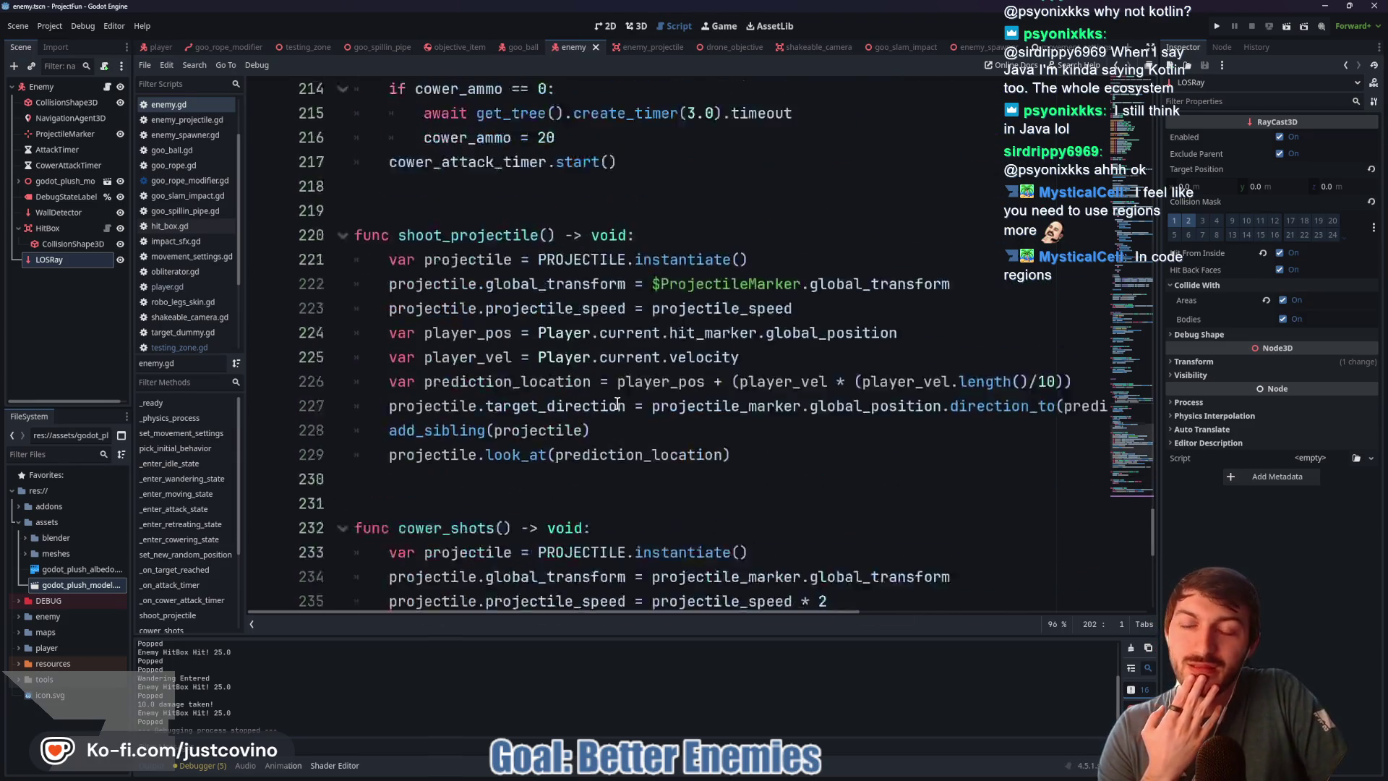
scroll(618, 400, up, 5)
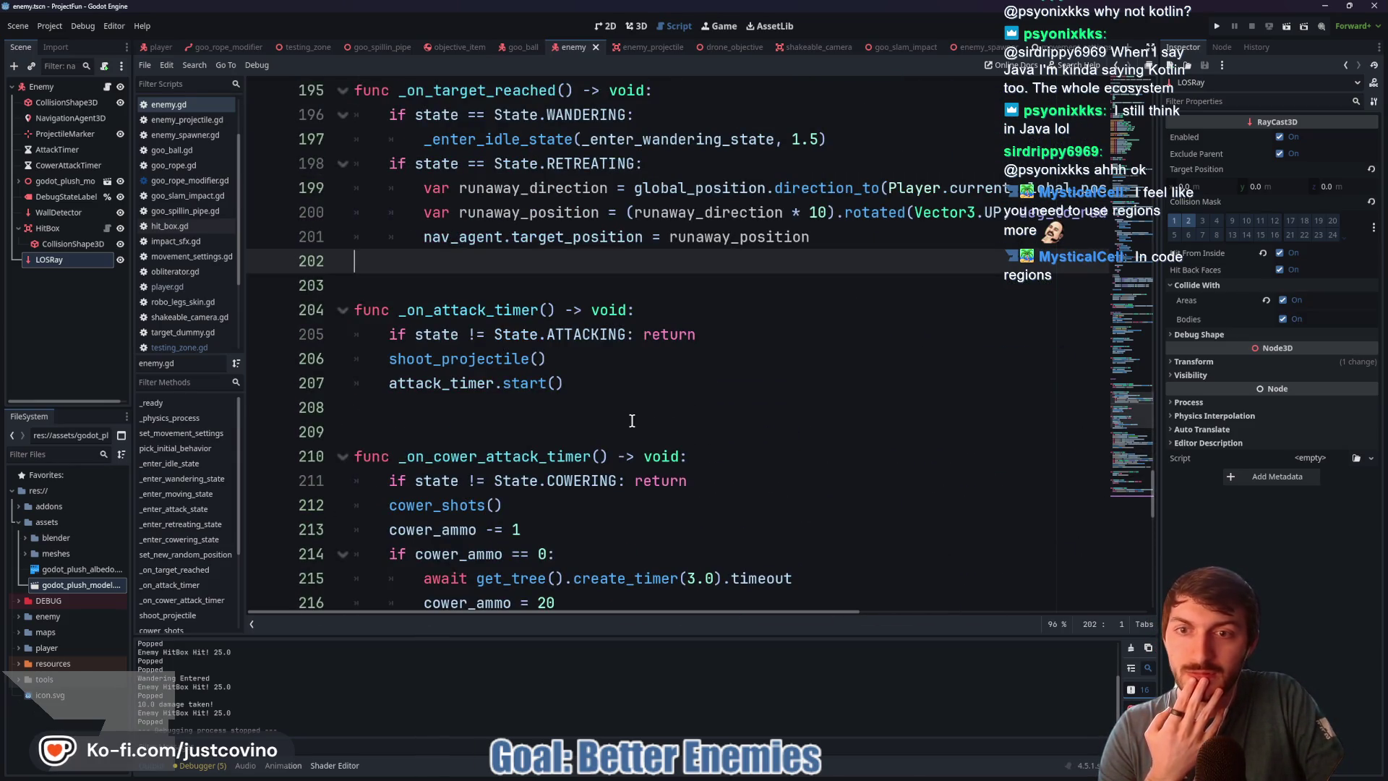
scroll(599, 403, up, 2)
scroll(595, 398, down, 6)
scroll(590, 394, up, 7)
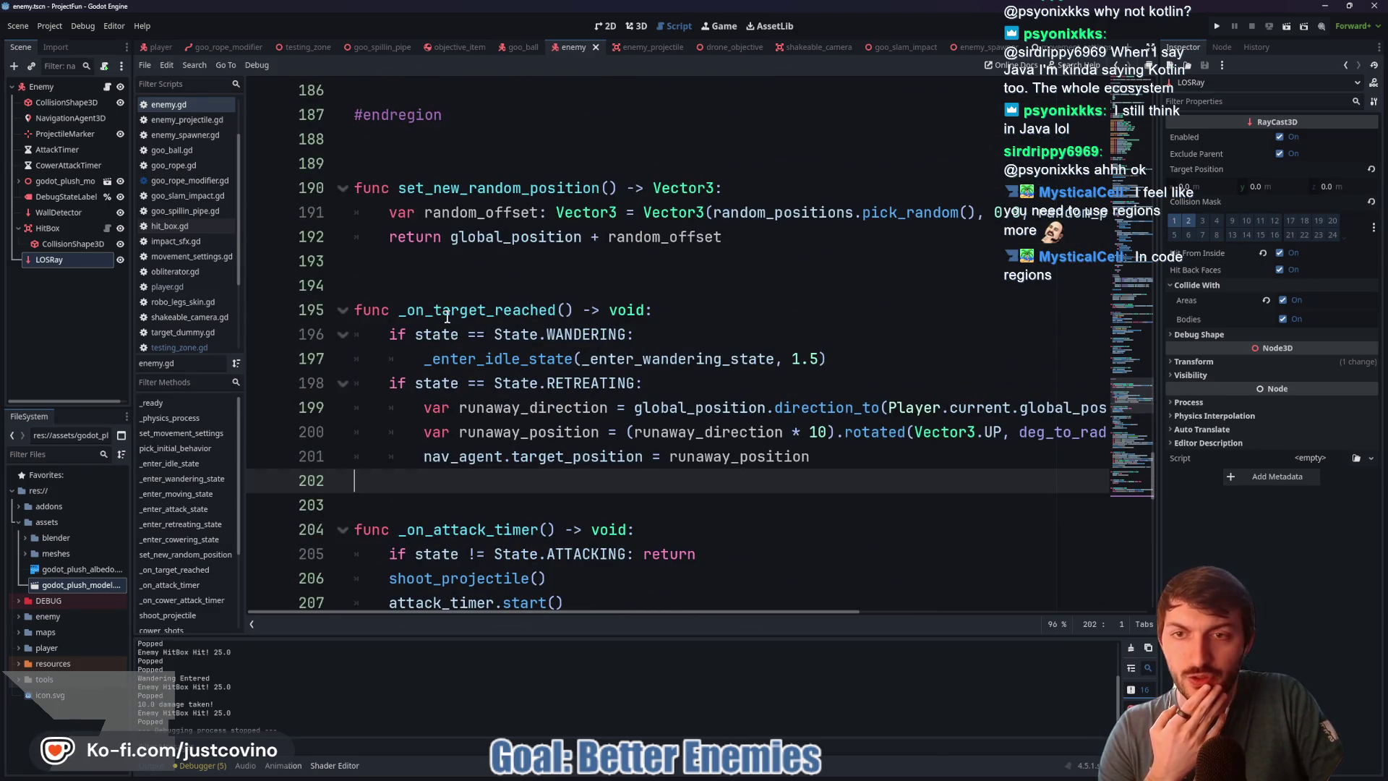
click(665, 385)
key(Return)
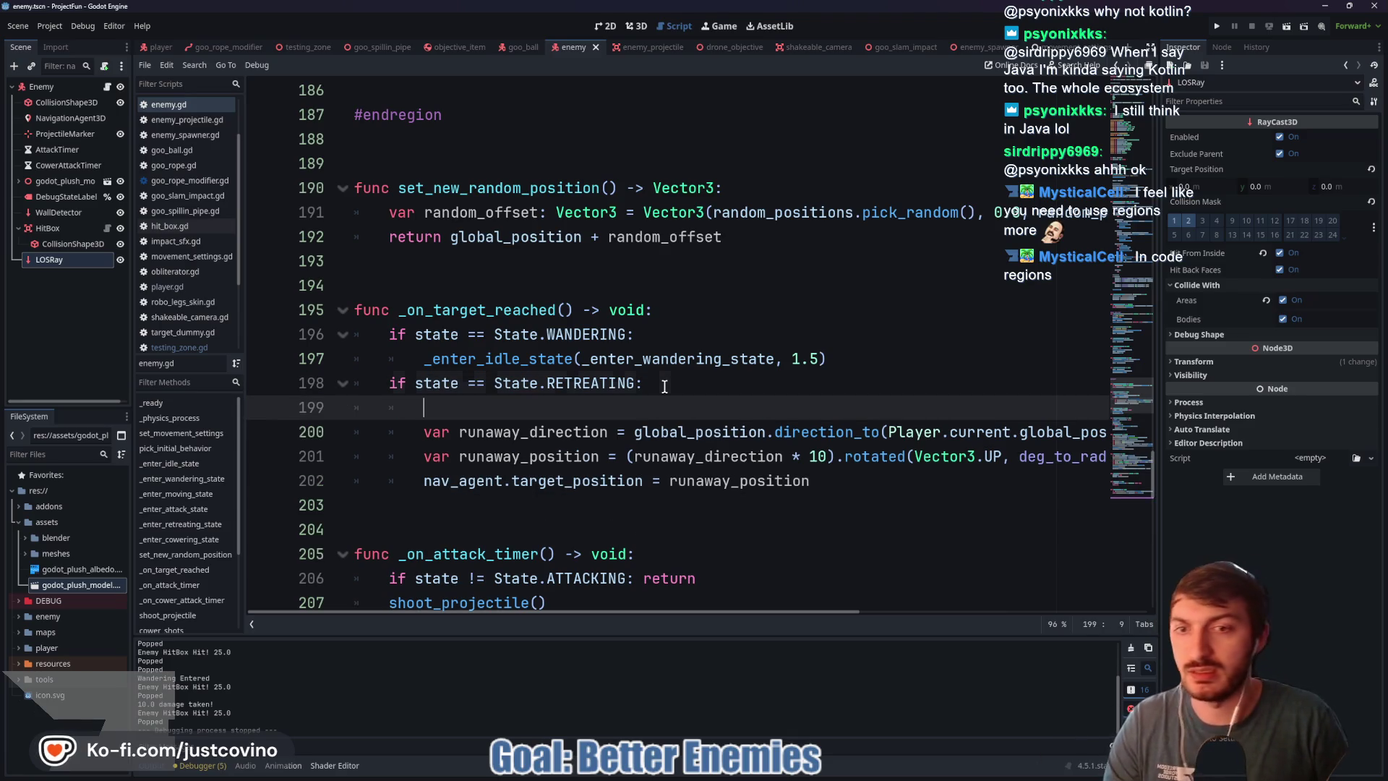
Step: Add print("Target Reached!") on line 199, then search the project for 'print' with Match Case
text(print("Target Reached!)
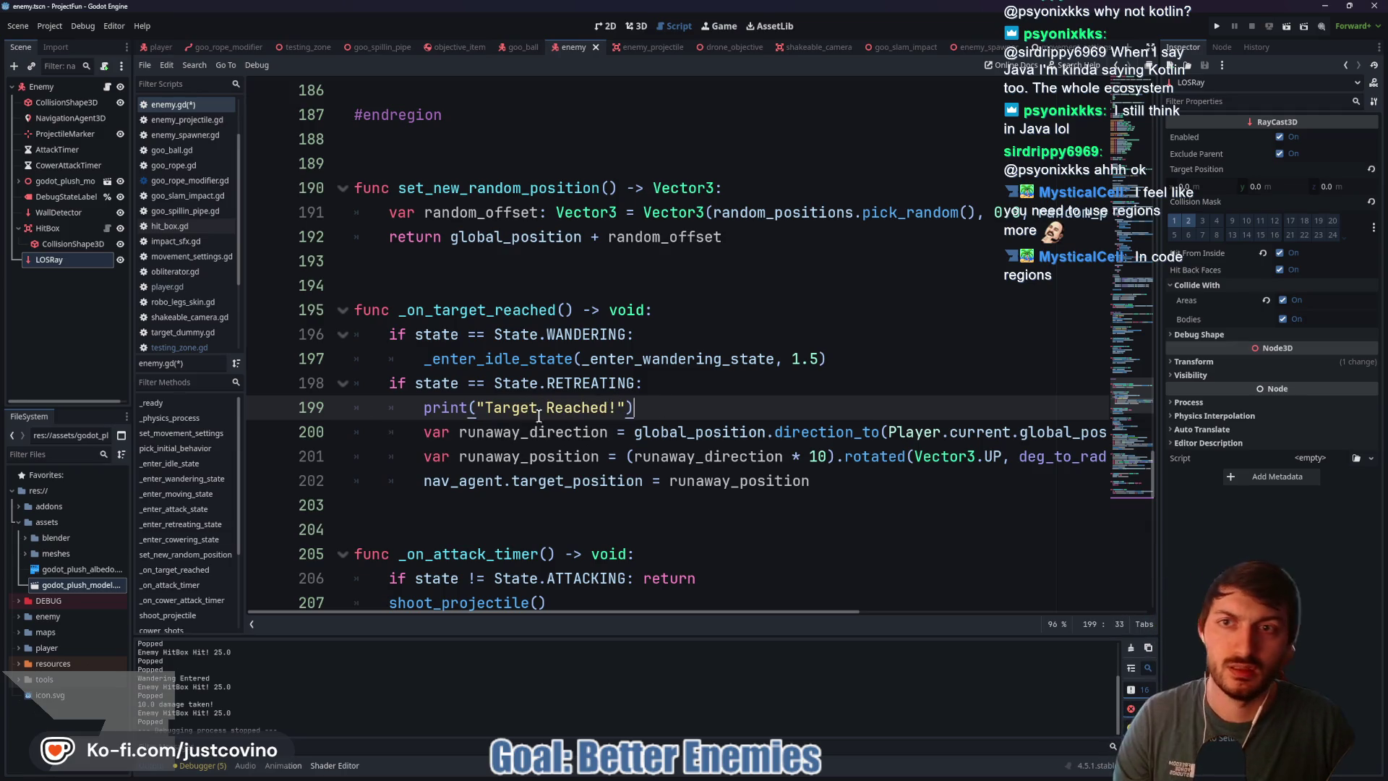
double_click(441, 408)
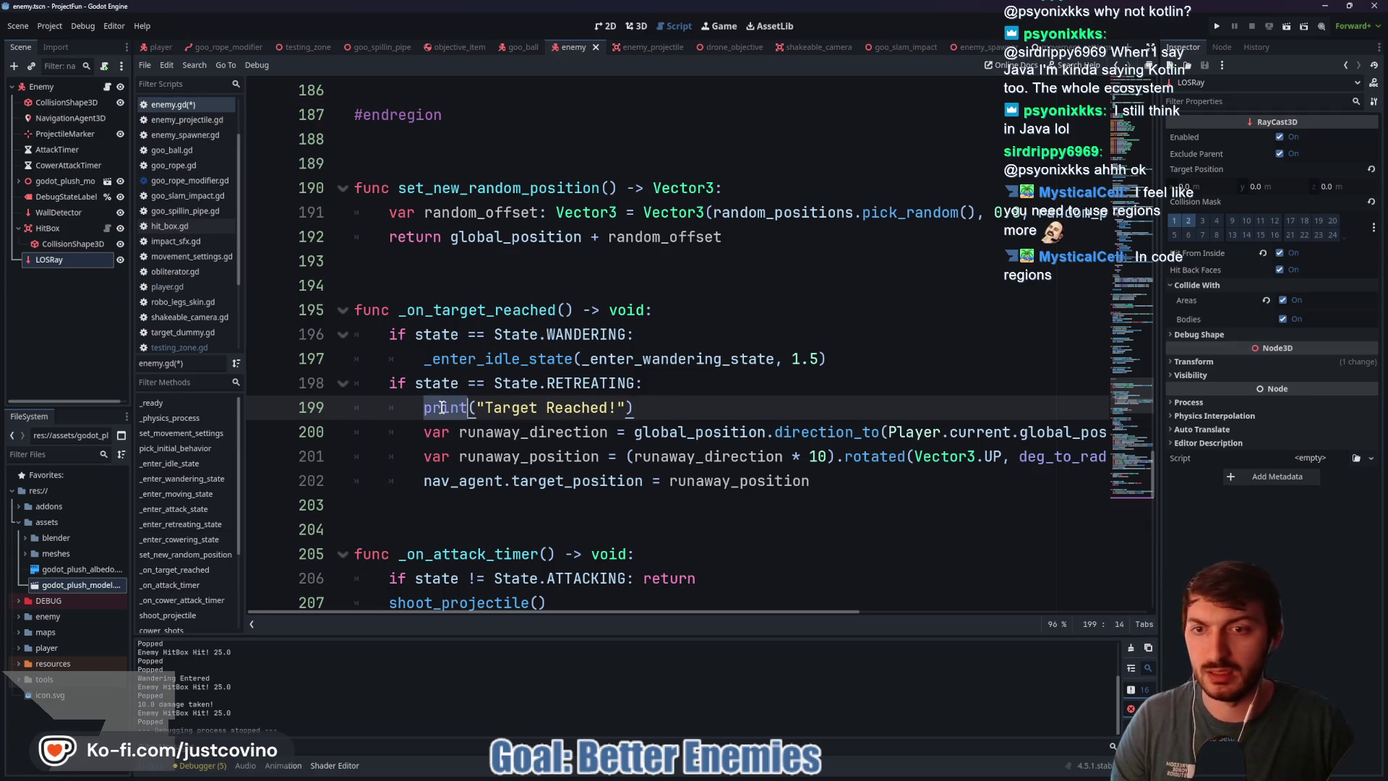
key(ctrl+shift+f)
click(682, 353)
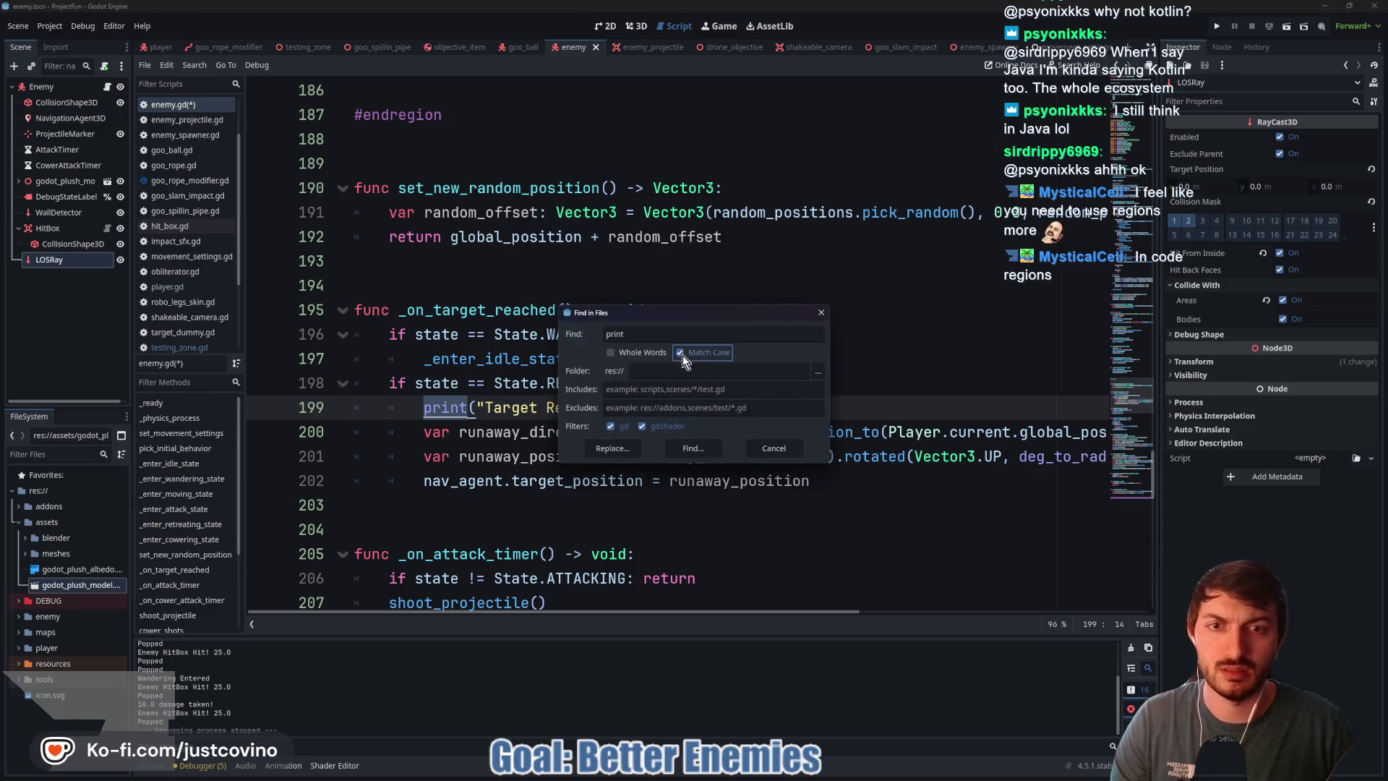
click(692, 448)
Step: In target_dummy.gd, comment out the damage print on line 19 and add pass below it
click(493, 716)
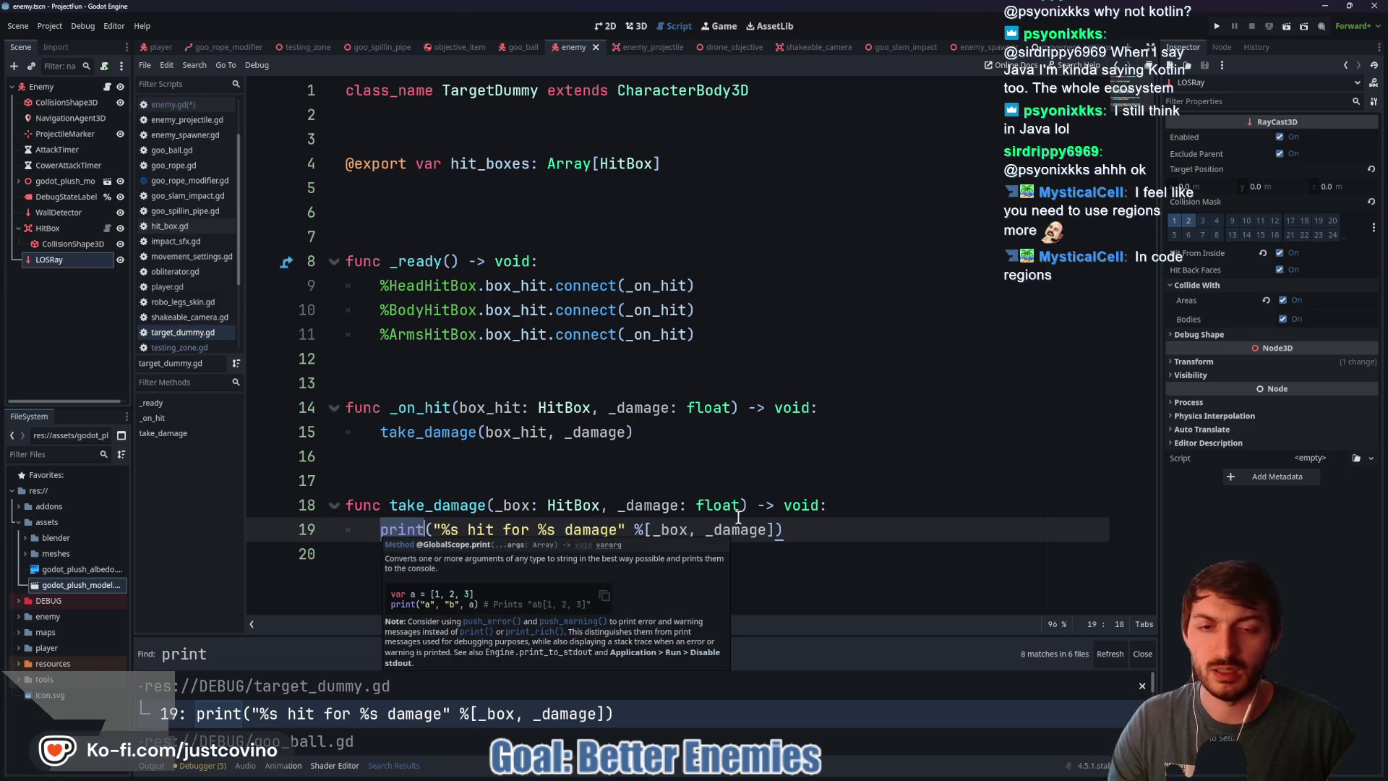
click(807, 530)
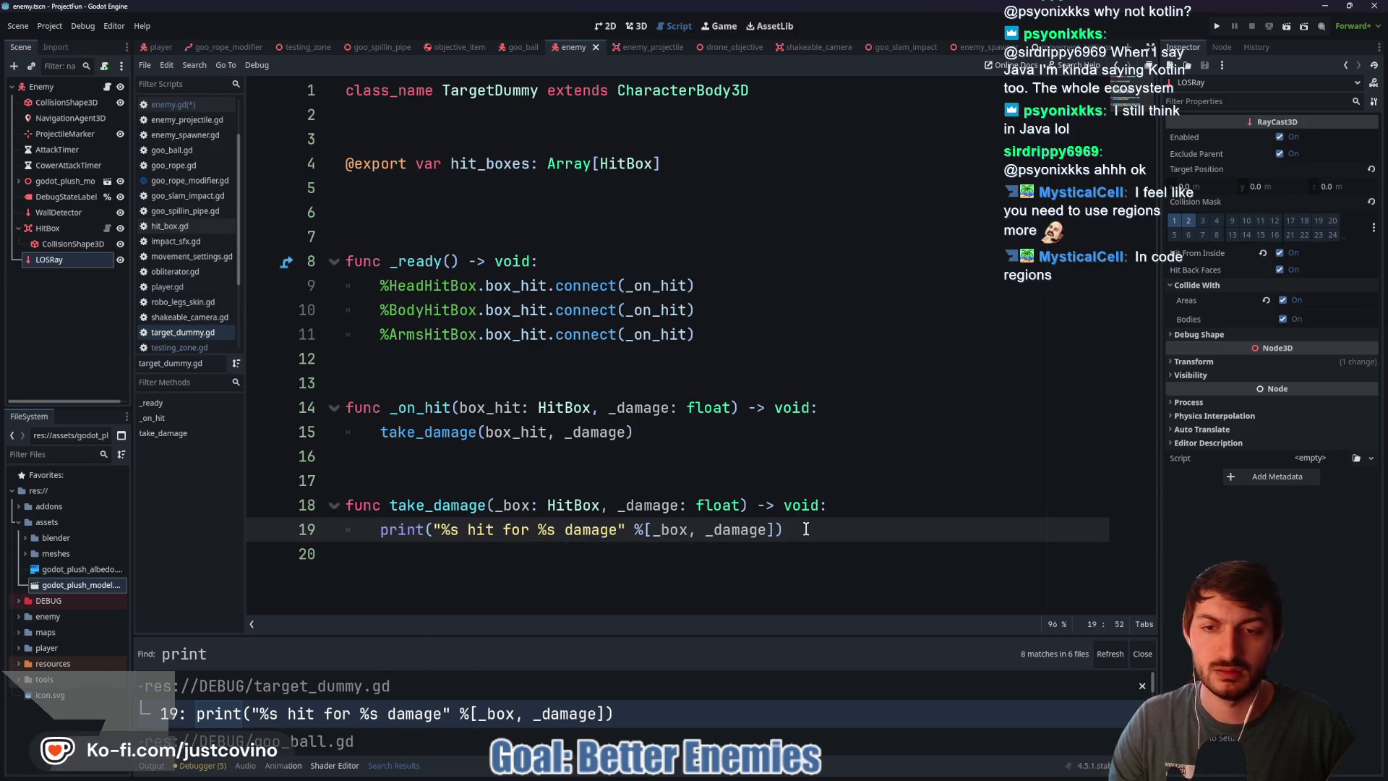
key(ctrl+k)
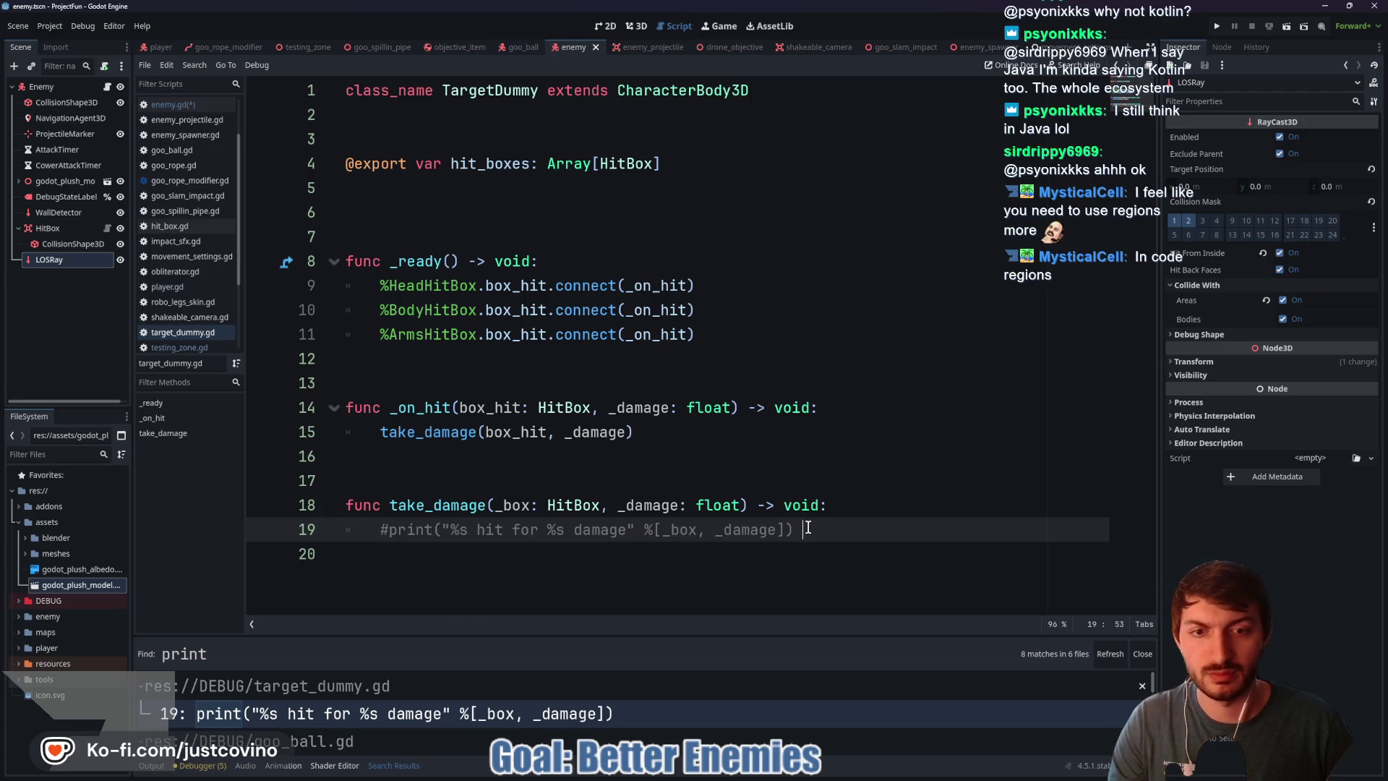
key(Return)
text(pass)
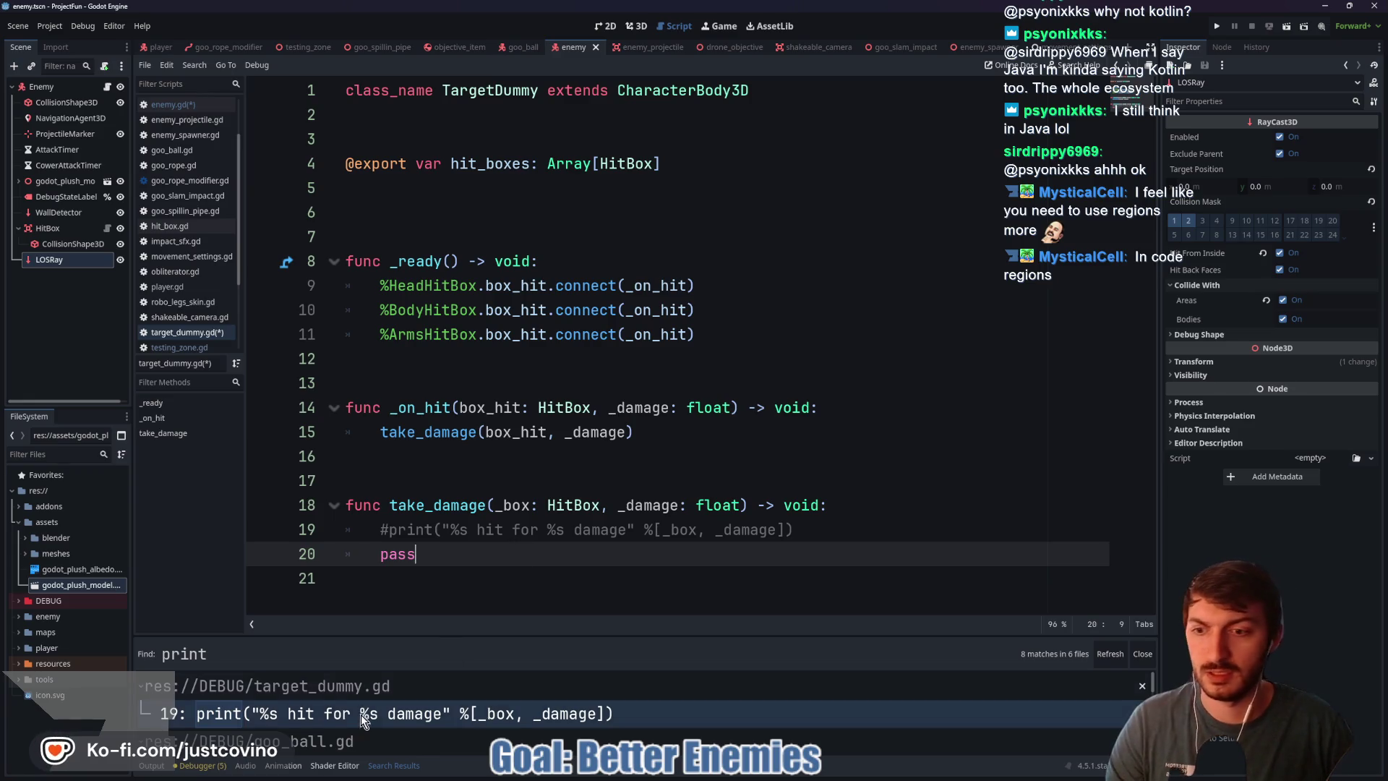
Step: Delete the Idle Entered debug print from enemy.gd
drag(455, 635, 470, 346)
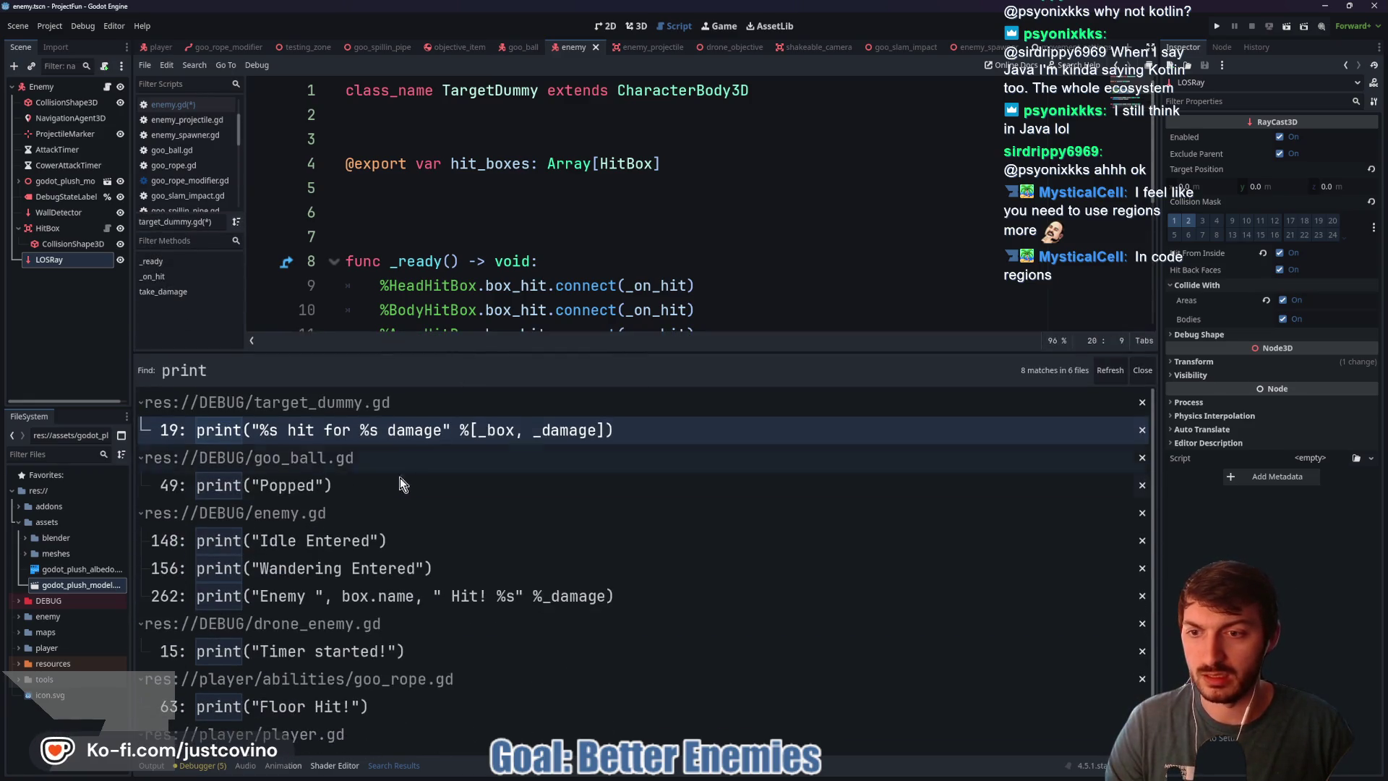
click(367, 535)
click(293, 289)
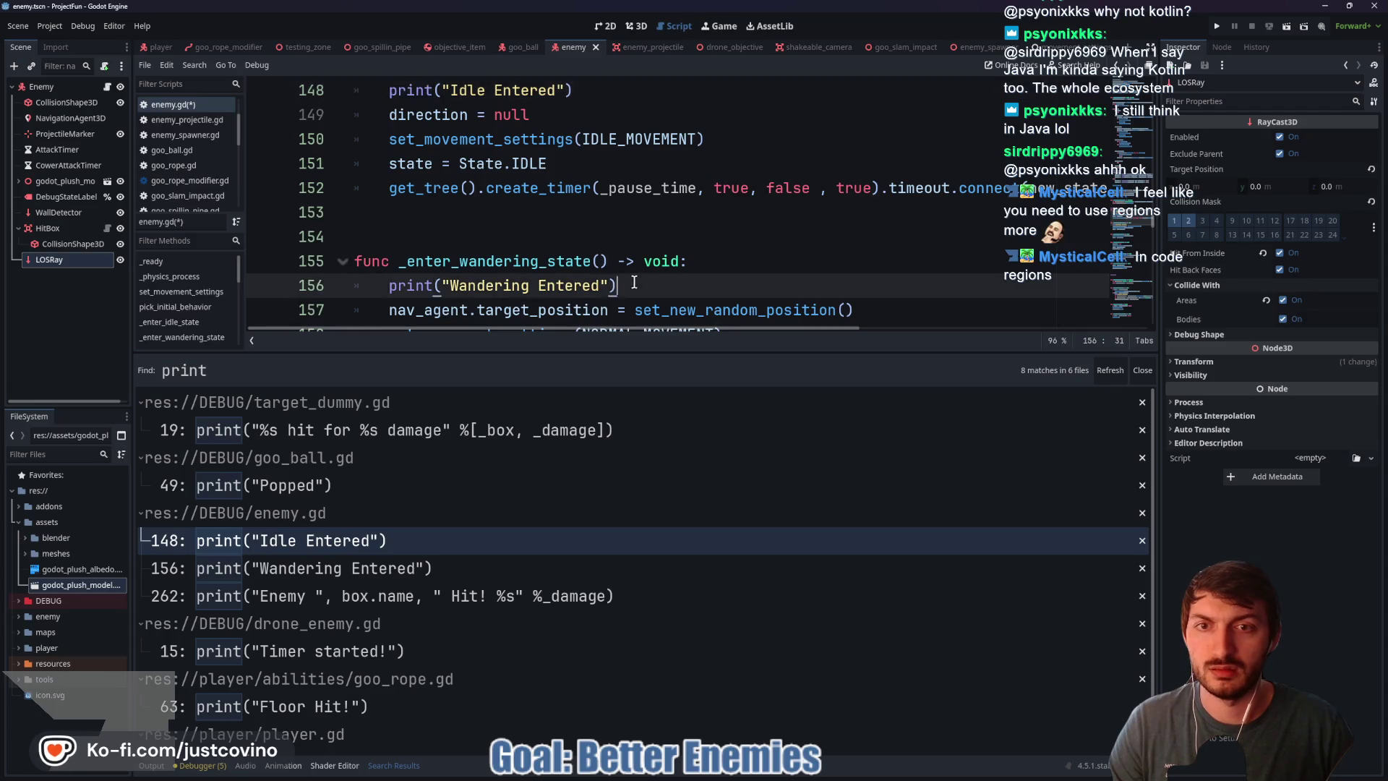
scroll(507, 239, up, 2)
drag(588, 236, 321, 241)
key(BackSpace)
key(BackSpace)
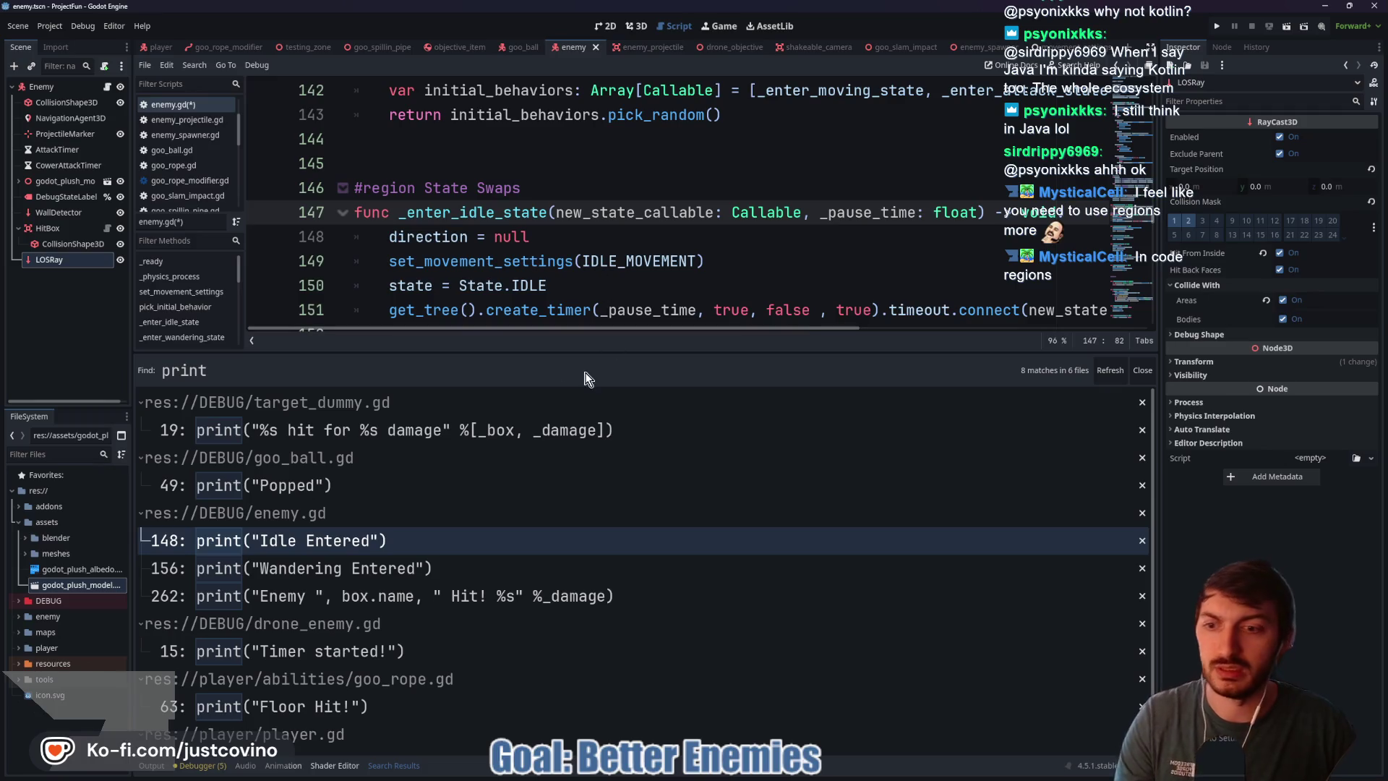
Step: Comment out the enemy hit print on line 261 of enemy.gd
click(423, 595)
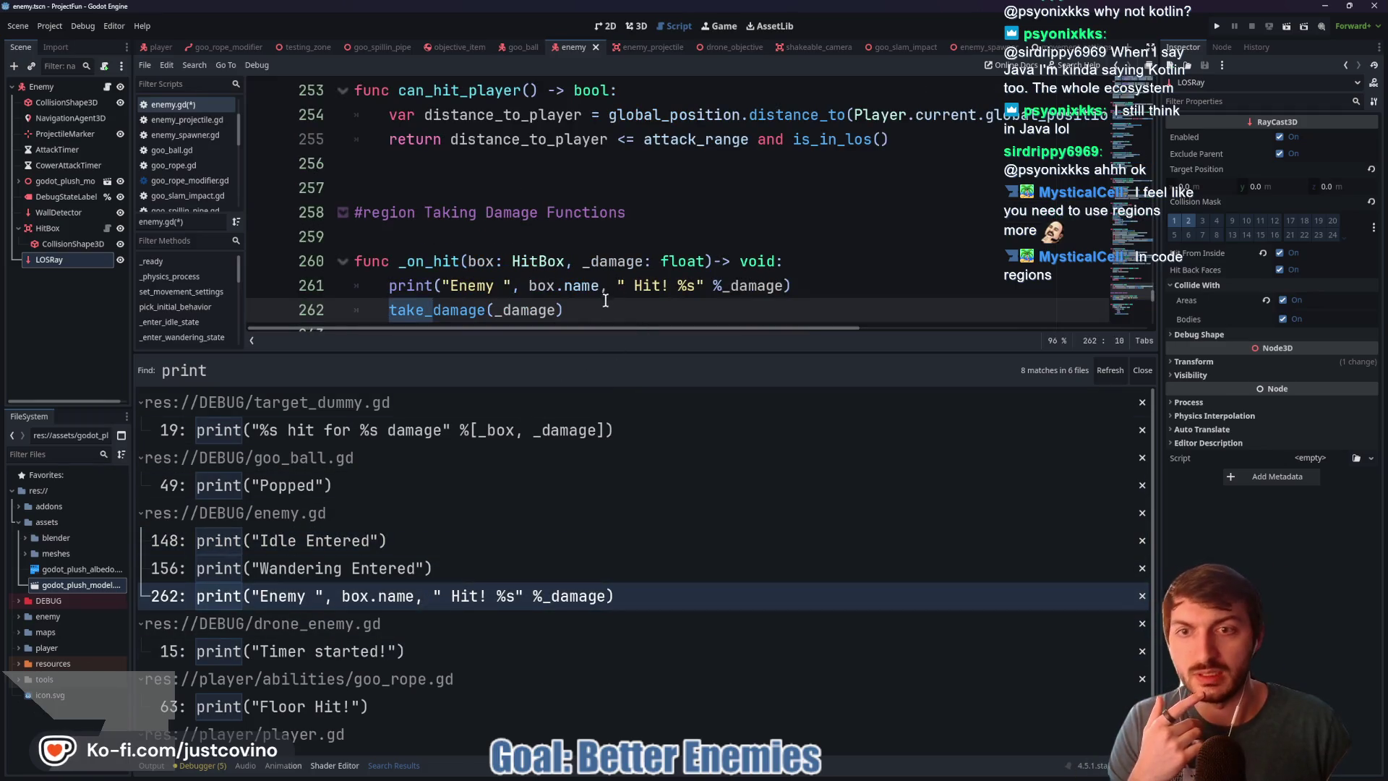
click(385, 288)
text(#)
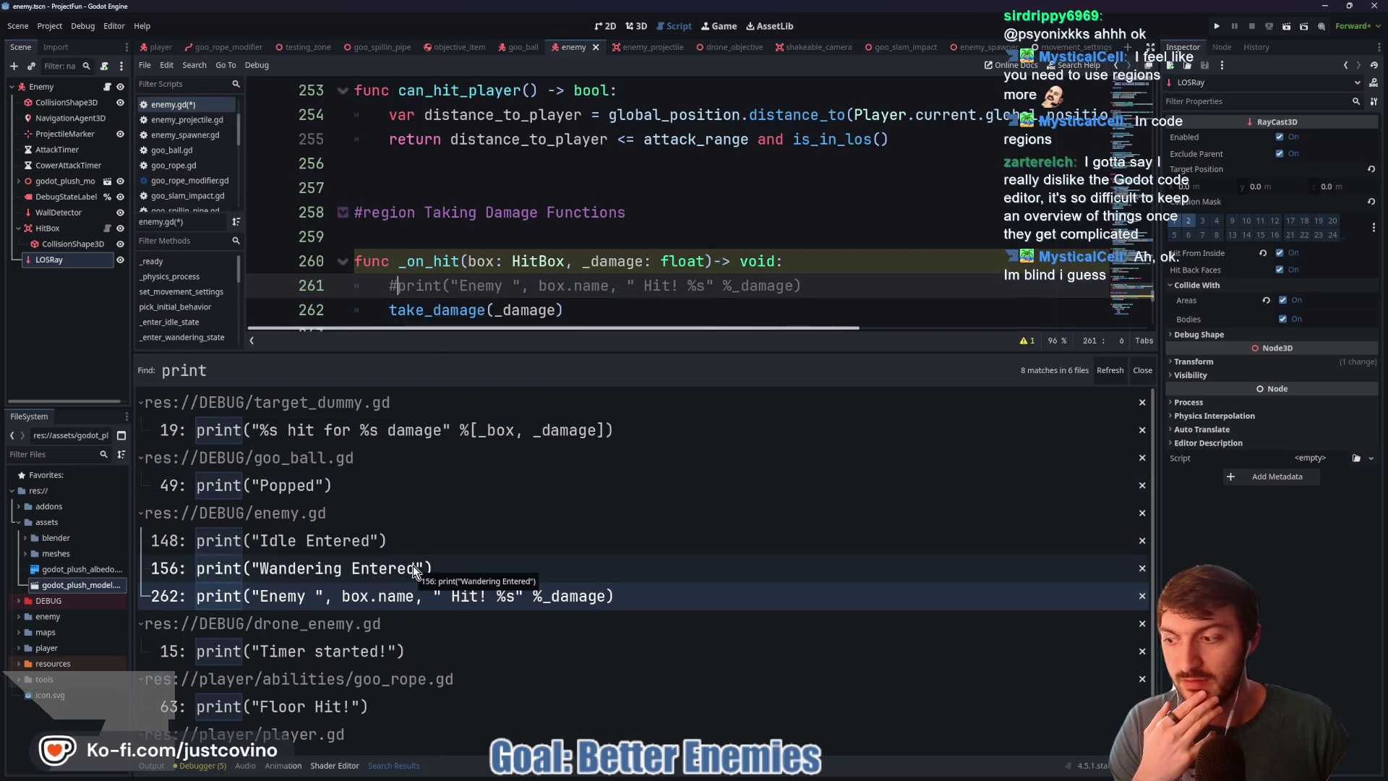
scroll(414, 566, down, 1)
Step: Delete the Timer started print in drone_enemy.gd and the Floor Hit print in goo_rope.gd
click(397, 627)
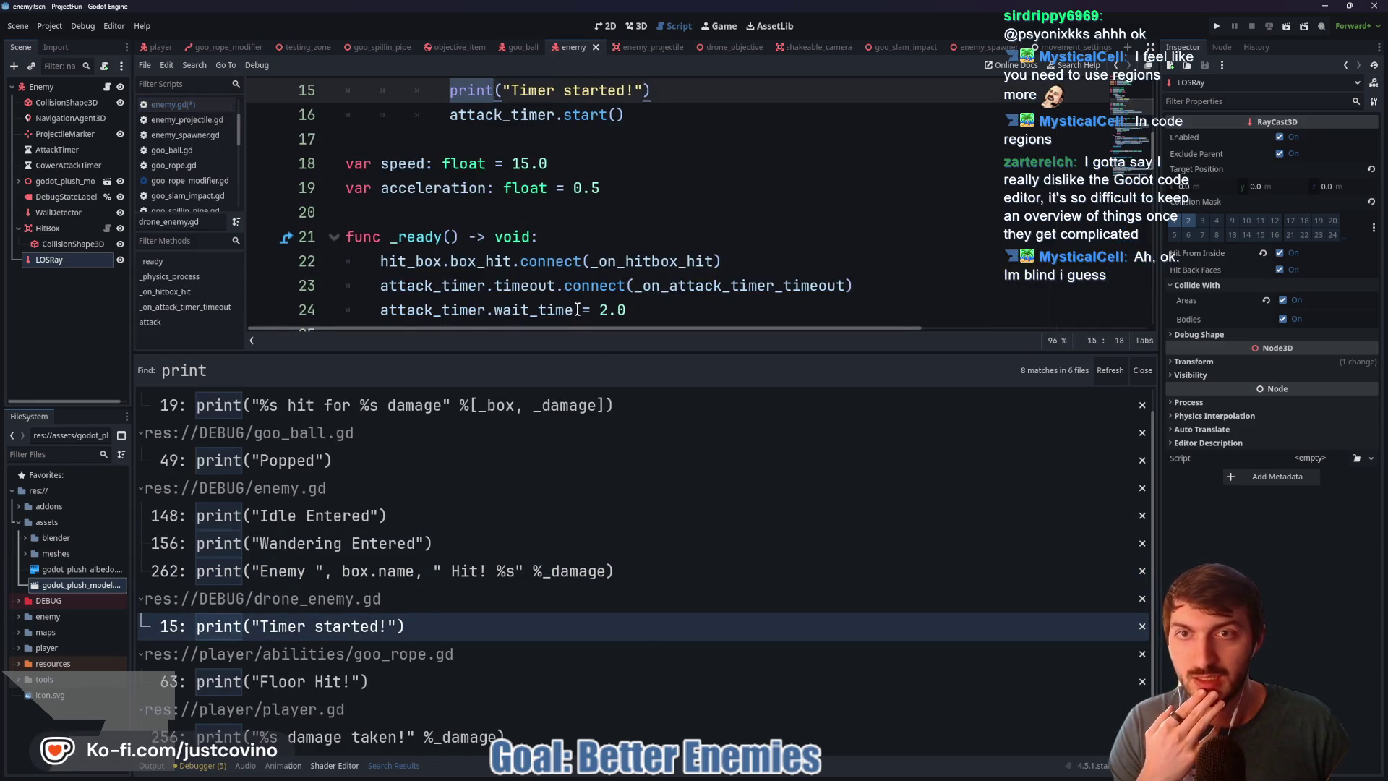
scroll(555, 238, up, 2)
drag(682, 233, 285, 230)
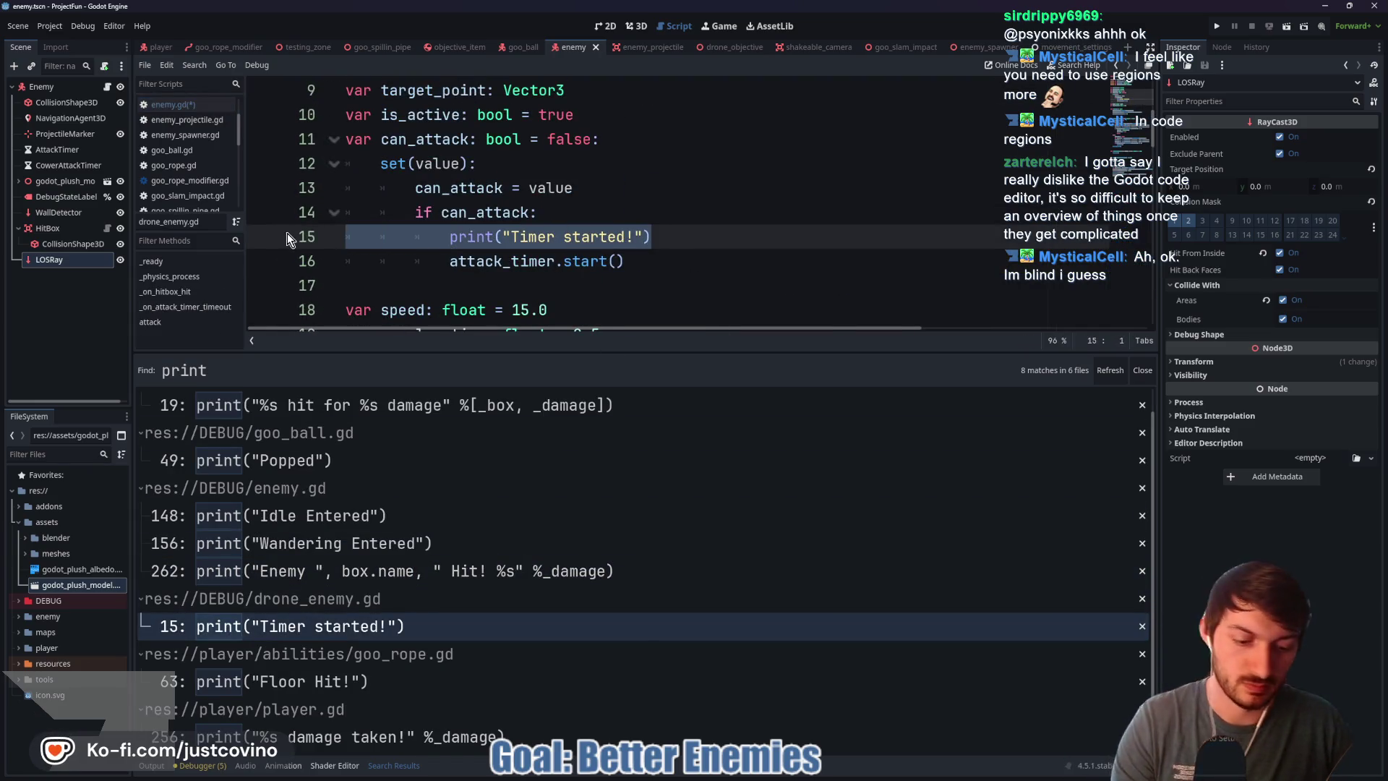
key(BackSpace)
key(BackSpace)
click(434, 682)
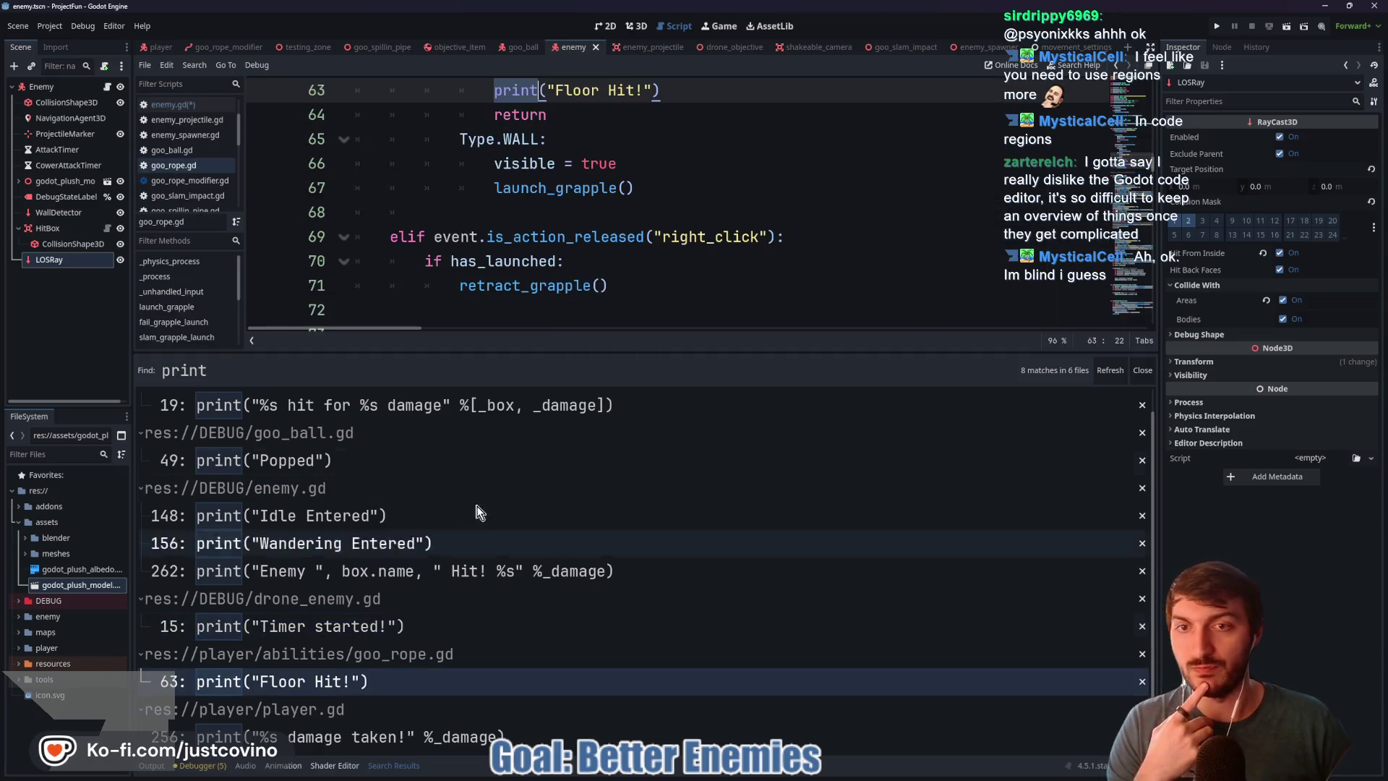
drag(702, 230, 304, 221)
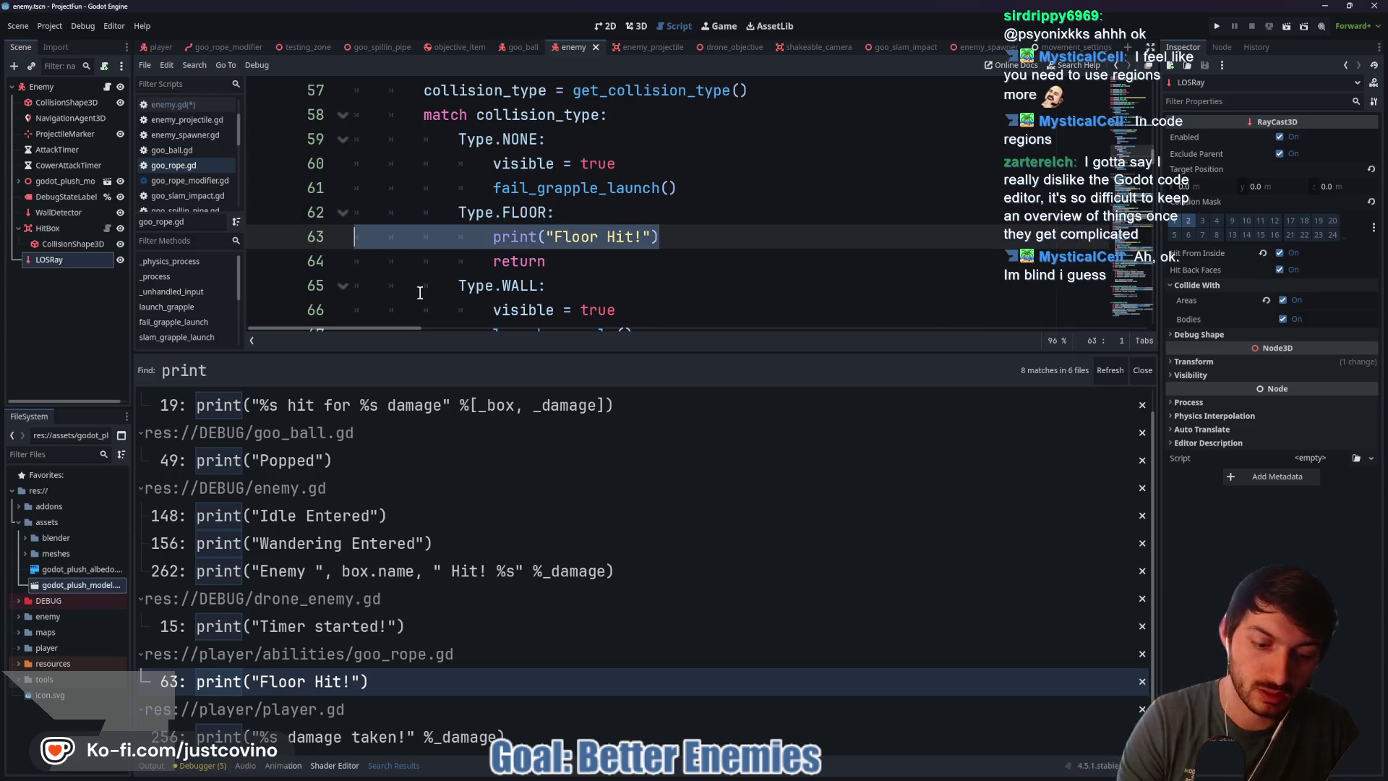
key(ctrl+shift+k)
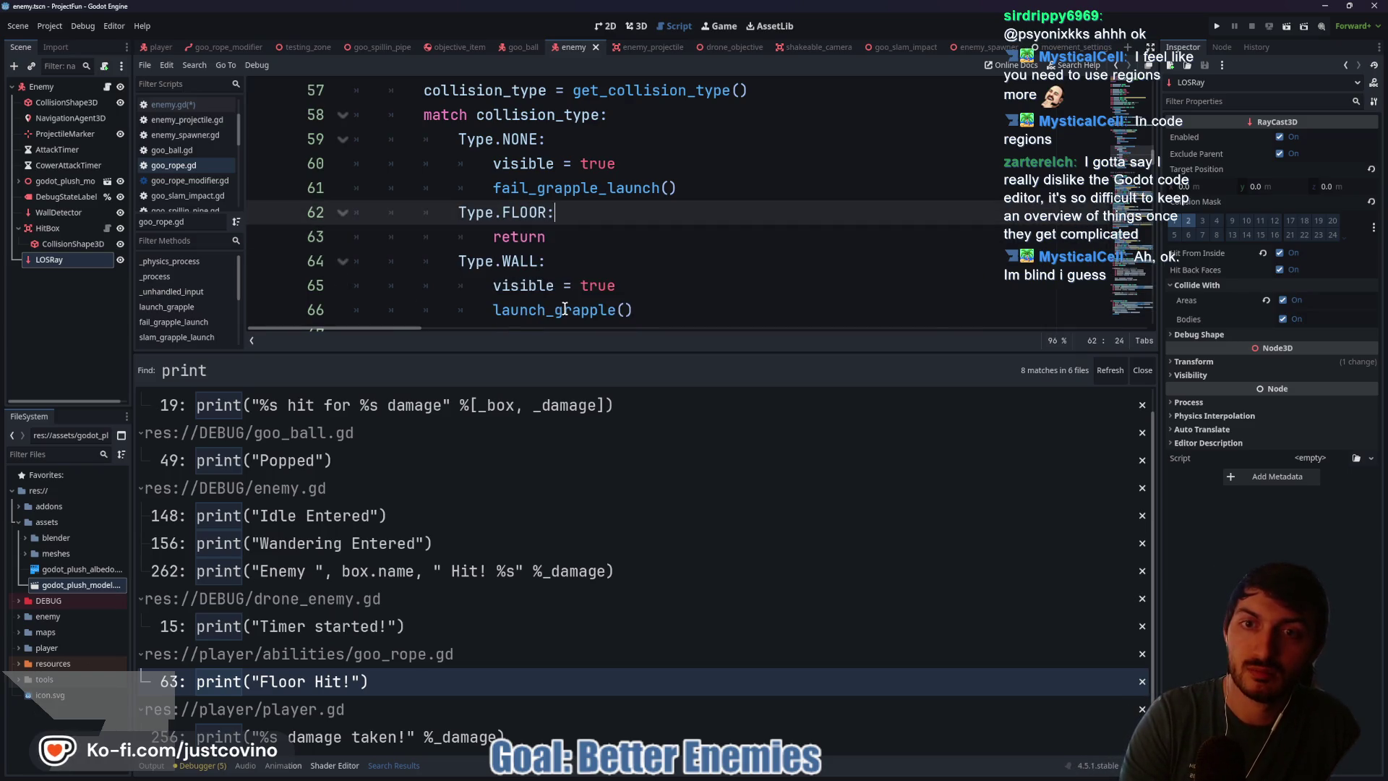
Step: Comment out player.gd's damage taken print, add pass beneath it, and save
click(433, 737)
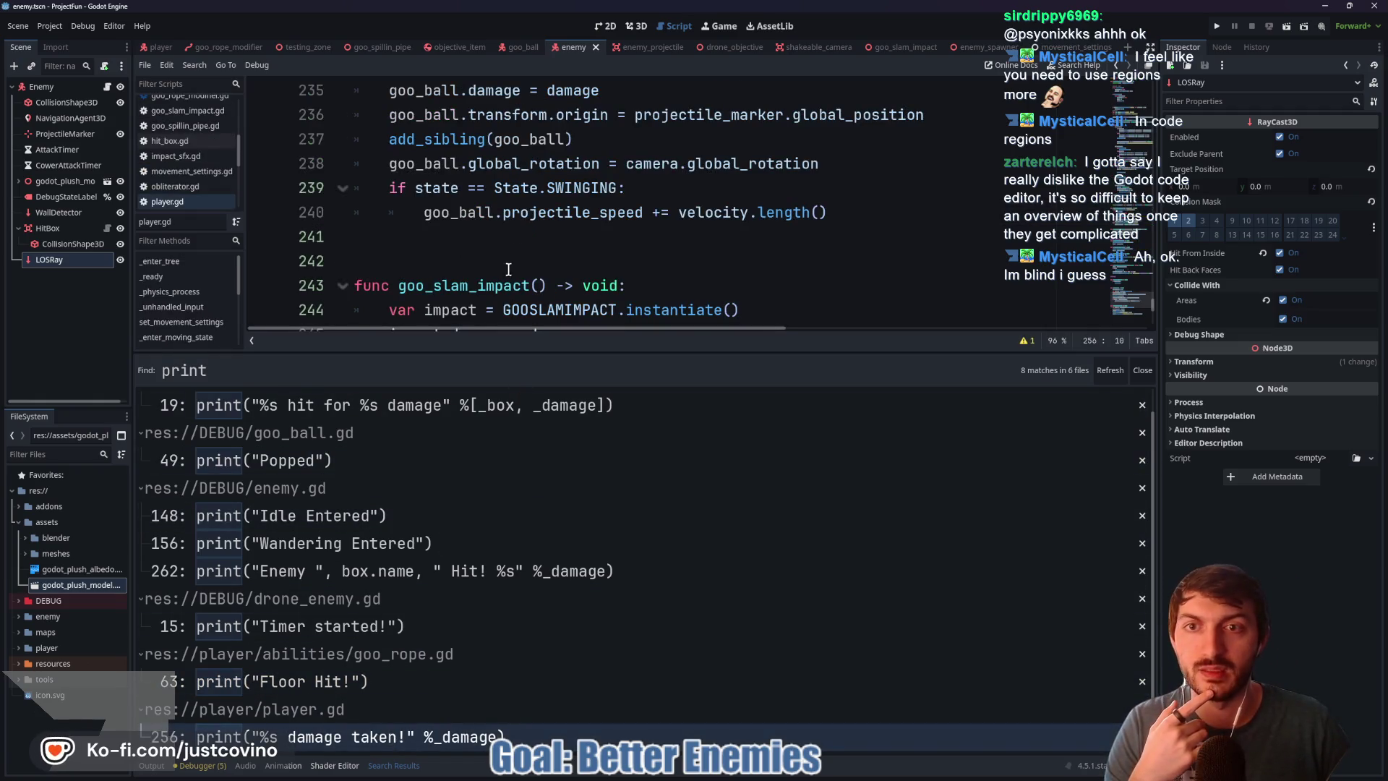
scroll(503, 300, down, 5)
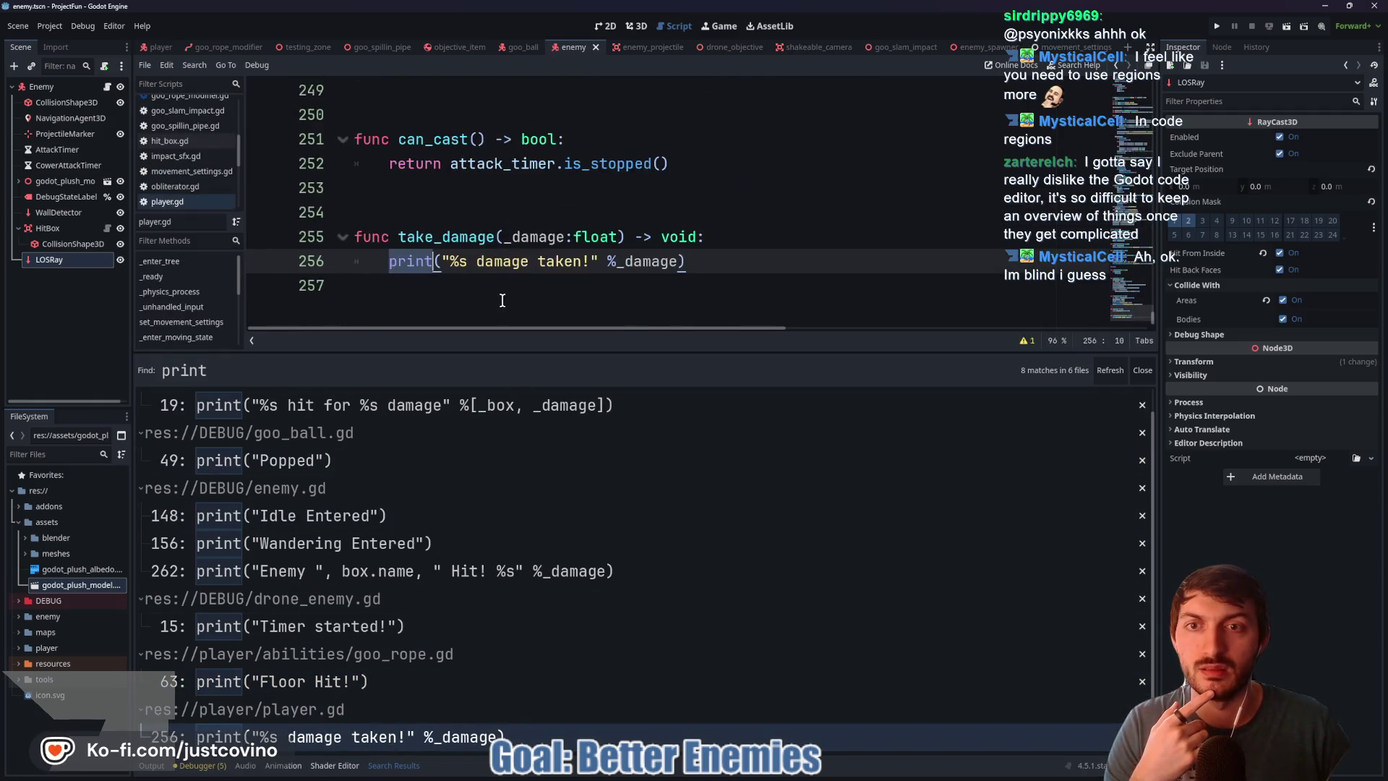
click(390, 265)
key(ctrl+k)
click(730, 260)
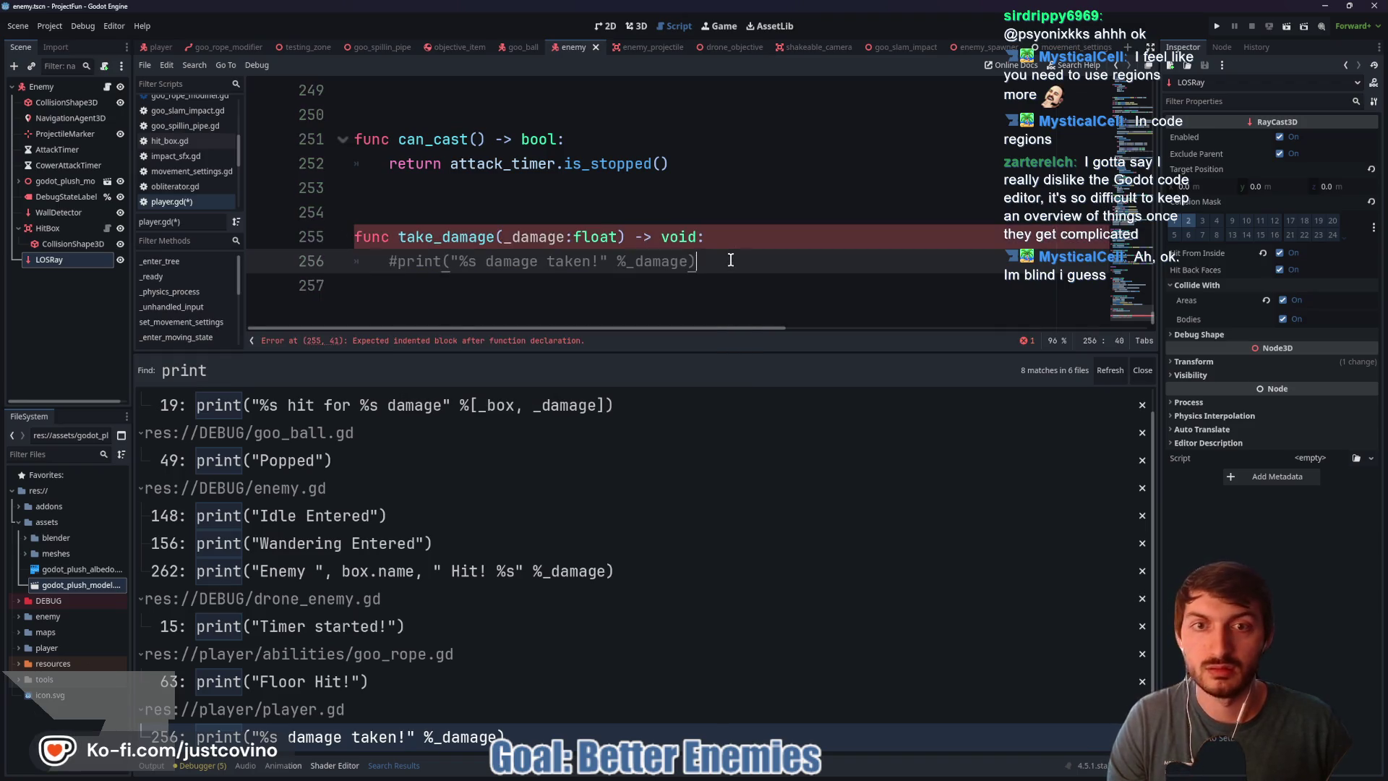
key(Return)
key(BackSpace)
key(BackSpace)
text(pass)
key(ctrl+s)
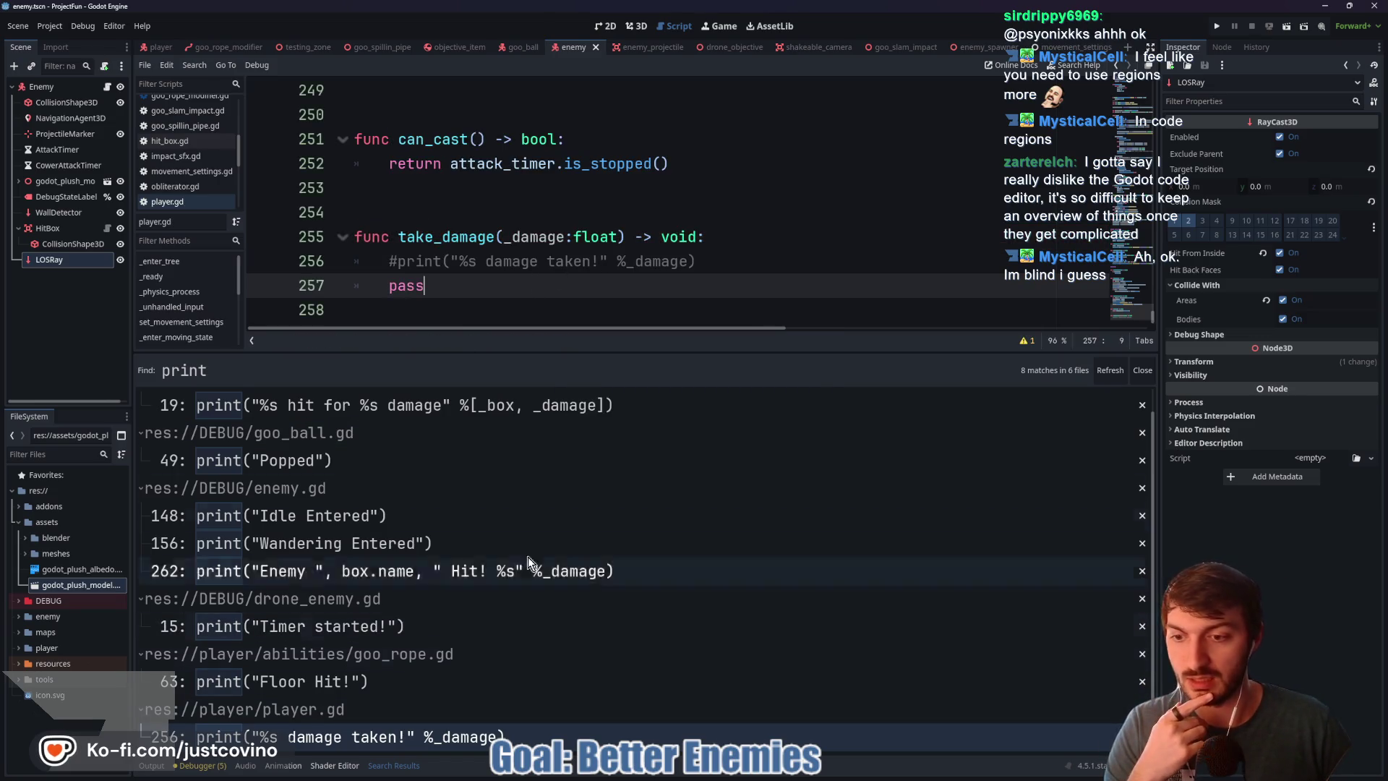
Step: Close the print search results and return to the testing_zone scene
click(1143, 370)
click(604, 533)
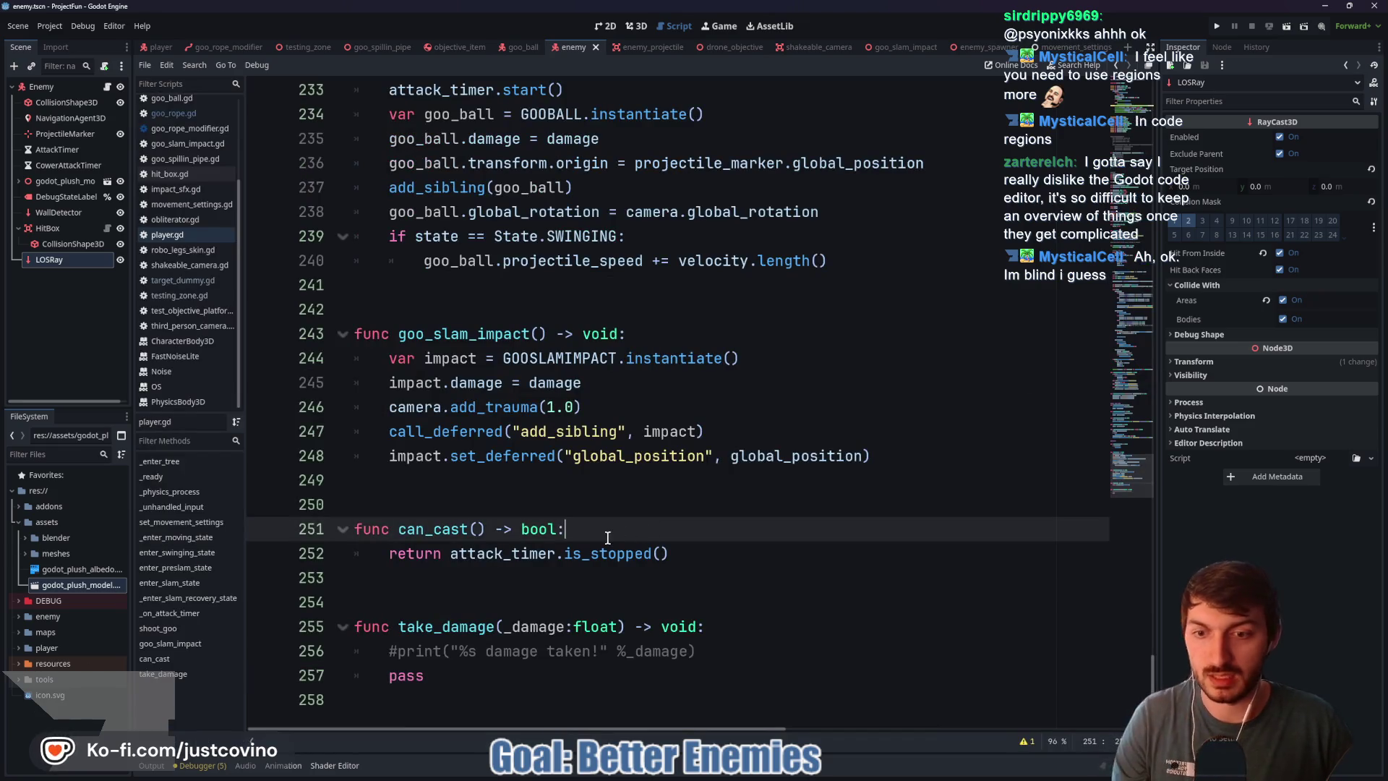
click(300, 49)
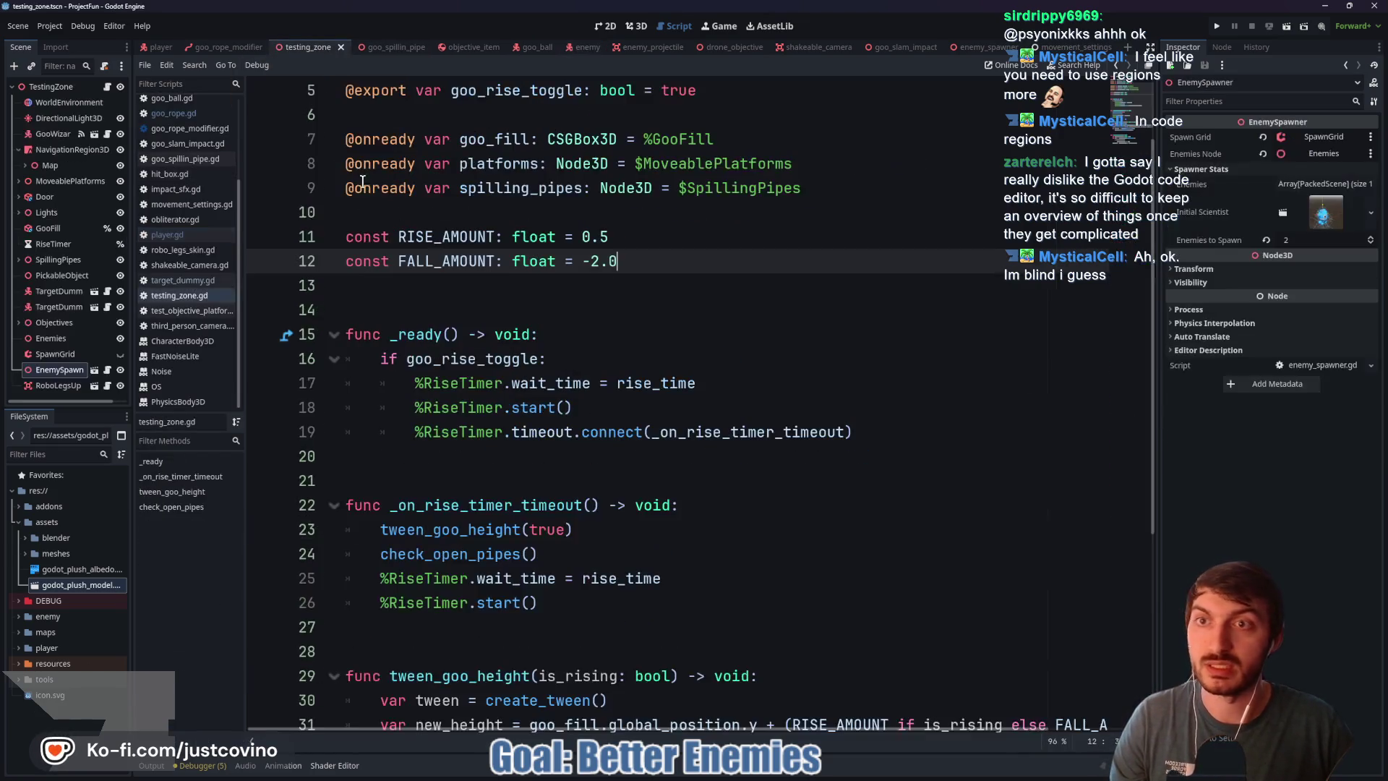
Step: Play-test the scene, chasing an enemy as it retreats, then stop the game with F8
key(F6)
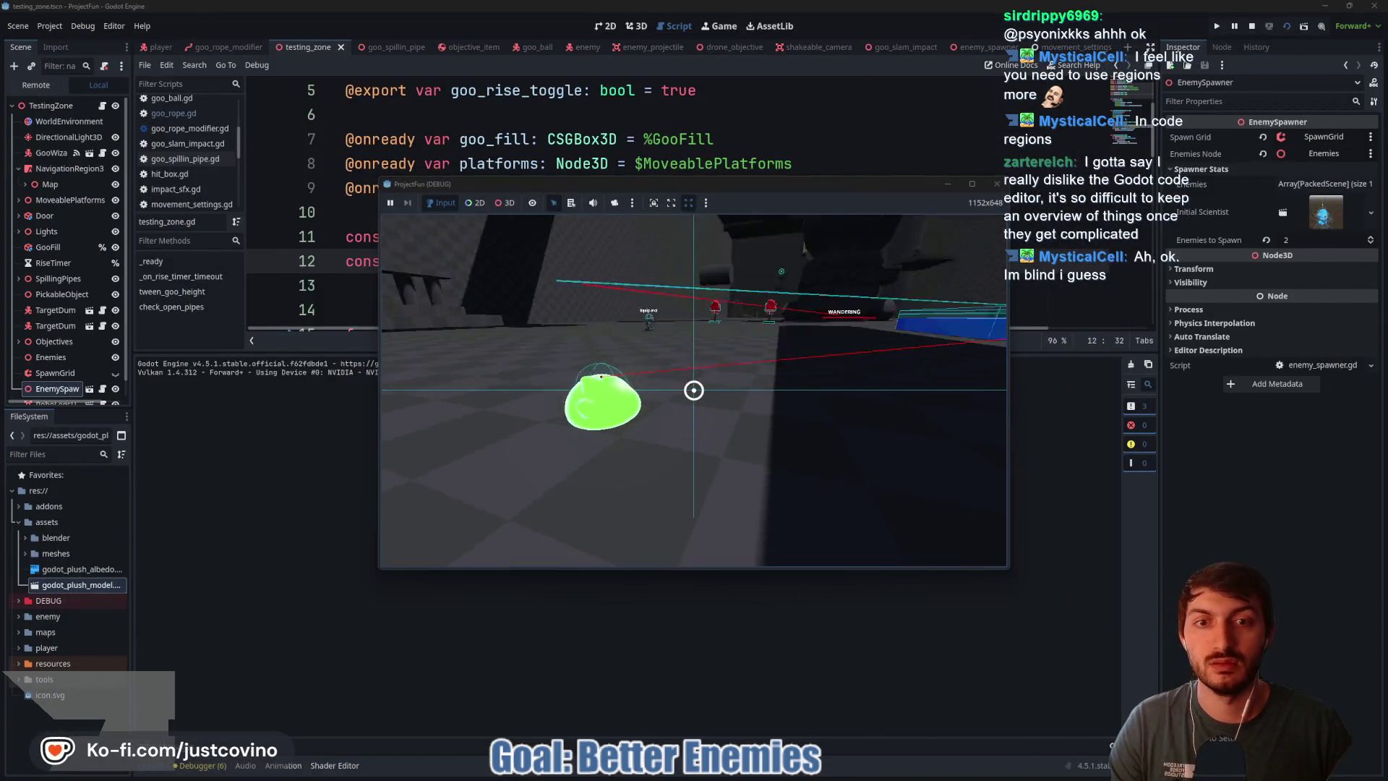
key(w)
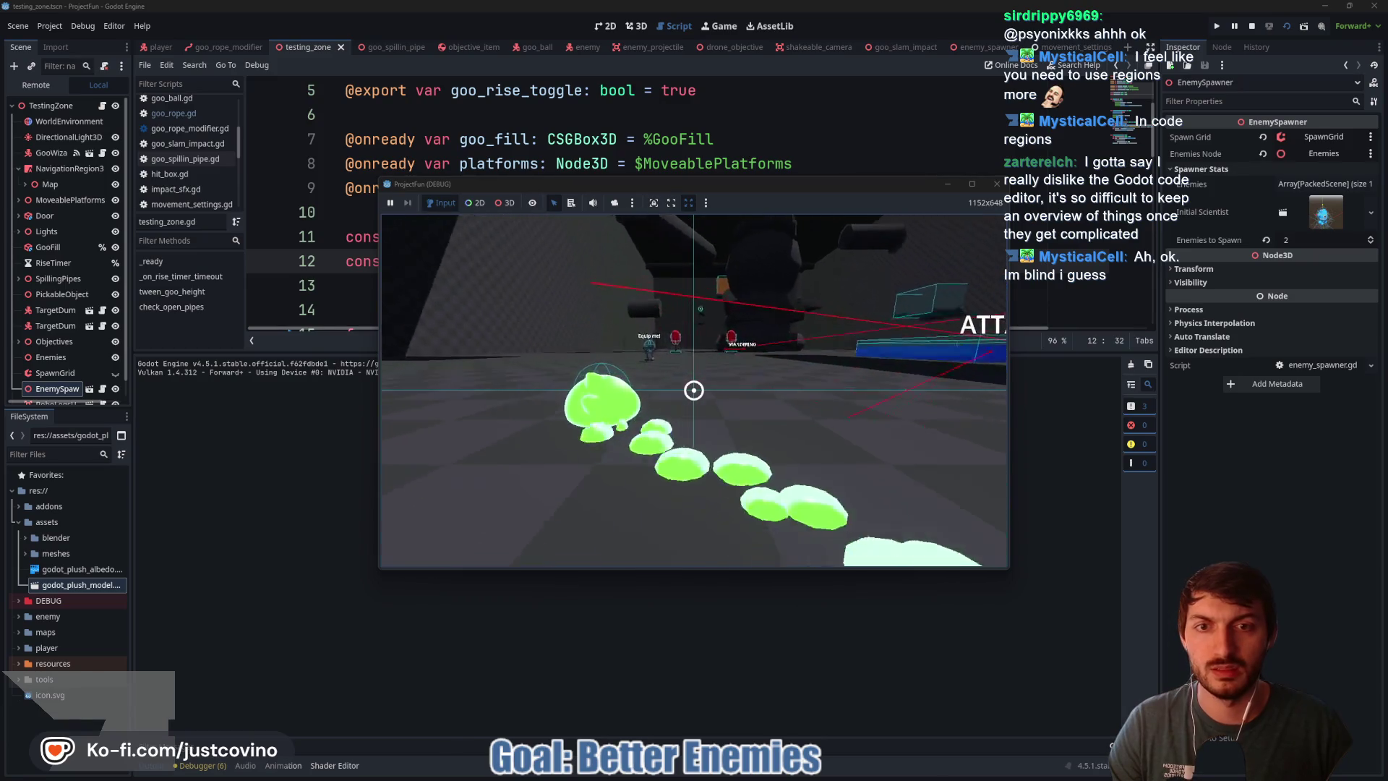
key(w)
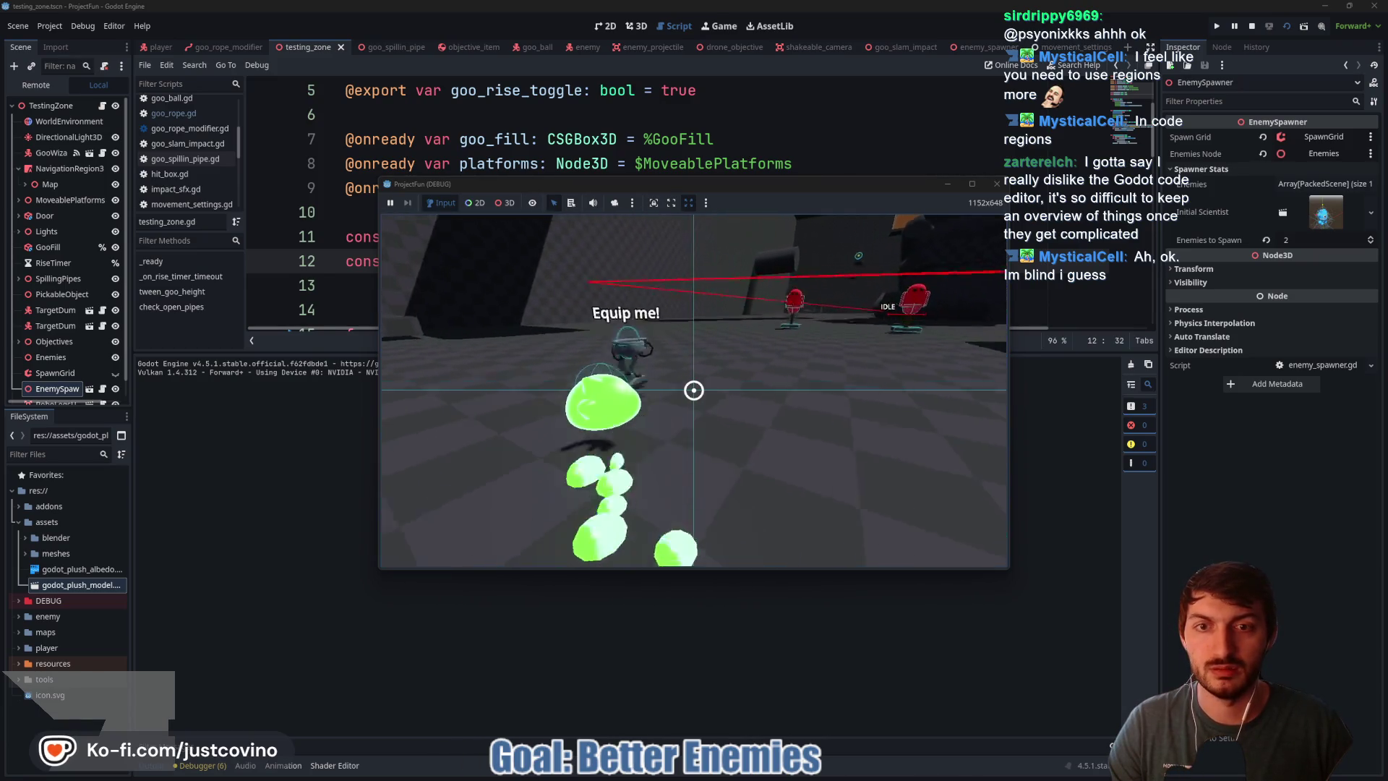
key(w)
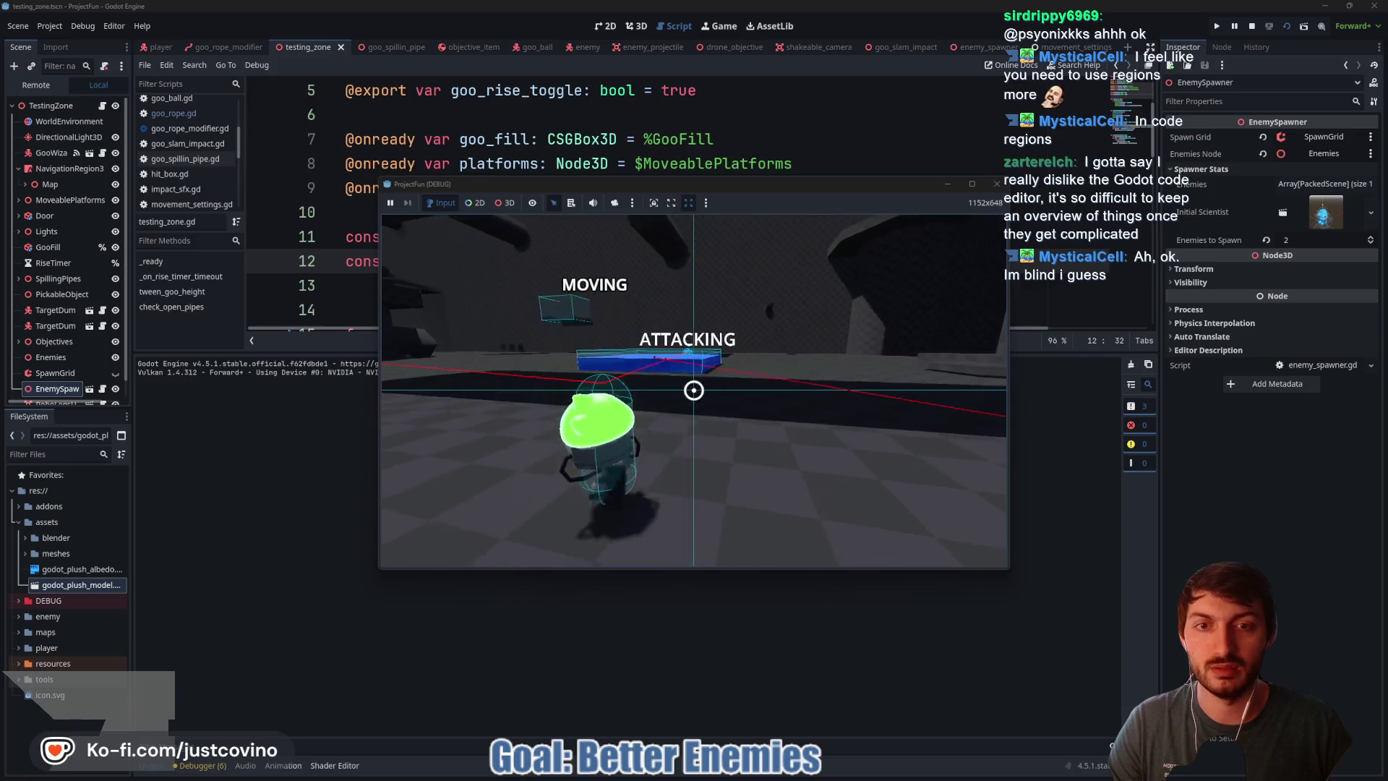
key(w)
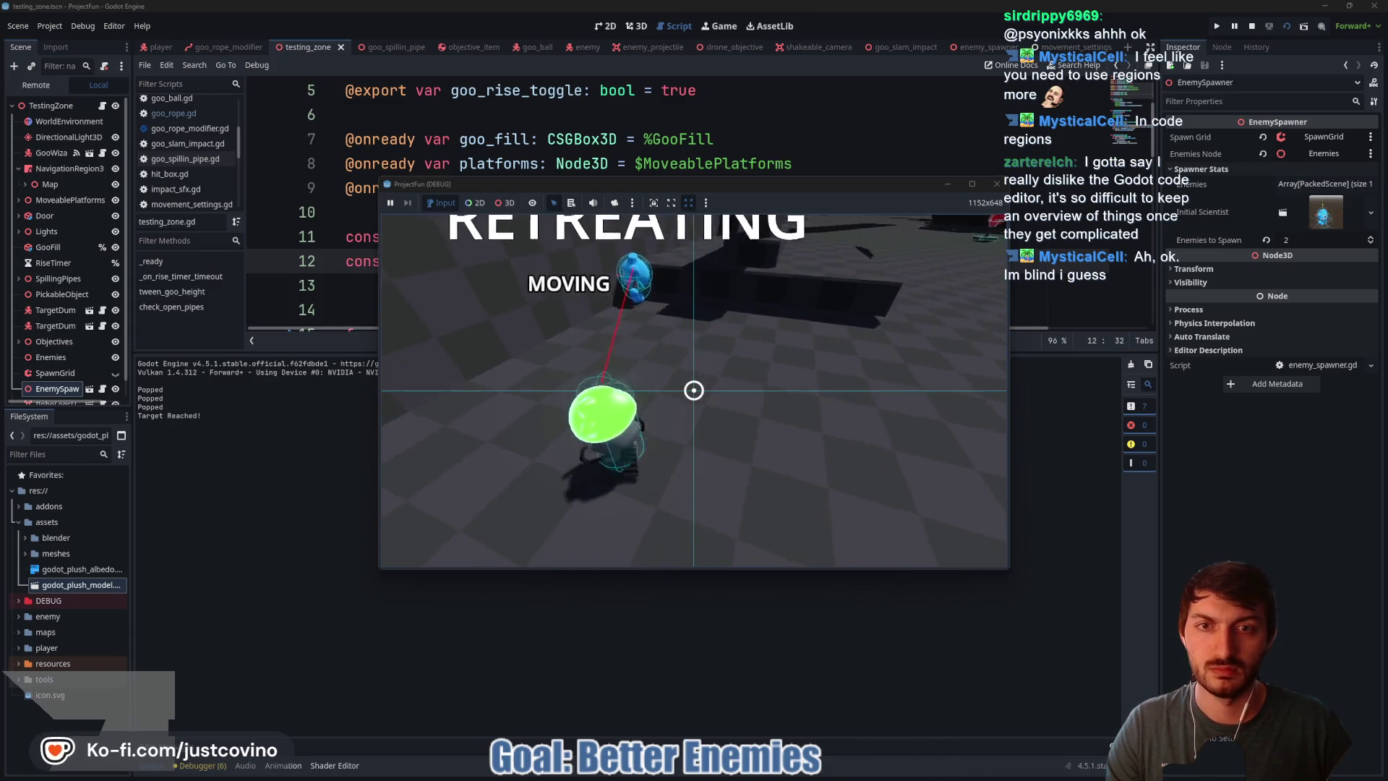
key(d)
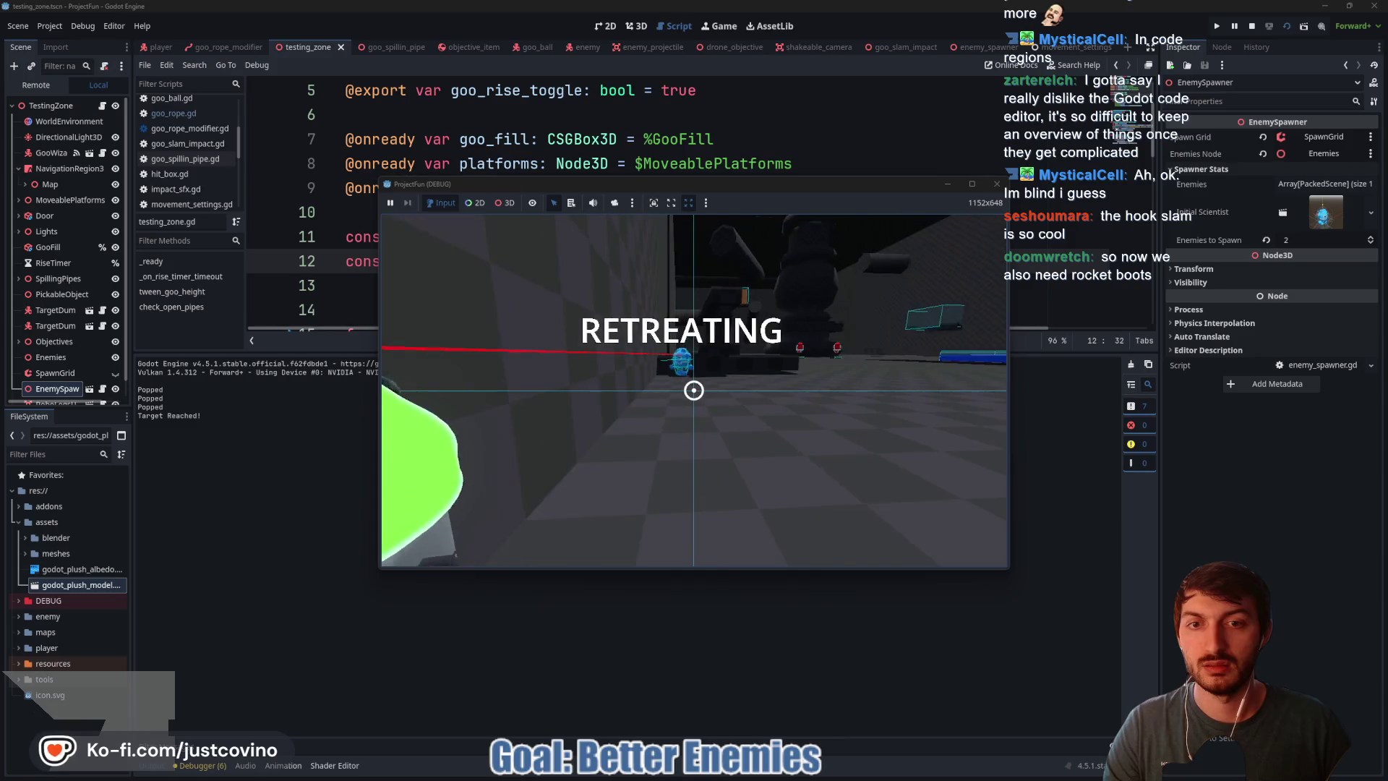
key(F8)
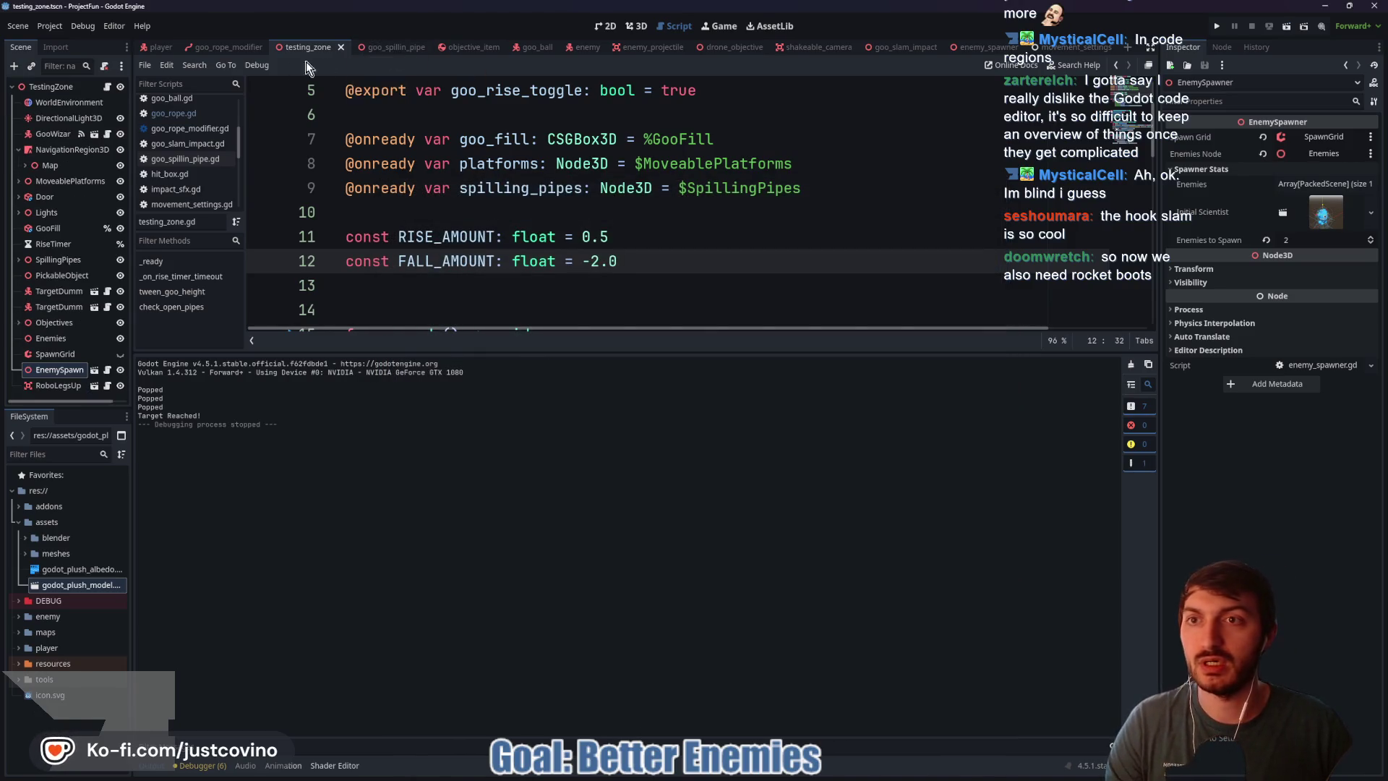
Step: Fly the 3D view around testing_zone to inspect the navmesh floors and platforms
click(637, 28)
key(f)
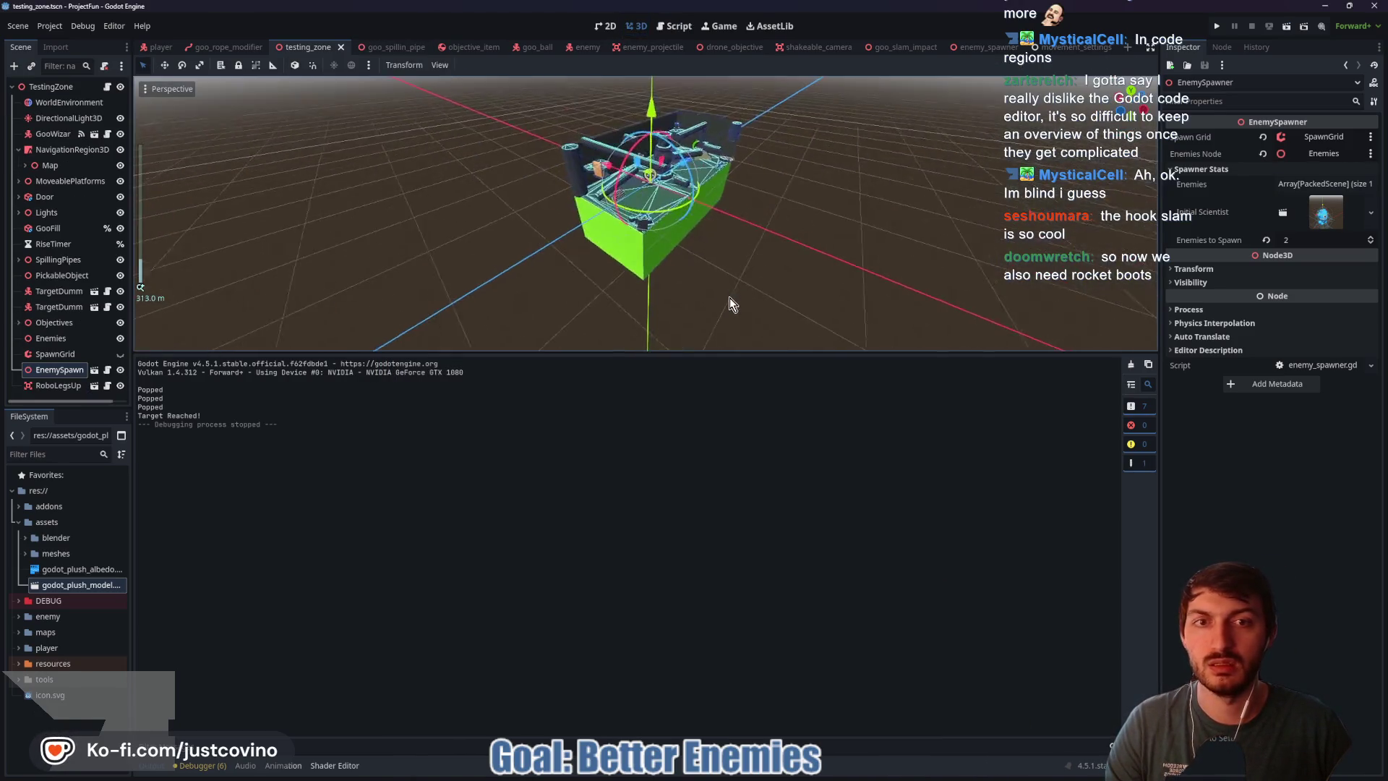
scroll(738, 294, up, 3)
key(w)
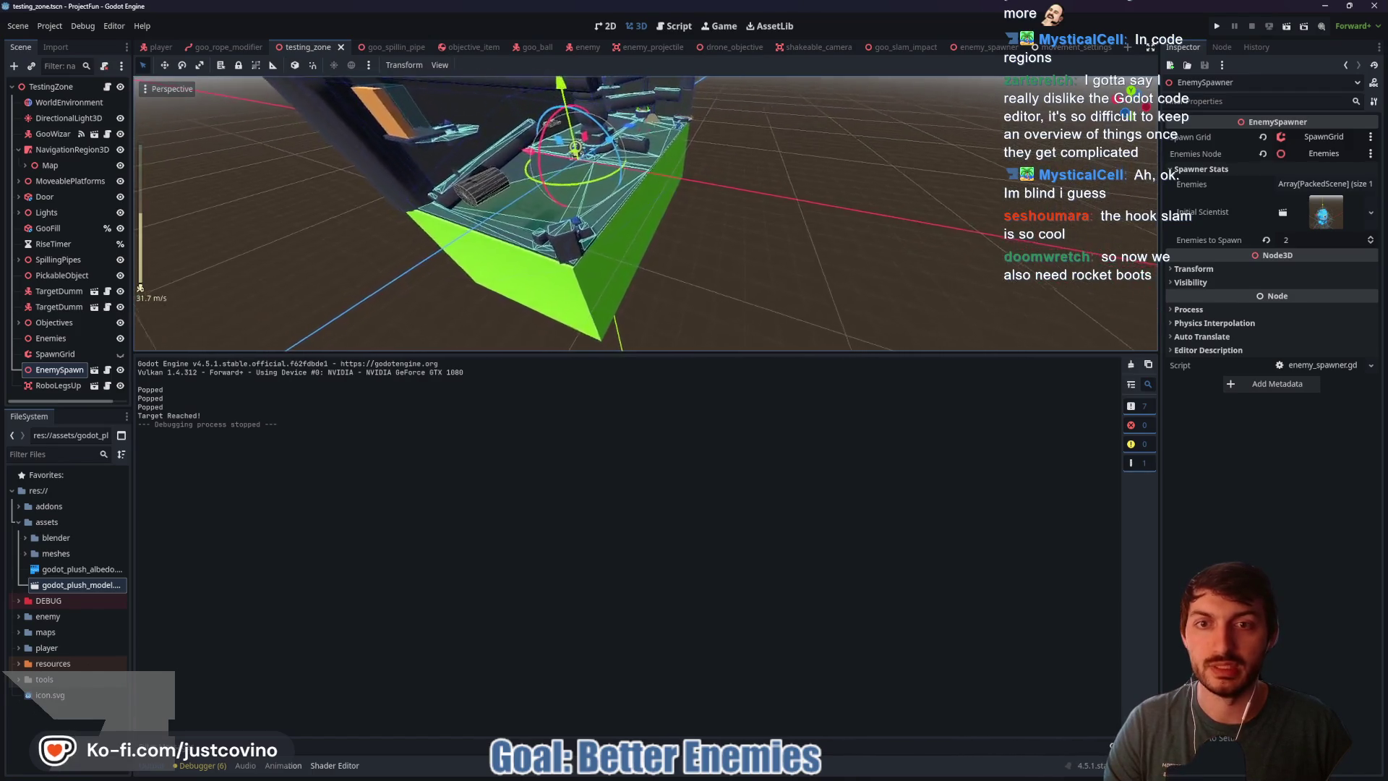
key(s)
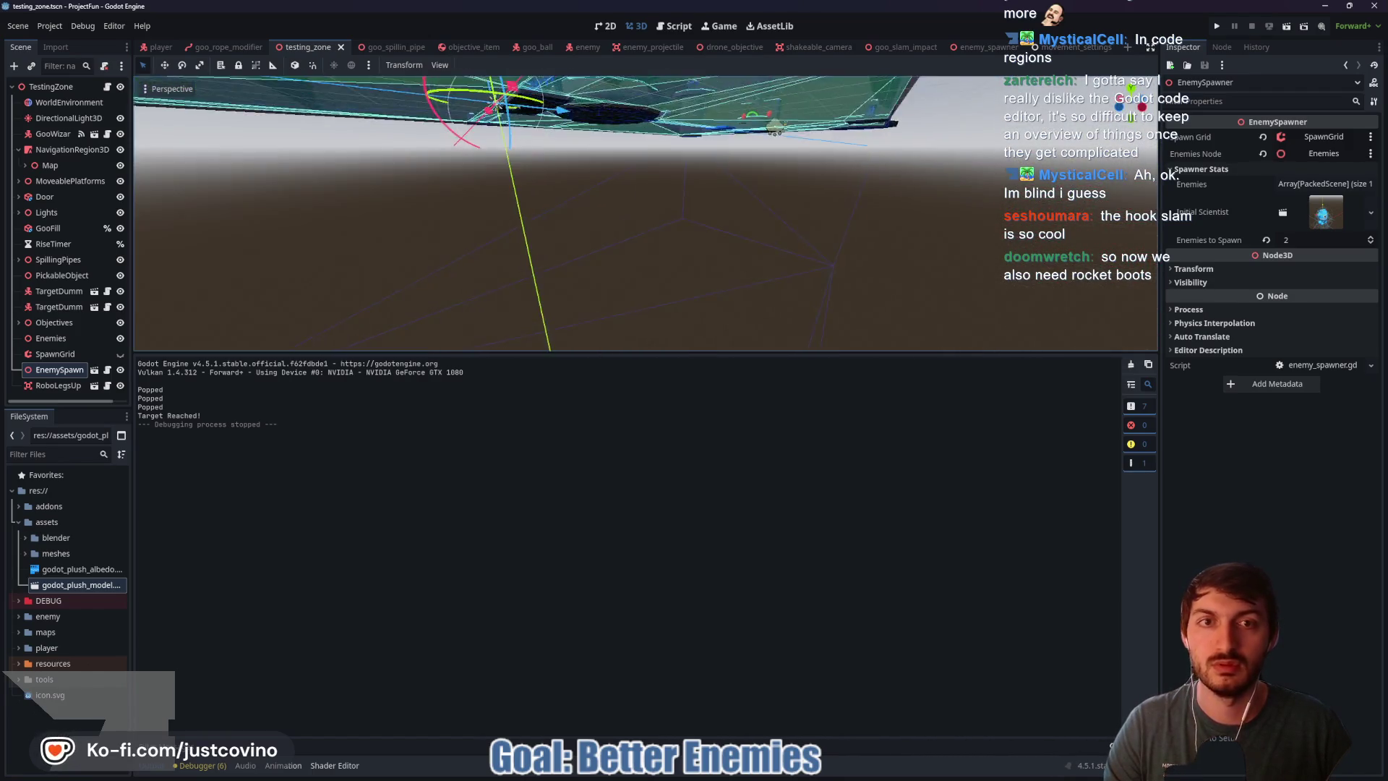
key(a)
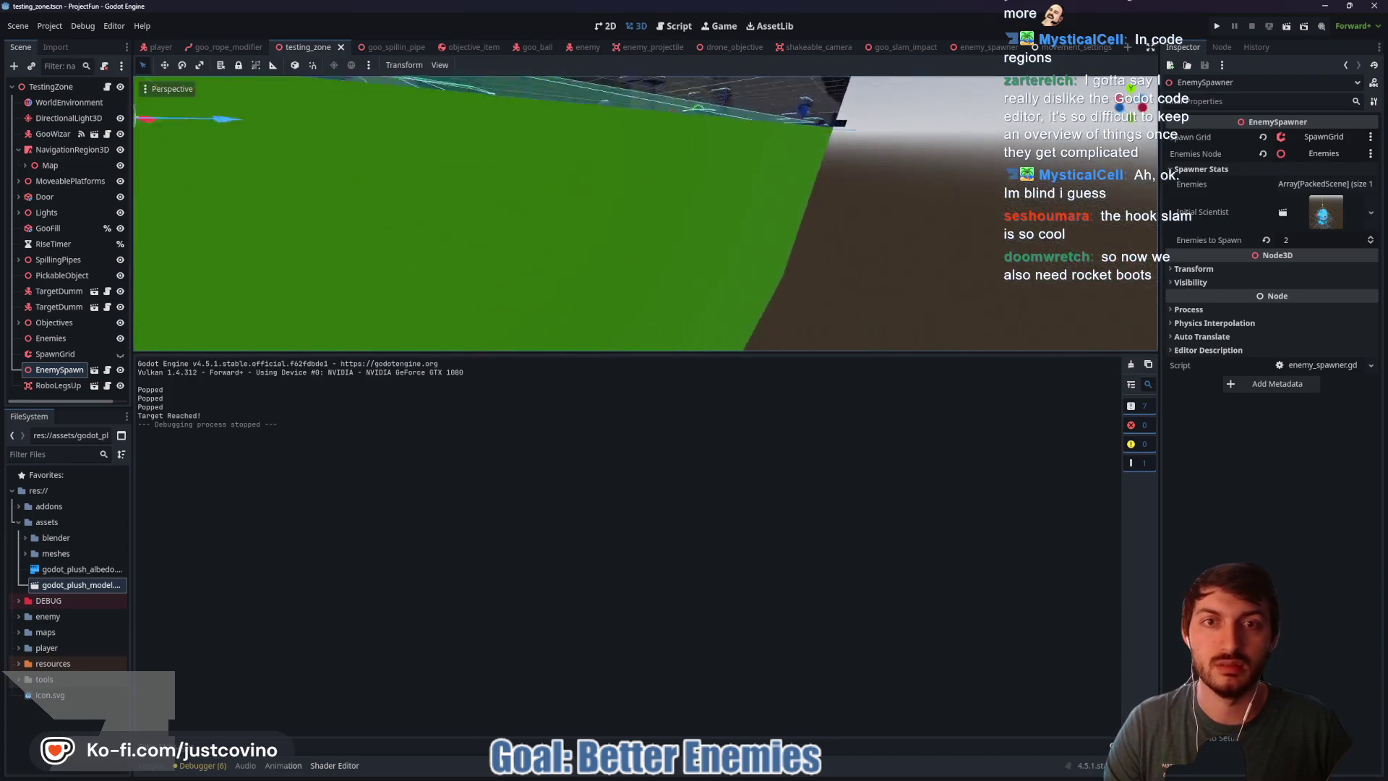
key(a)
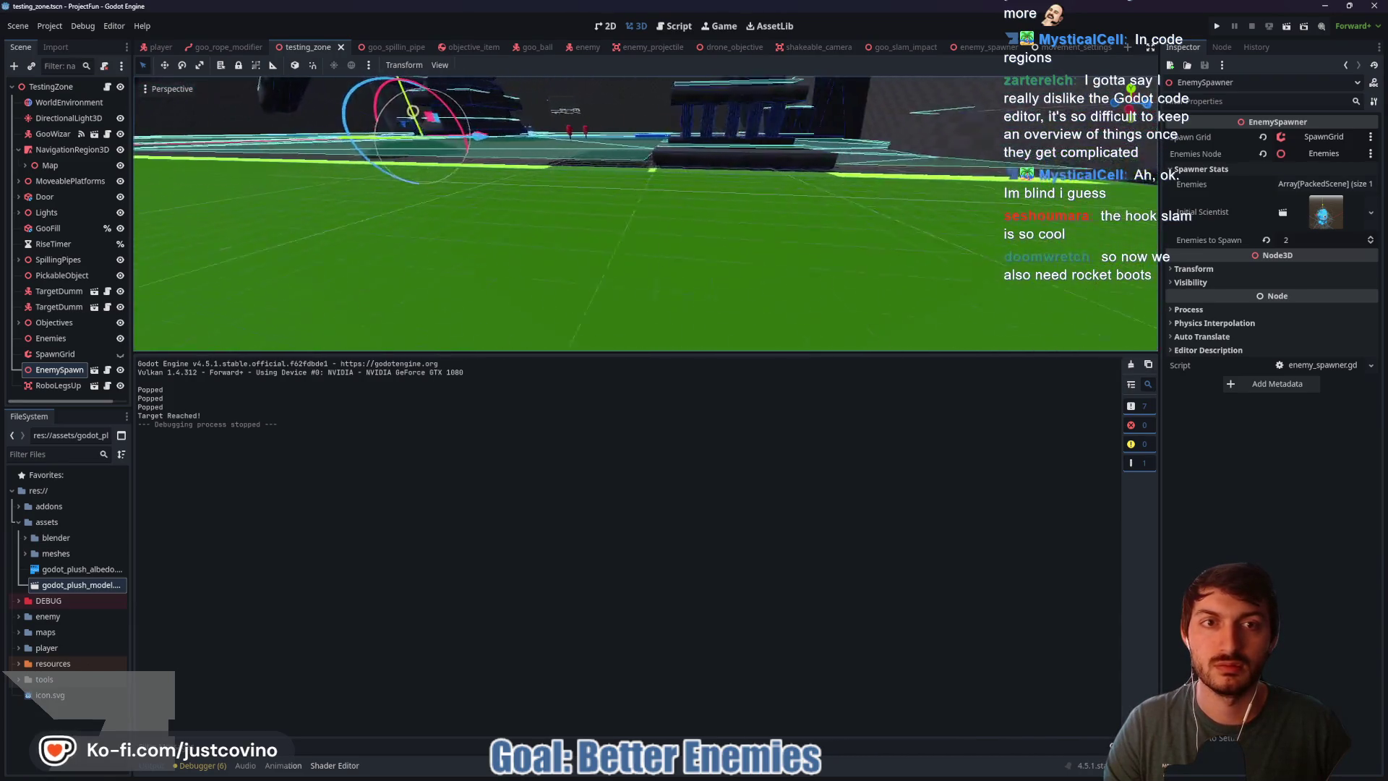
key(d)
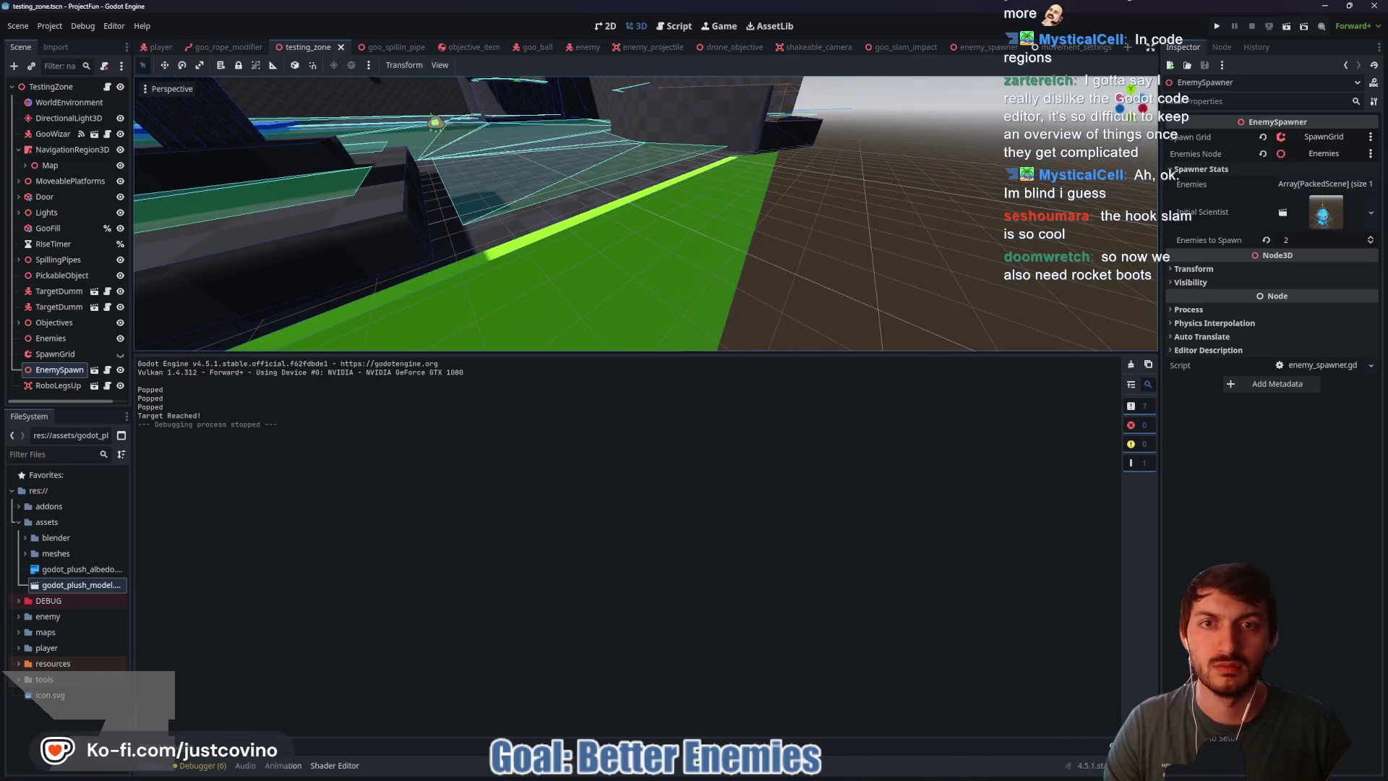
key(a)
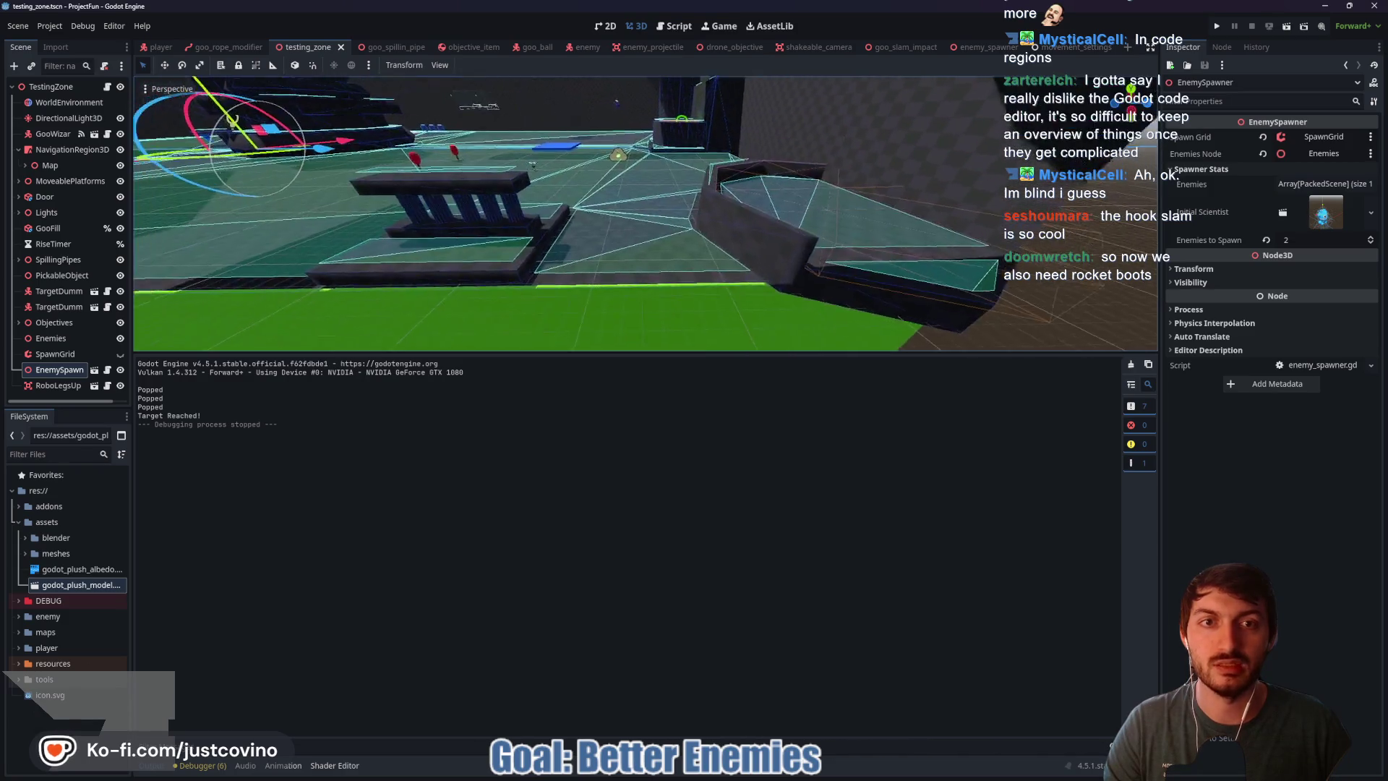
key(w)
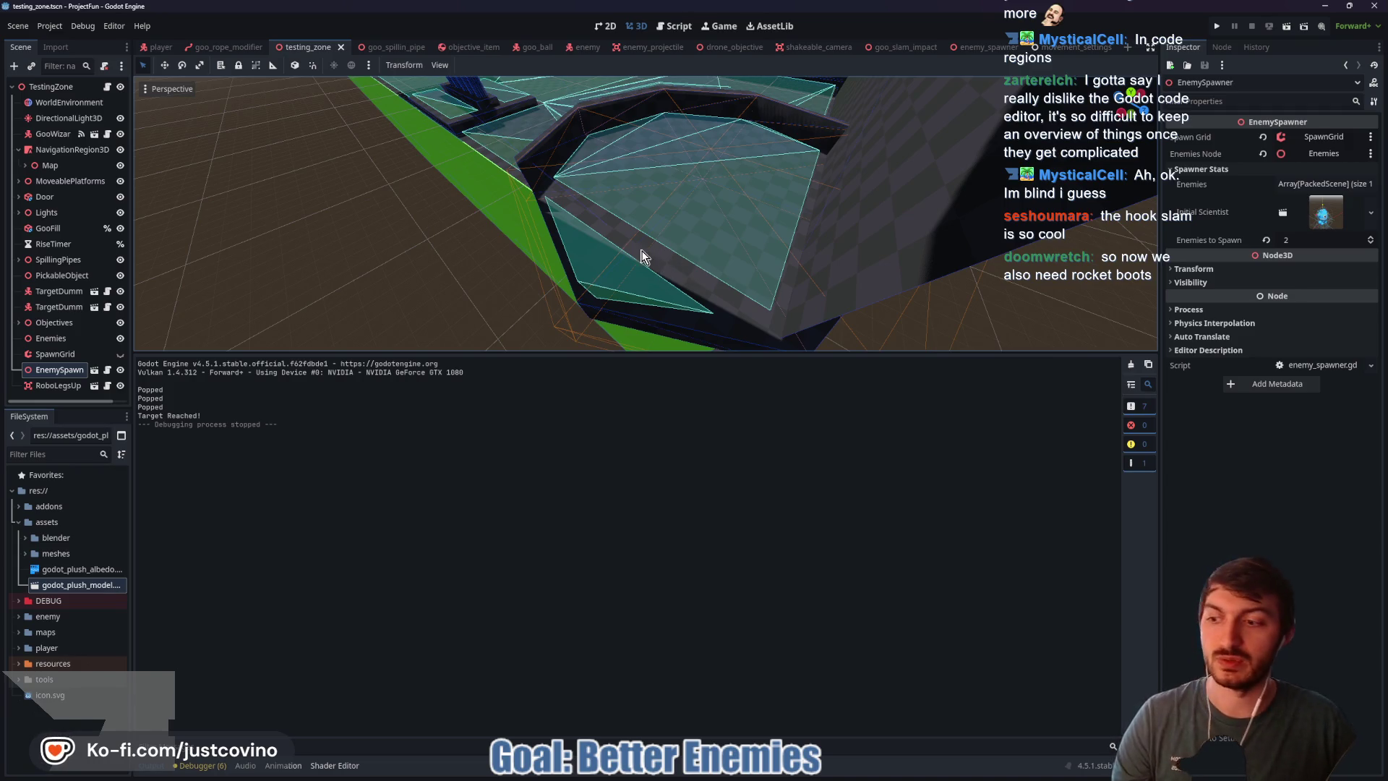
key(w)
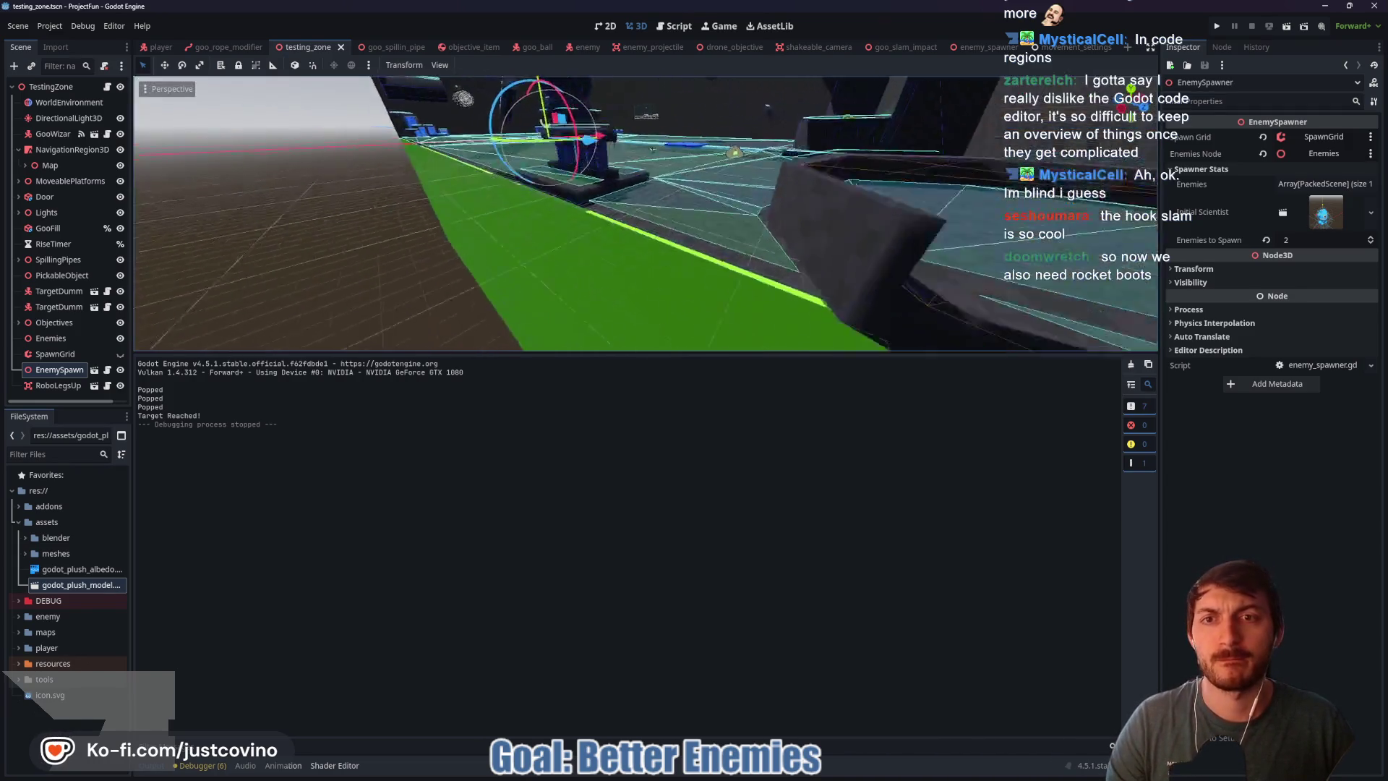
key(w)
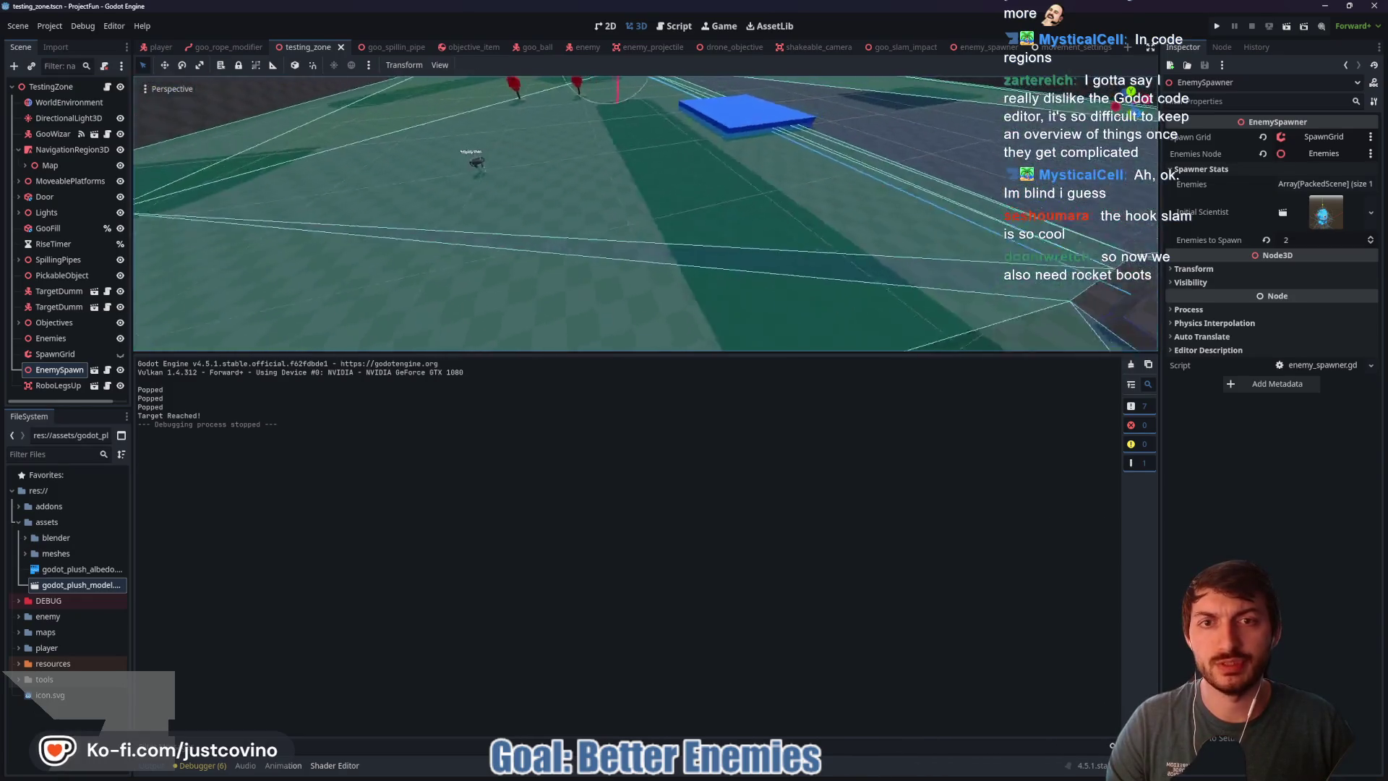
key(w)
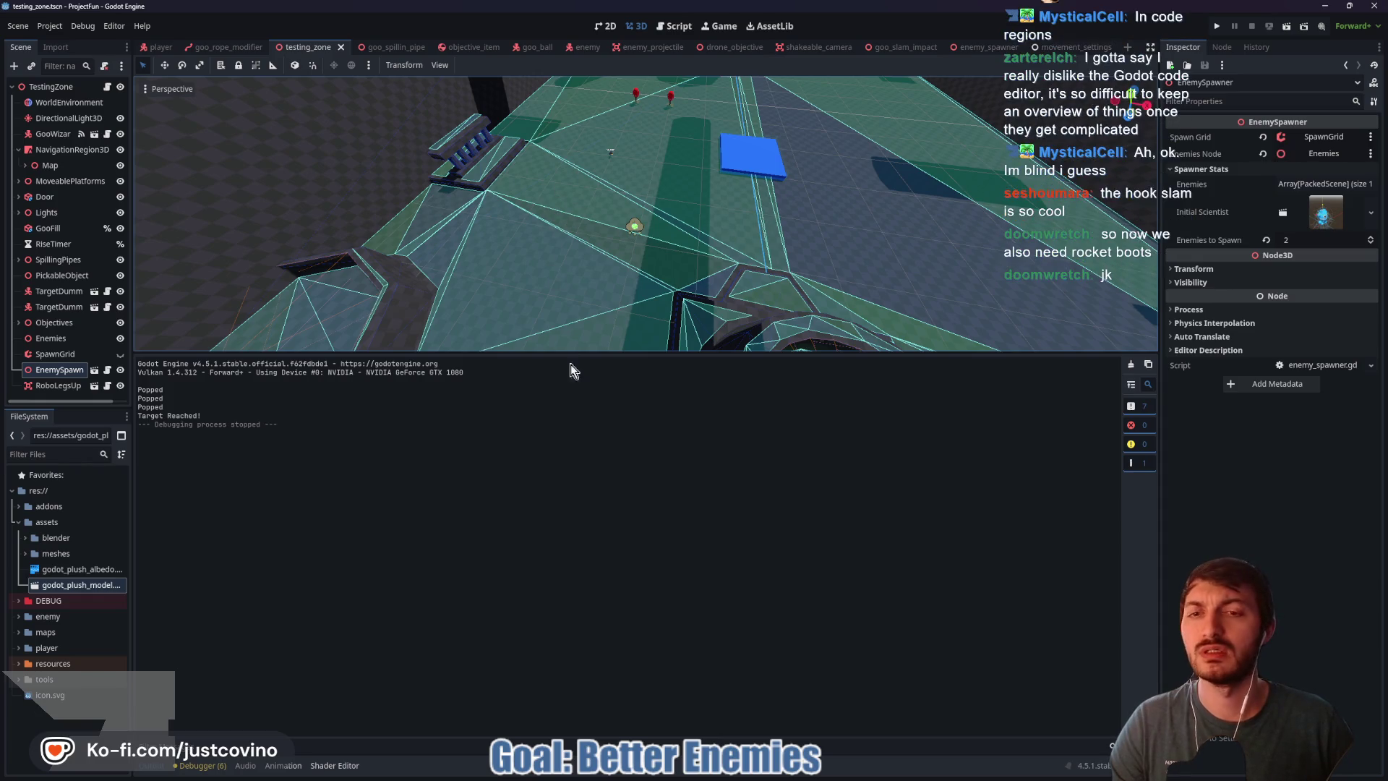
Step: Hide the output panel, frame EnemySpawn, and revert Enemies to Spawn to 10
click(151, 765)
key(f)
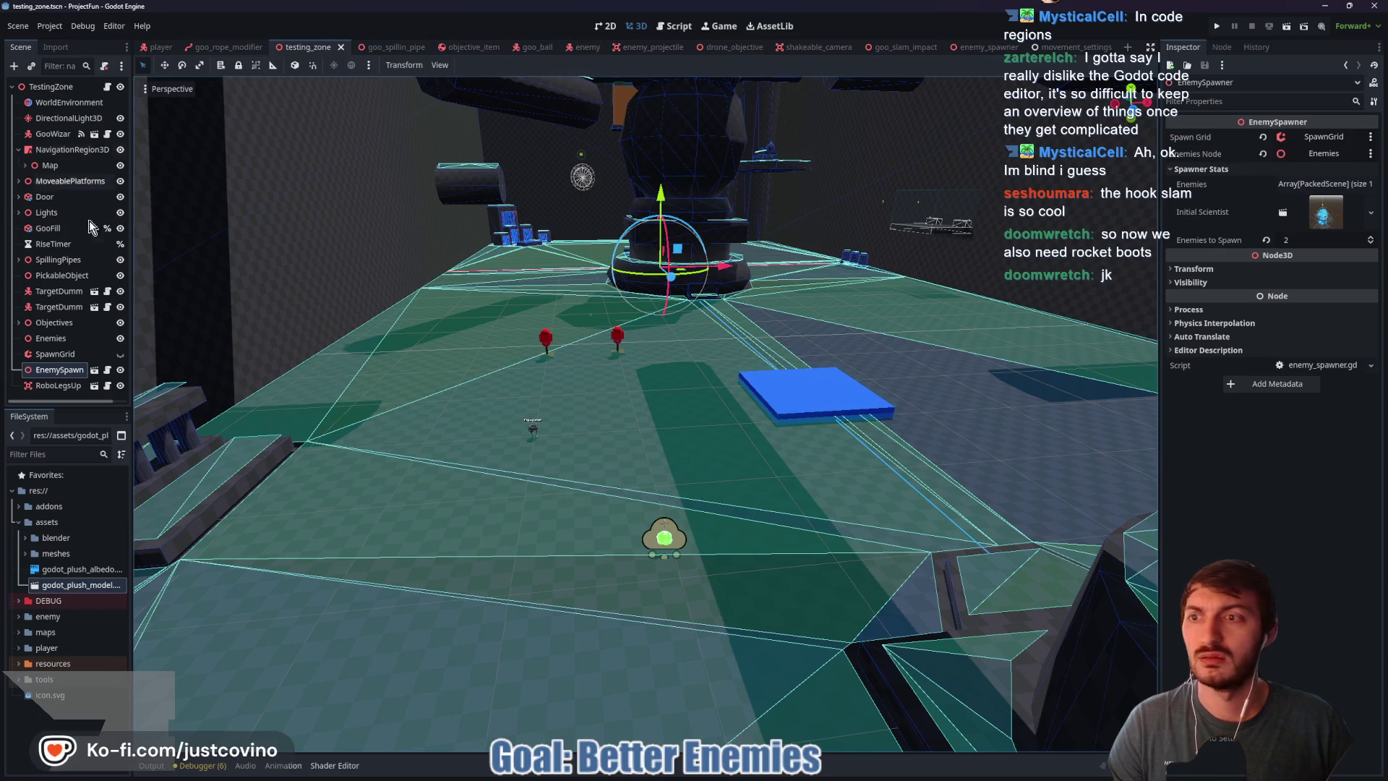
click(1266, 240)
Step: Save the testing_zone scene and run it with F6
key(ctrl+s)
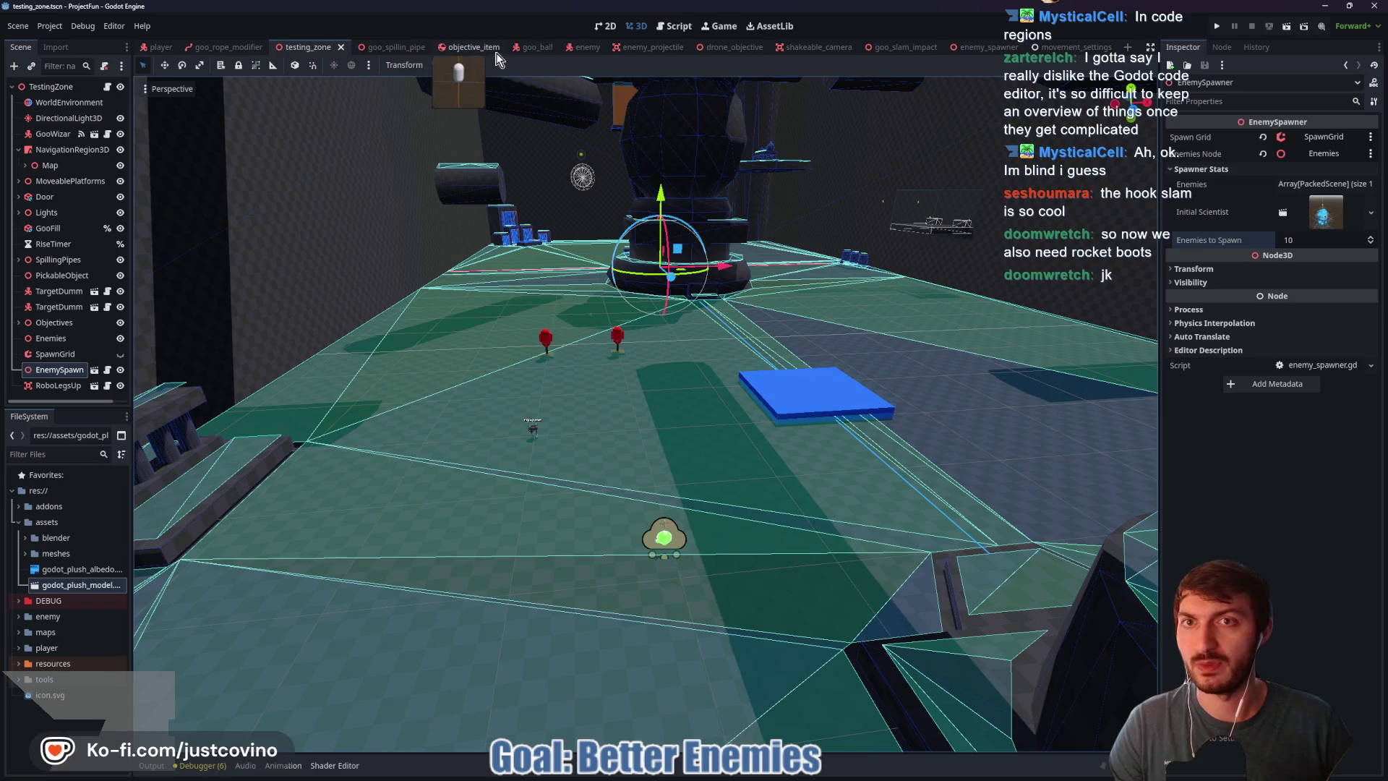
key(F6)
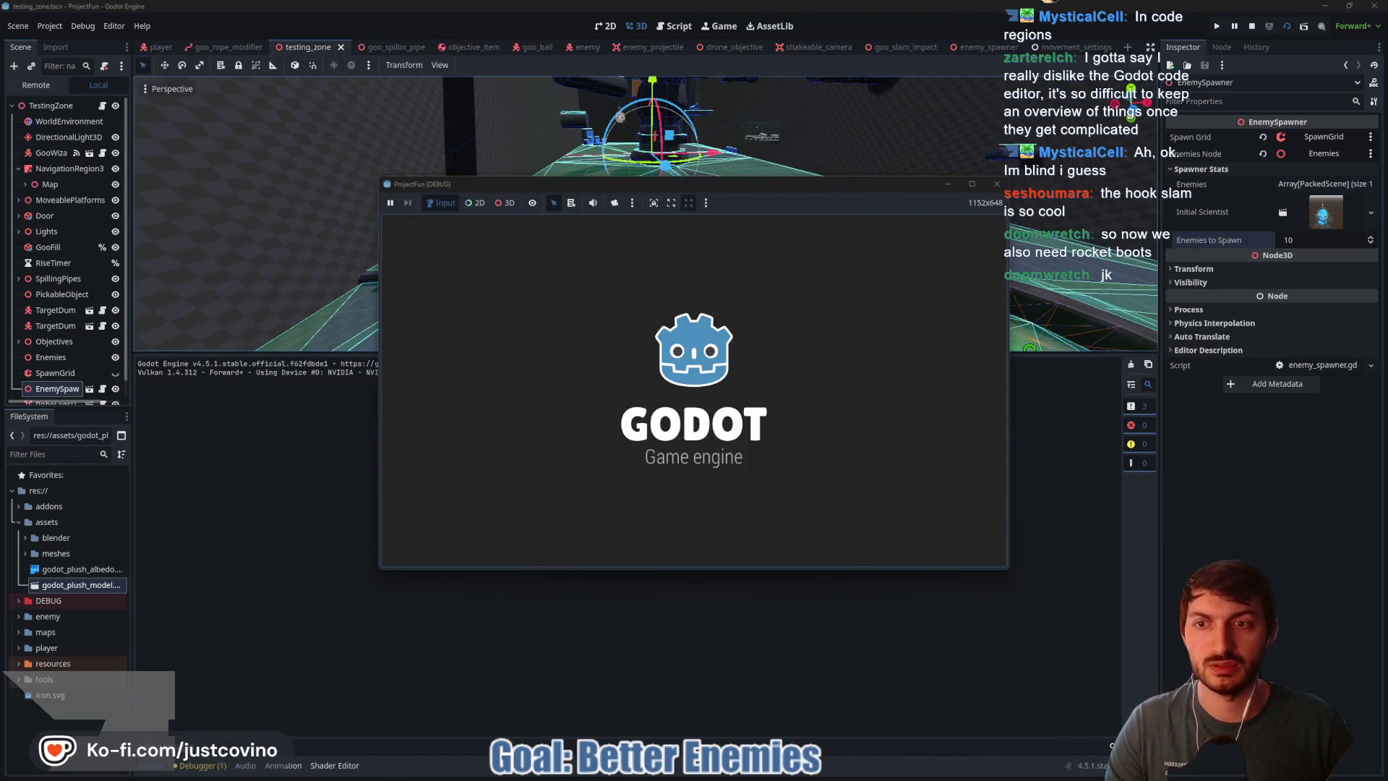
Step: Move toward the ten enemies, attack and grapple them, then stop the game with F8
key(w)
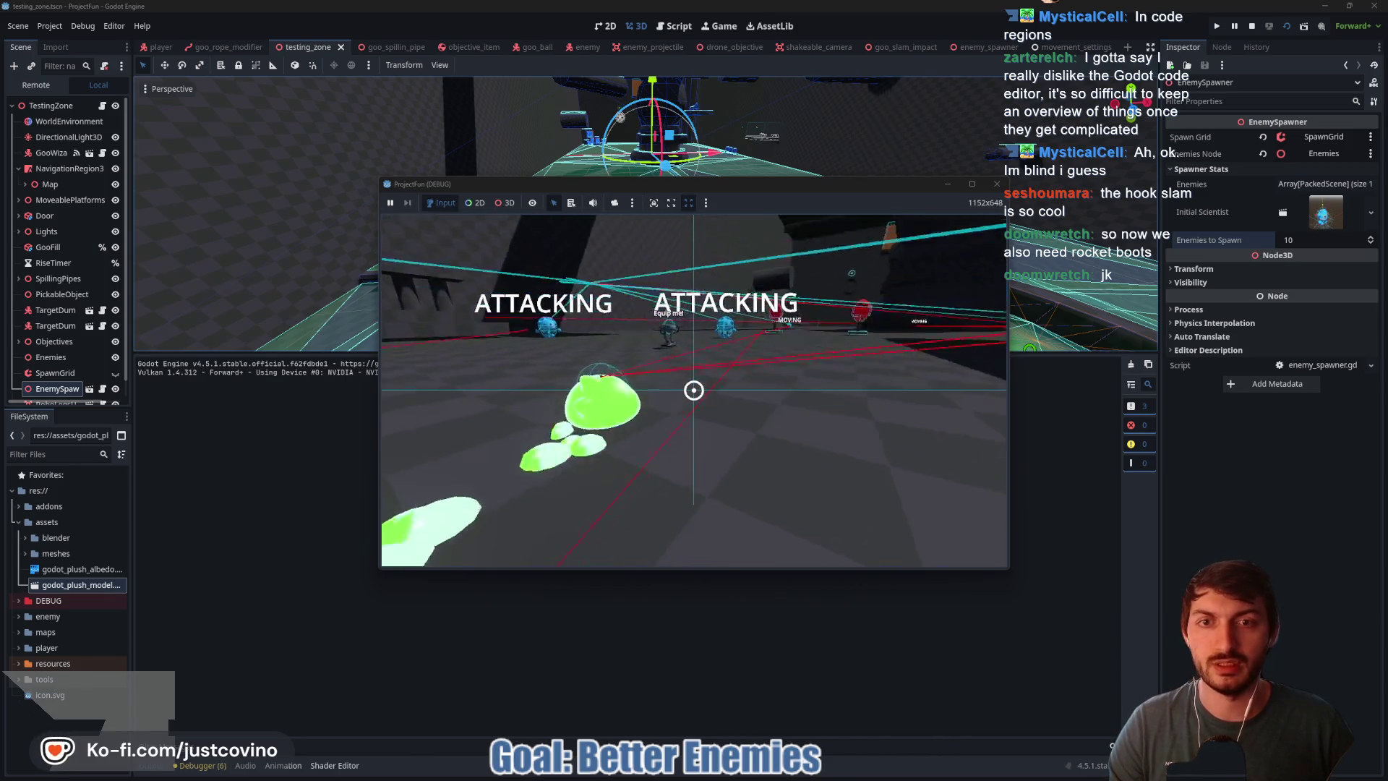
click(694, 390)
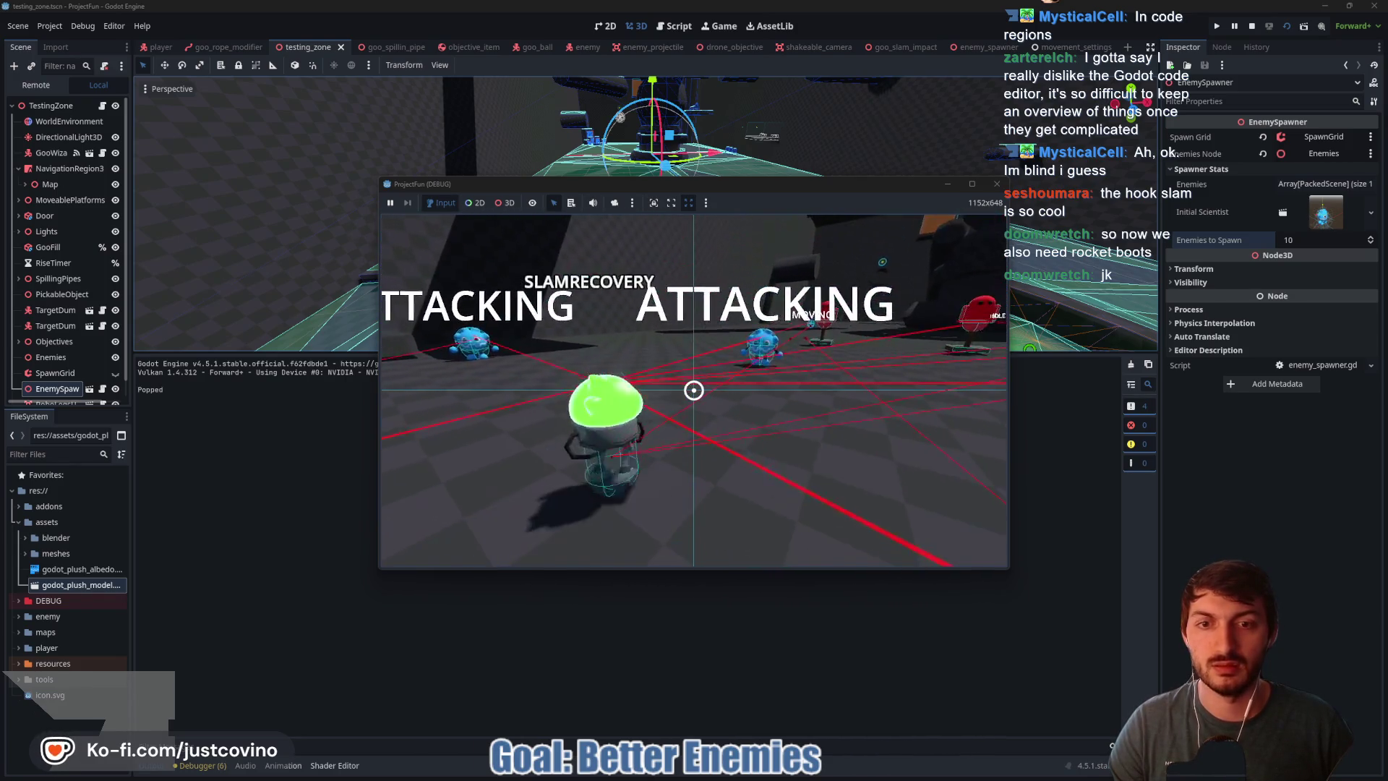
click(694, 390)
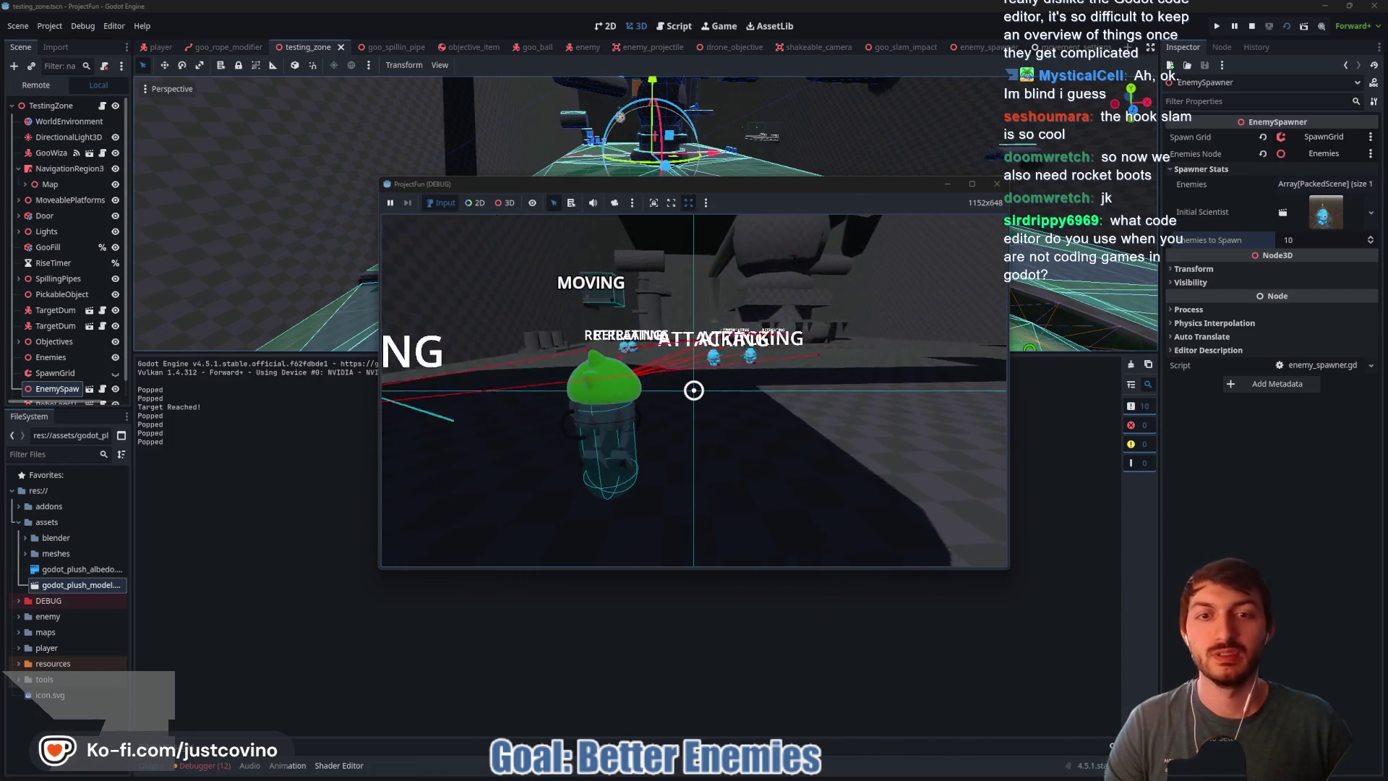
key(F8)
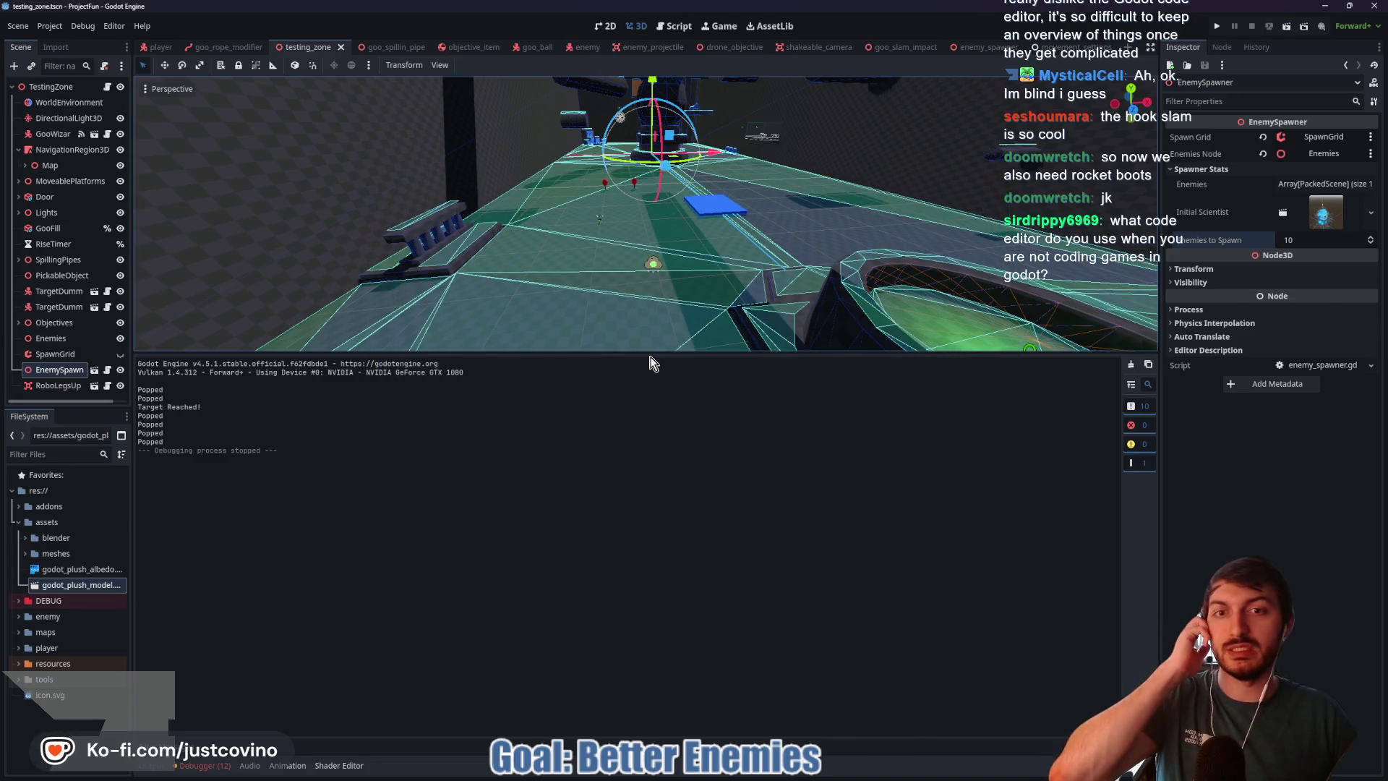
Step: Open the drone_enemy.gd line 43 error from the Debugger and collapse the bottom panel
click(205, 765)
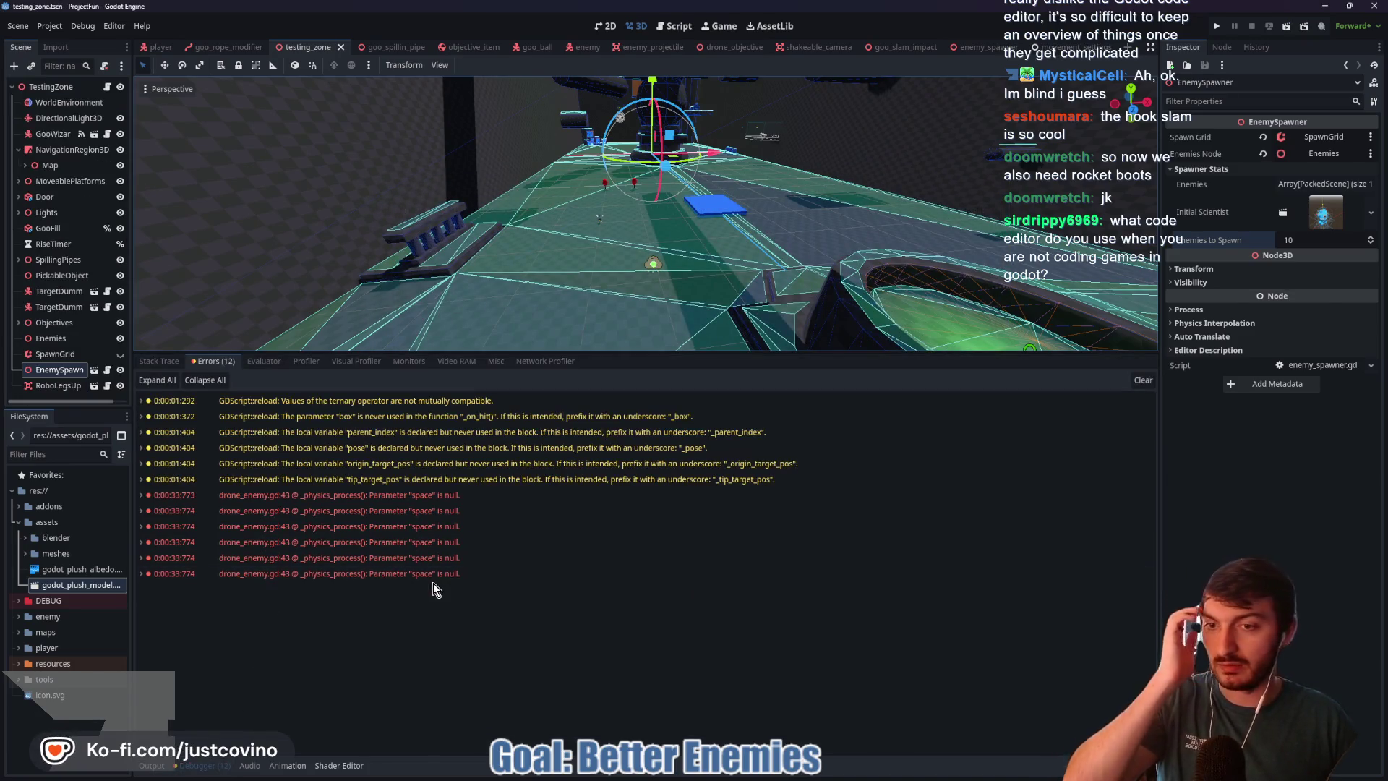
double_click(424, 532)
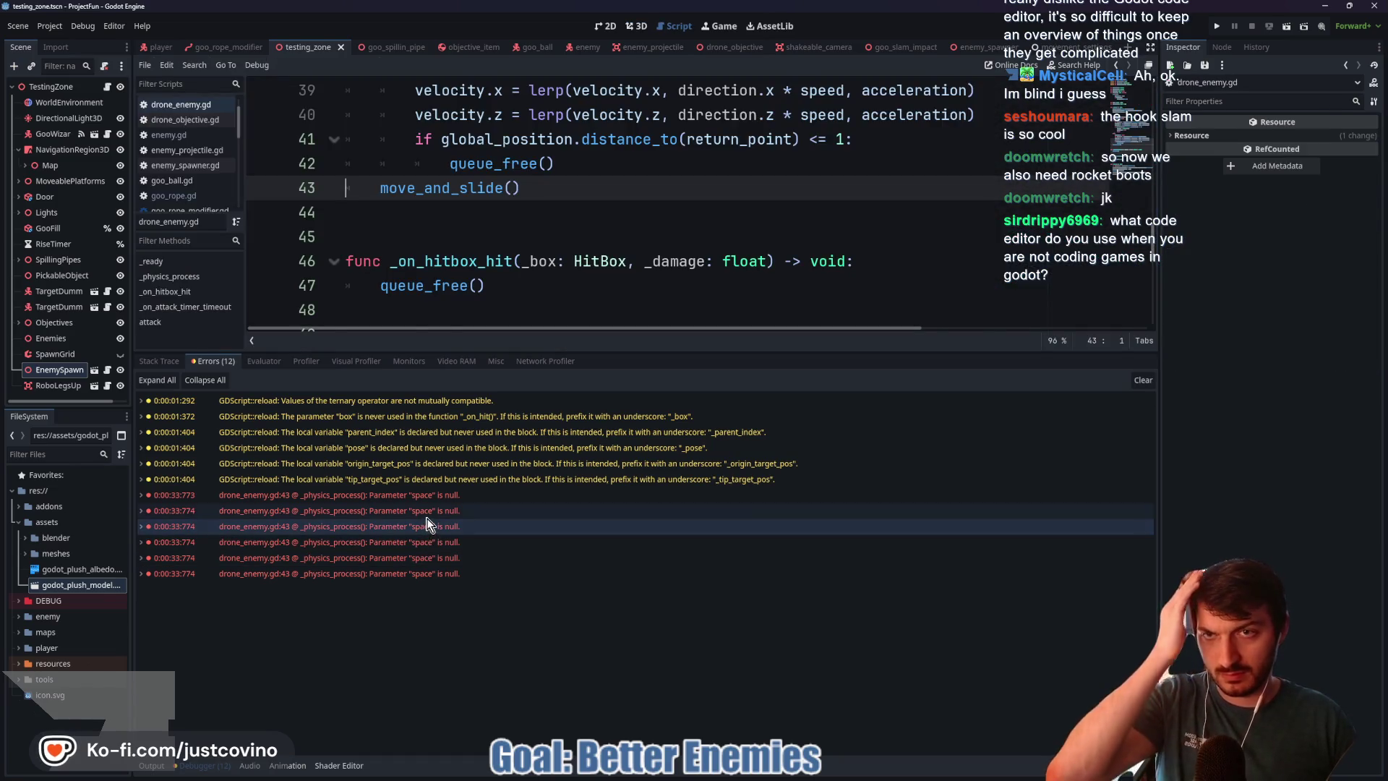
key(ctrl+j)
click(450, 456)
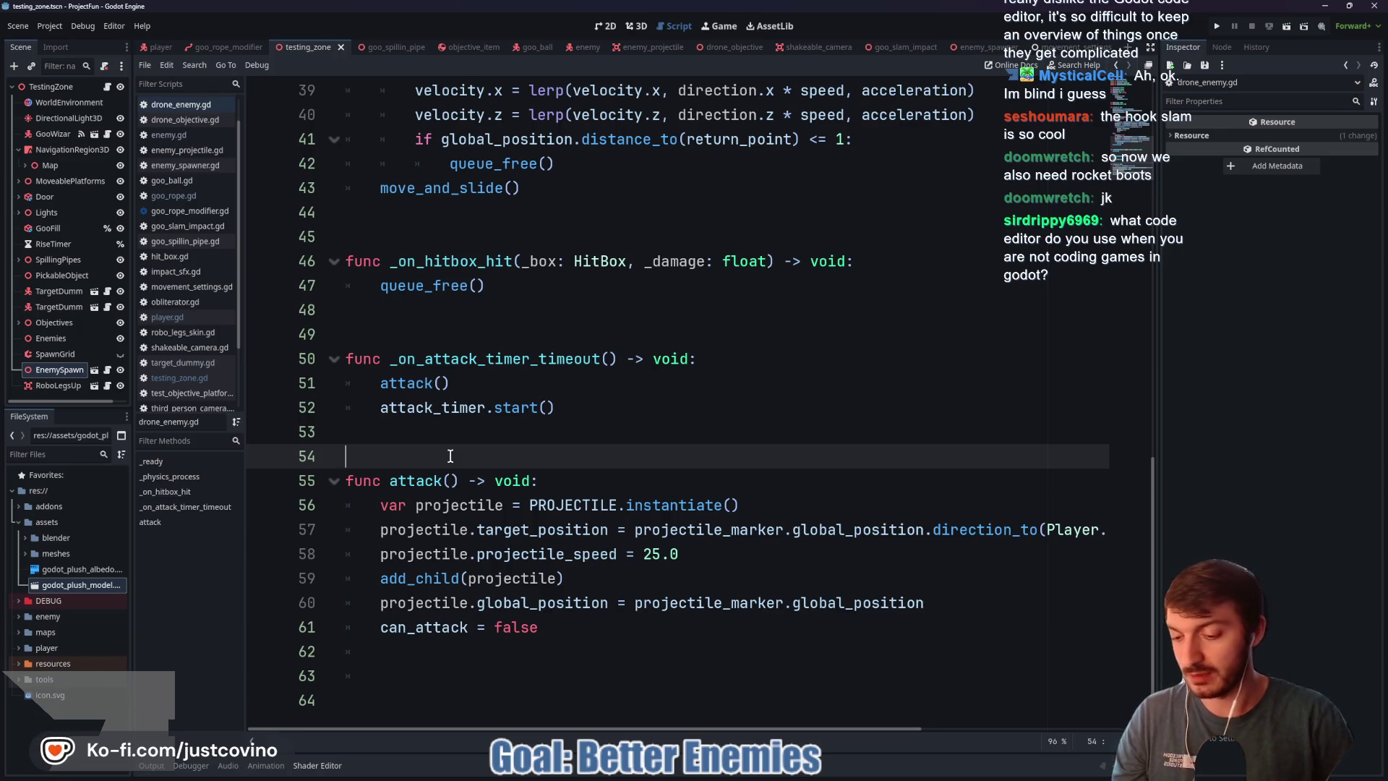
key(super)
text(vs)
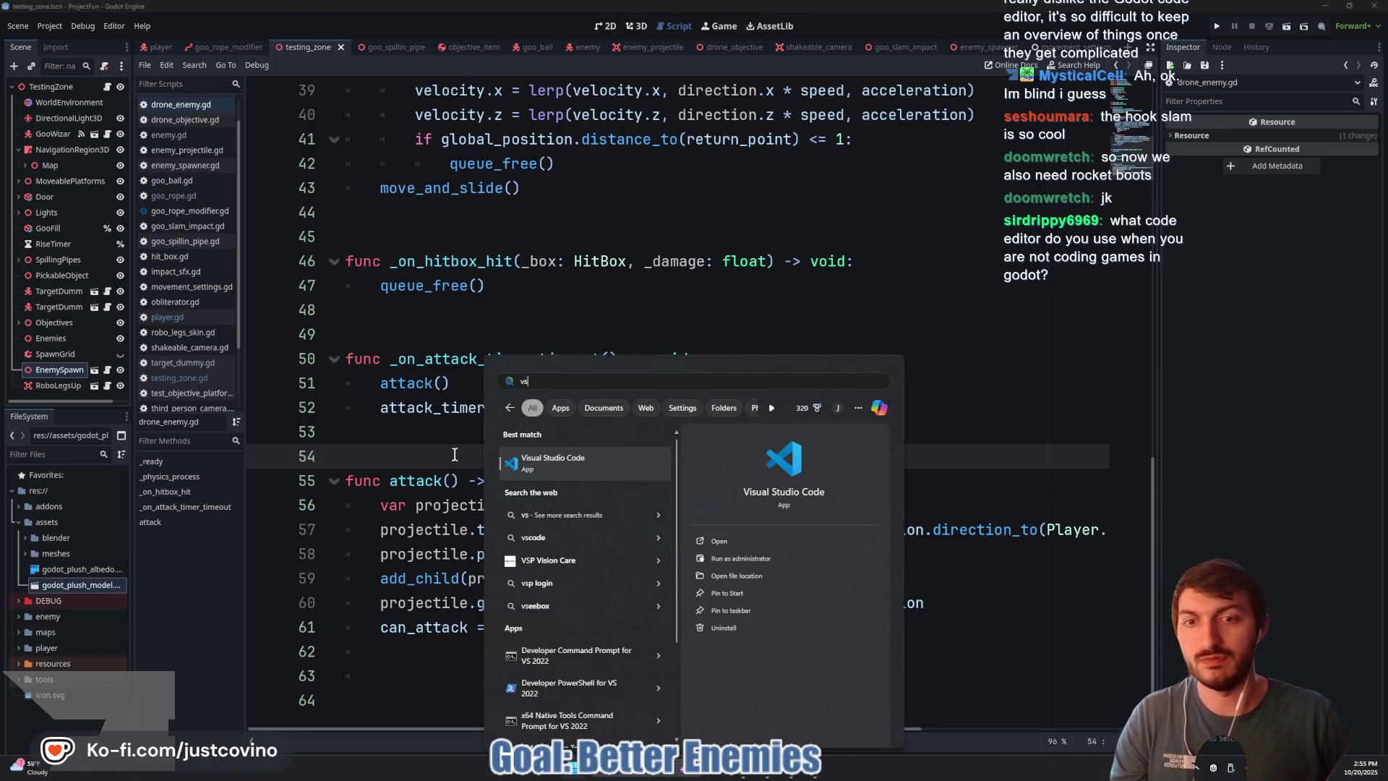
click(781, 318)
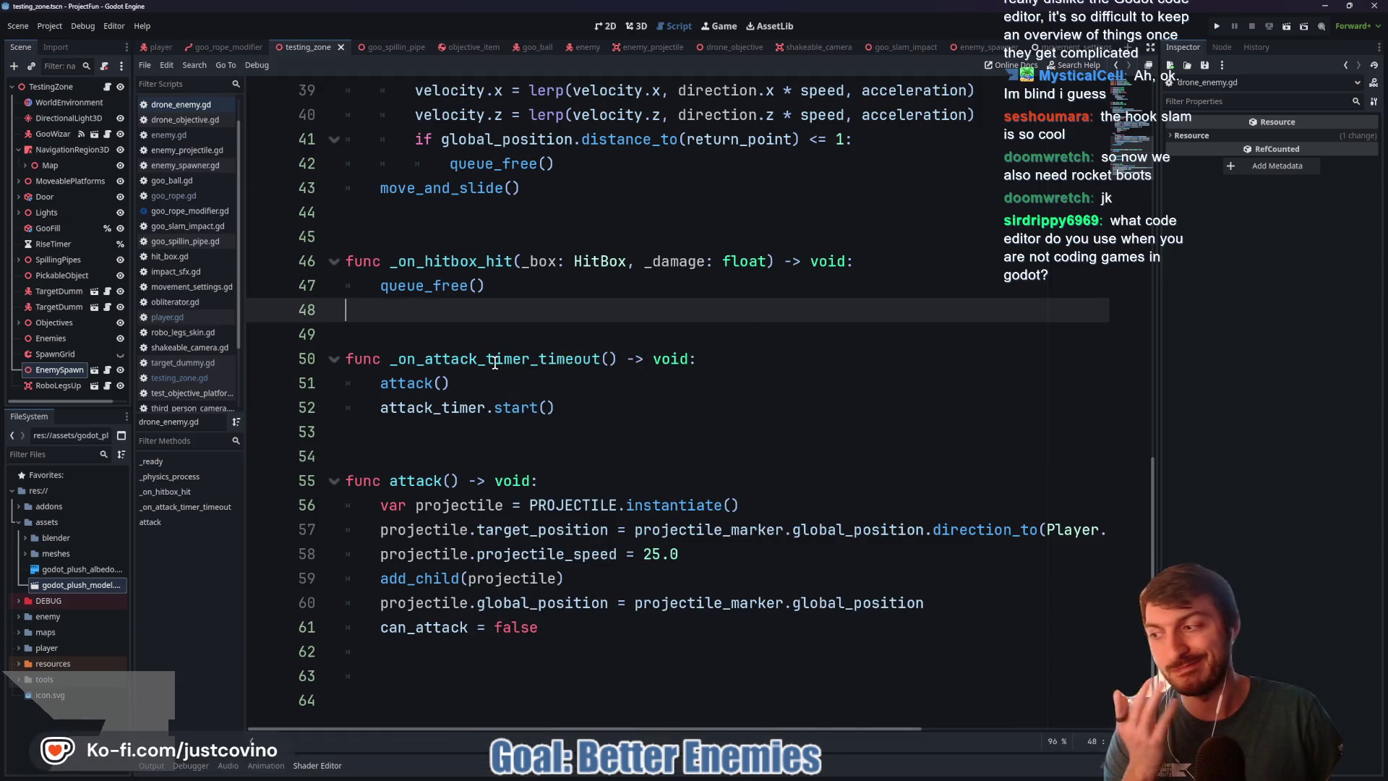
Step: Check drone_enemy.gd's else branch on line 36, then open enemy.gd at line 262
scroll(504, 359, up, 2)
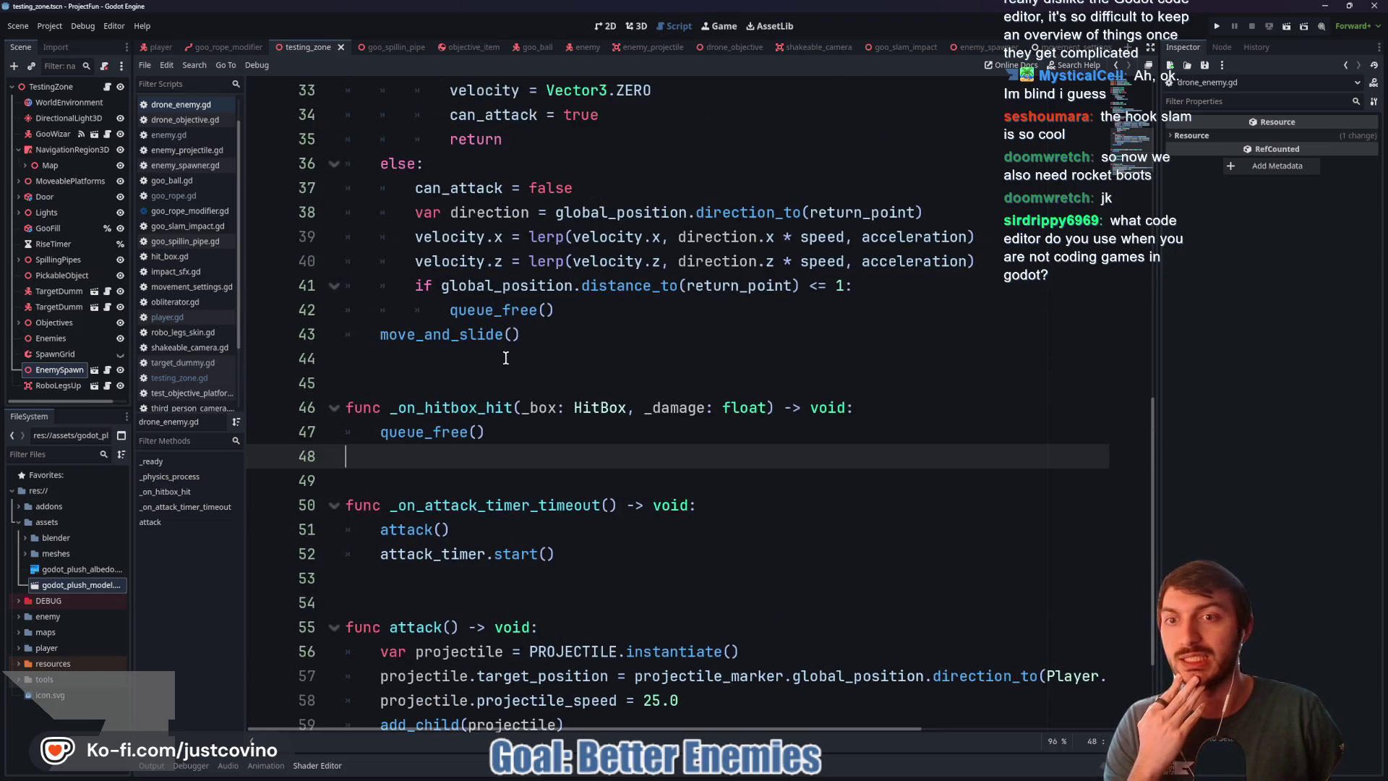
scroll(554, 426, up, 5)
click(538, 525)
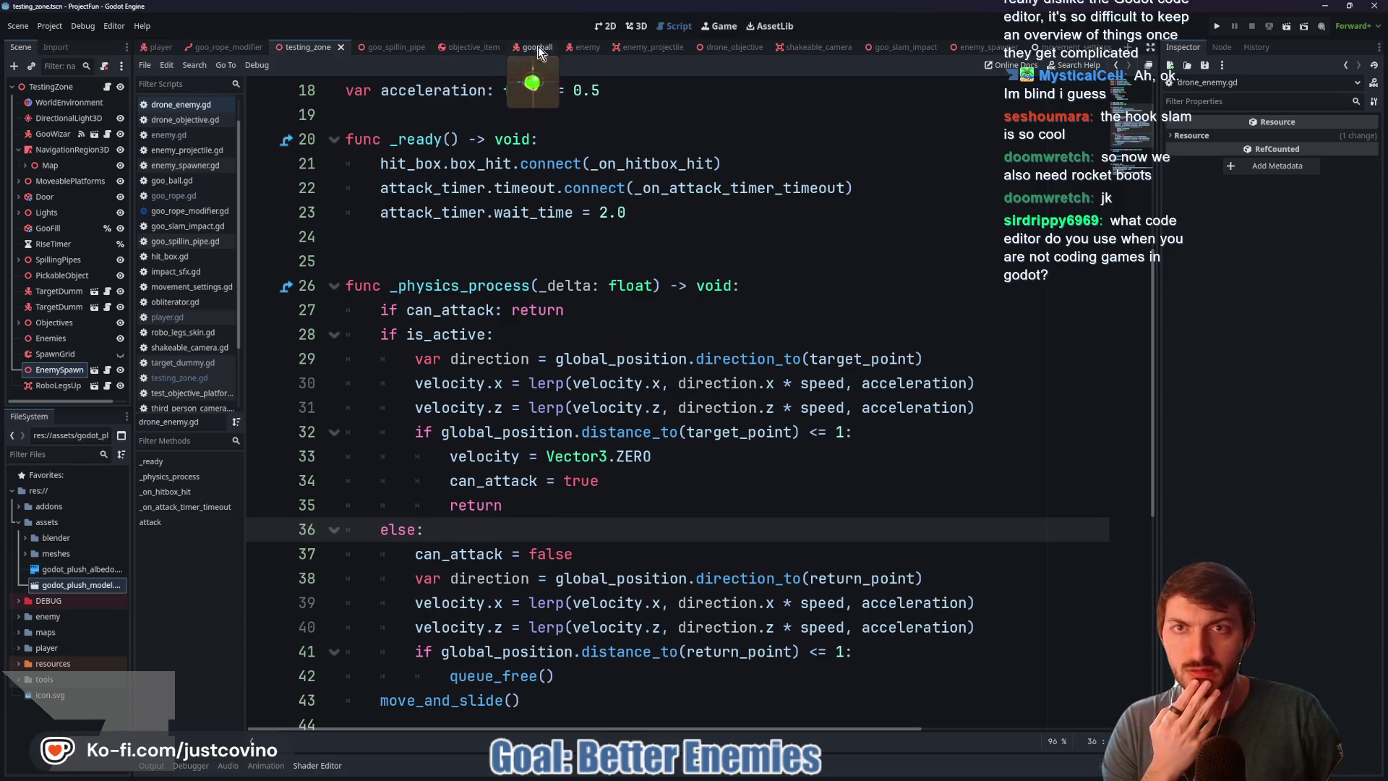
click(575, 47)
click(609, 320)
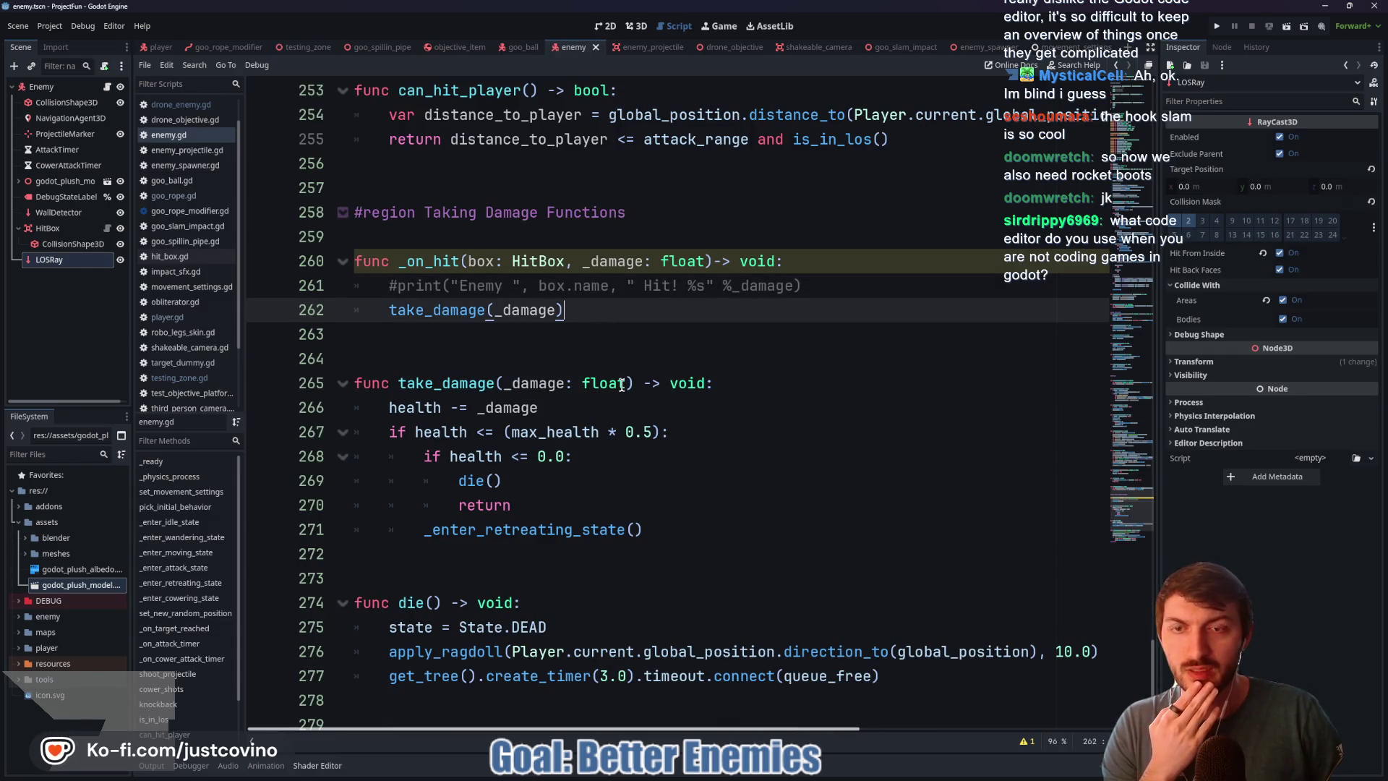
Step: Comment out the bone-impulse for-loop on lines 284–286 in apply_ragdoll, then return to testing_zone
scroll(622, 384, up, 2)
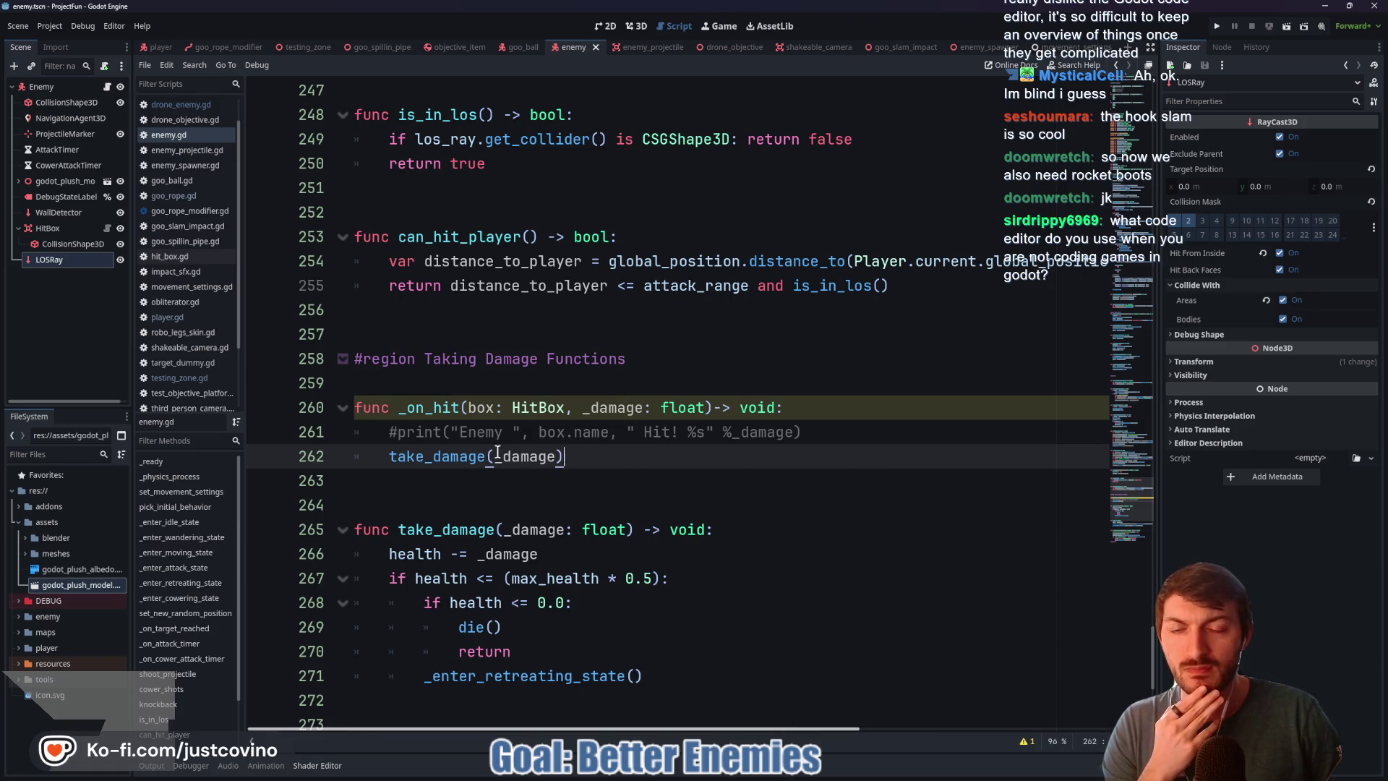
mouse_move(491, 452)
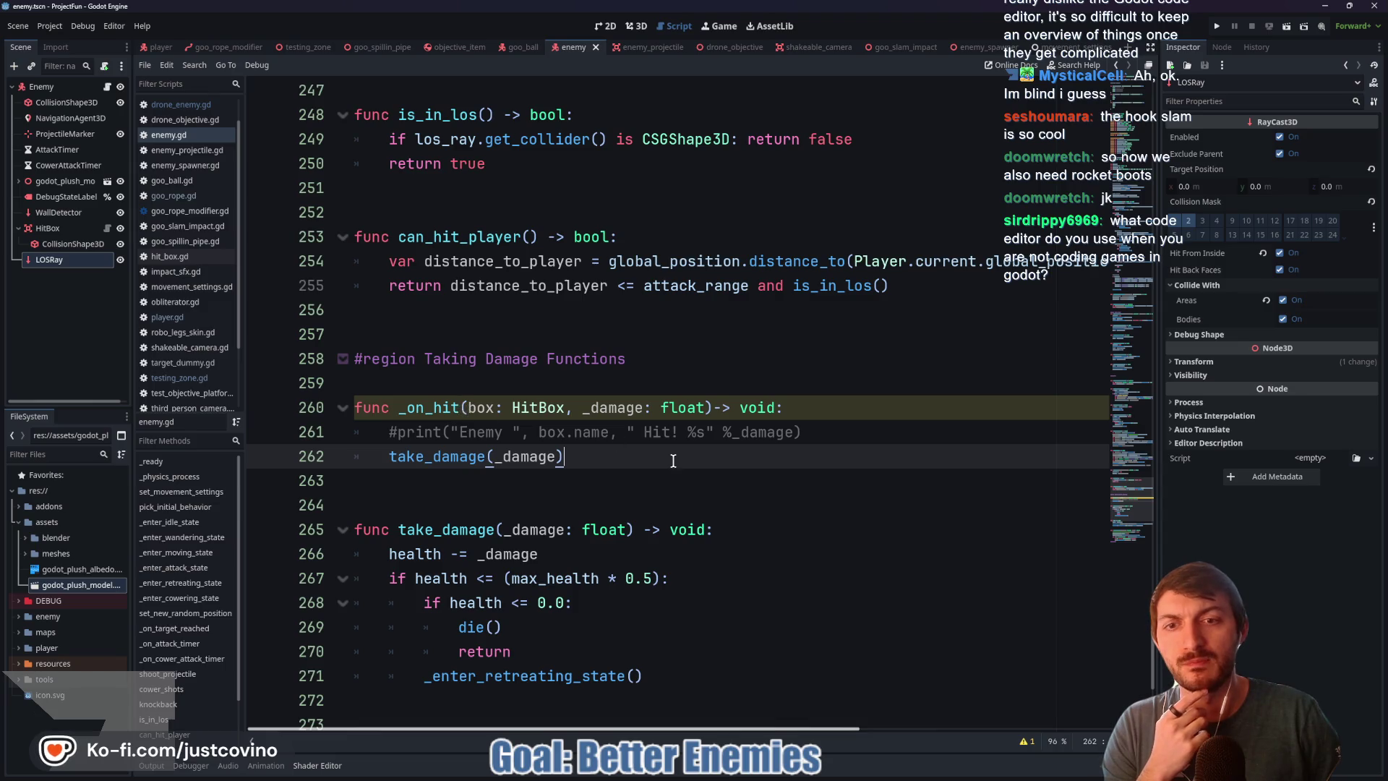
scroll(661, 457, down, 5)
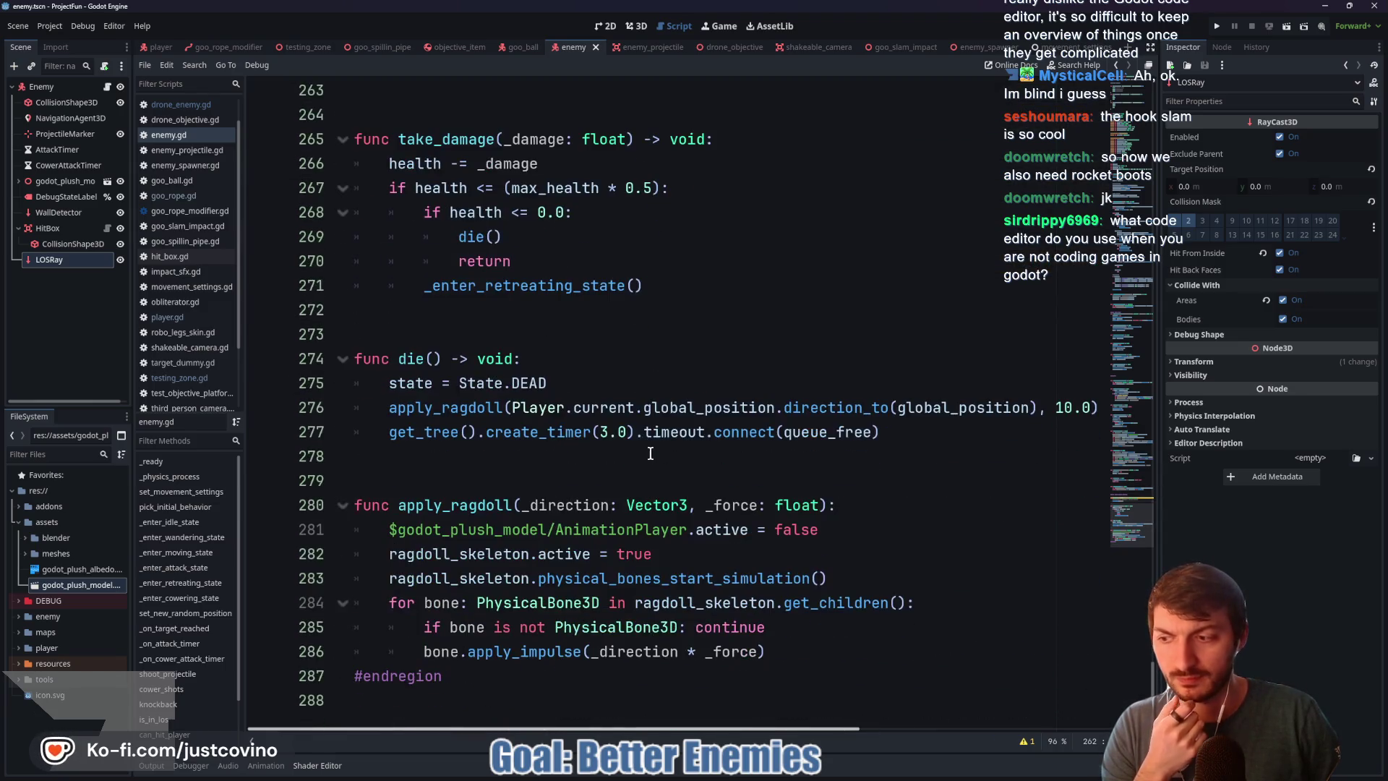
scroll(648, 448, up, 3)
scroll(647, 448, down, 3)
scroll(647, 445, up, 6)
scroll(646, 444, up, 2)
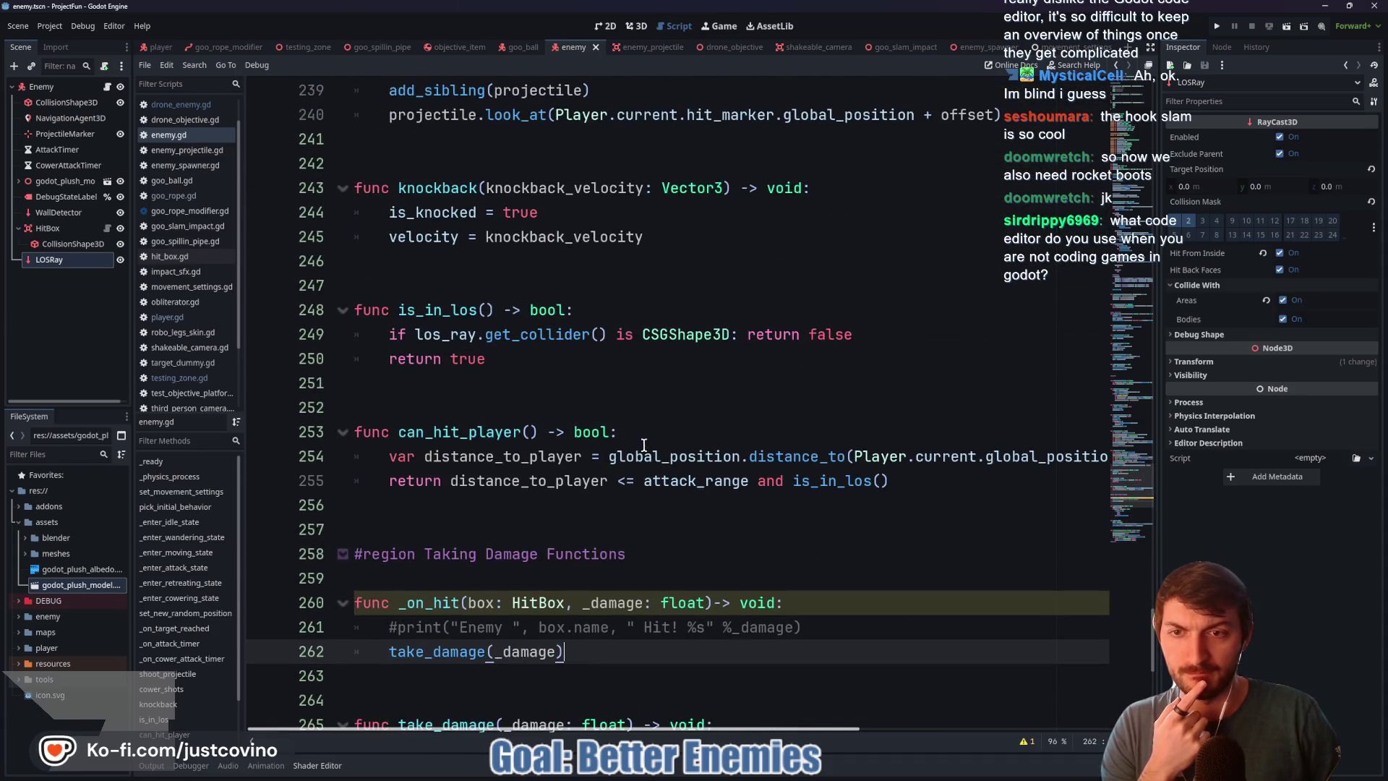
scroll(648, 433, down, 8)
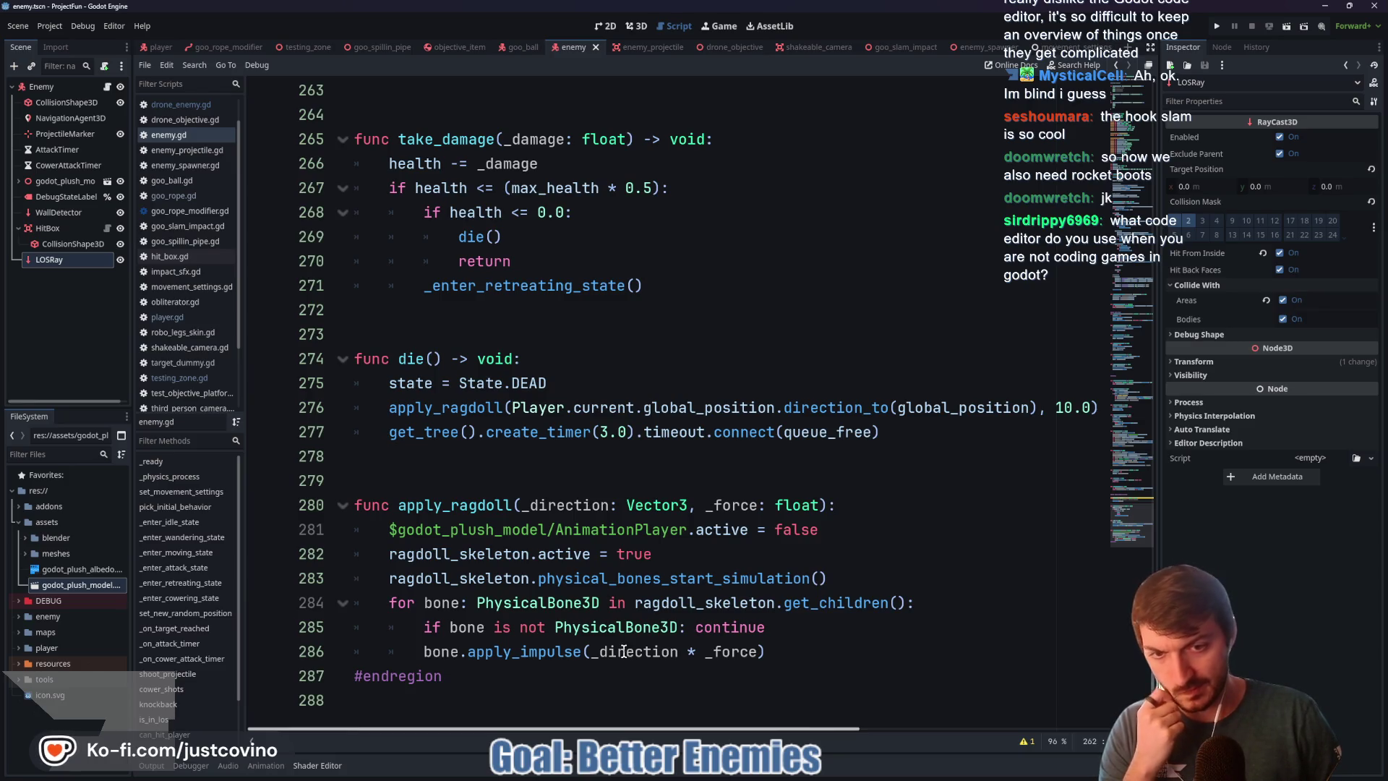
mouse_move(768, 651)
mouse_down()
mouse_move(506, 652)
mouse_move(345, 599)
mouse_up()
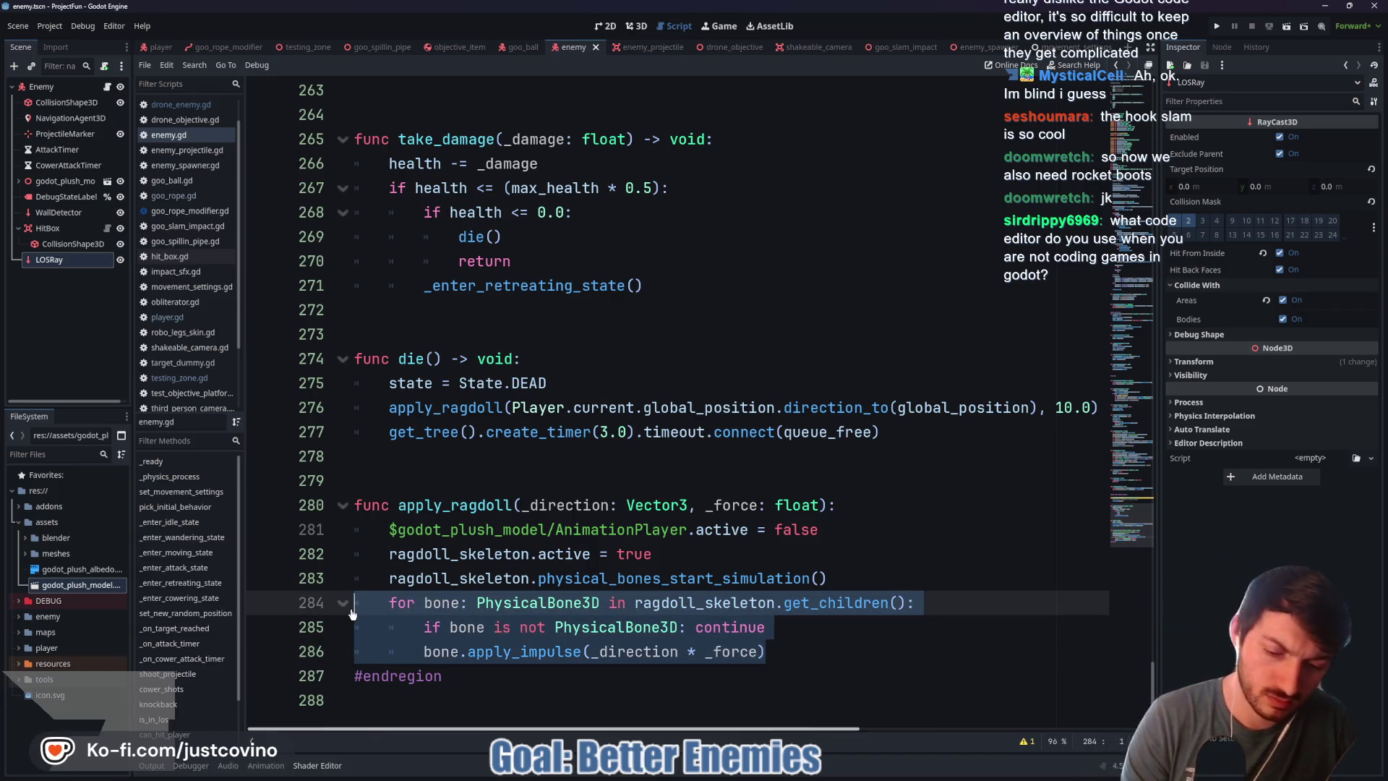
key(ctrl+k)
click(308, 47)
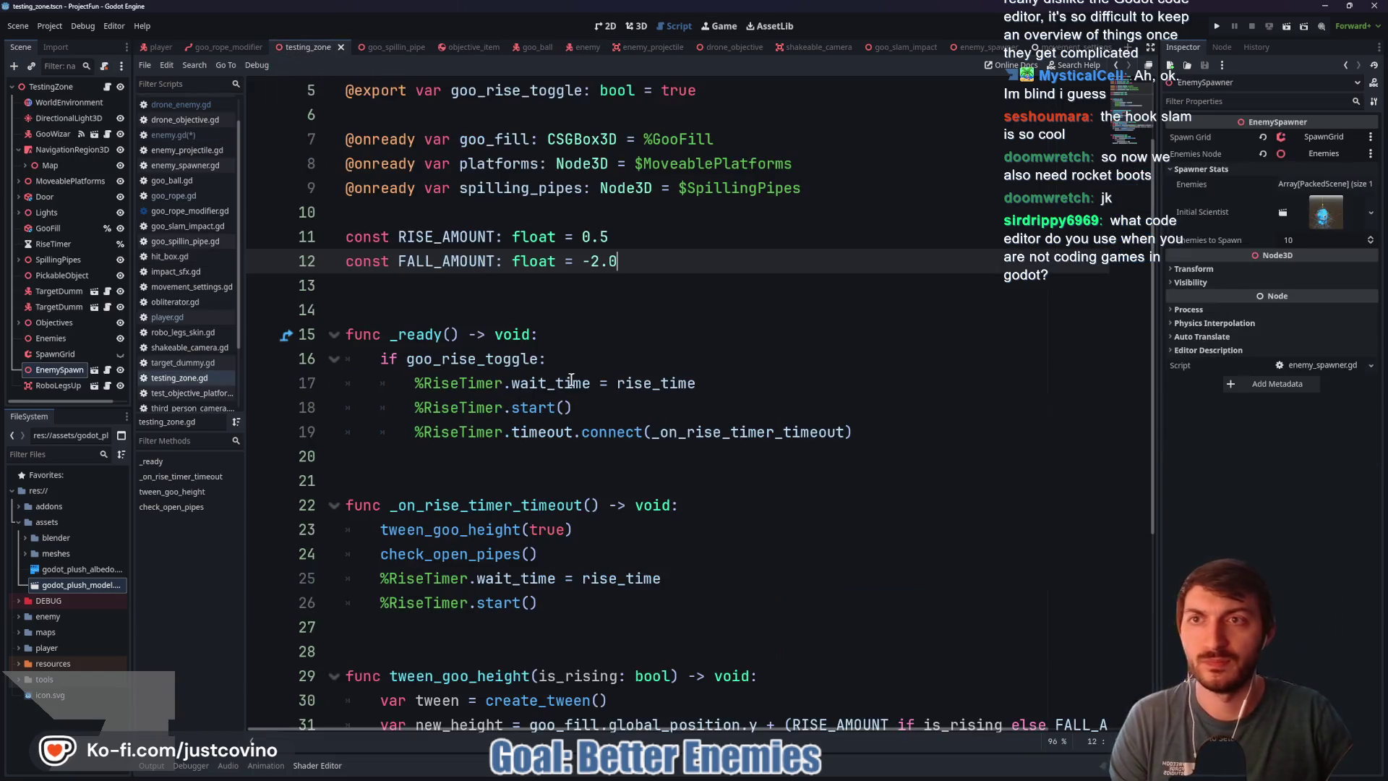
Step: Run testing_zone and grapple, swing and slam into retreating enemies until one dies, then stop
key(F6)
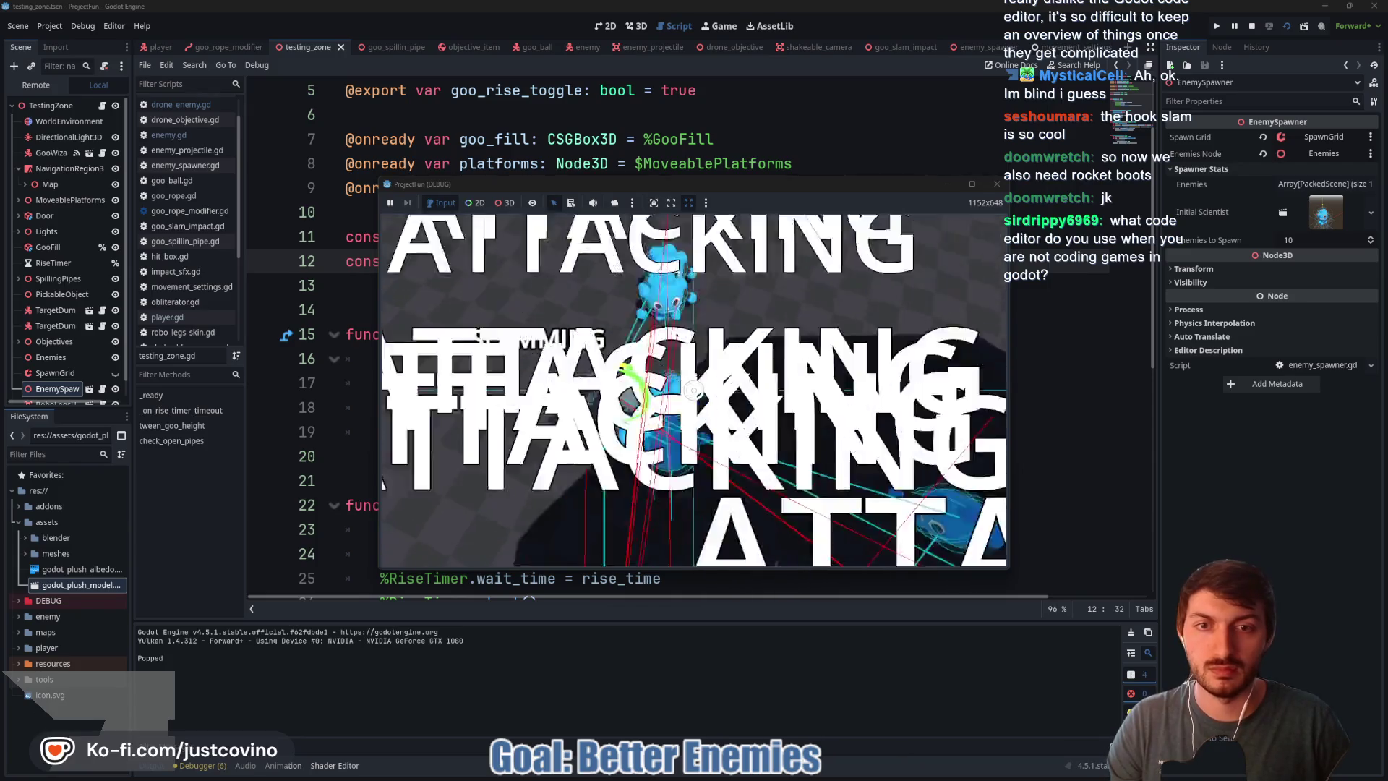
click(694, 390)
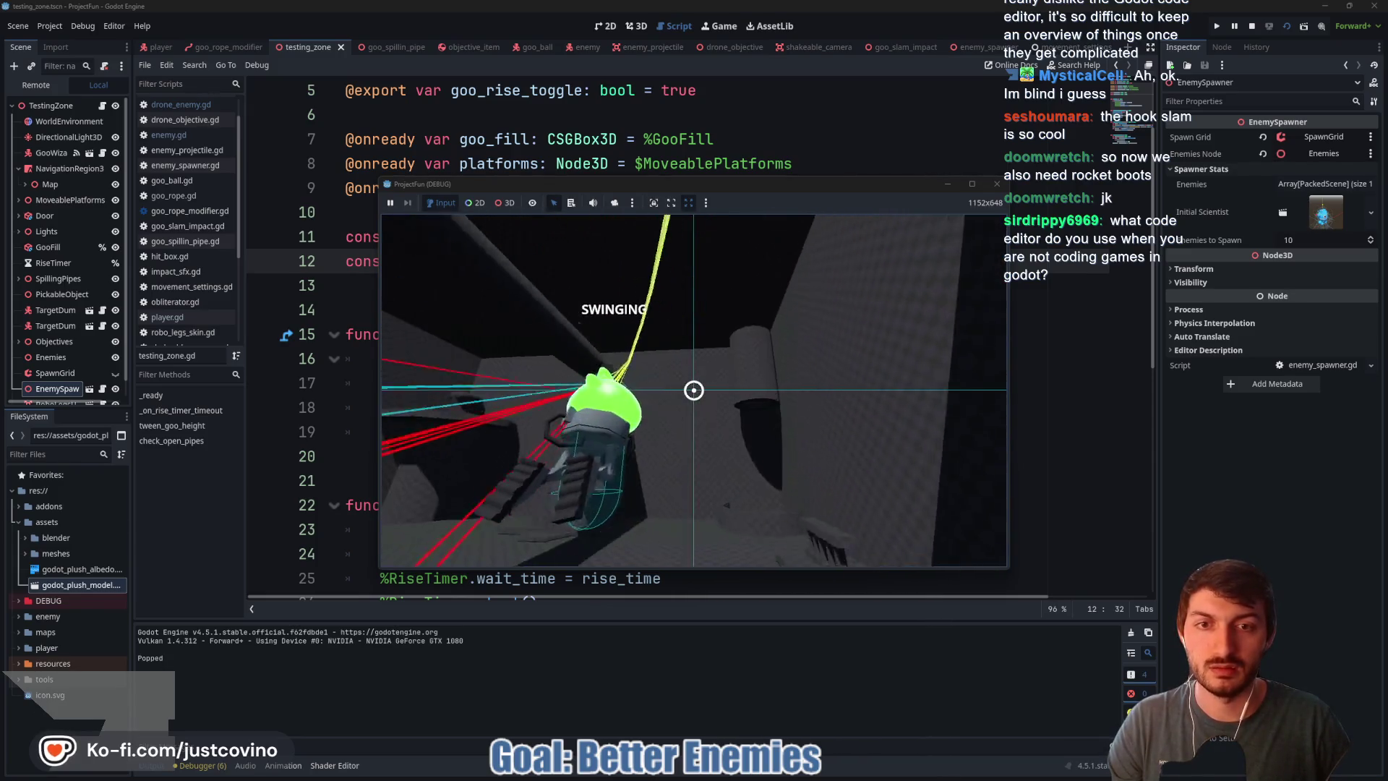
click(694, 390)
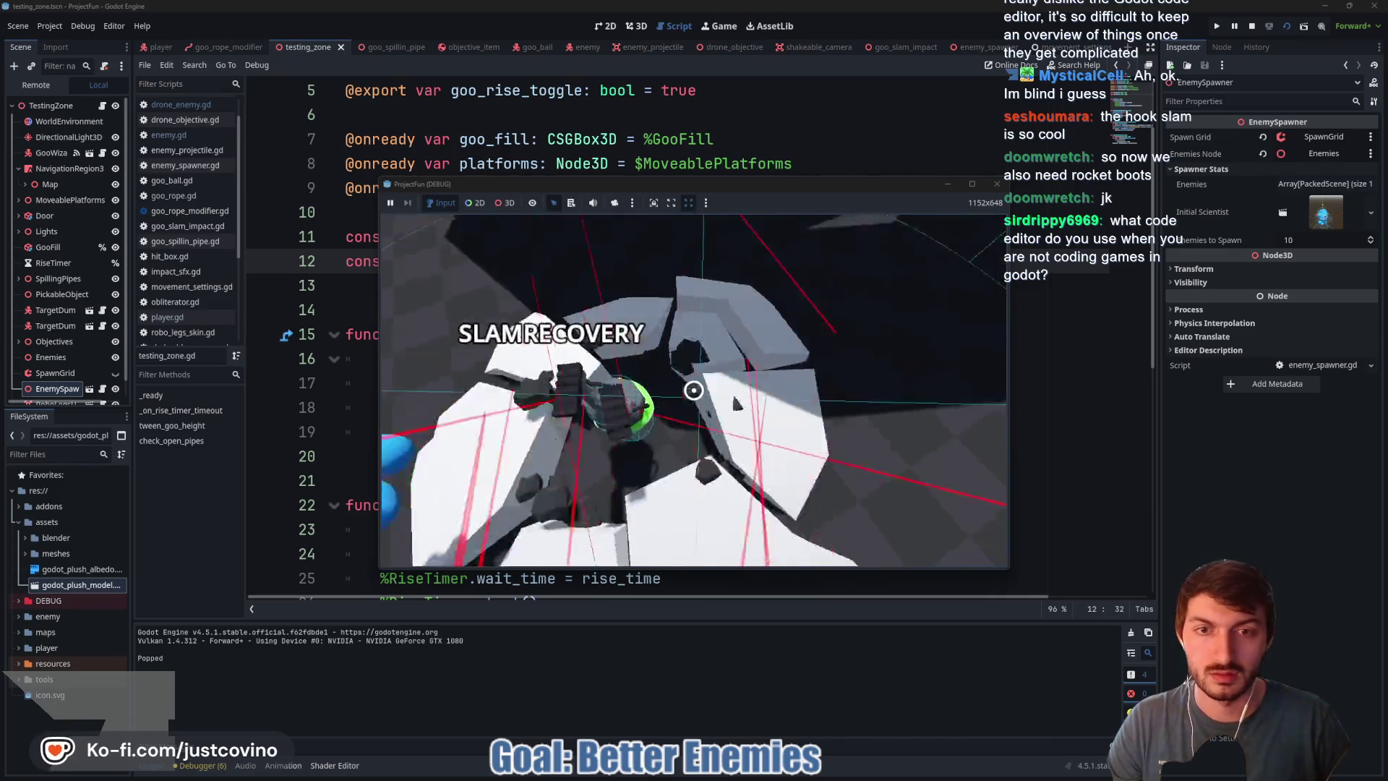
click(693, 391)
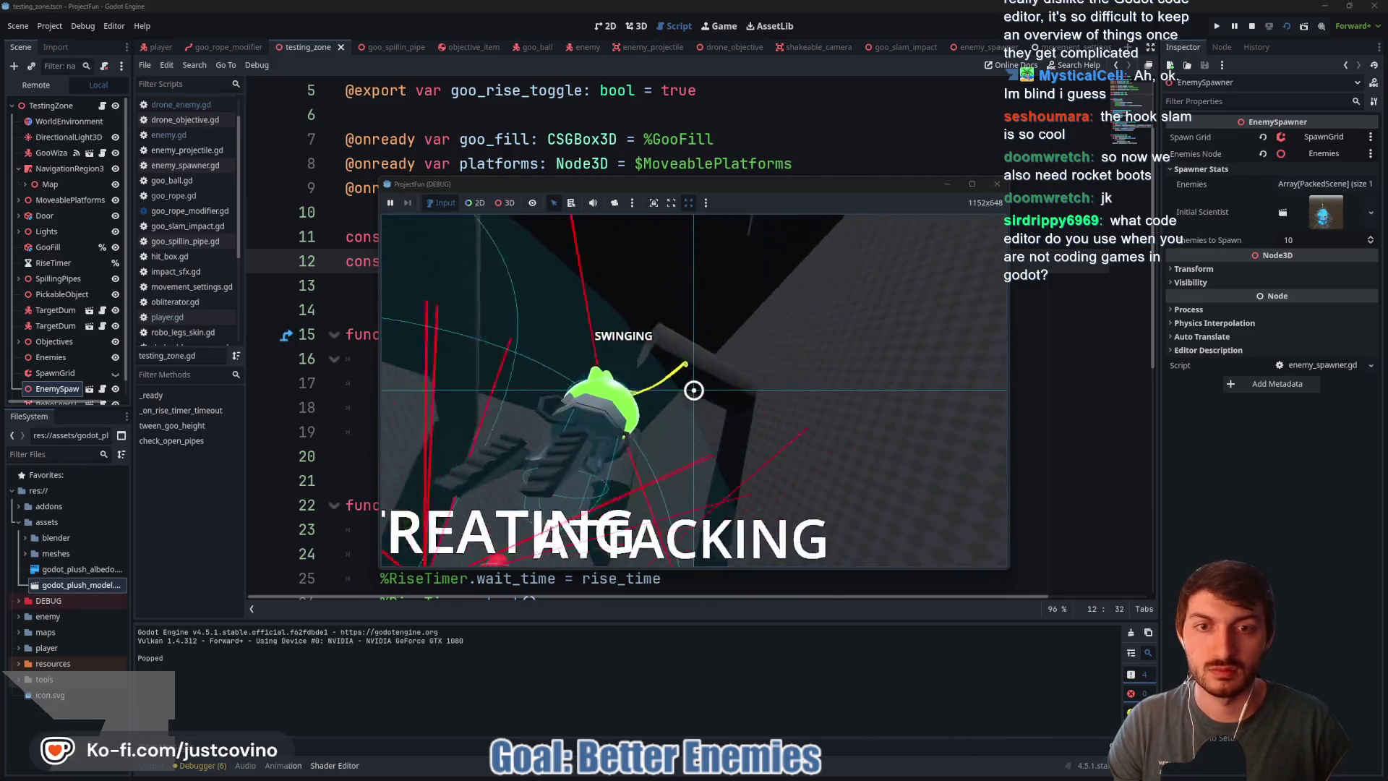
click(694, 391)
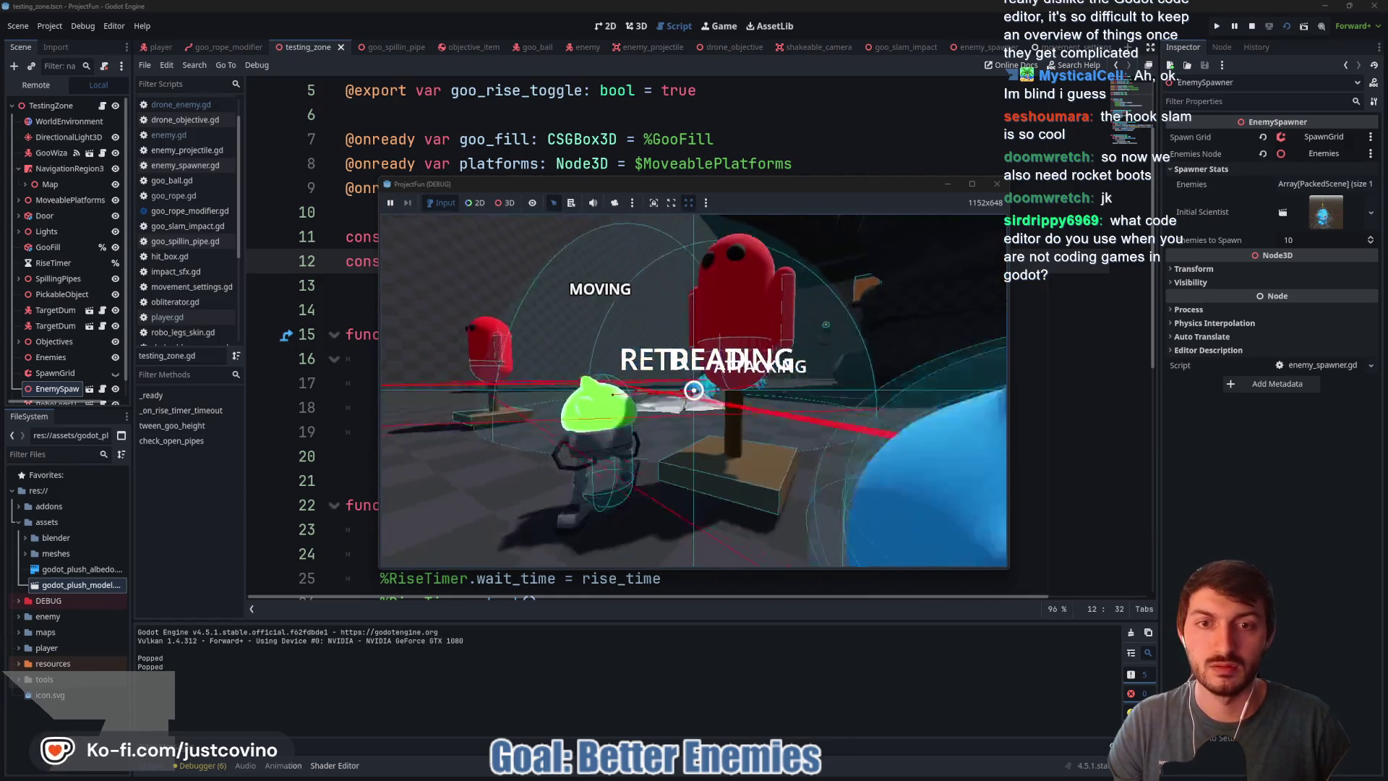
click(693, 391)
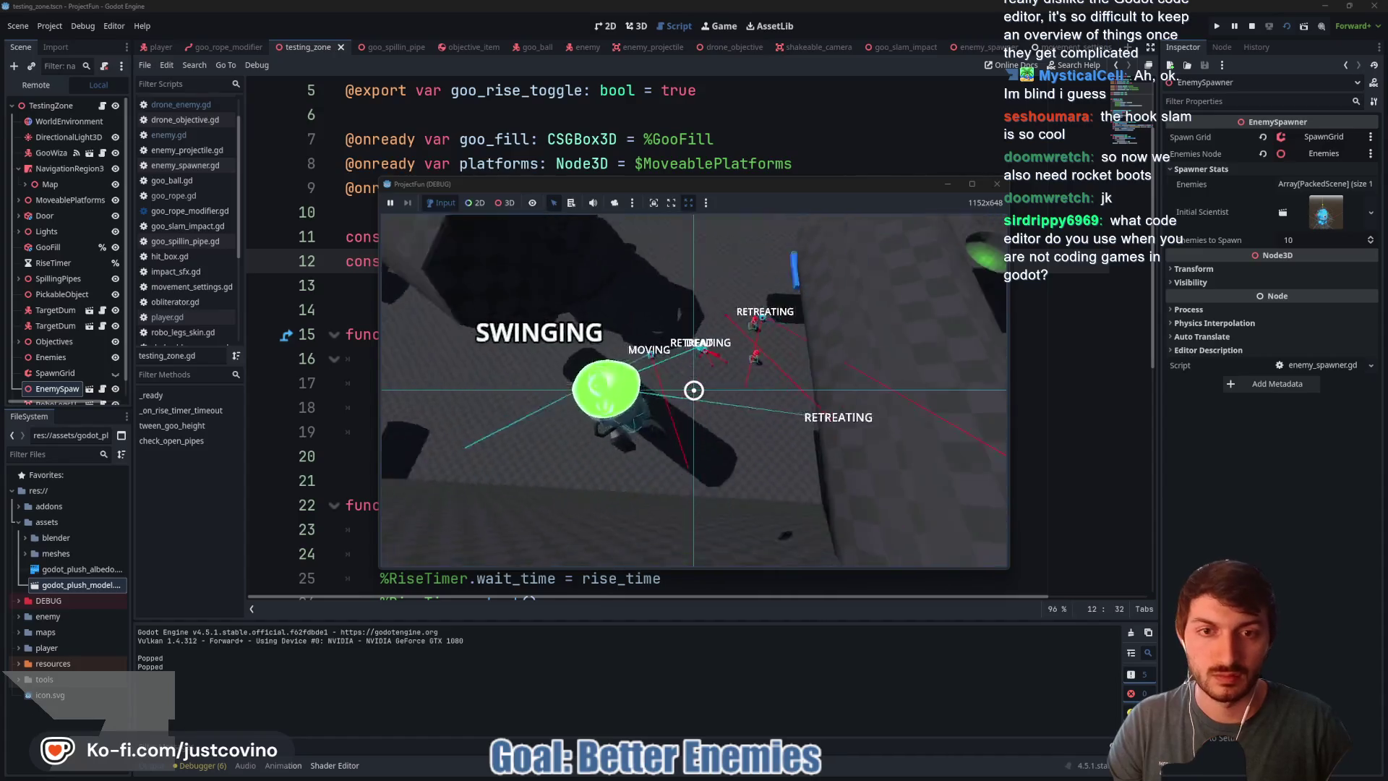
click(694, 390)
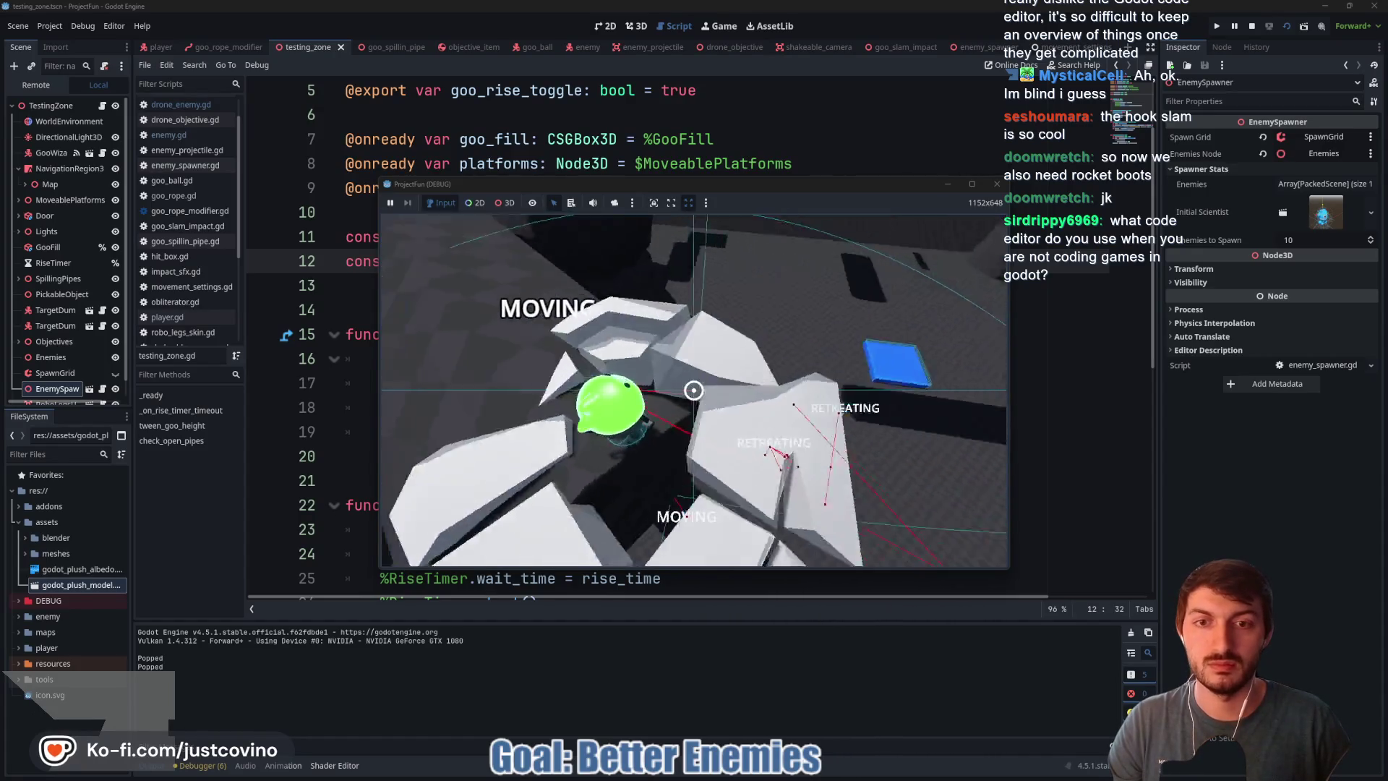
click(693, 390)
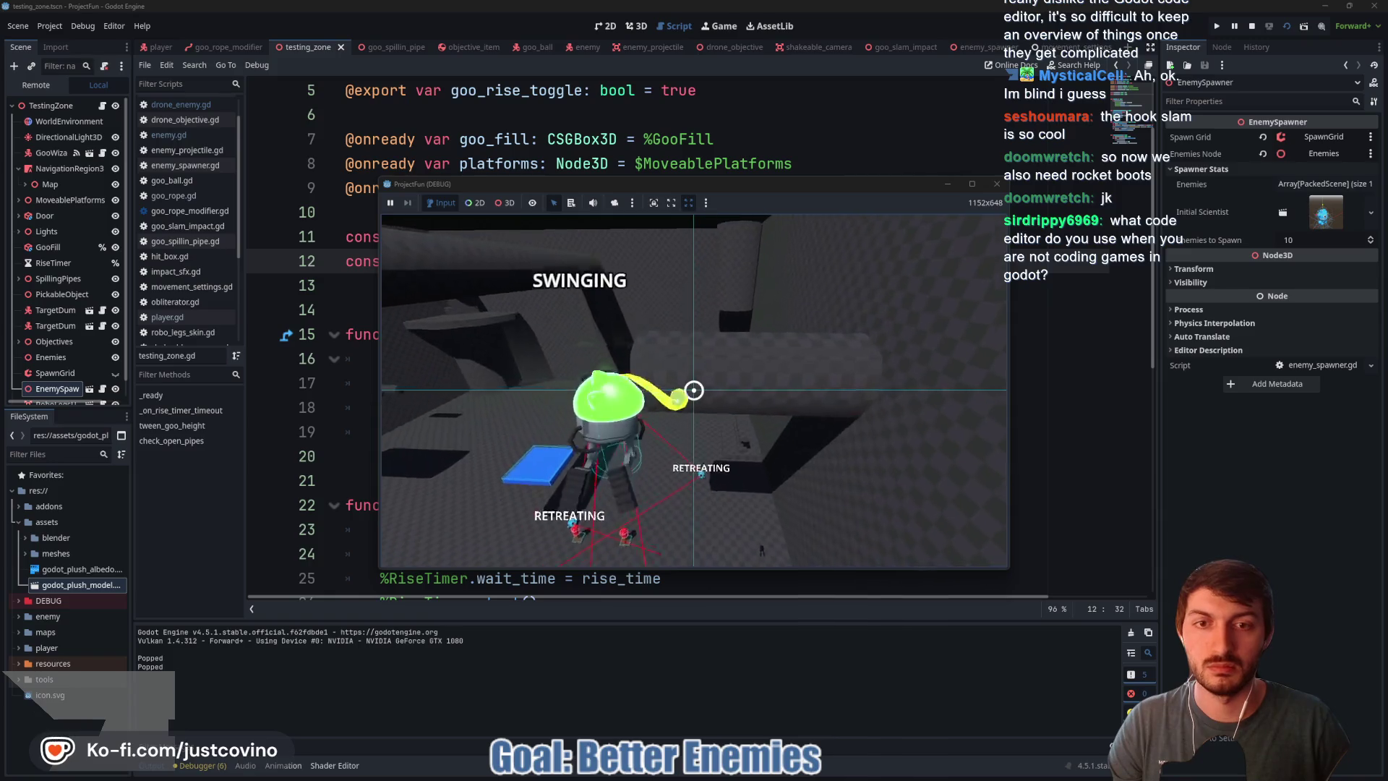
click(694, 391)
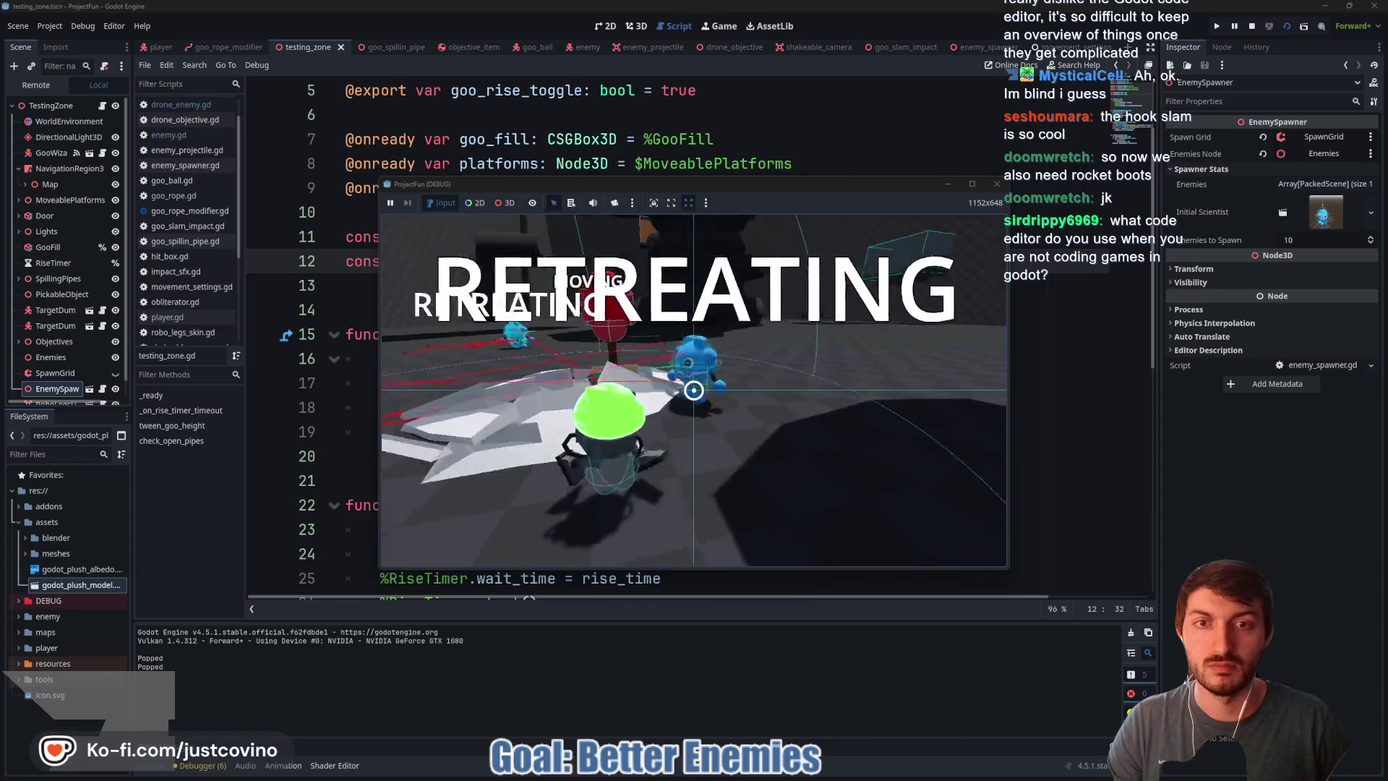
click(693, 390)
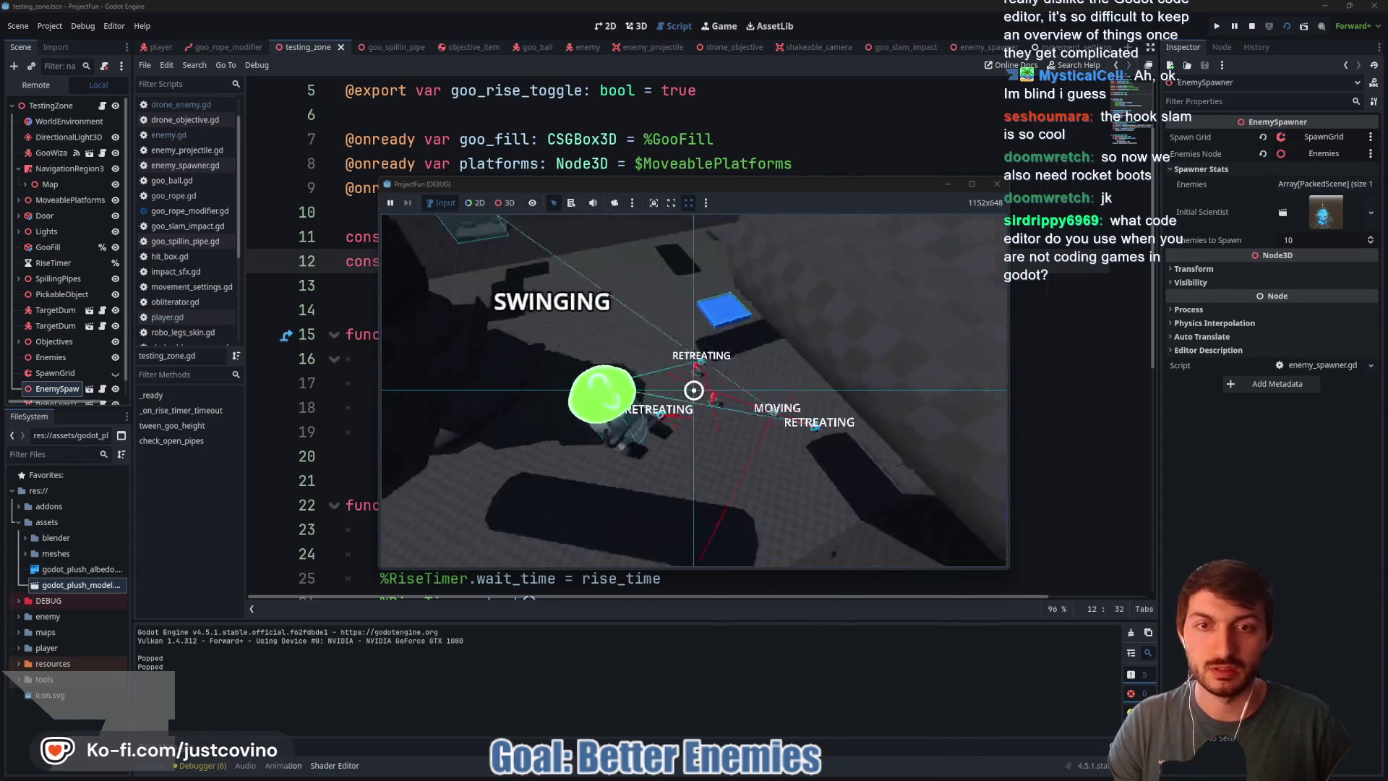
click(693, 390)
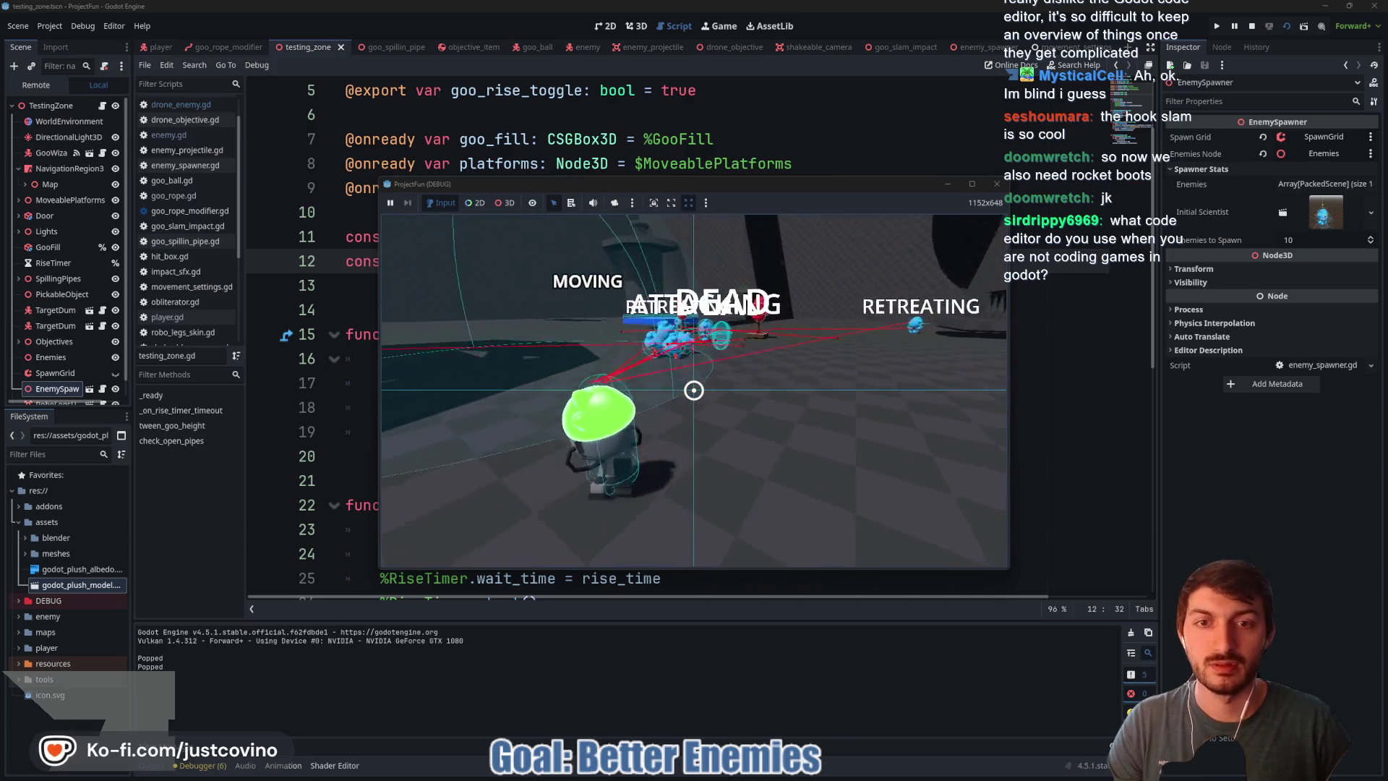
click(693, 391)
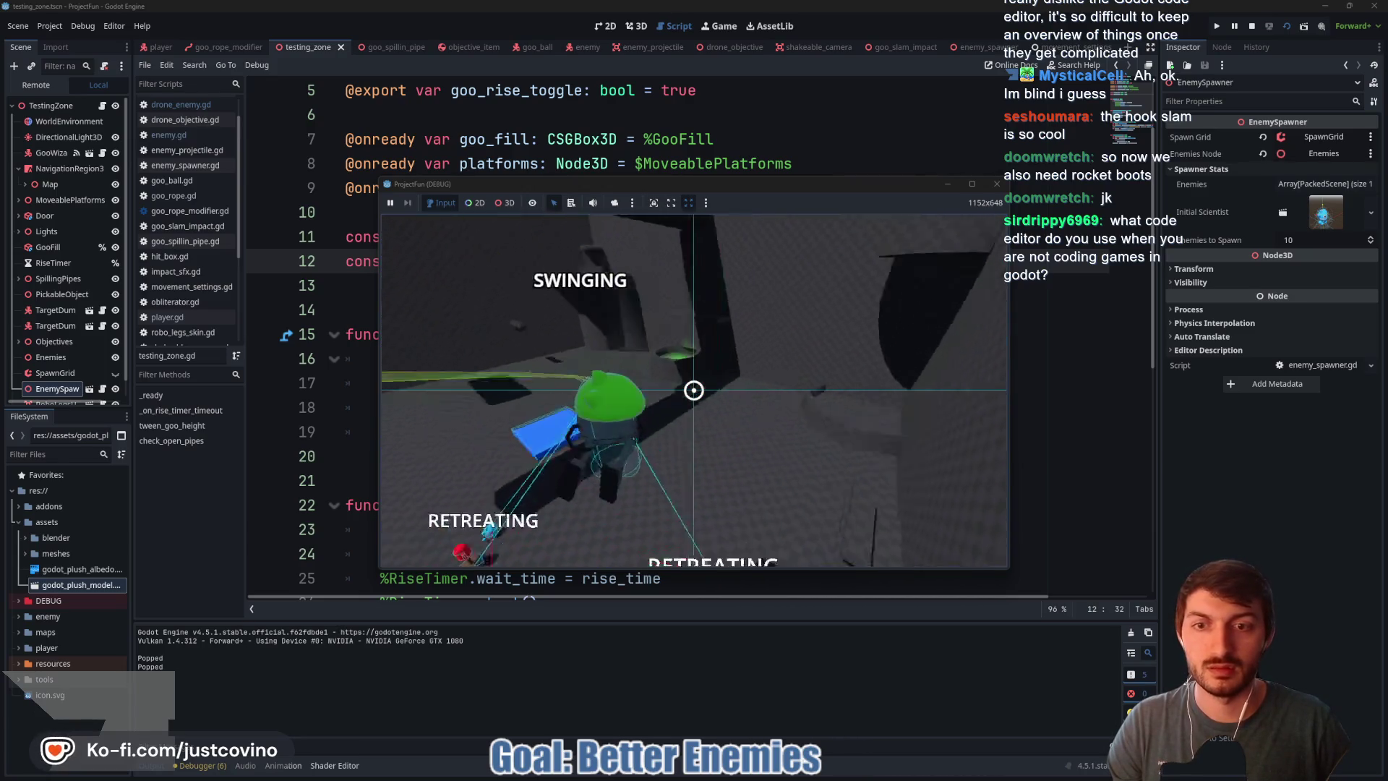
click(693, 391)
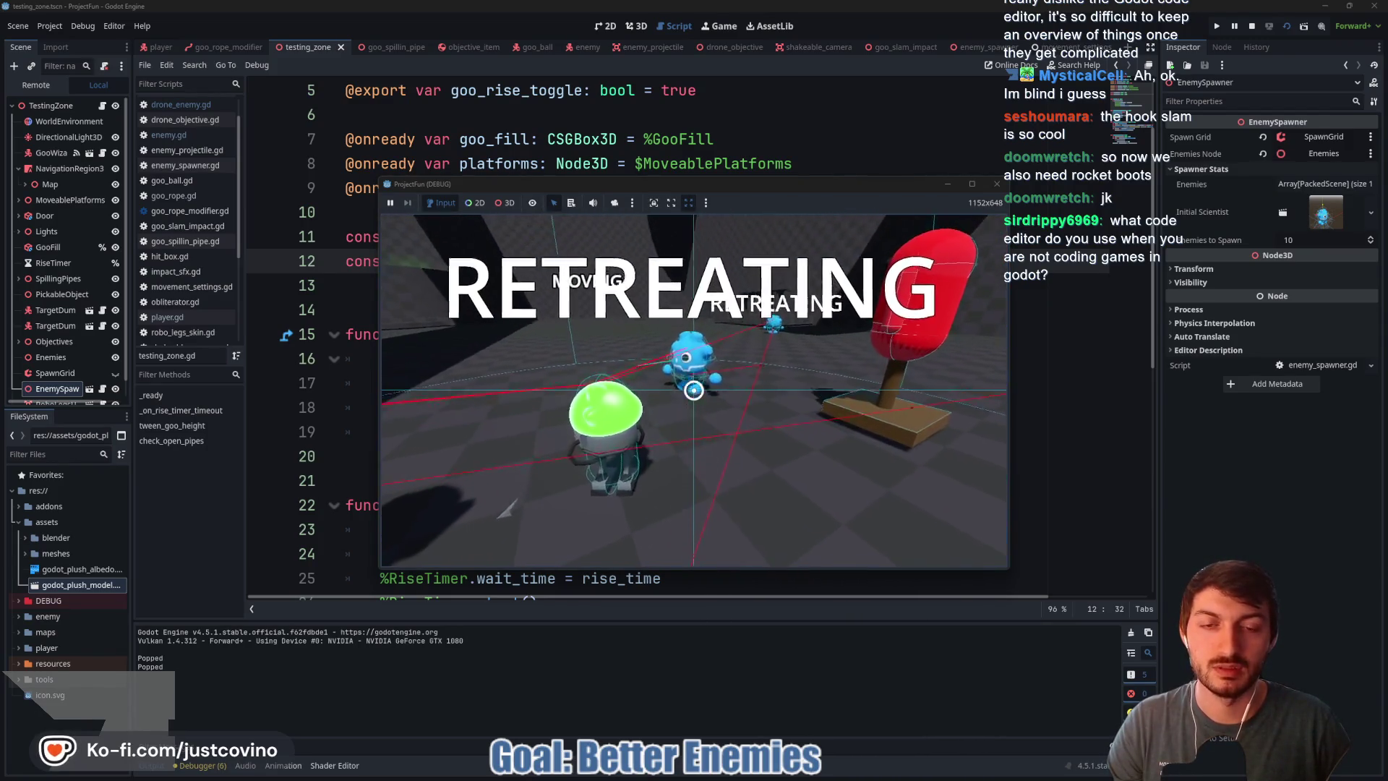
click(693, 391)
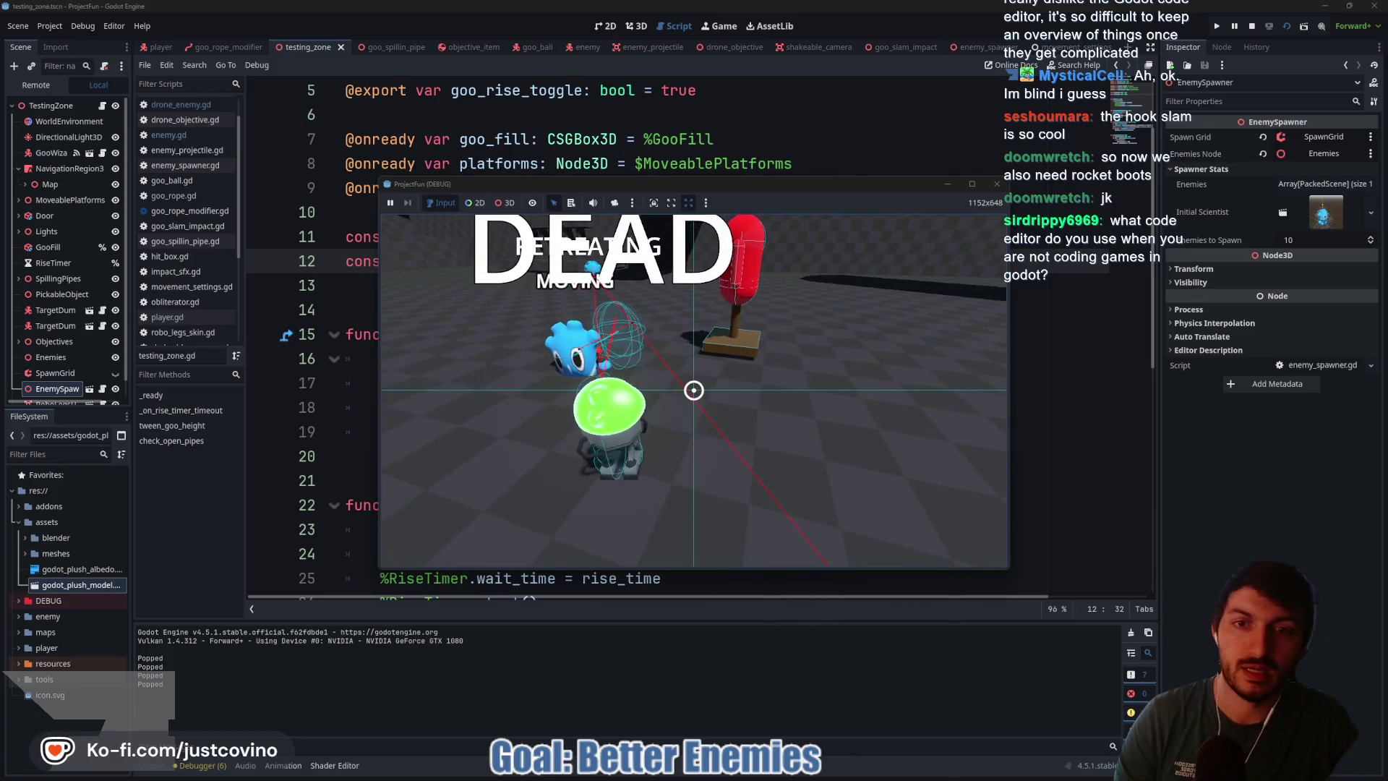
key(F8)
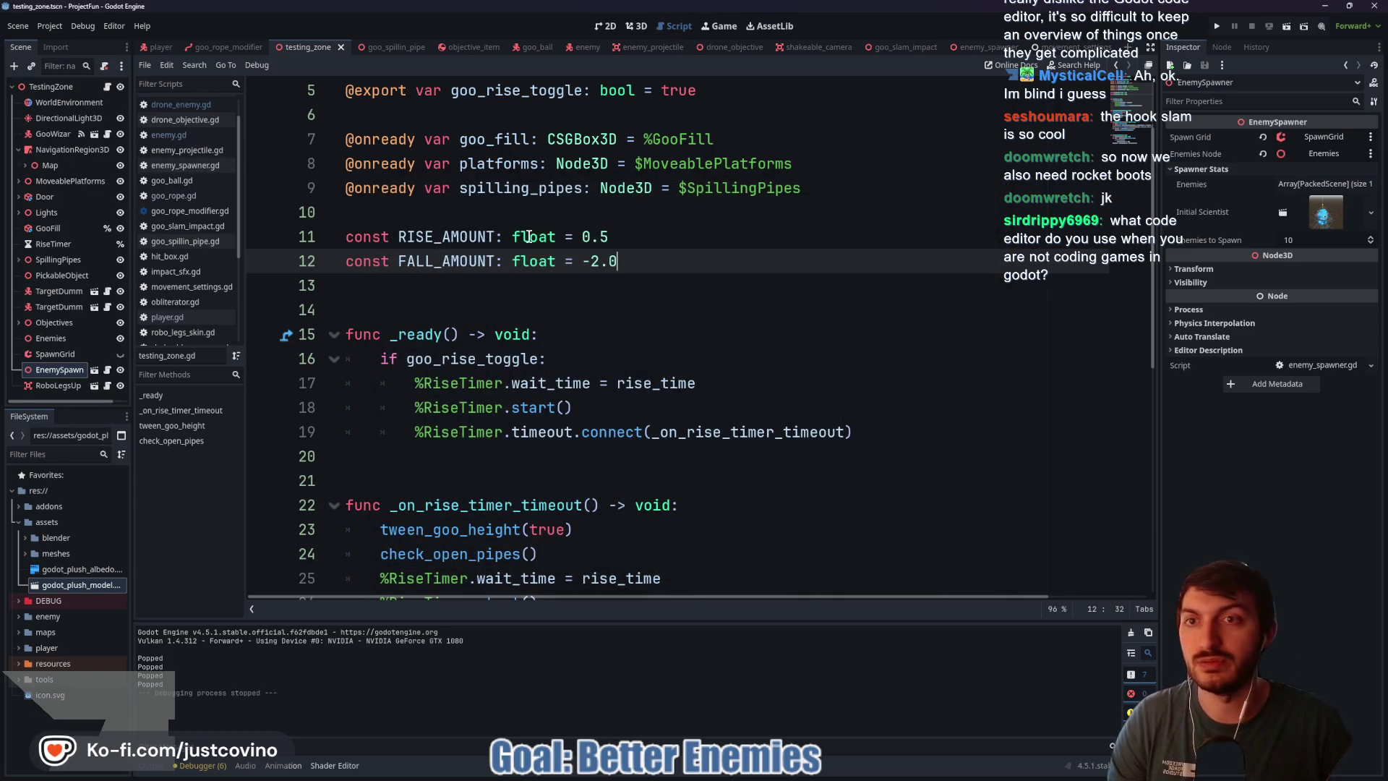
Step: In enemy.gd, uncomment the bone-impulse for-loop on lines 284–286 of apply_ragdoll and save
click(586, 47)
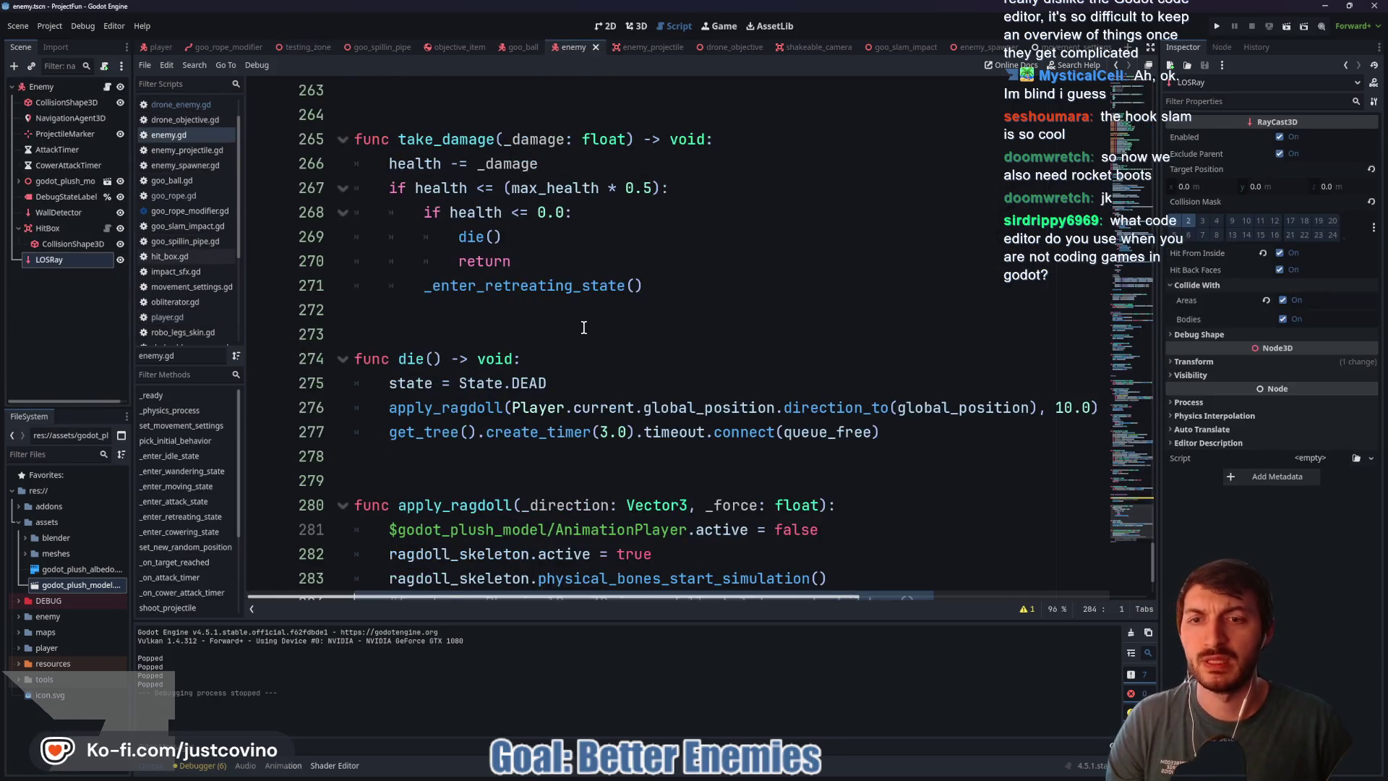
drag(781, 508, 324, 454)
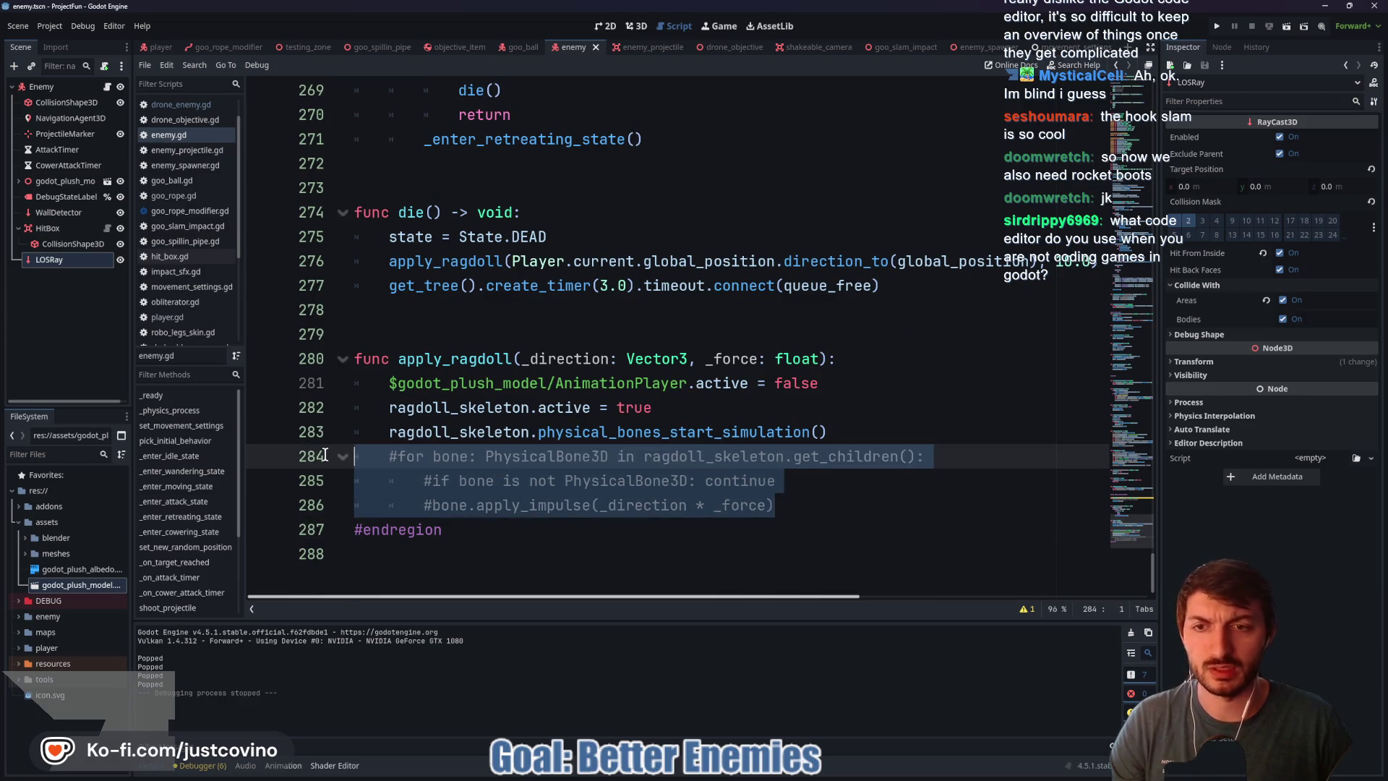
key(ctrl+k)
click(797, 499)
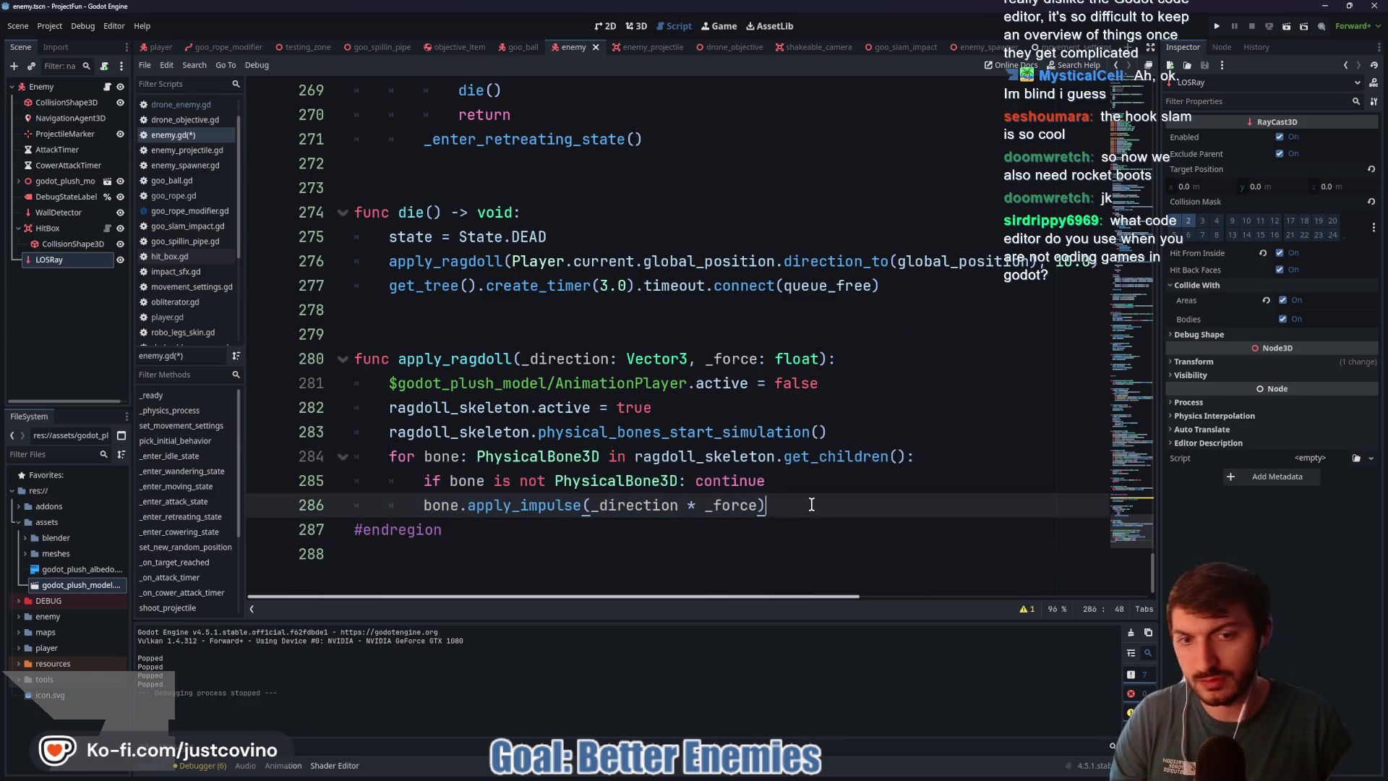
key(ctrl+s)
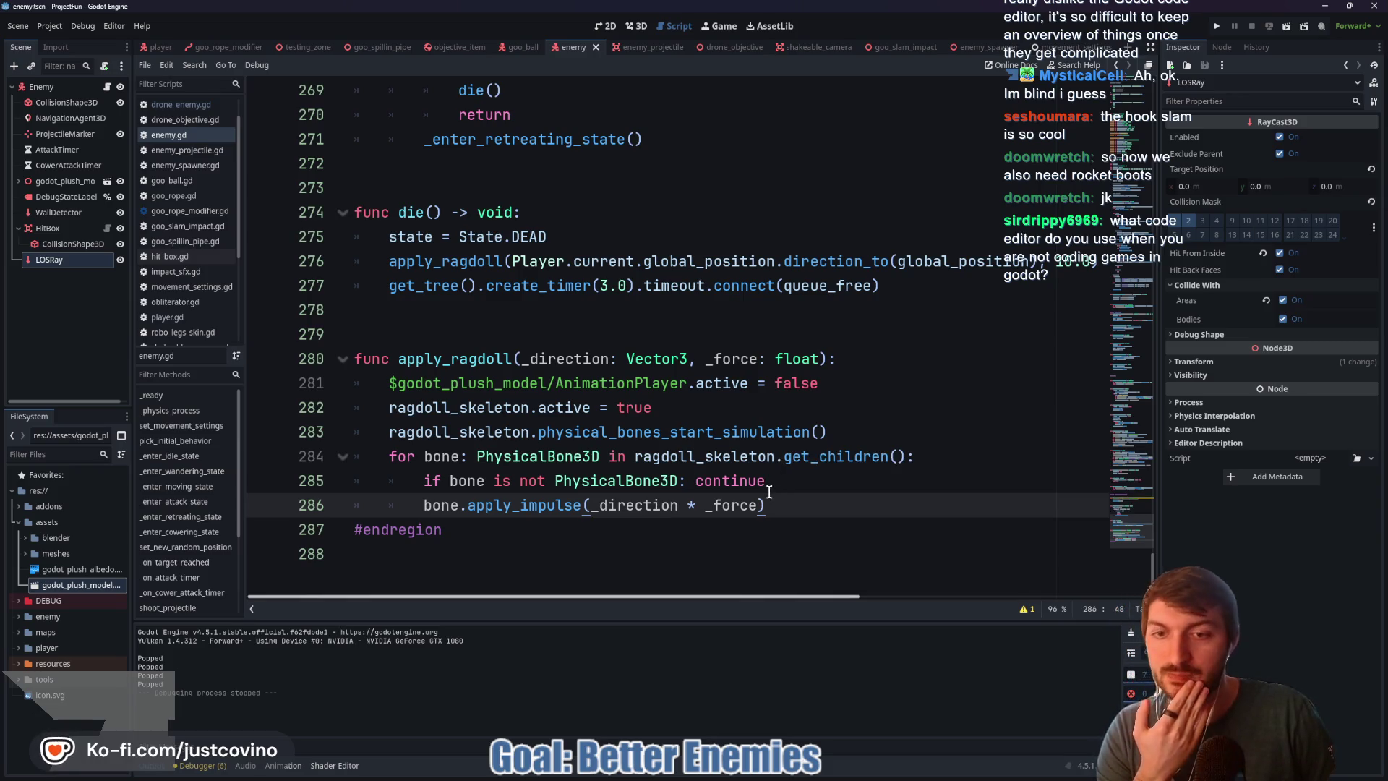
mouse_move(522, 507)
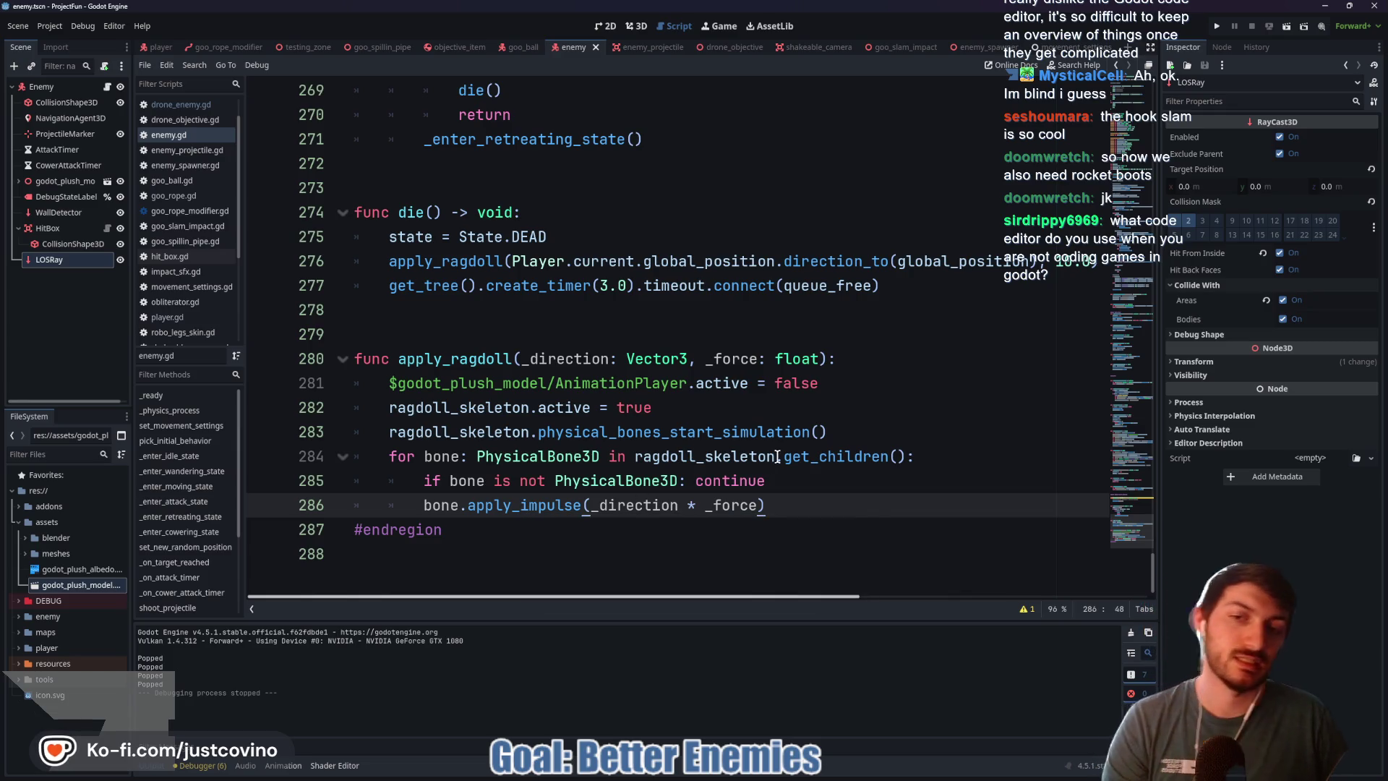
mouse_move(778, 457)
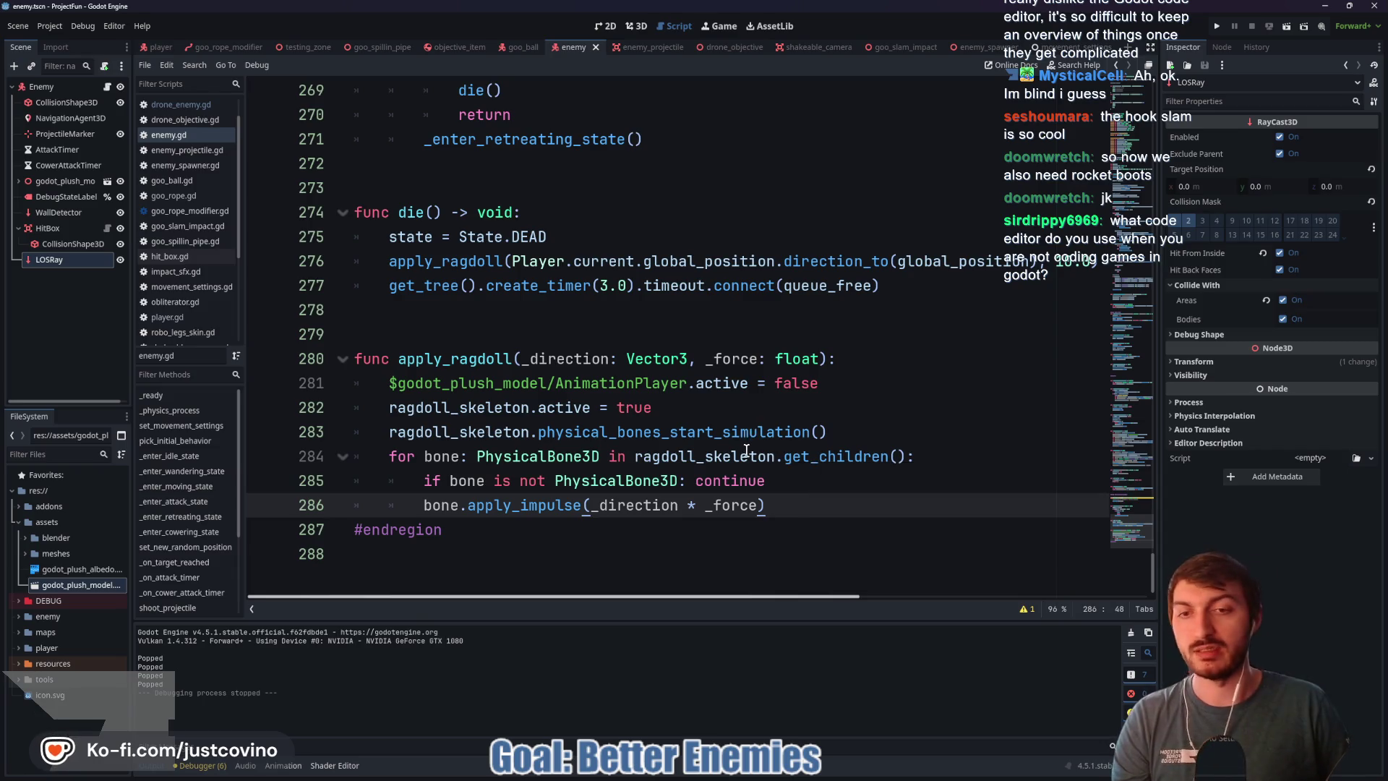
scroll(687, 420, up, 10)
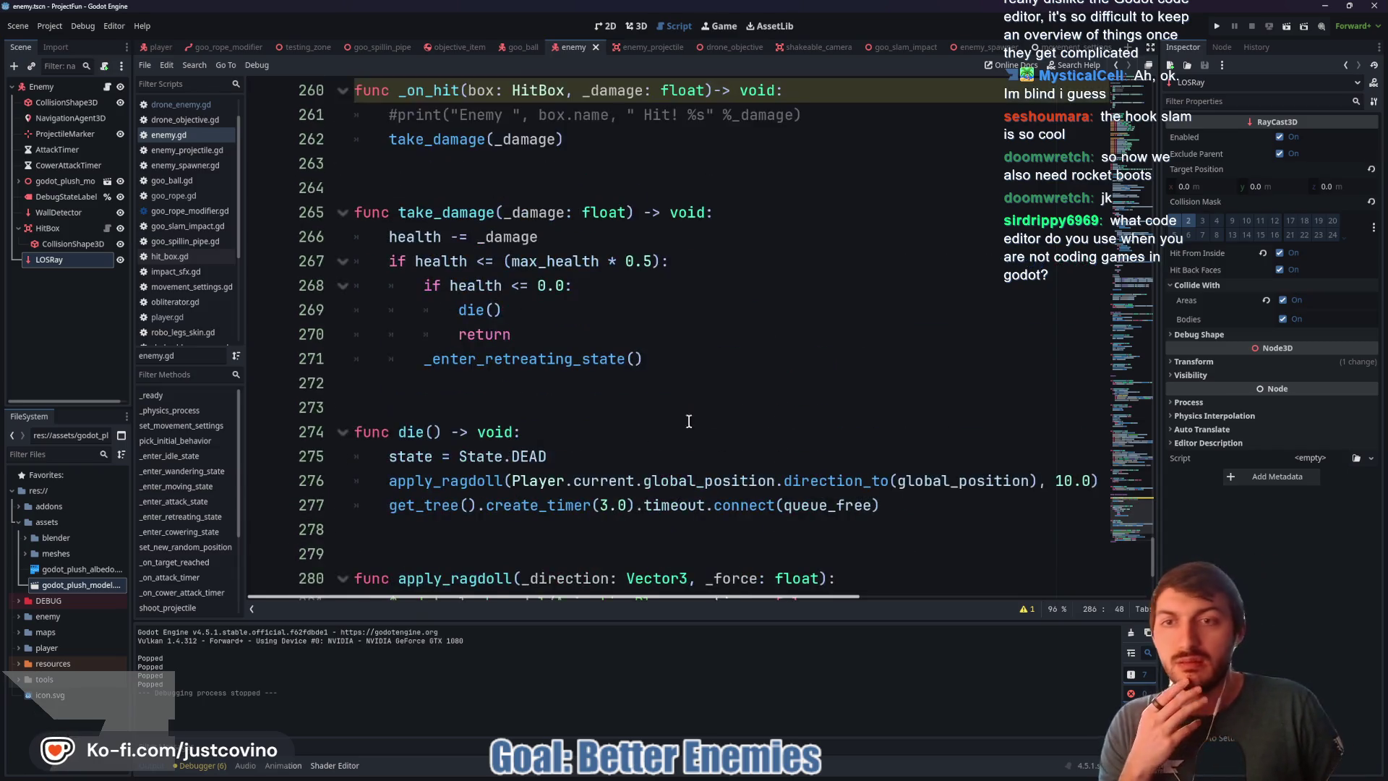
scroll(588, 389, up, 3)
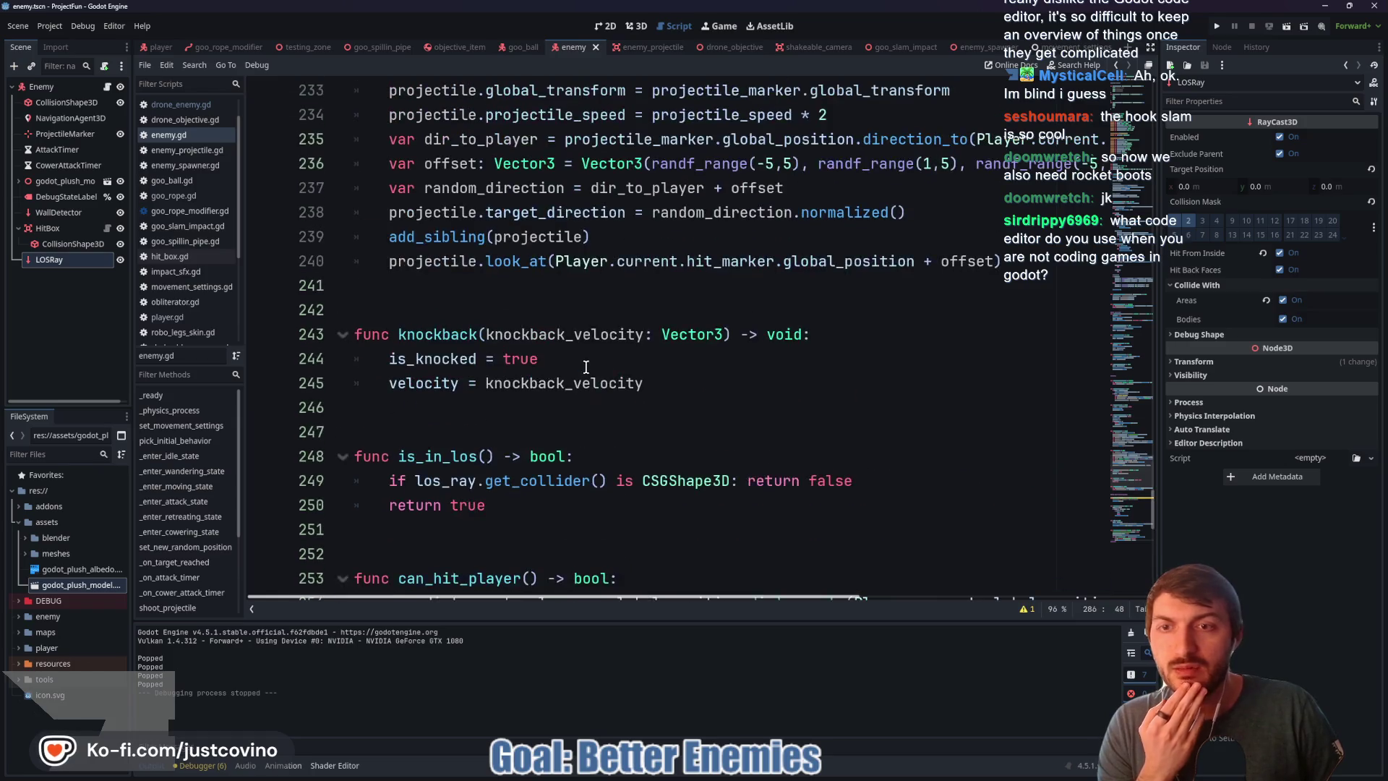
scroll(567, 382, up, 4)
scroll(516, 372, up, 5)
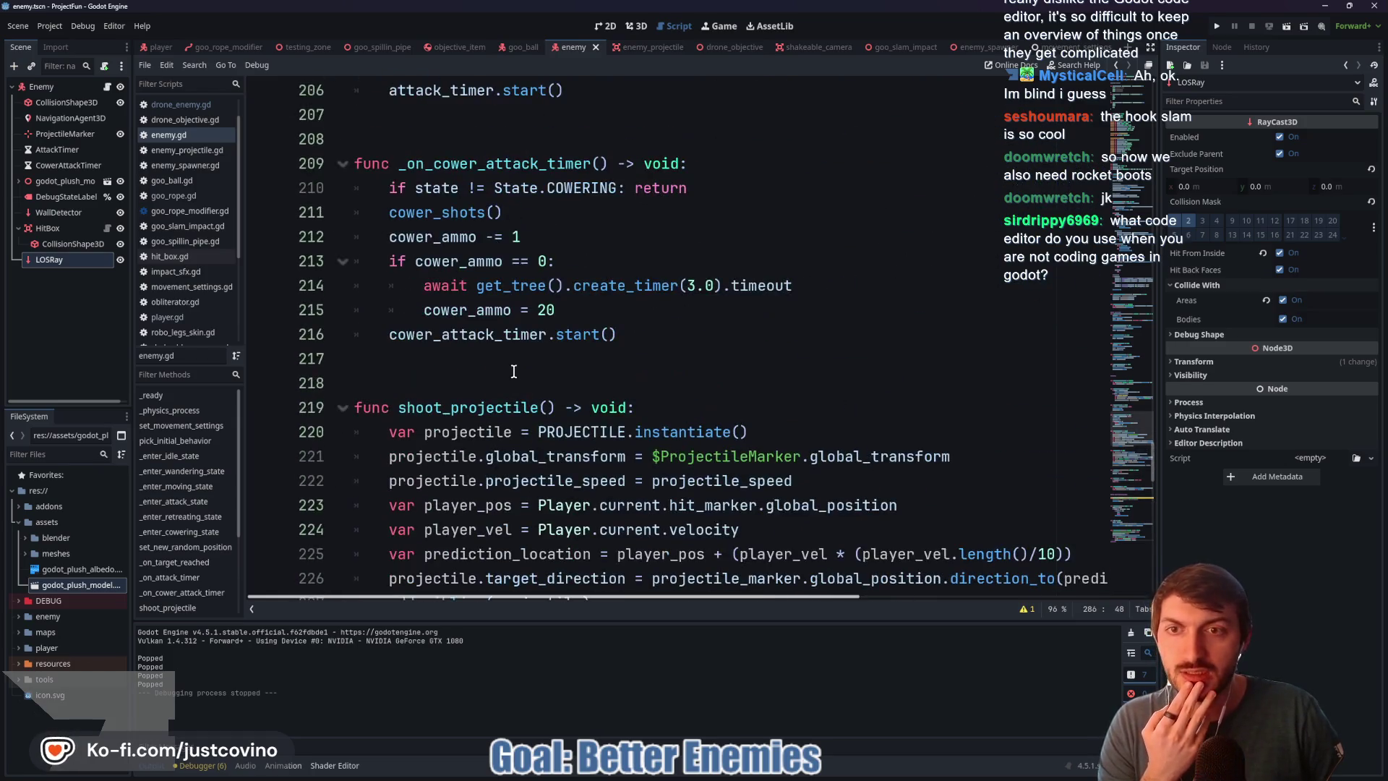
scroll(512, 371, up, 6)
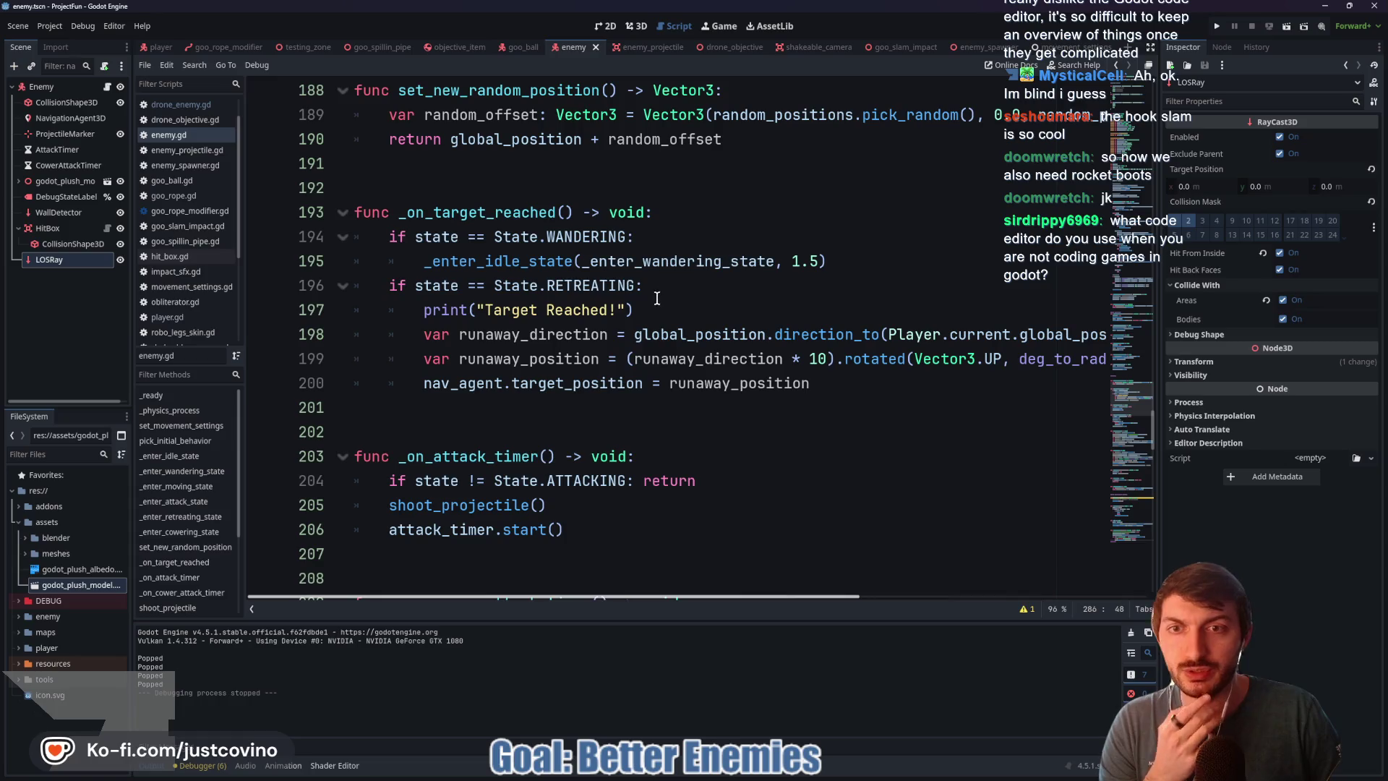
drag(651, 313, 355, 296)
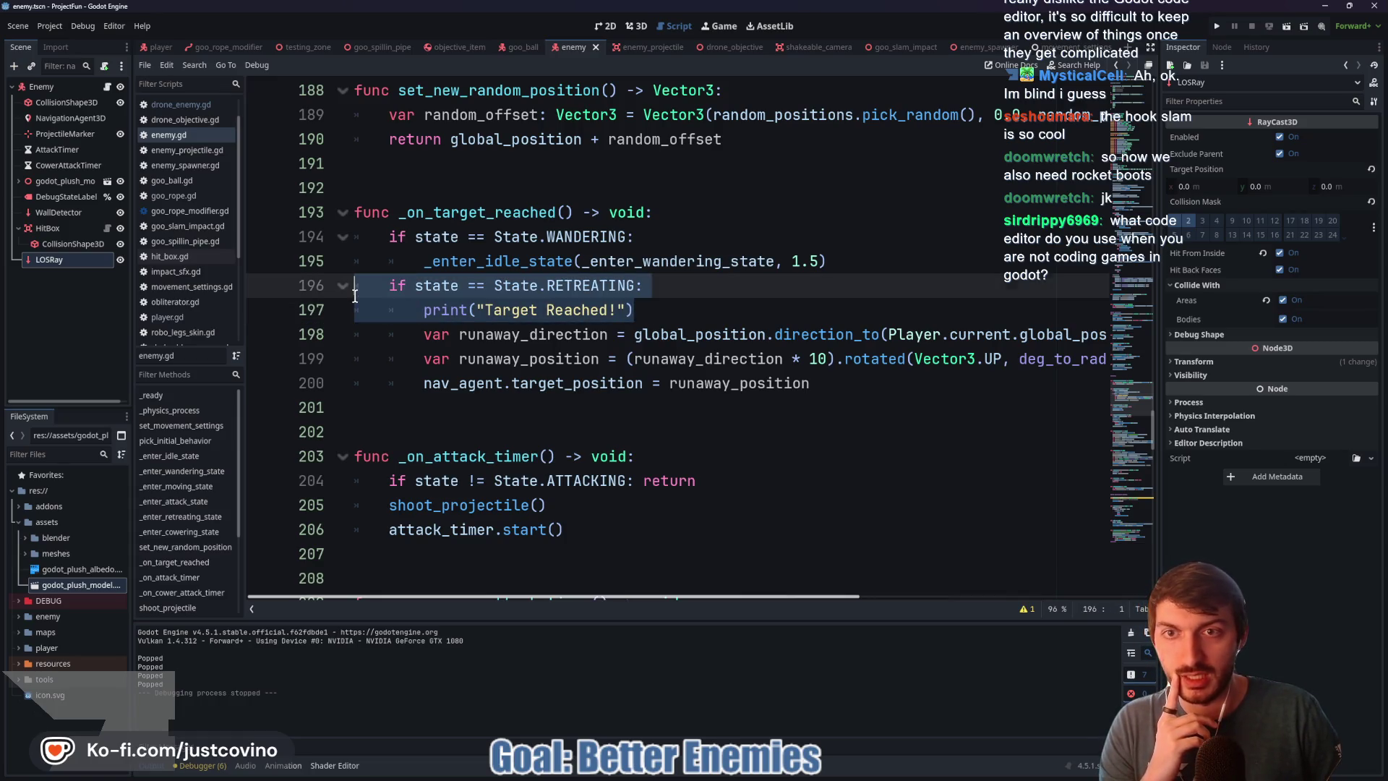
double_click(497, 211)
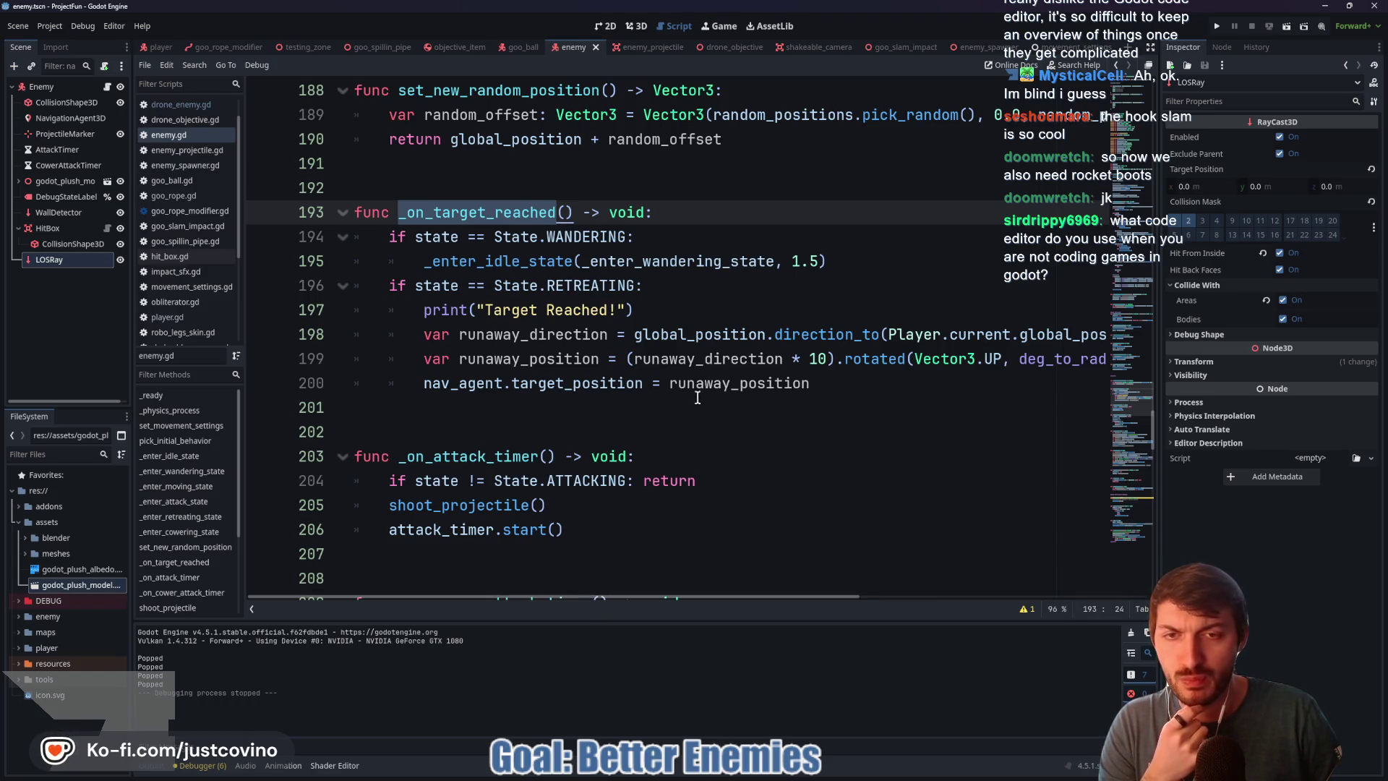
scroll(678, 431, up, 15)
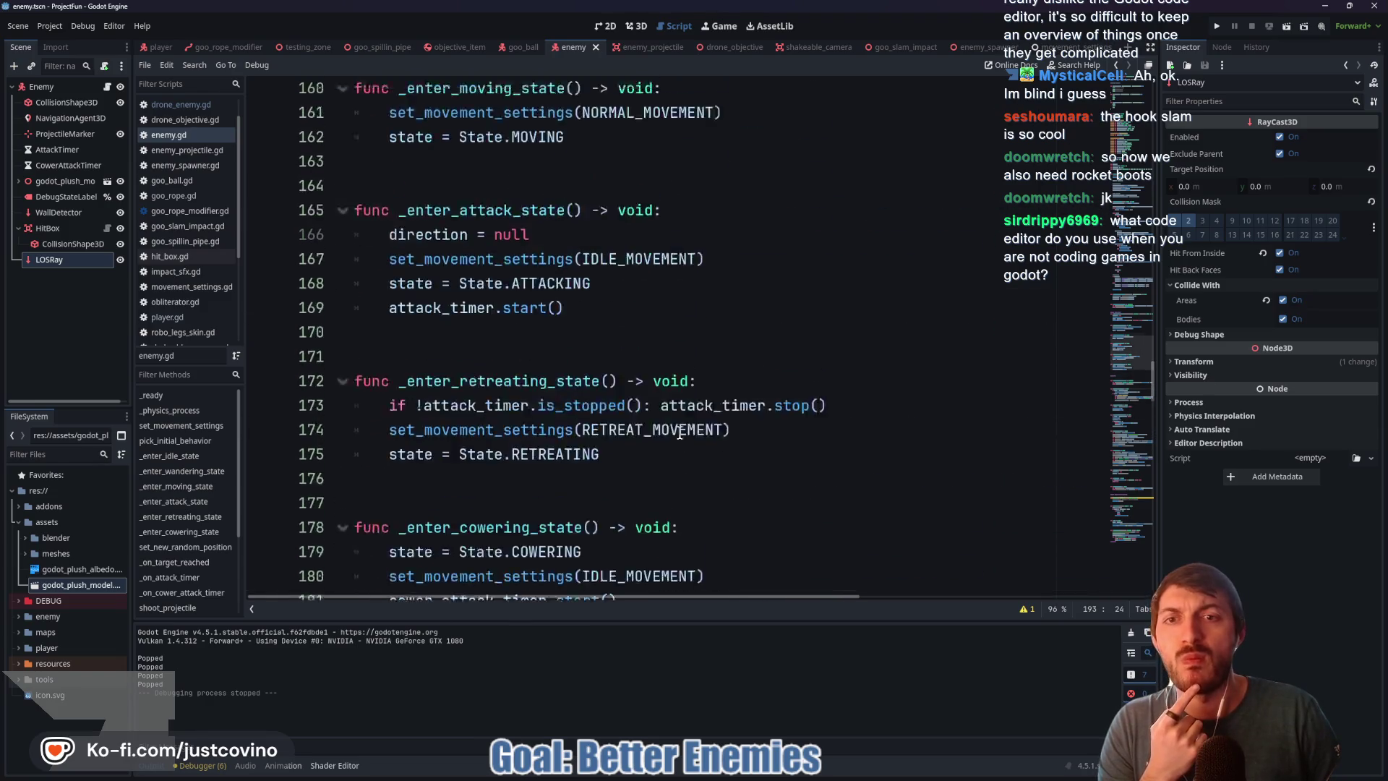
scroll(680, 432, up, 14)
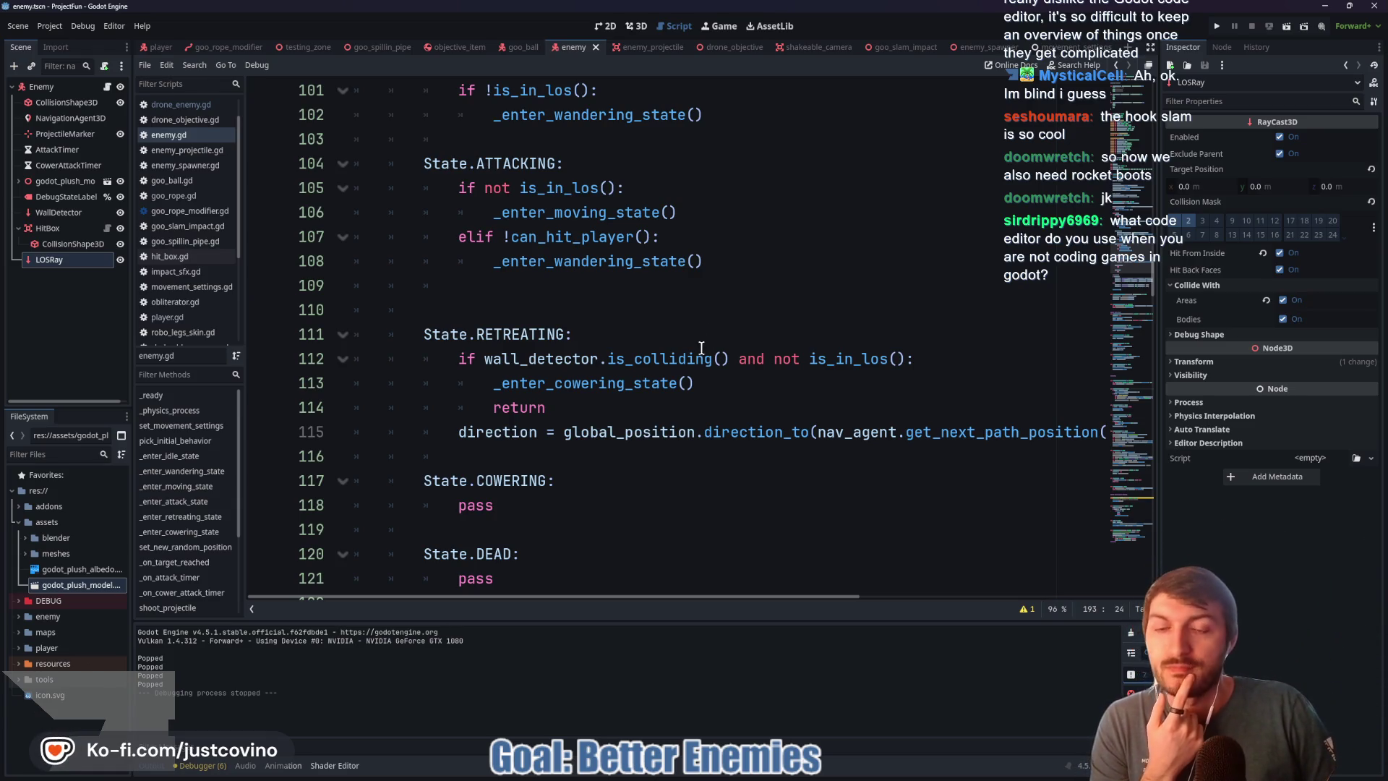
click(58, 211)
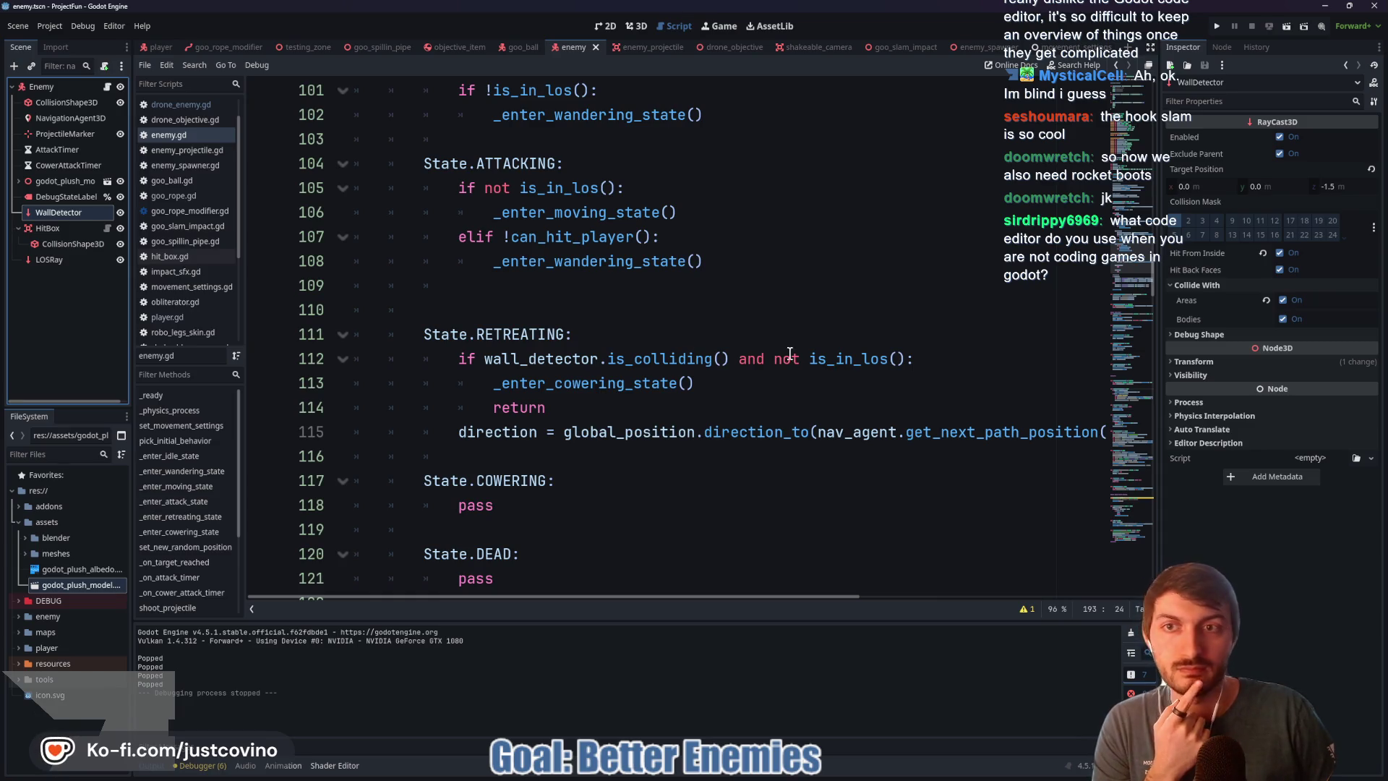
click(64, 88)
scroll(1182, 519, down, 3)
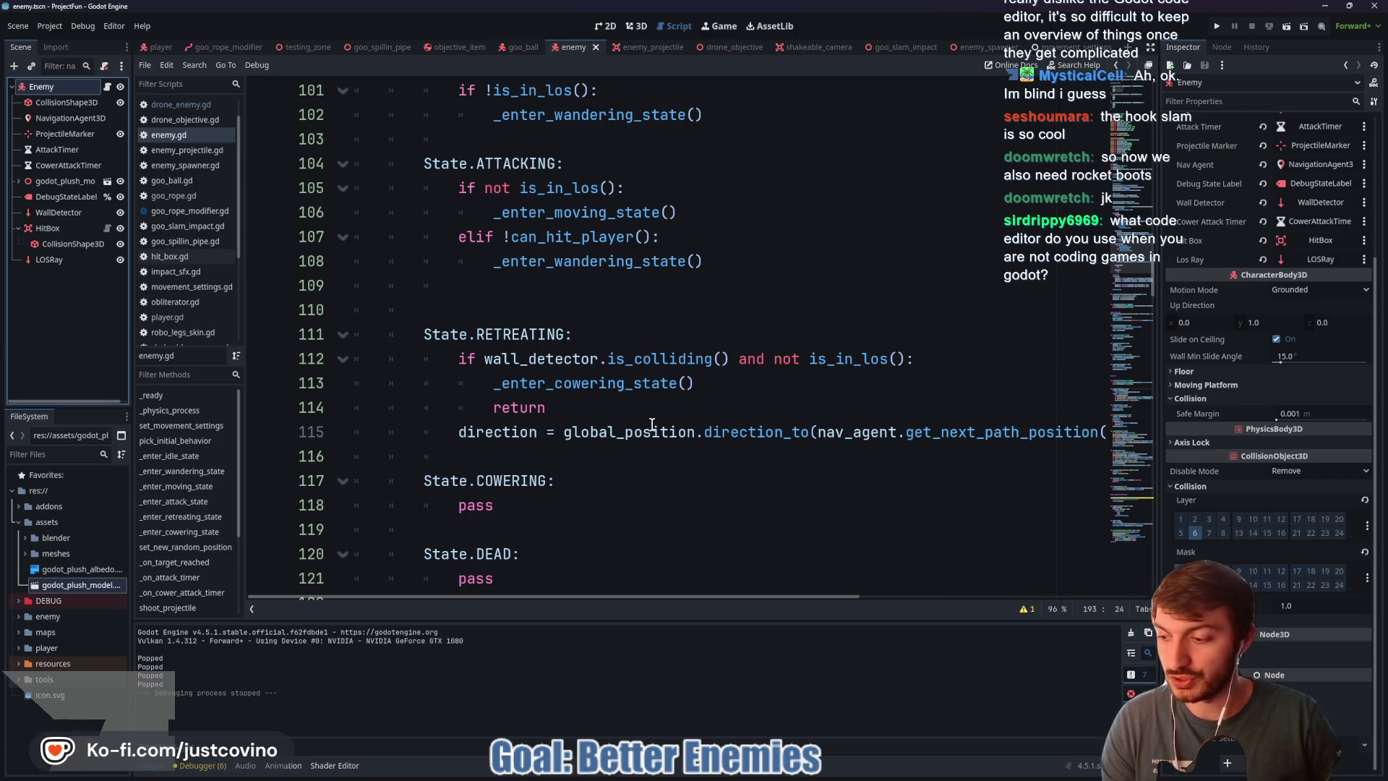
mouse_move(652, 425)
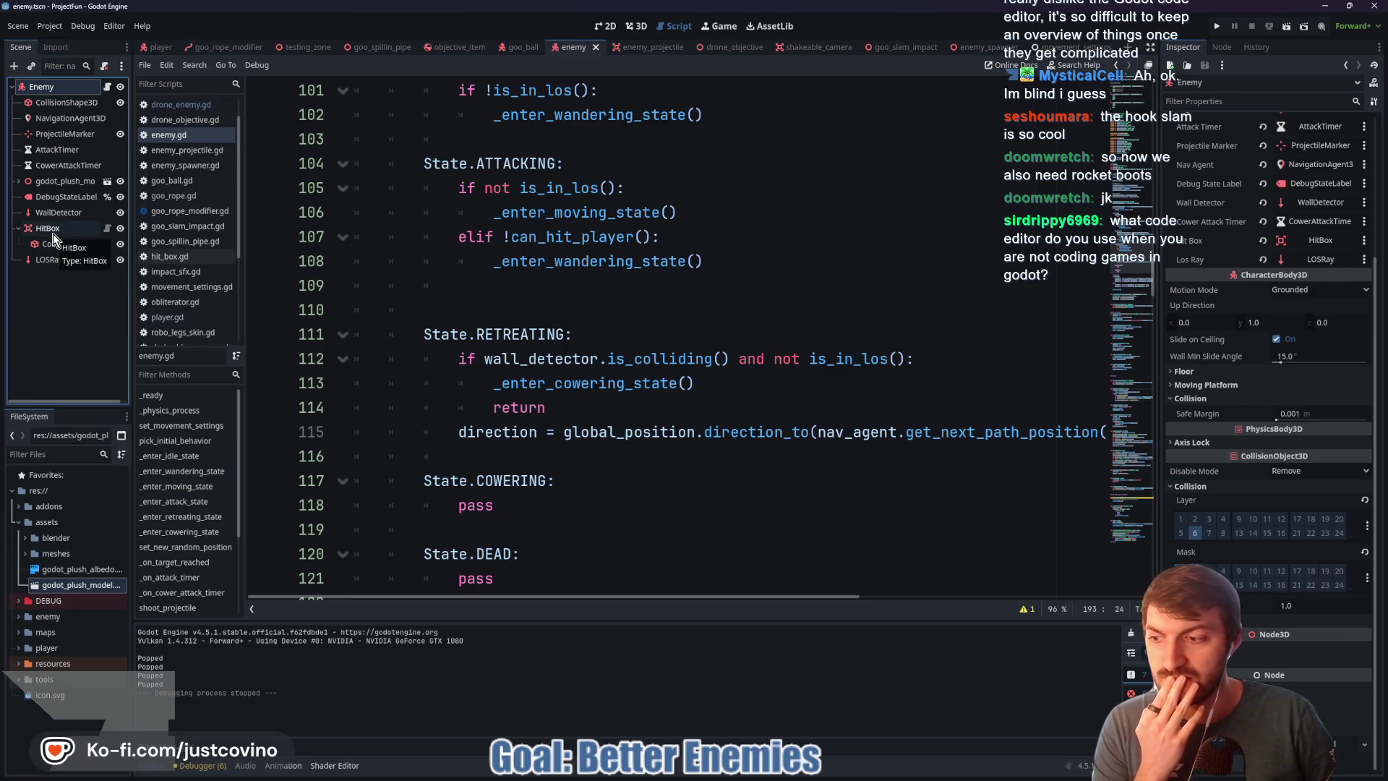
click(561, 407)
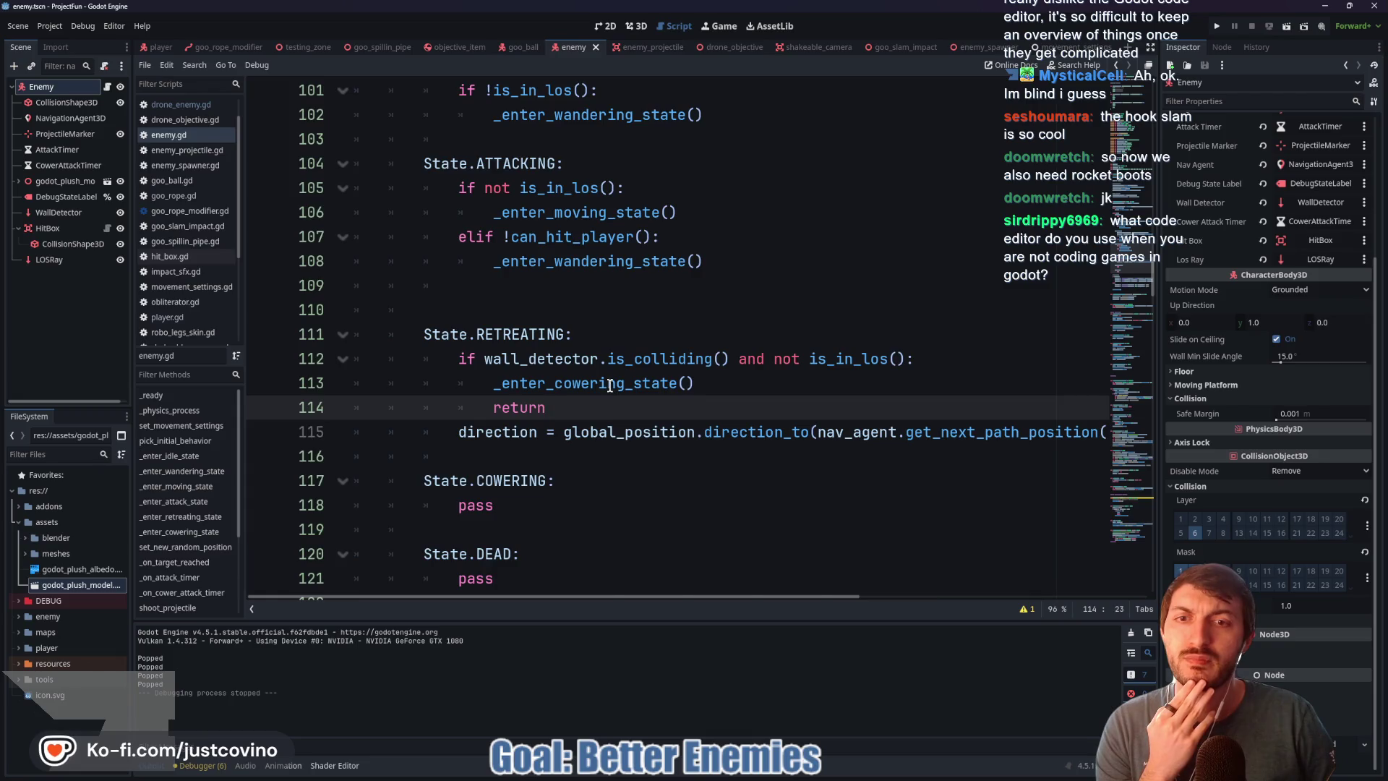
scroll(610, 385, down, 1)
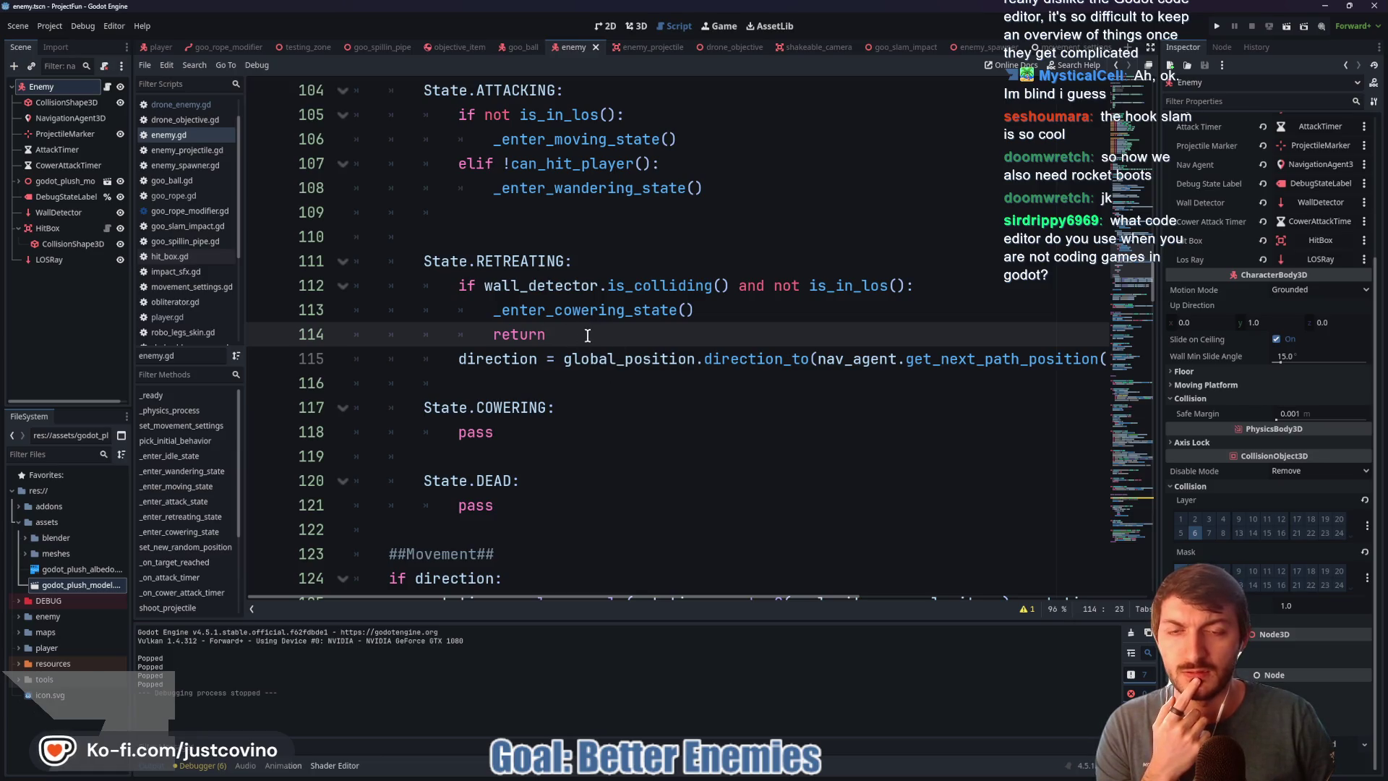
scroll(589, 337, down, 1)
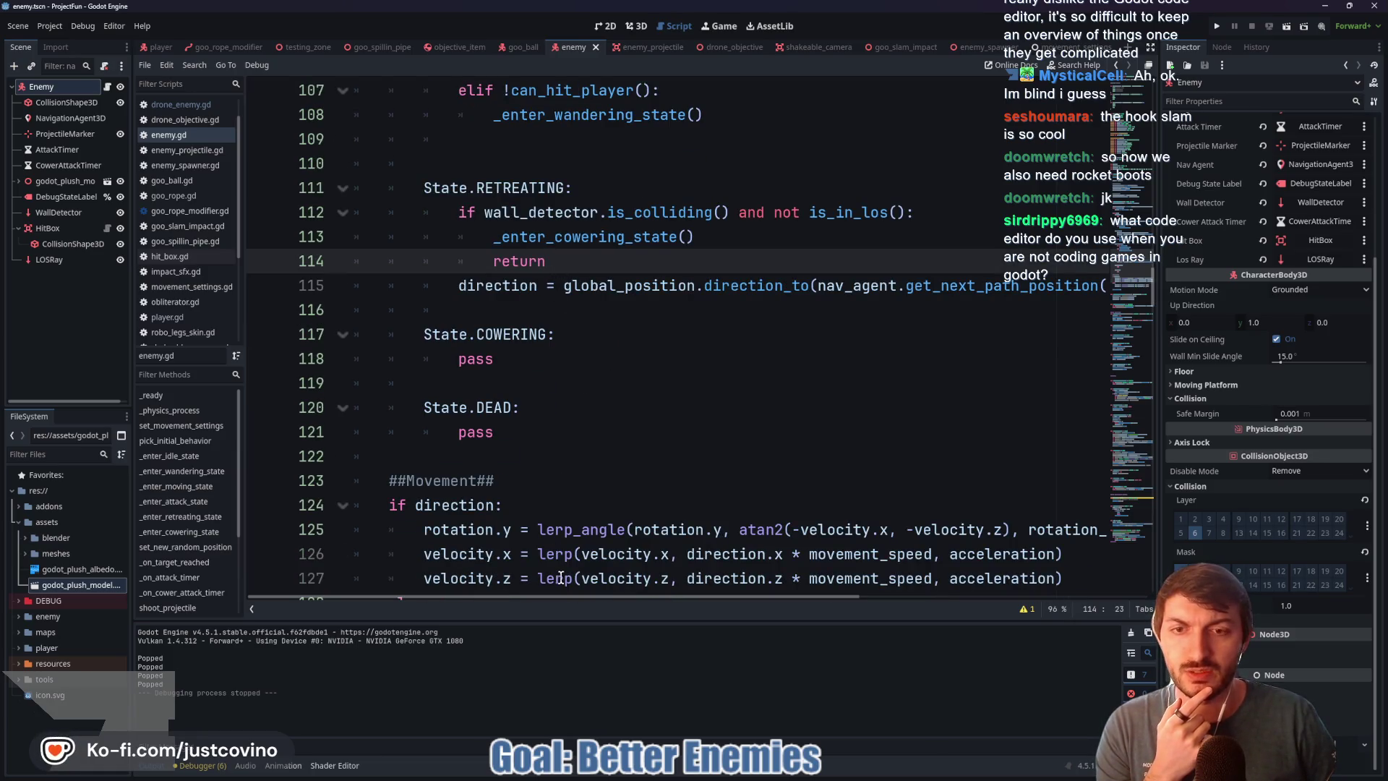
mouse_move(561, 596)
mouse_down()
mouse_move(713, 604)
mouse_move(511, 605)
mouse_up()
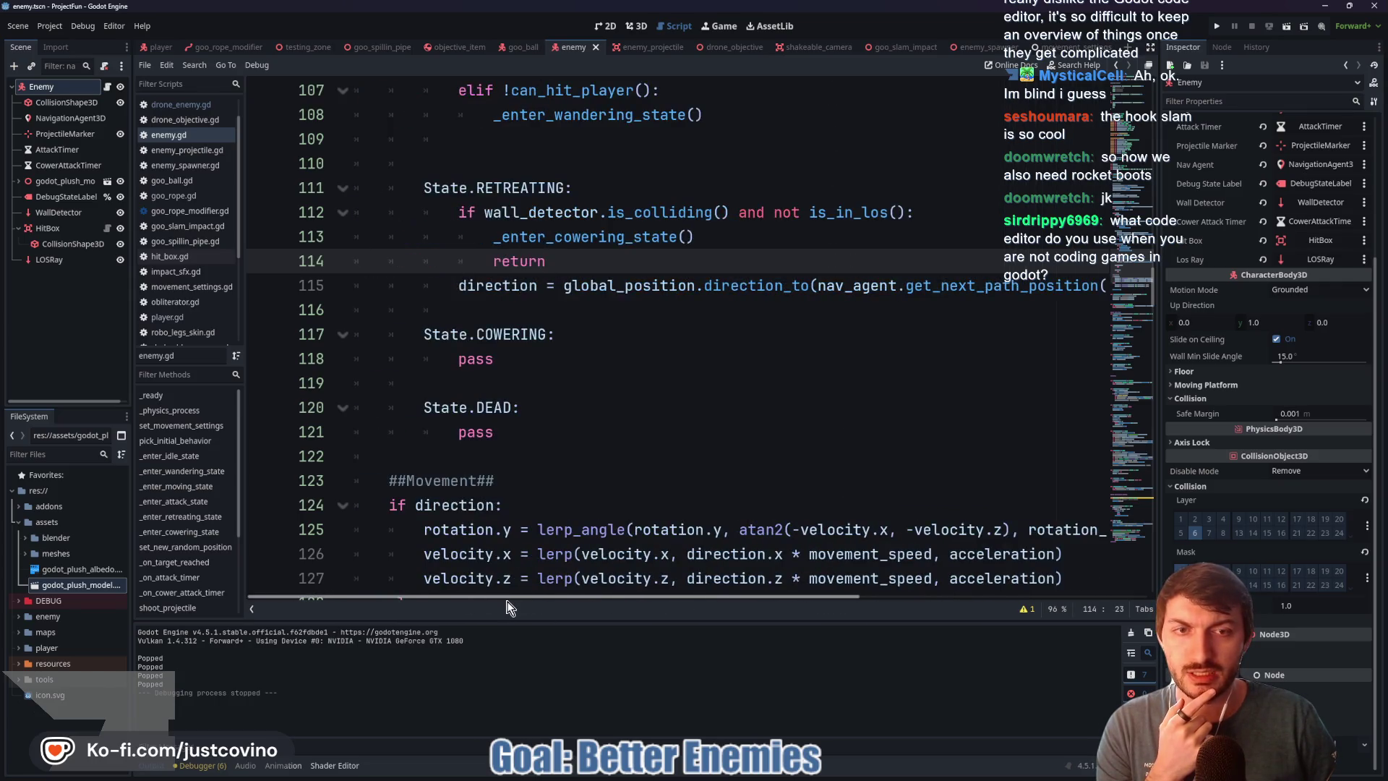
scroll(893, 340, up, 5)
scroll(895, 358, down, 3)
scroll(885, 370, up, 5)
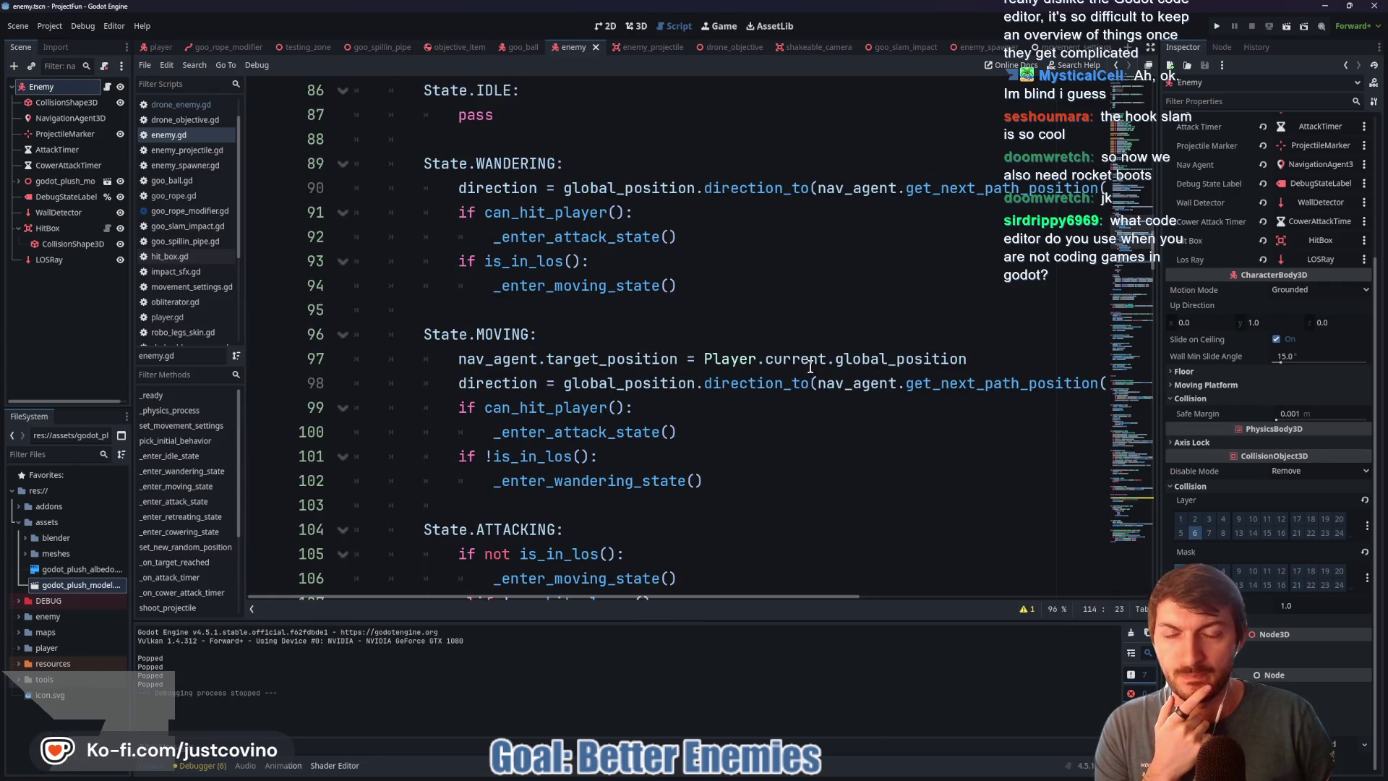
scroll(811, 366, down, 5)
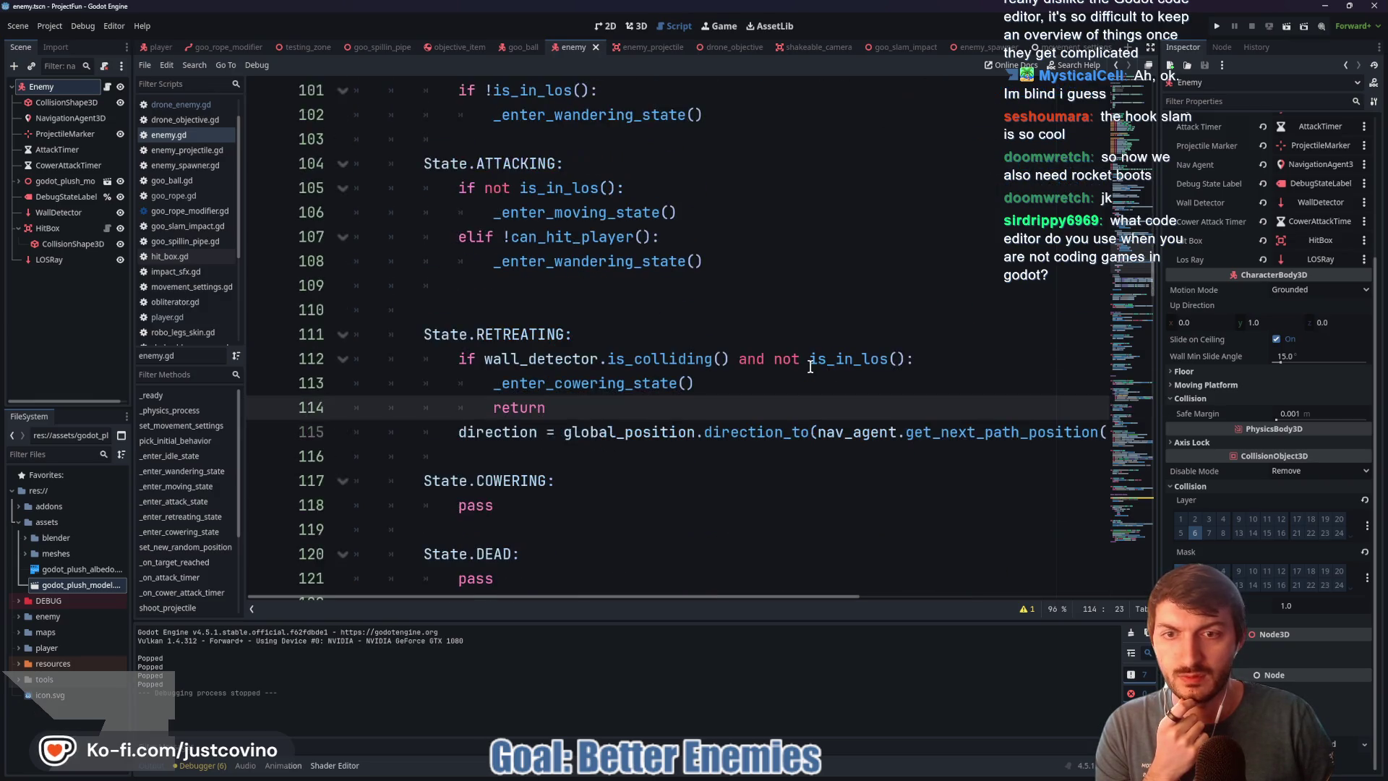
Step: Move the RETREATING direction assignment above the wall_detector cowering check
drag(447, 432, 1099, 433)
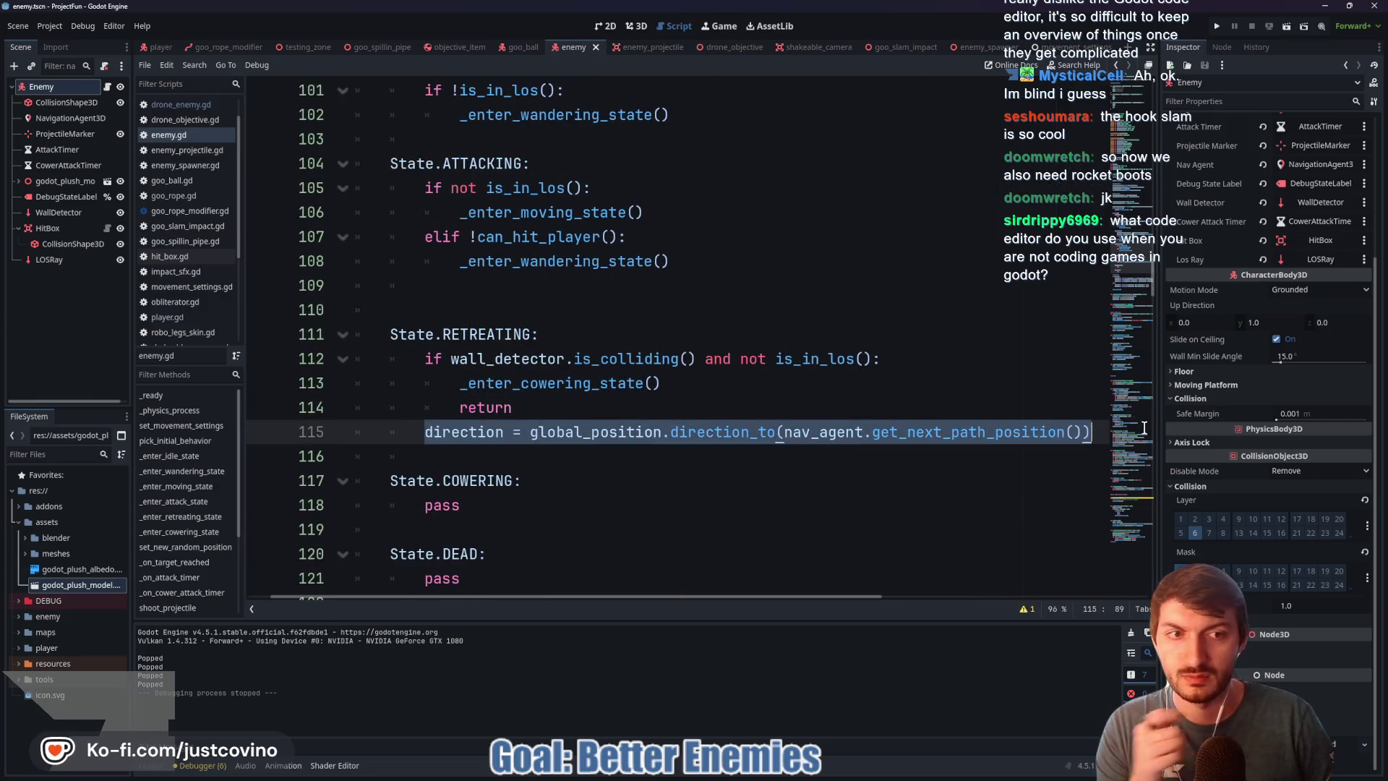
key(alt+Up)
key(alt+Up)
key(alt+Up)
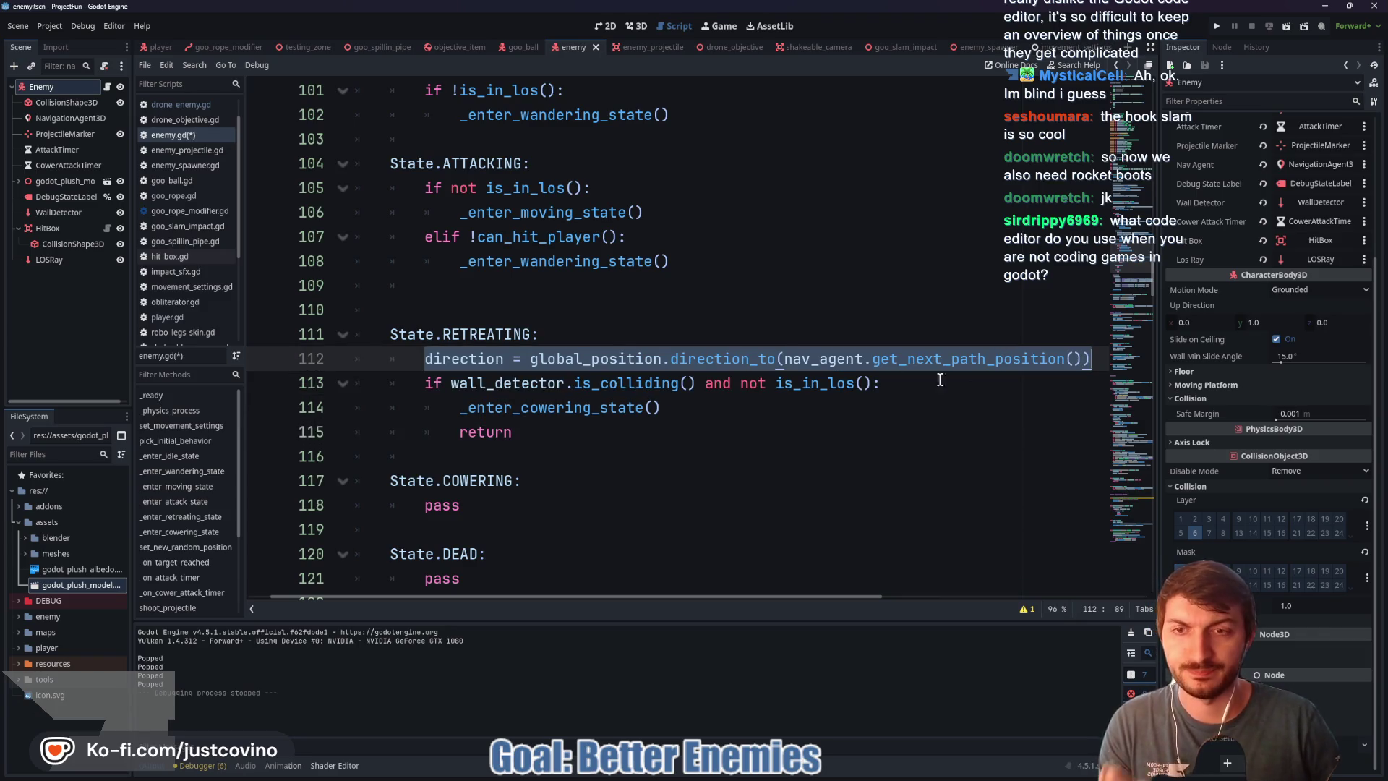
key(Up)
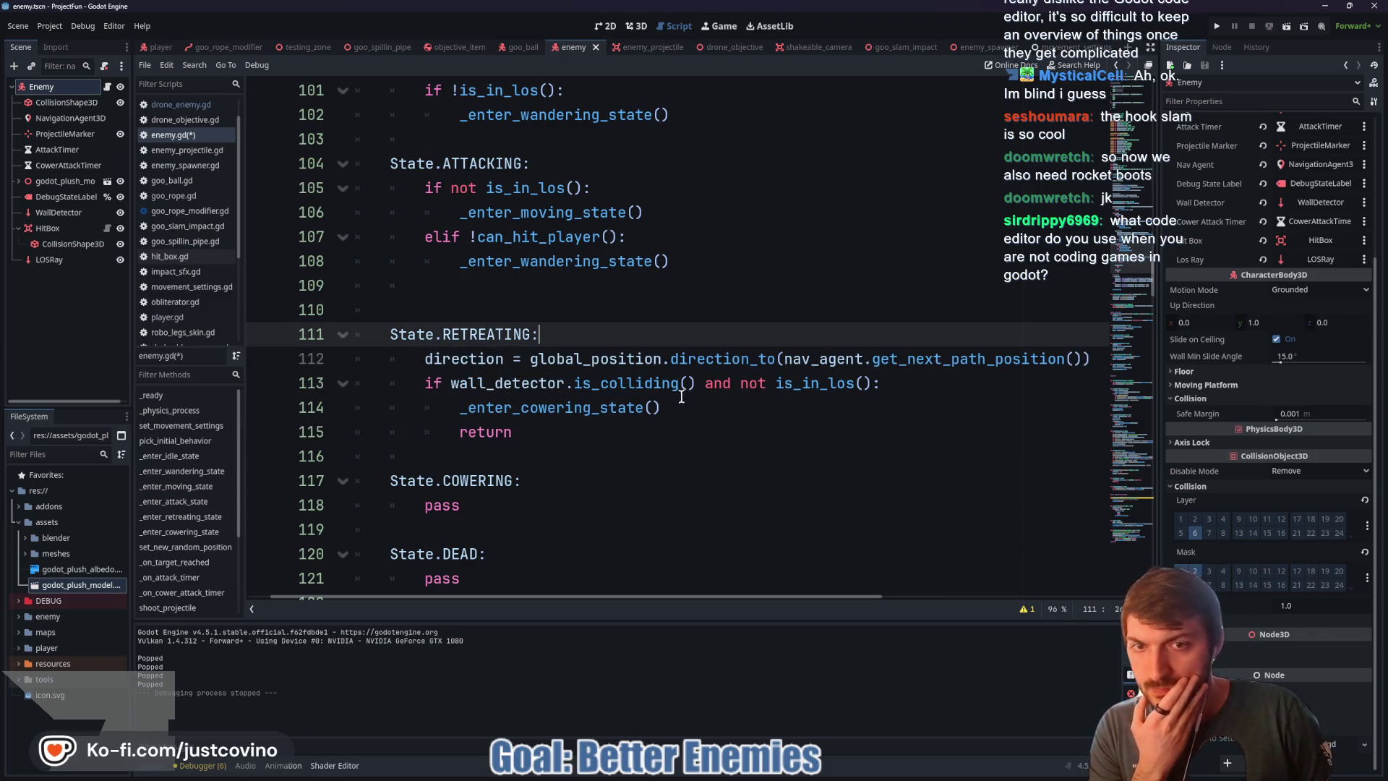
Step: Review the target_reached signal connection and the _on_target_reached handler code
scroll(663, 403, up, 6)
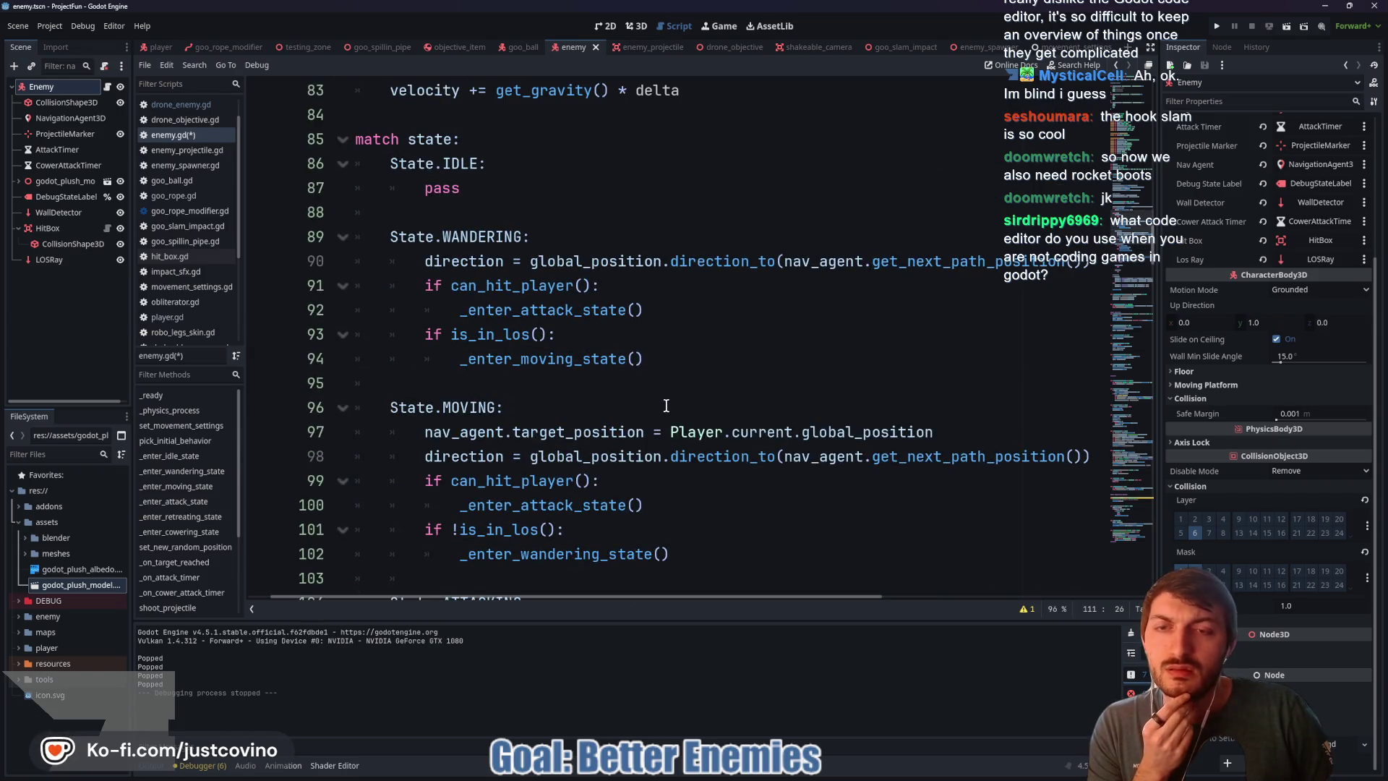
scroll(648, 404, up, 4)
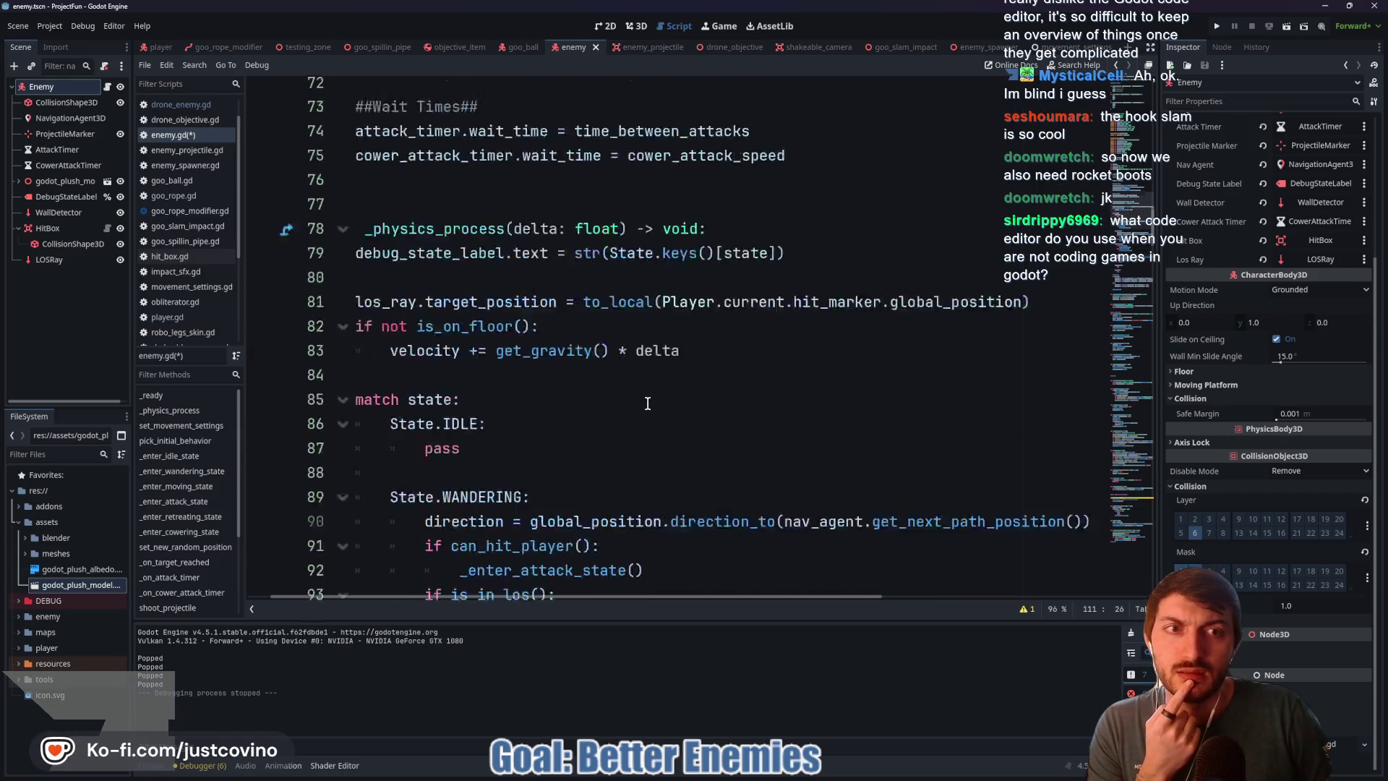
scroll(604, 439, left, 2)
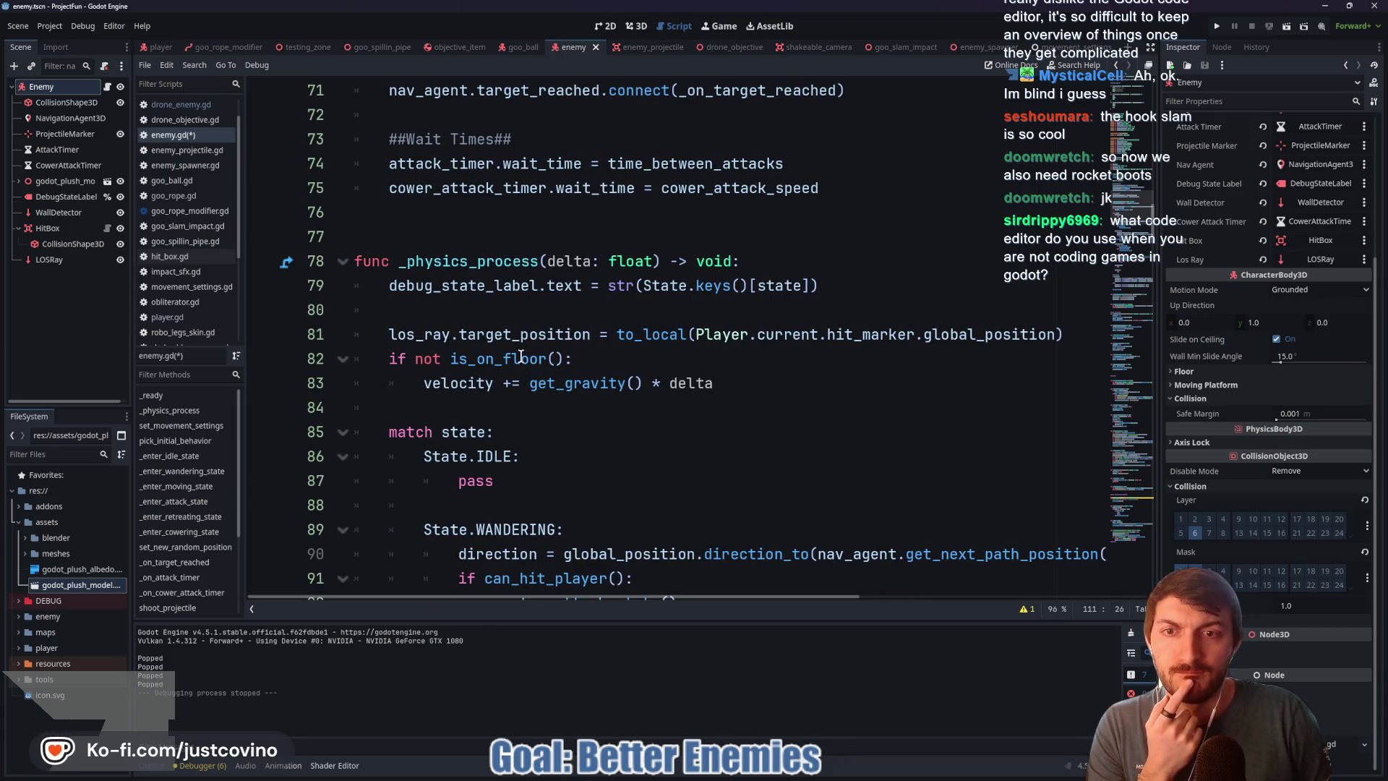
mouse_move(441, 340)
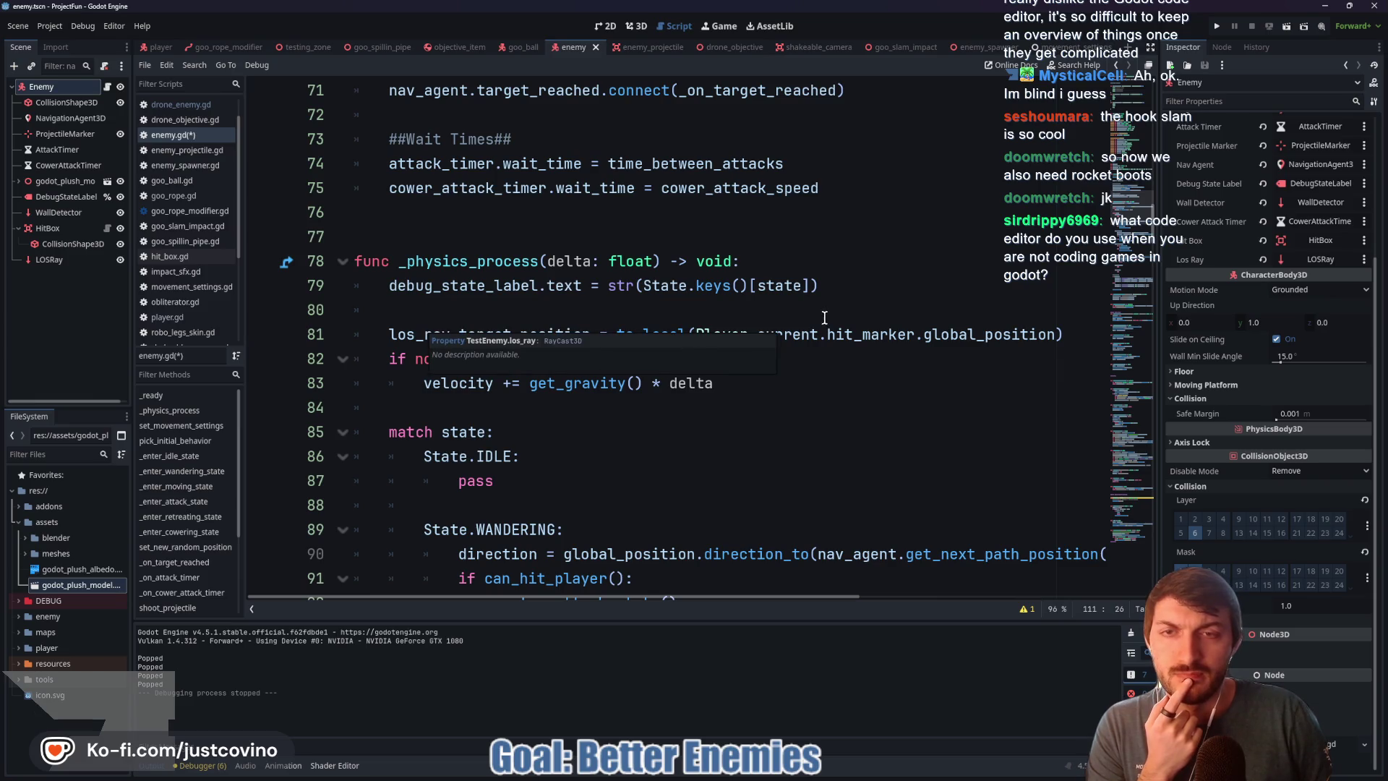
scroll(825, 318, up, 3)
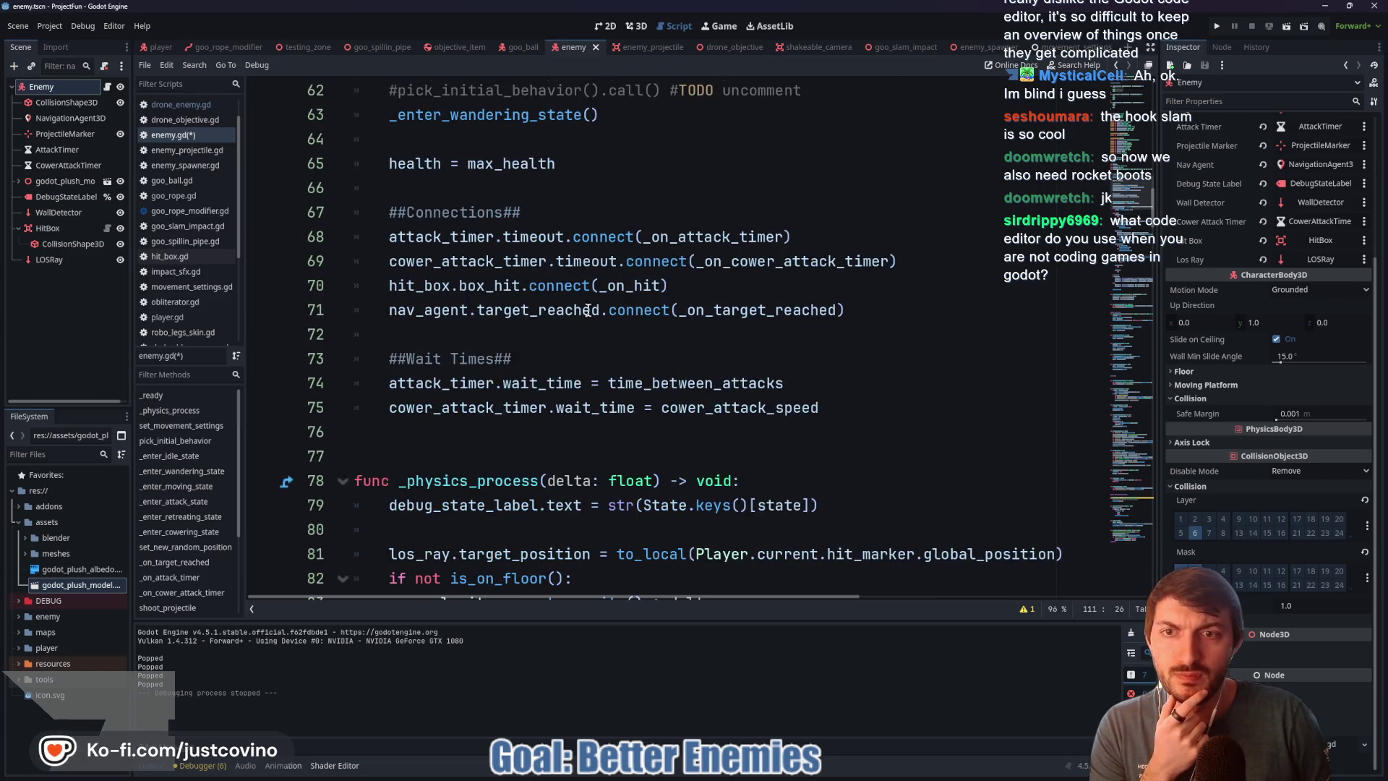
double_click(587, 310)
double_click(759, 310)
scroll(690, 394, down, 5)
scroll(687, 394, down, 20)
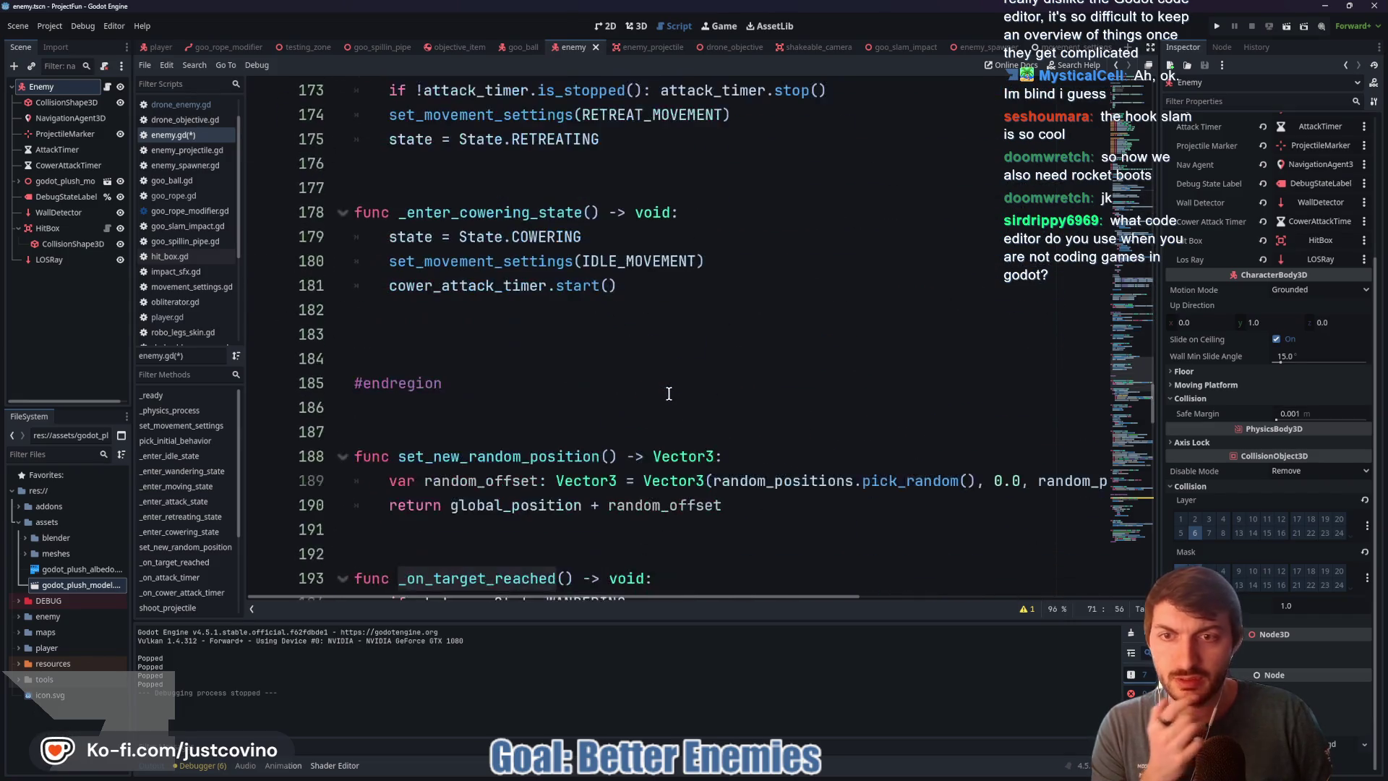
scroll(662, 394, down, 3)
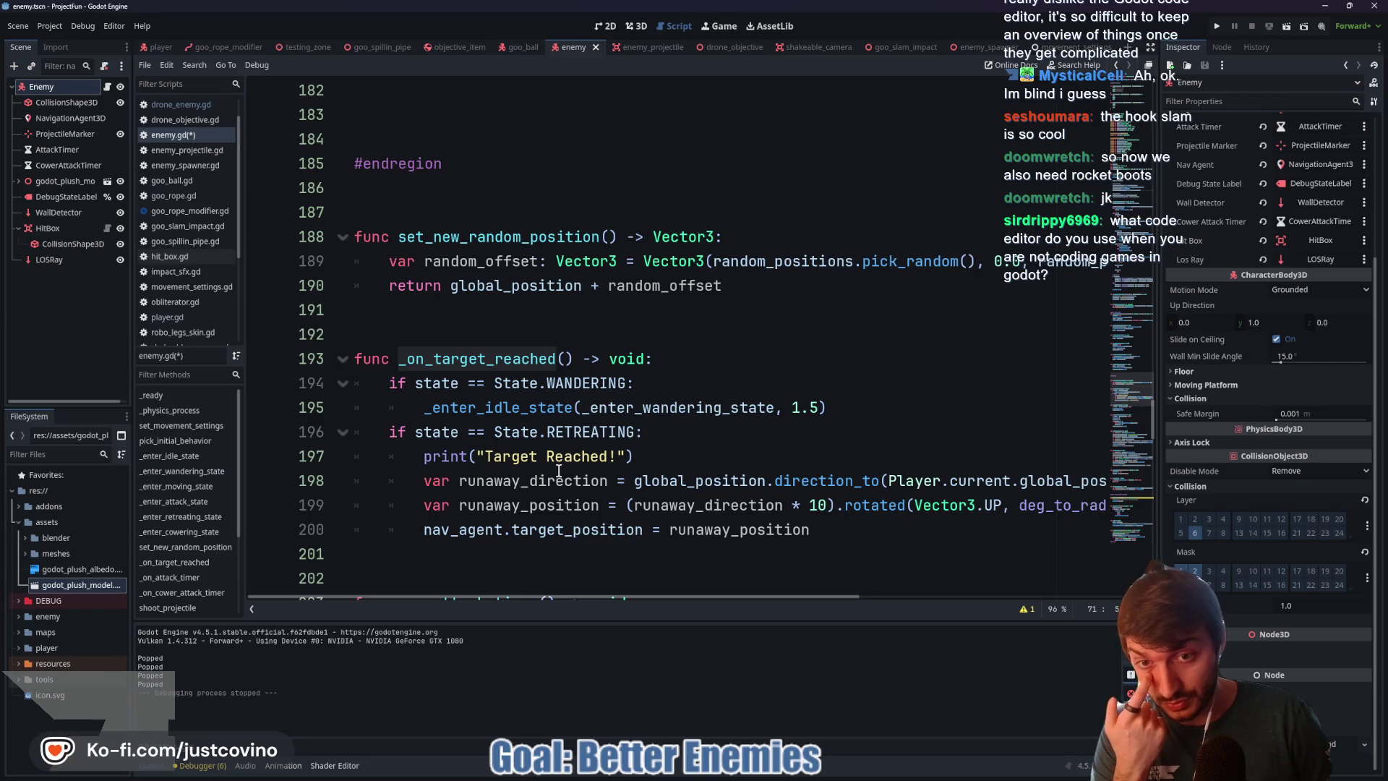
Step: Change the RETREATING 'if' on line 196 to 'elif' after the WANDERING branch
click(402, 431)
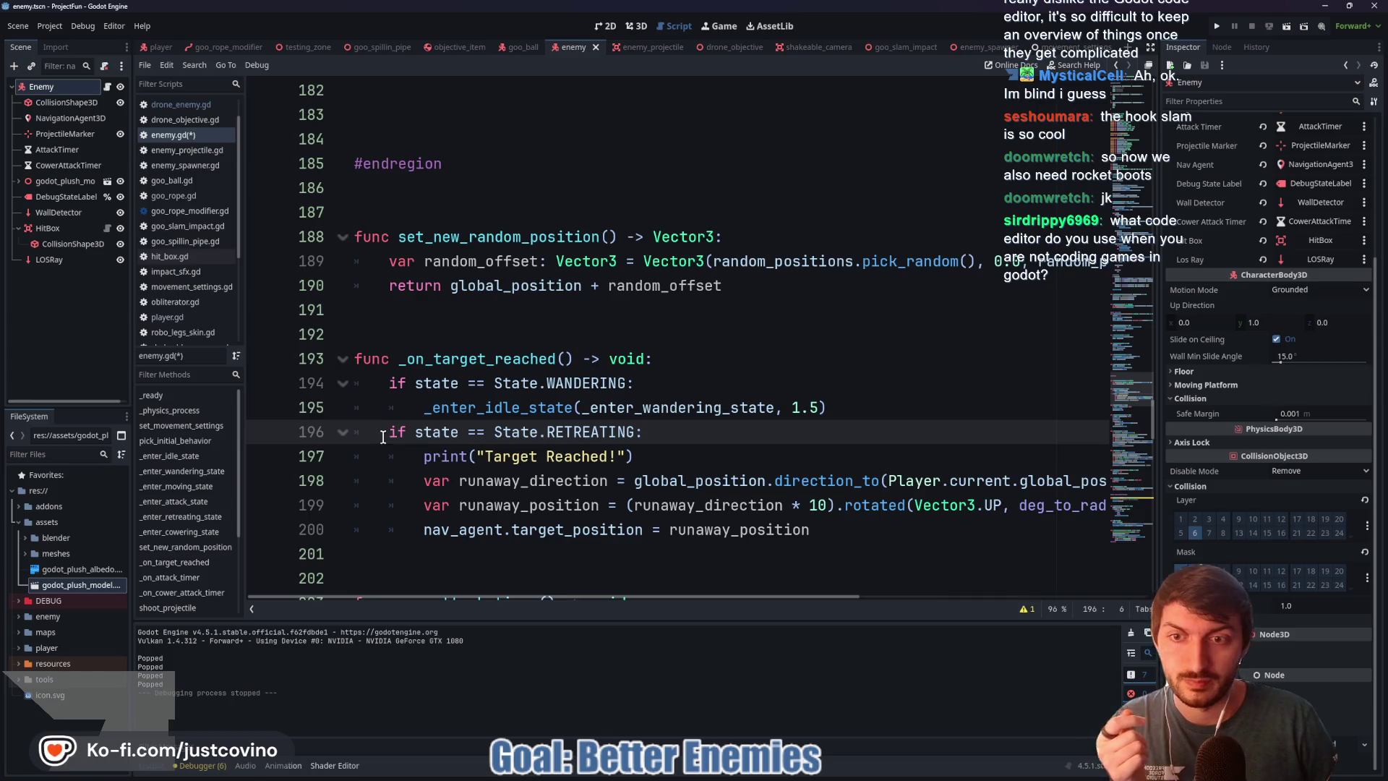
text(el)
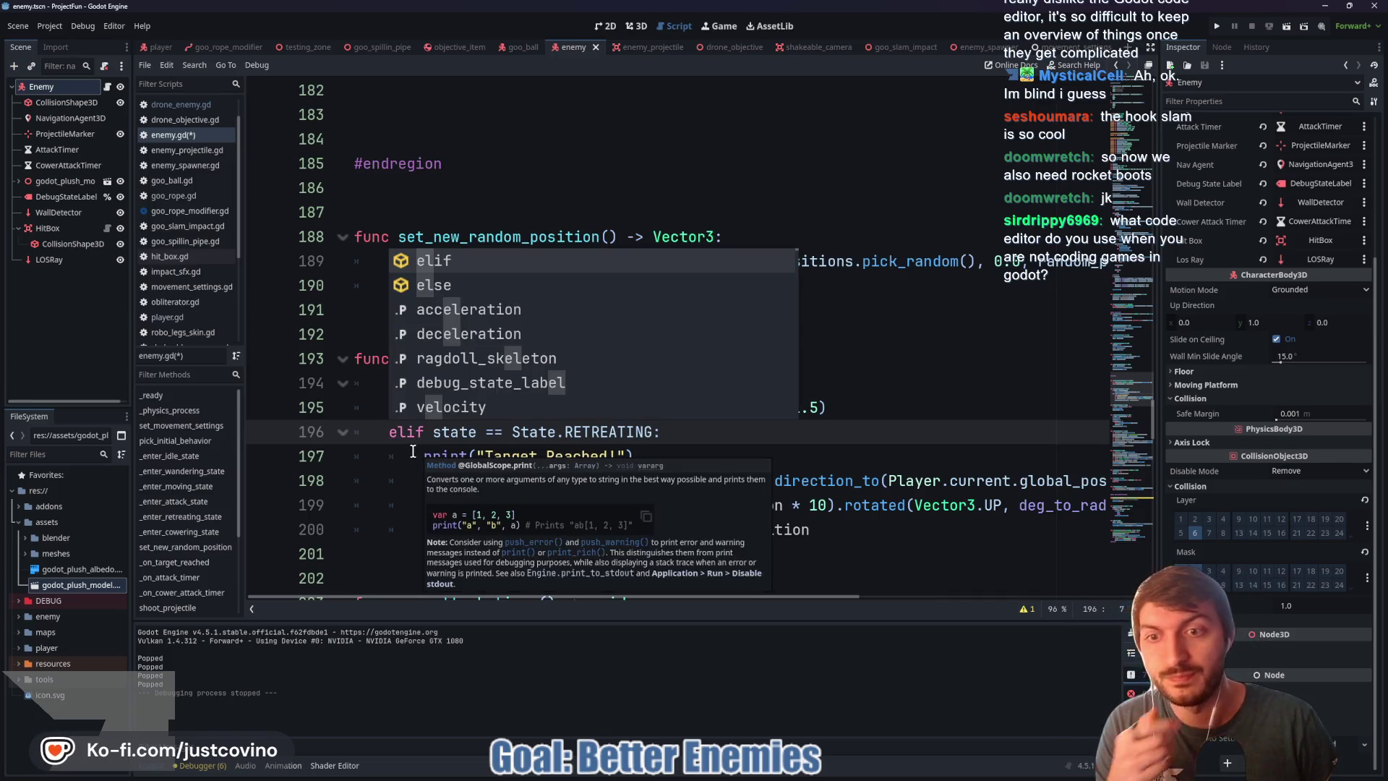
click(610, 432)
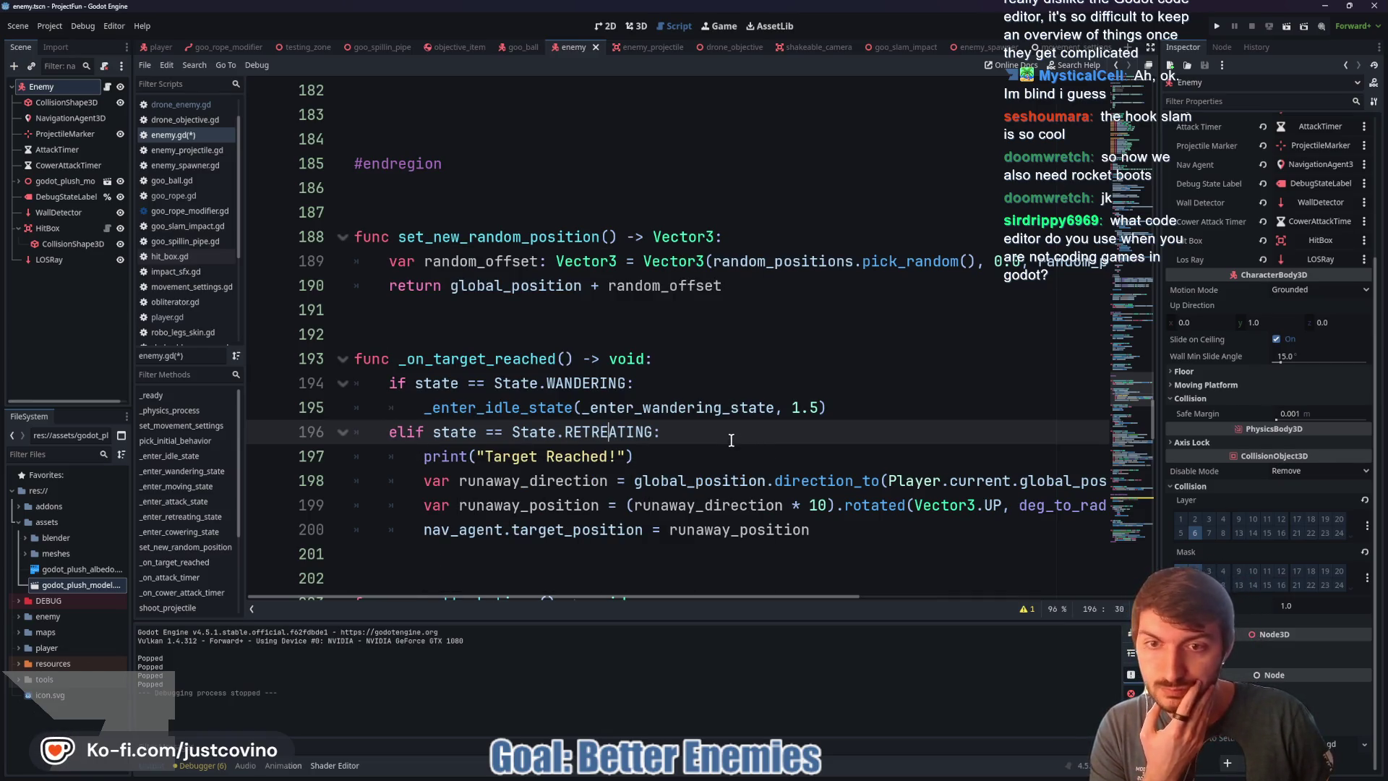
scroll(689, 459, down, 1)
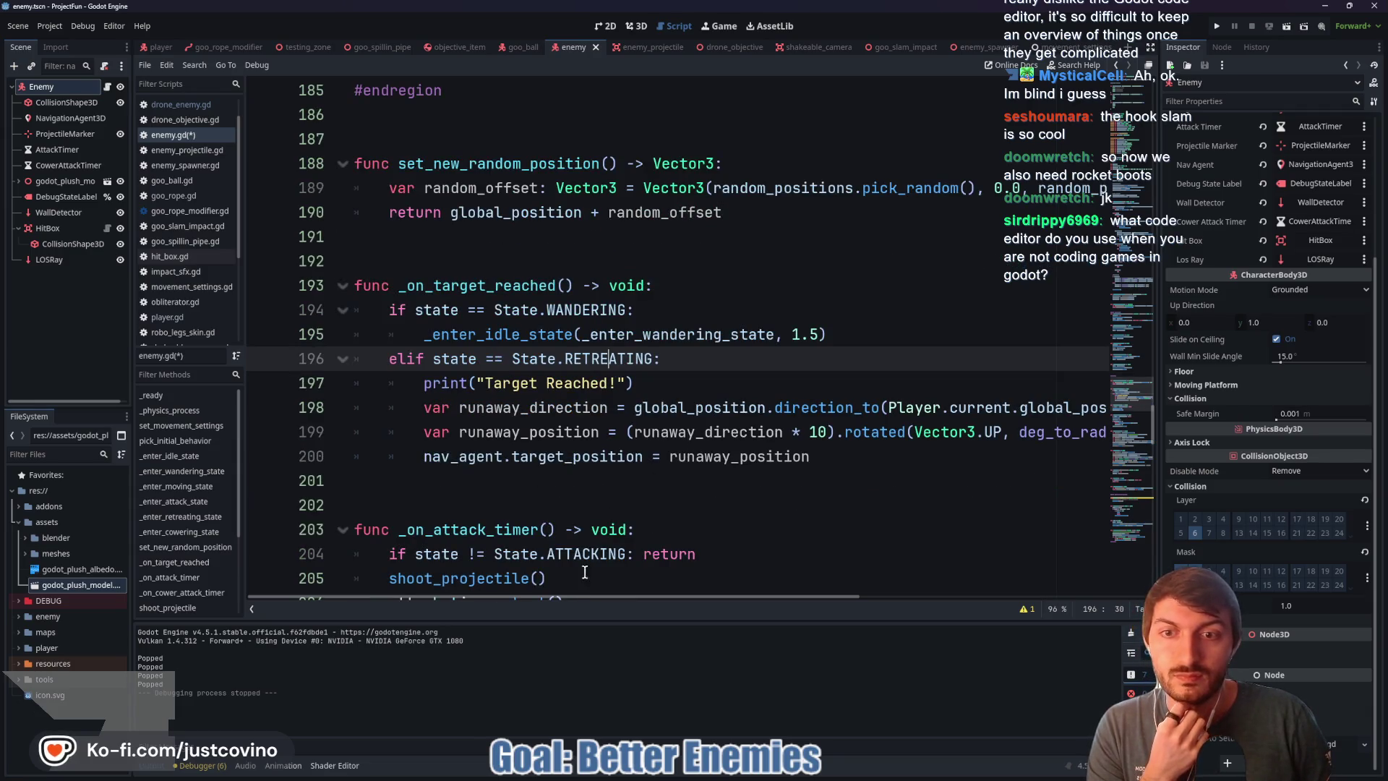
Step: Negate runaway_direction on line 199 by prefixing it with a minus sign
mouse_move(580, 597)
mouse_down()
mouse_move(807, 601)
mouse_move(620, 600)
mouse_move(694, 601)
mouse_up()
click(463, 432)
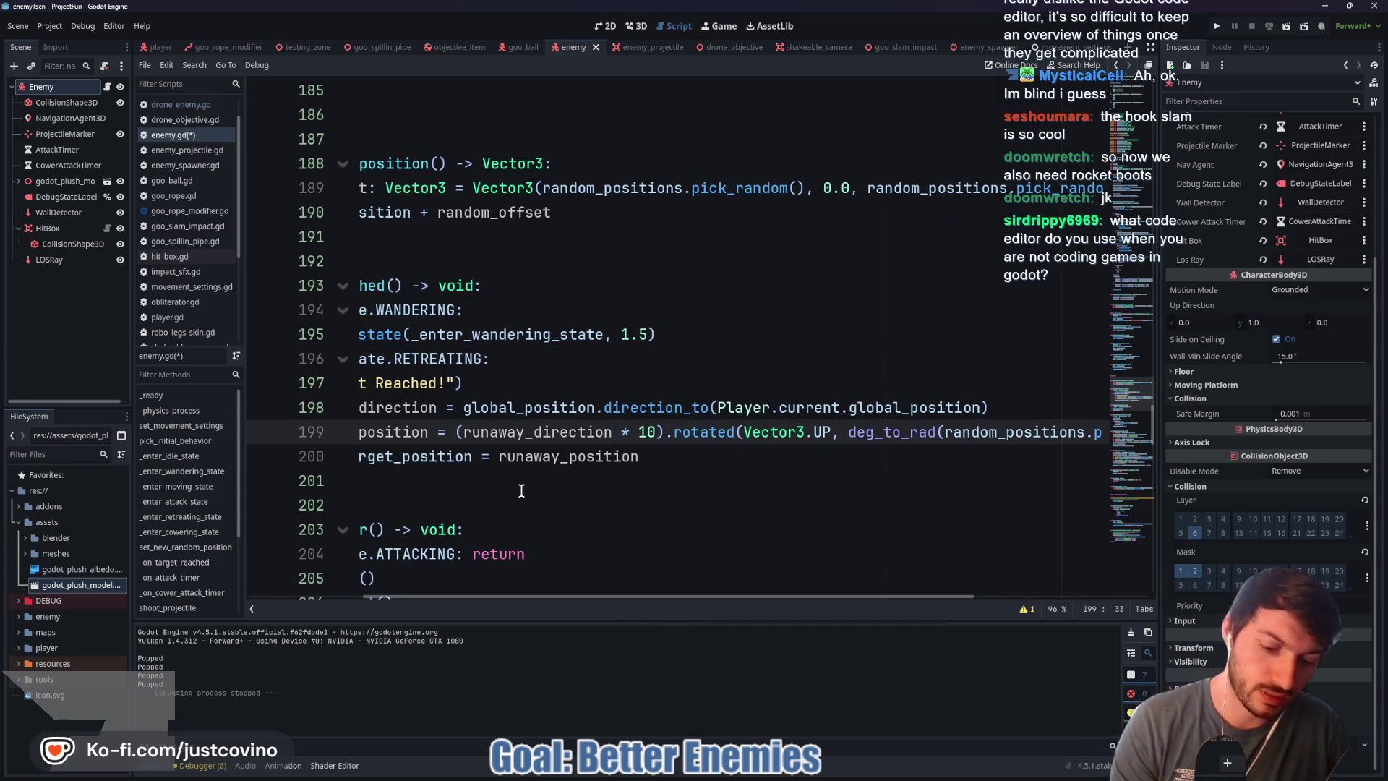
text(-)
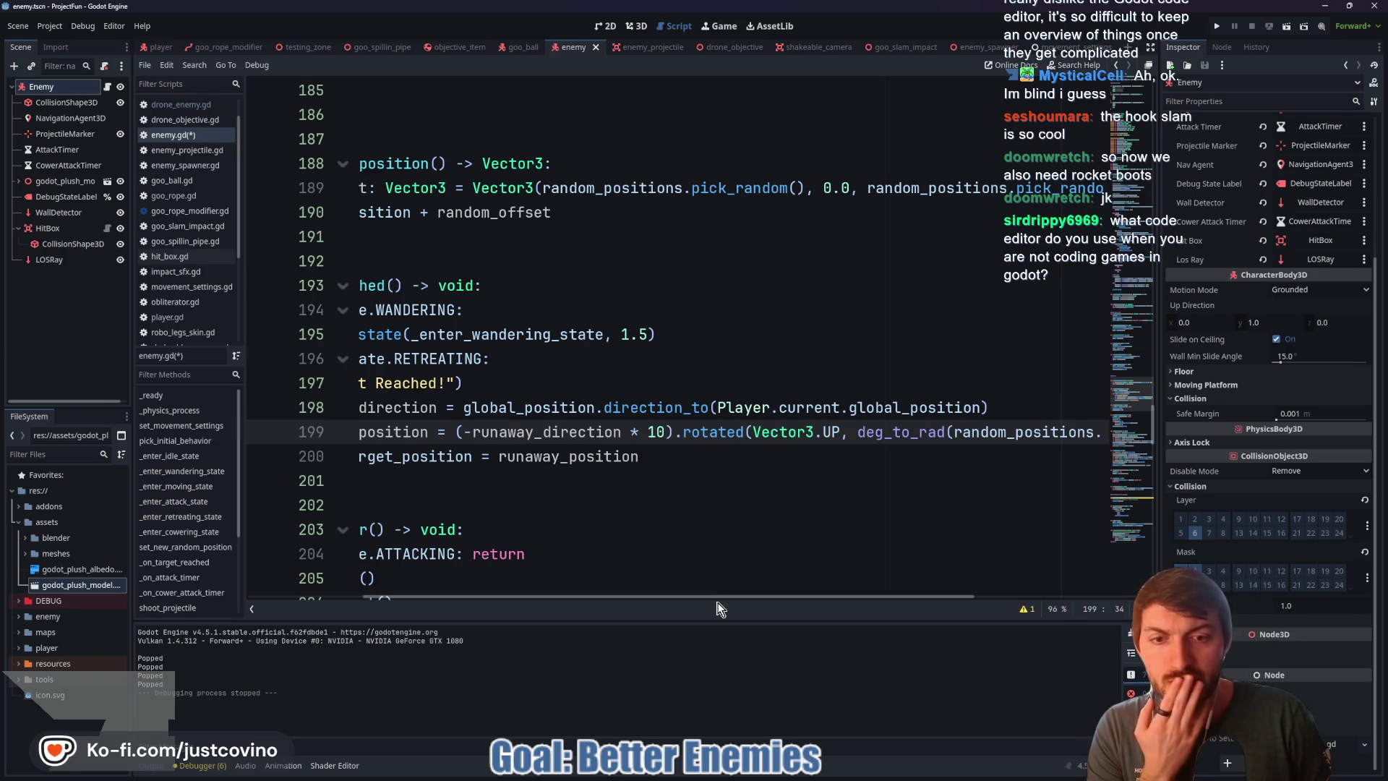
Step: Switch to the testing_zone scene and run the game to test enemy retreating
mouse_move(713, 596)
mouse_down()
mouse_move(880, 604)
mouse_move(608, 598)
mouse_up()
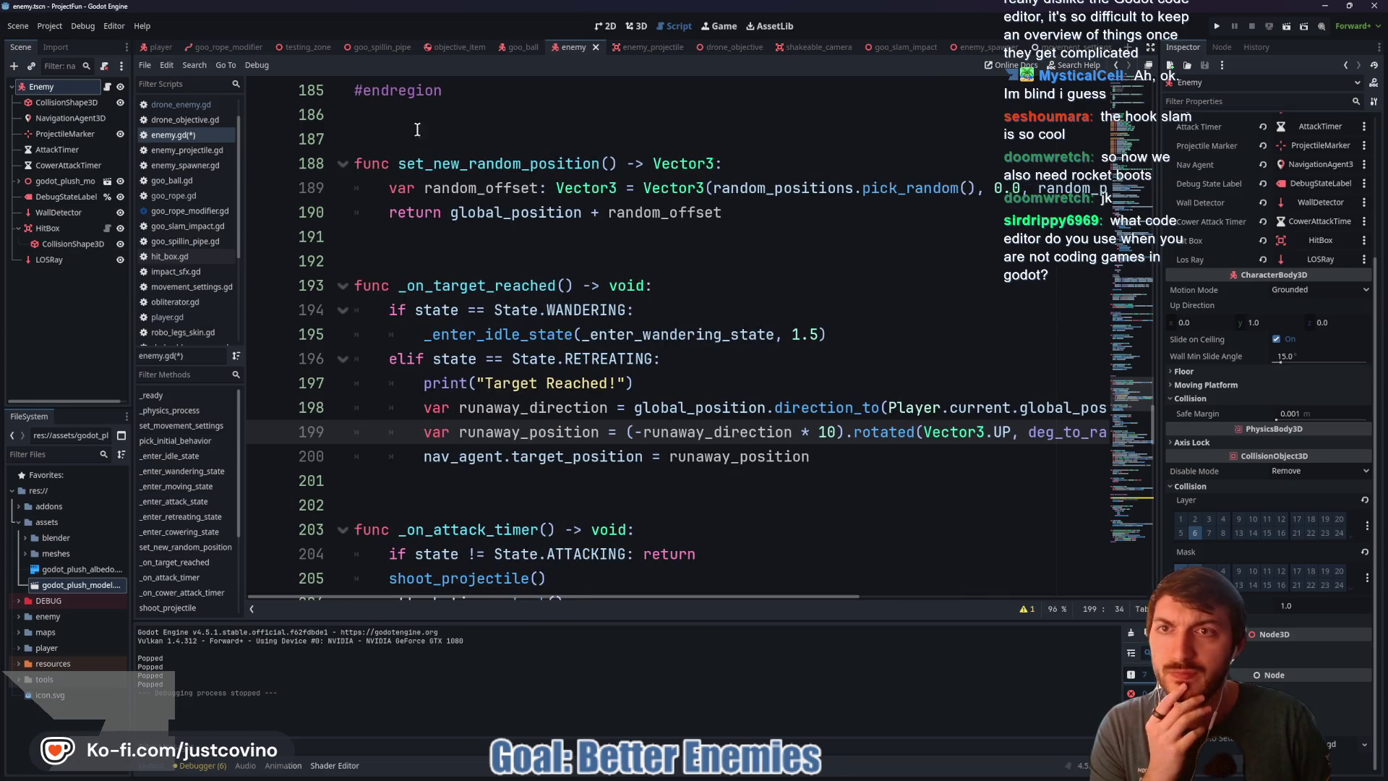
click(314, 46)
key(F5)
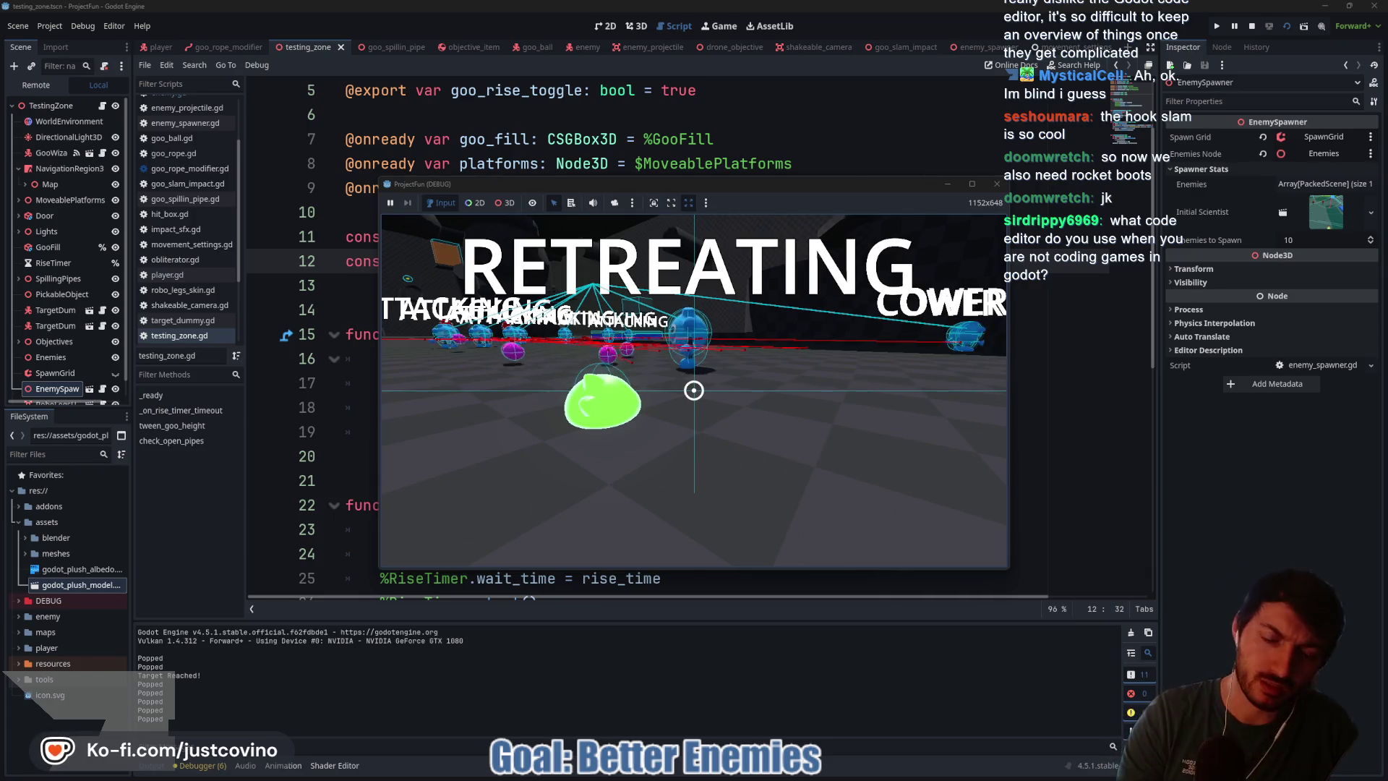
Step: Stop the running playtest and return to the enemy scene
key(F8)
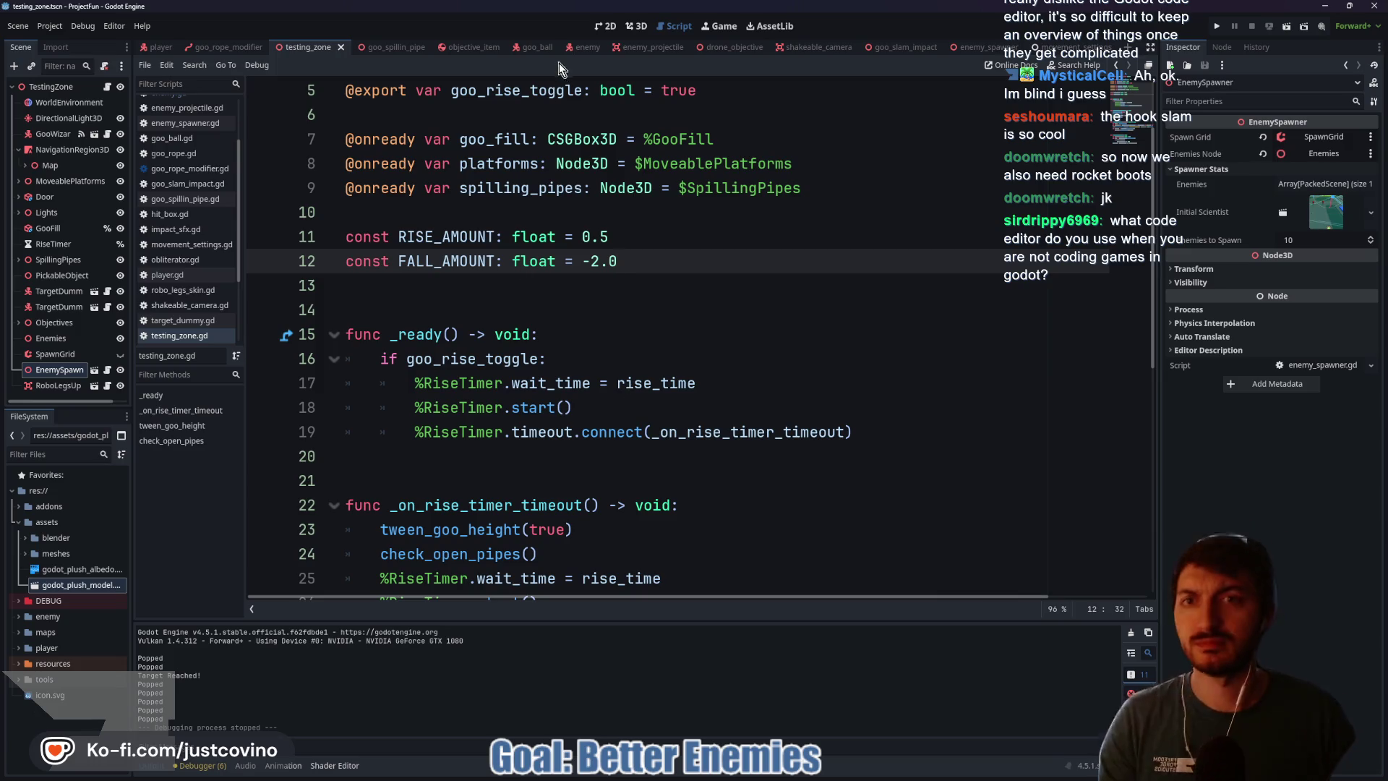
click(587, 48)
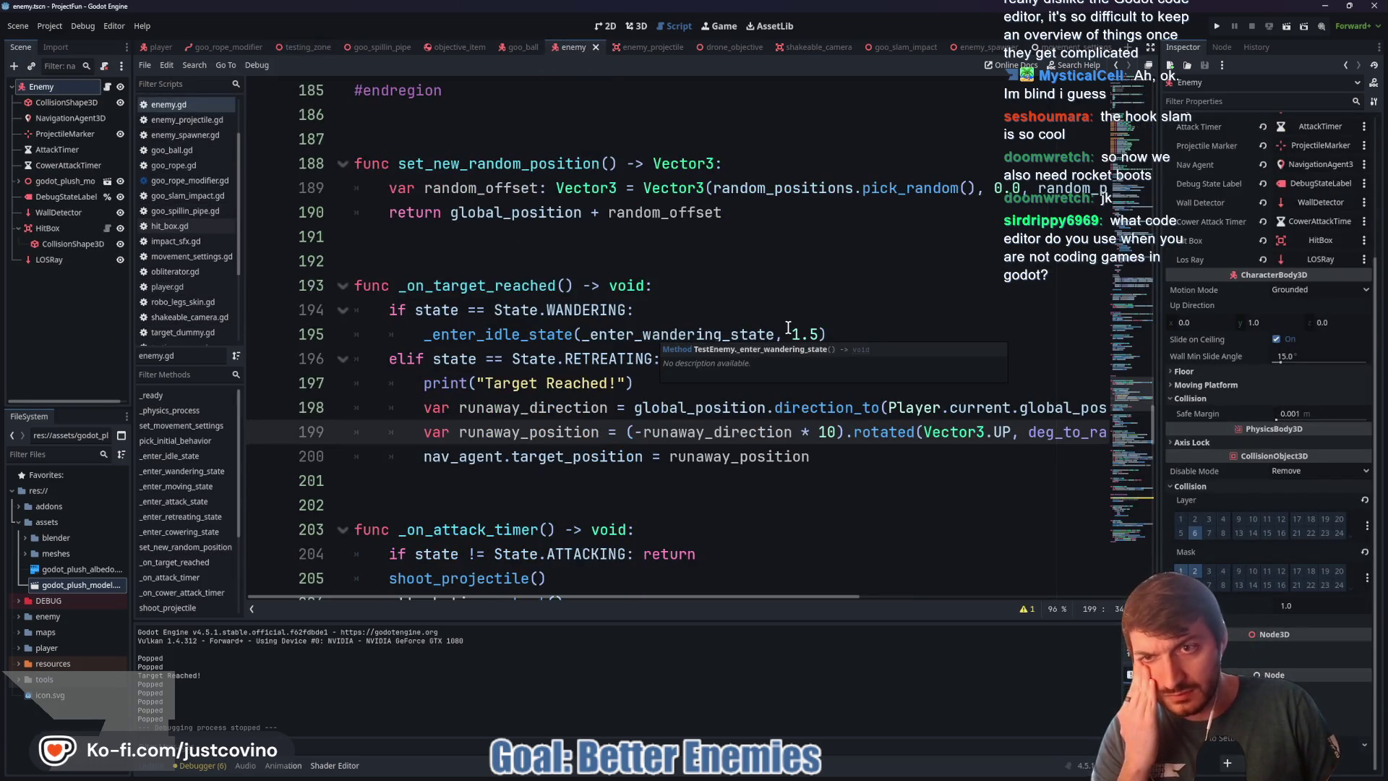
Step: Look over enemy.gd's state-swap functions, then bring back the testing_zone 3D scene
scroll(749, 324, up, 13)
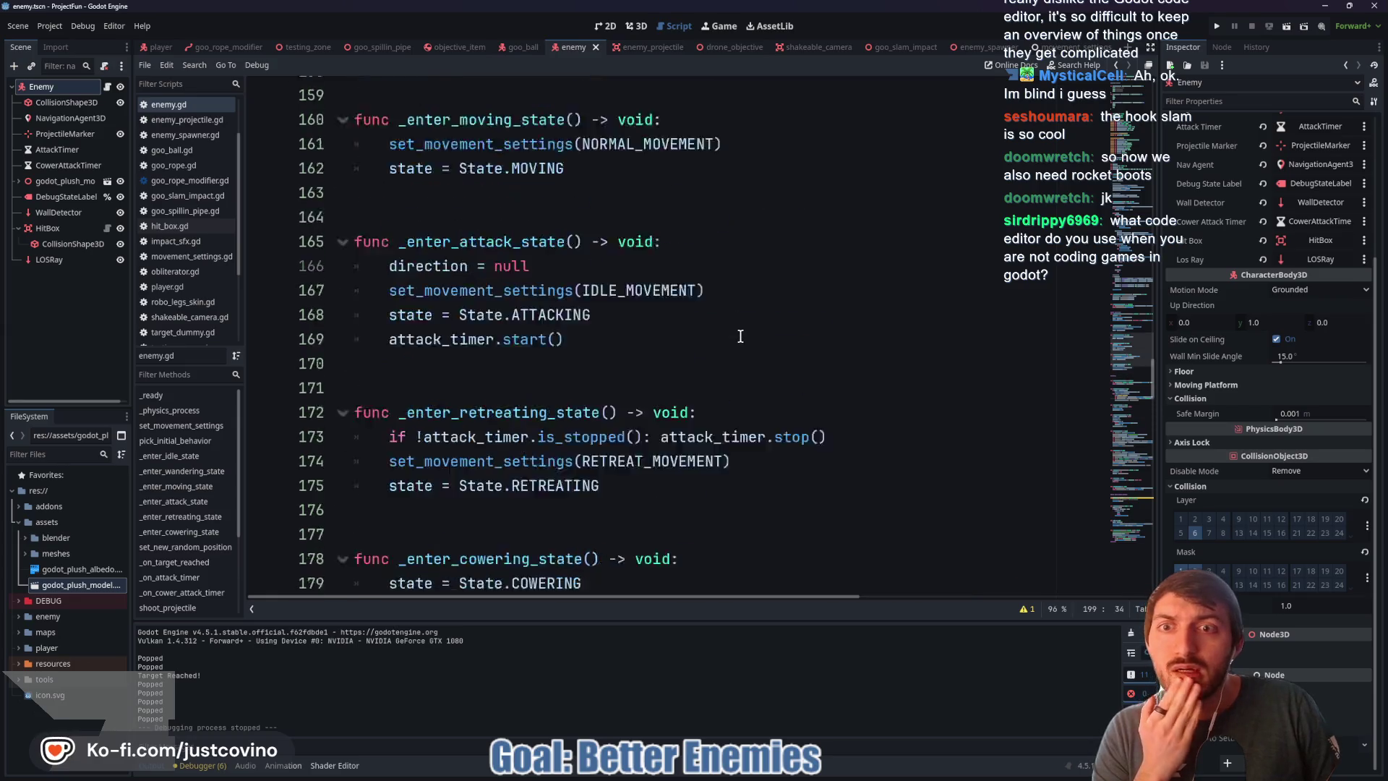
scroll(728, 347, up, 2)
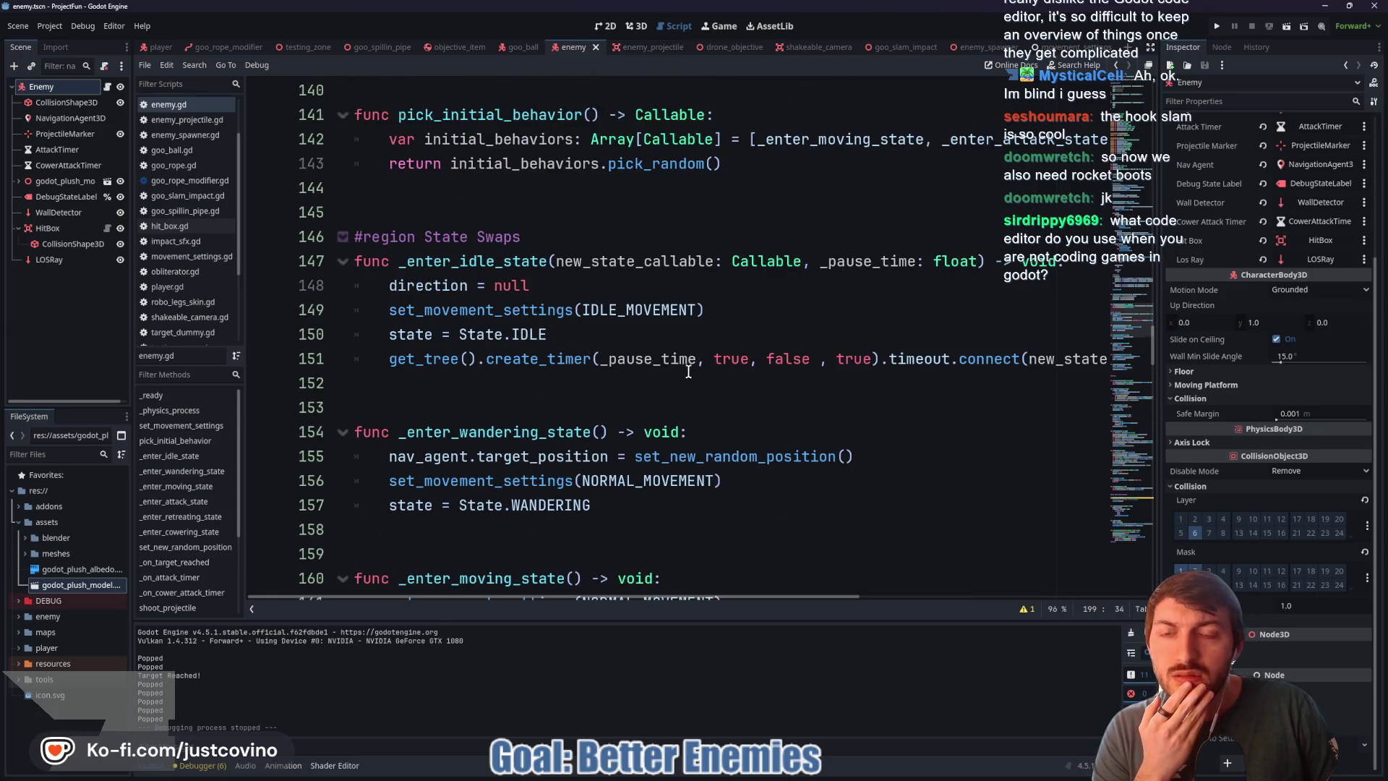
scroll(688, 372, up, 9)
scroll(561, 397, up, 5)
scroll(562, 397, down, 6)
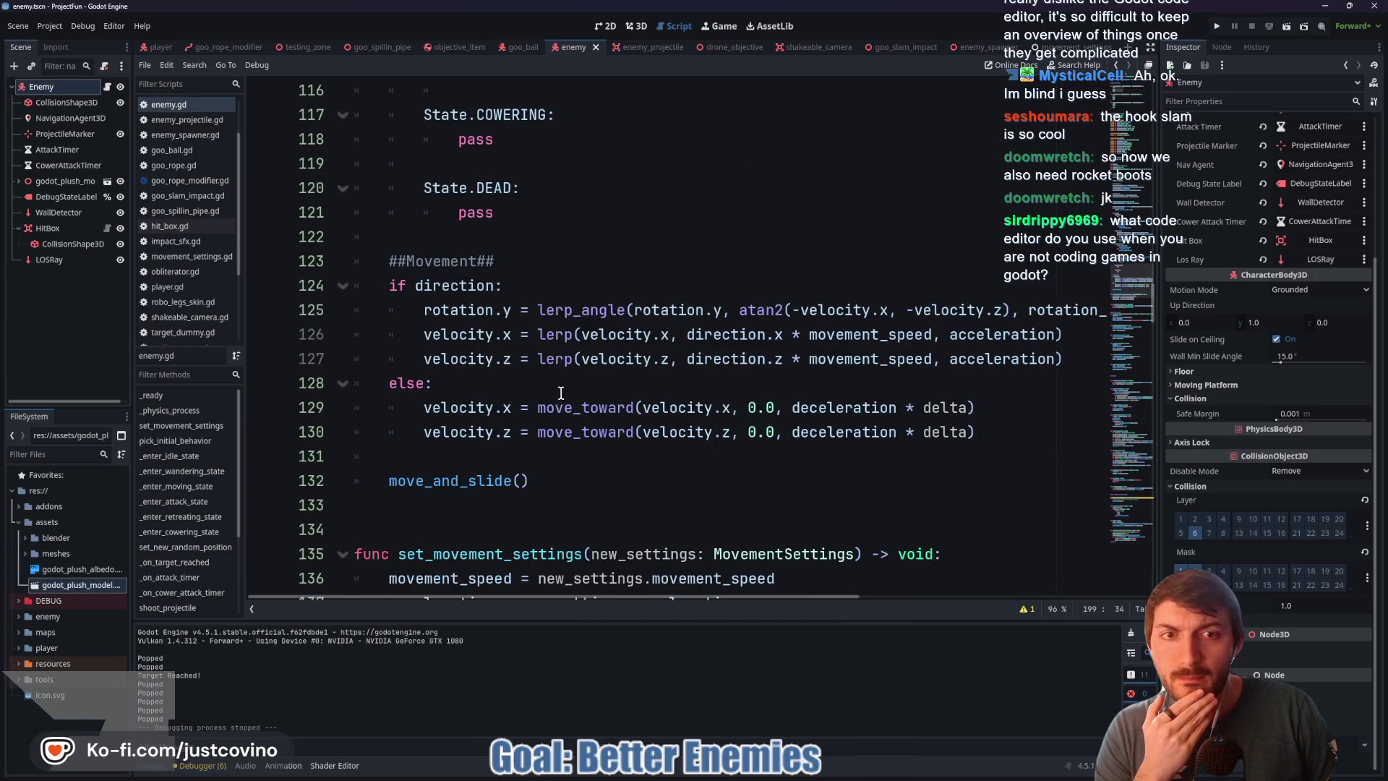
mouse_move(585, 343)
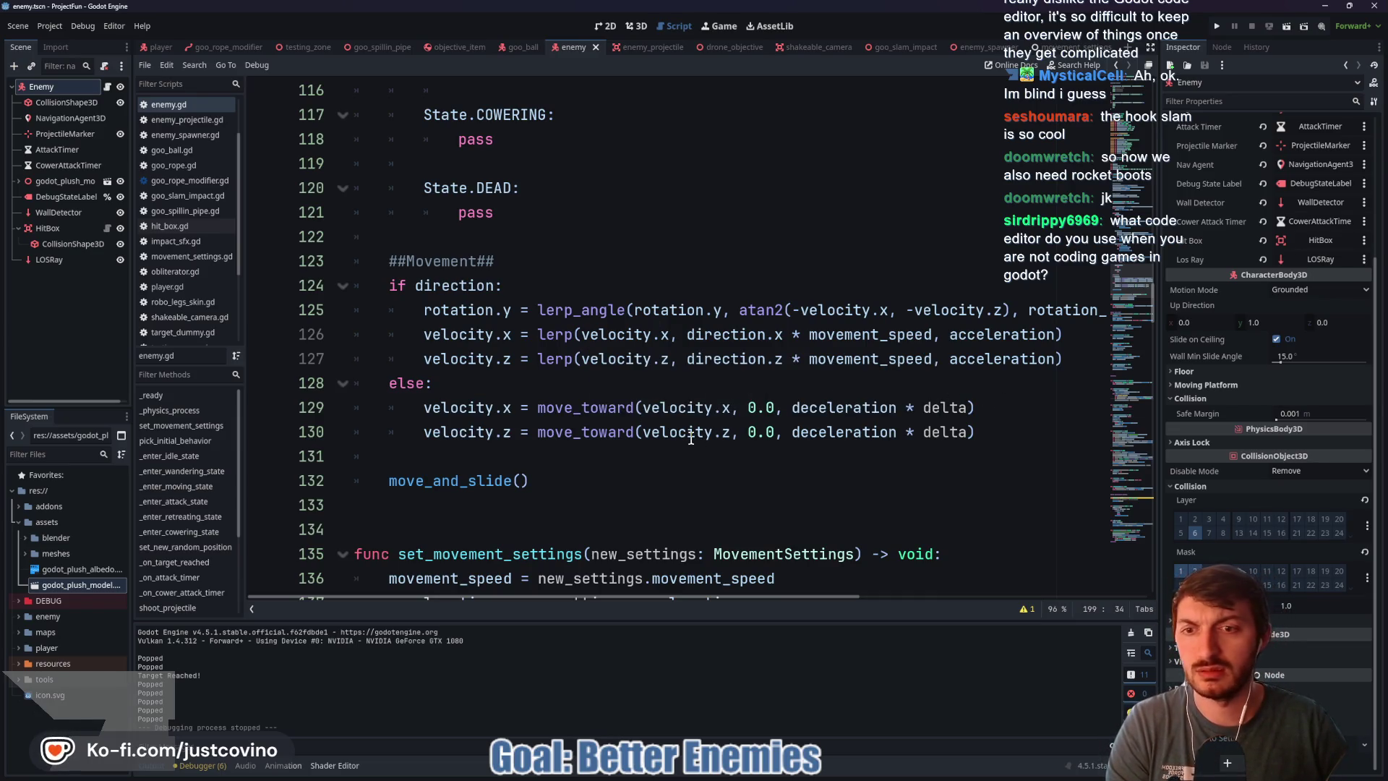
scroll(685, 438, up, 5)
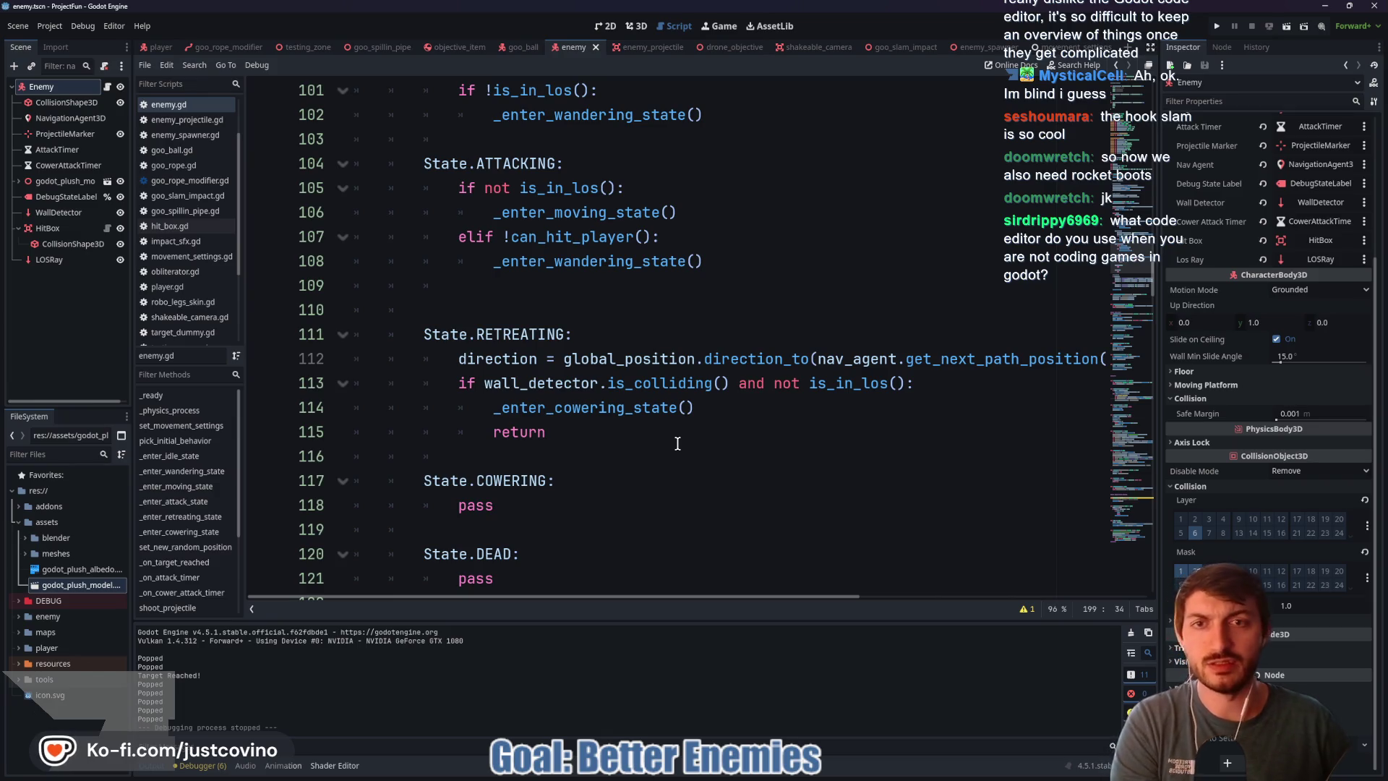
scroll(678, 443, down, 1)
scroll(665, 441, up, 4)
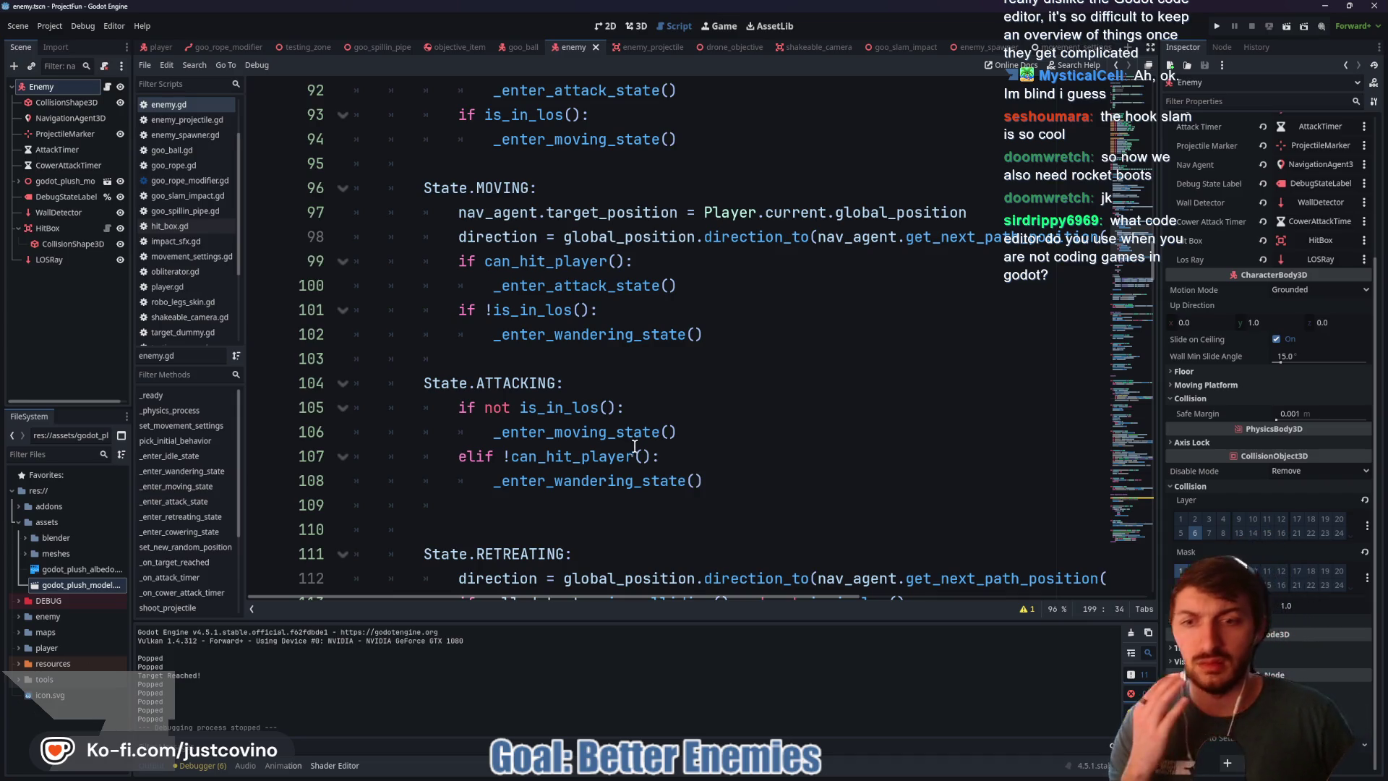
scroll(617, 430, down, 2)
scroll(555, 419, down, 13)
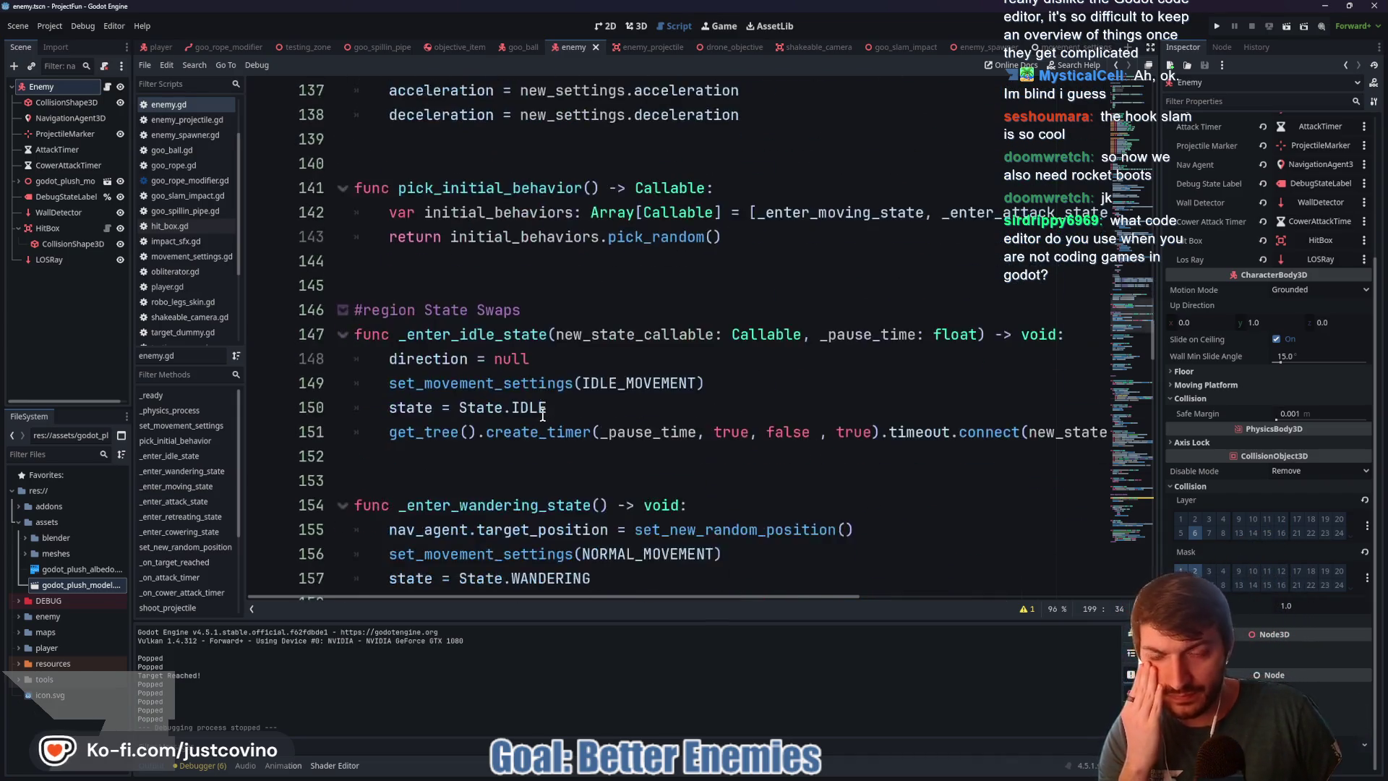
scroll(542, 412, down, 3)
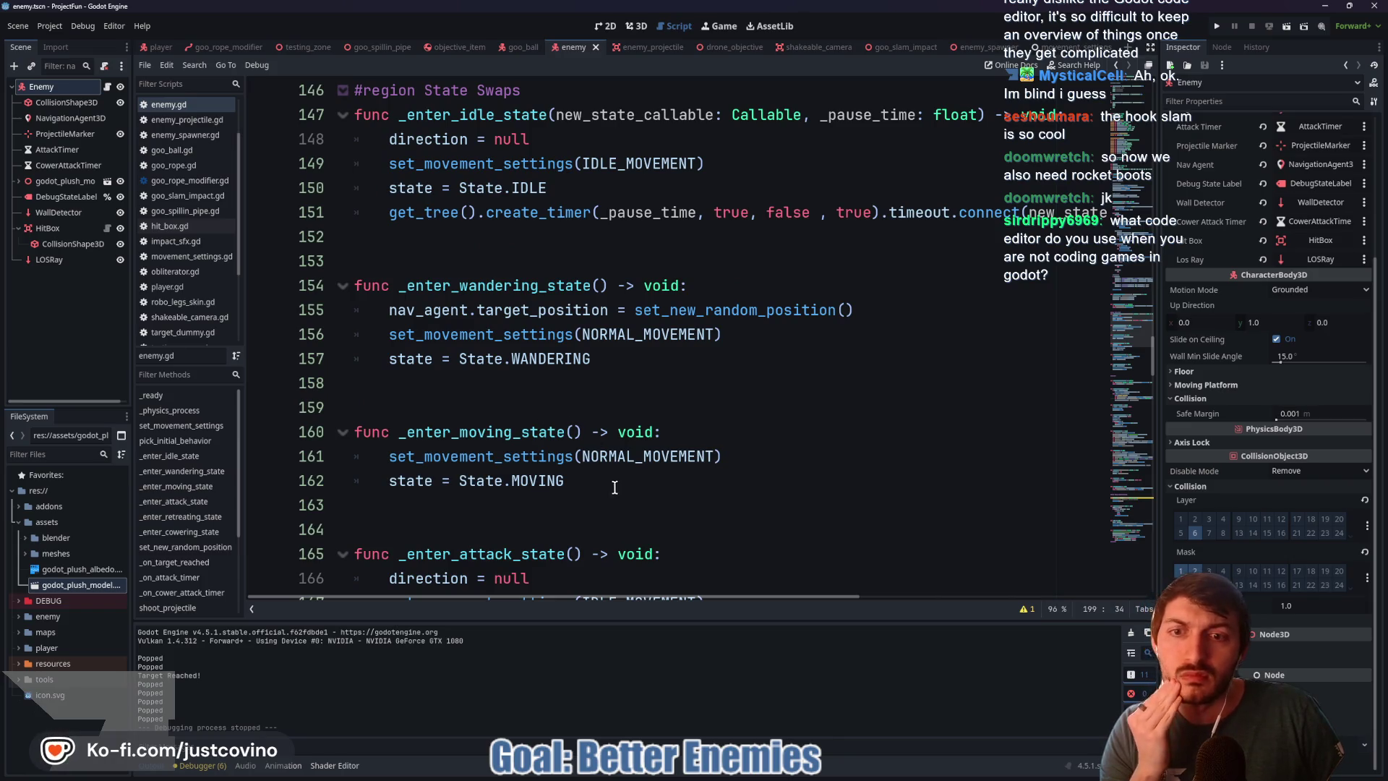
scroll(596, 472, down, 3)
scroll(593, 470, down, 3)
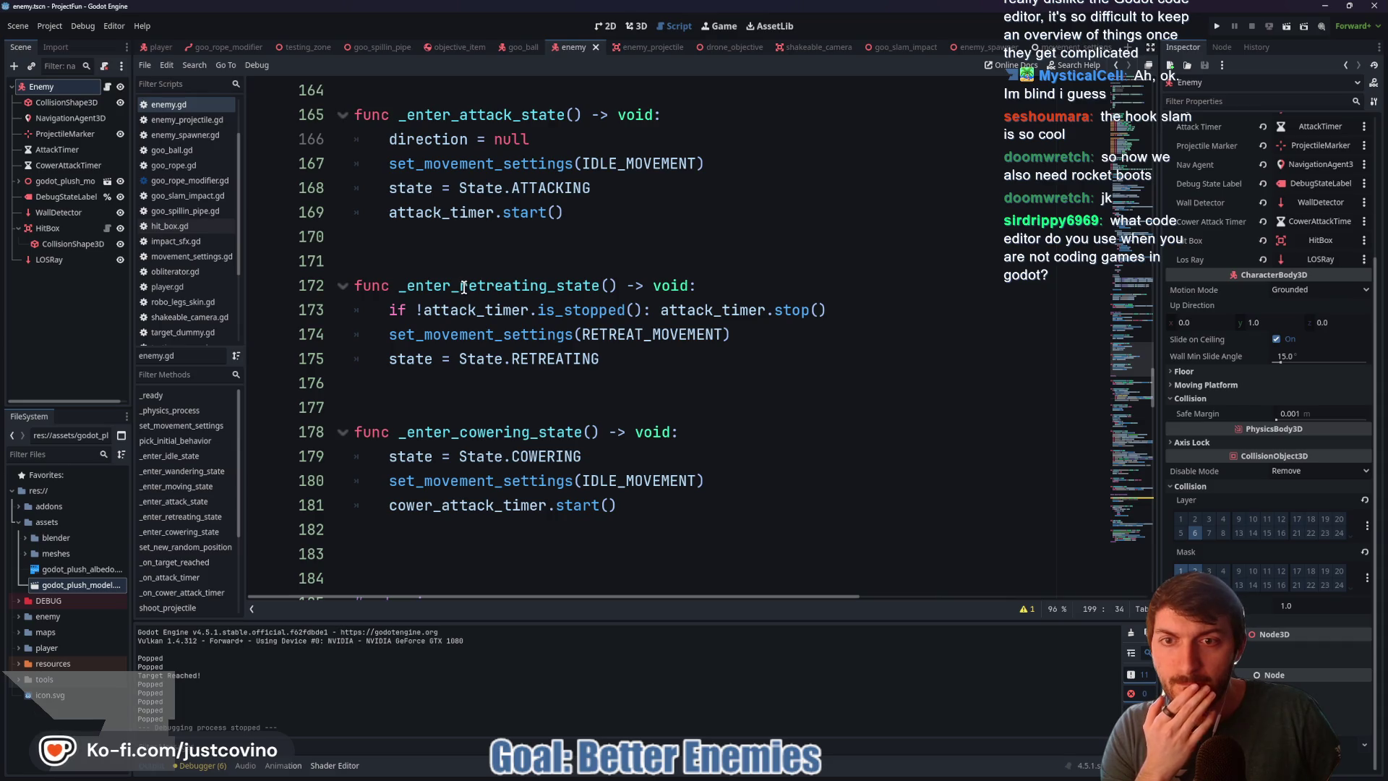
click(304, 47)
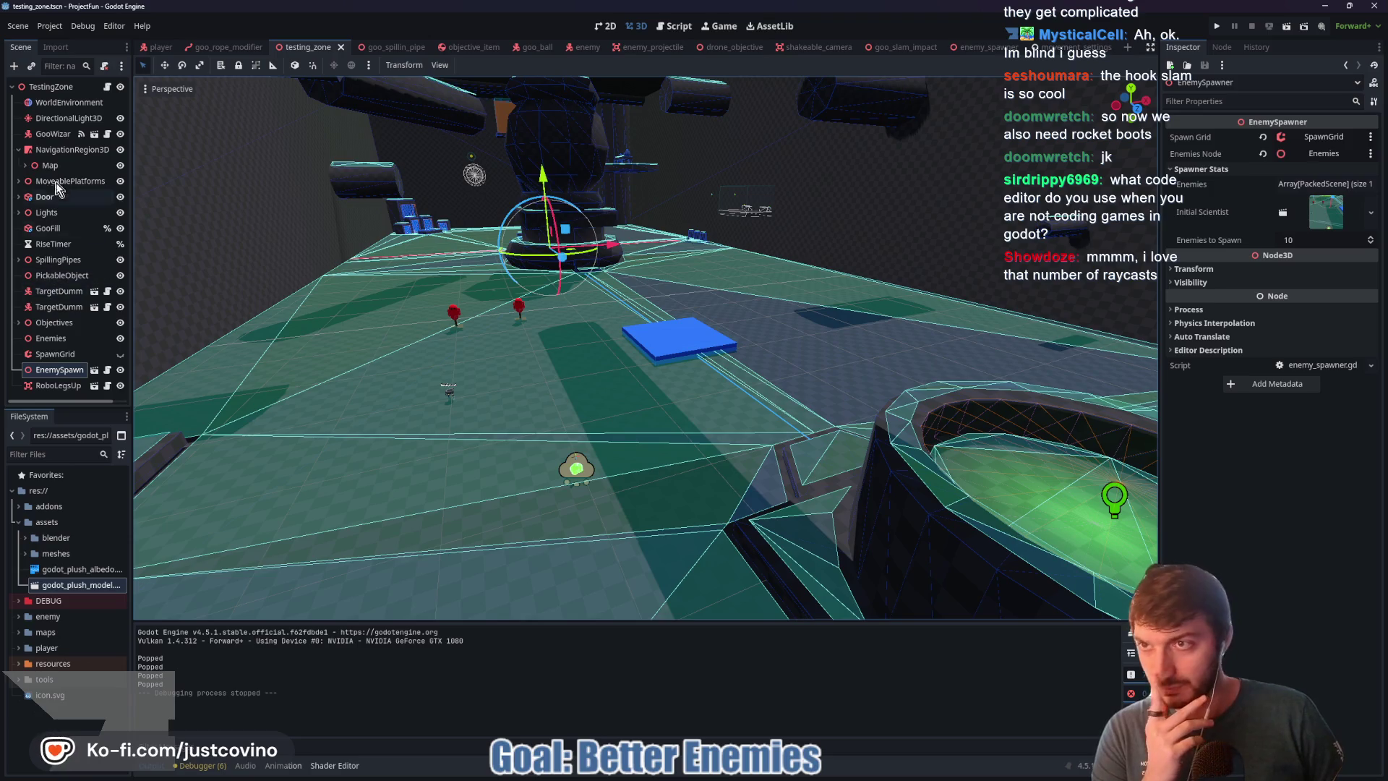
click(69, 149)
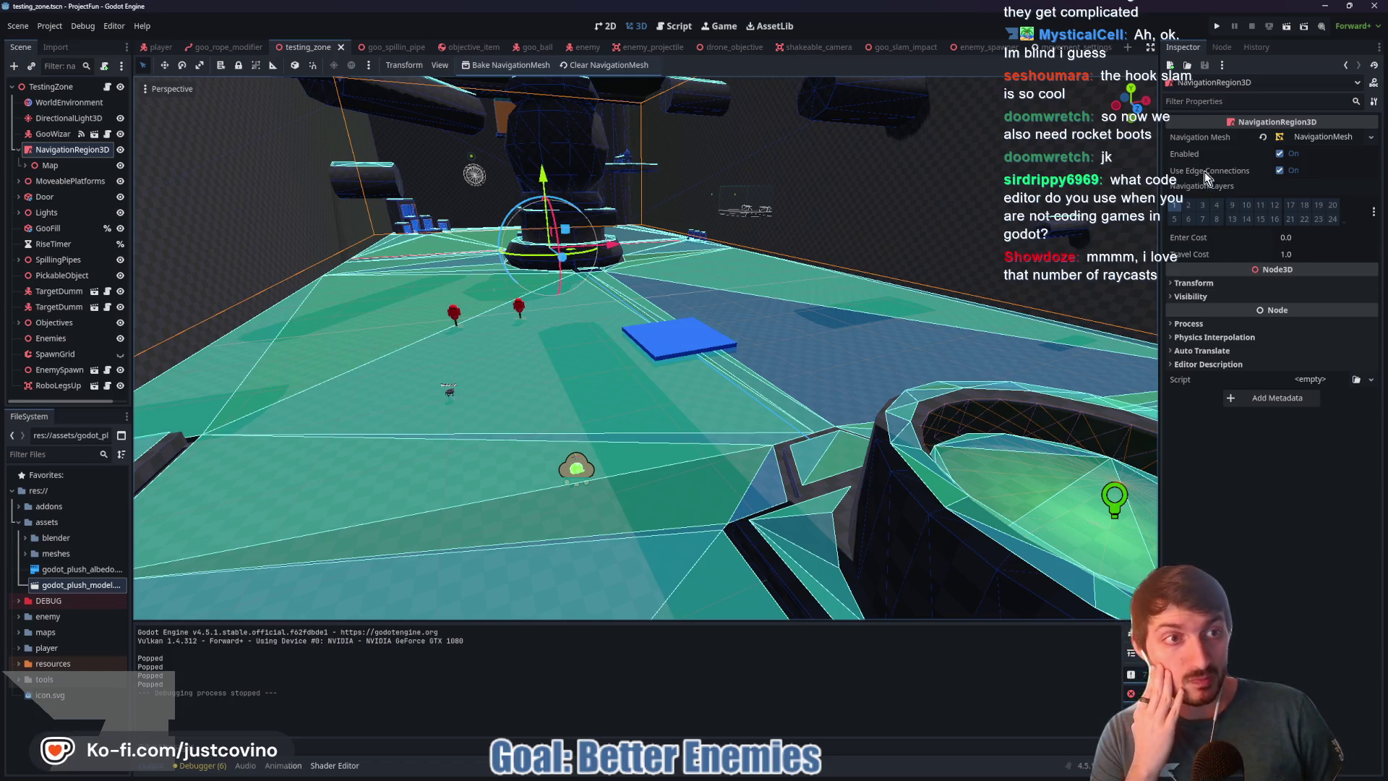
click(1326, 138)
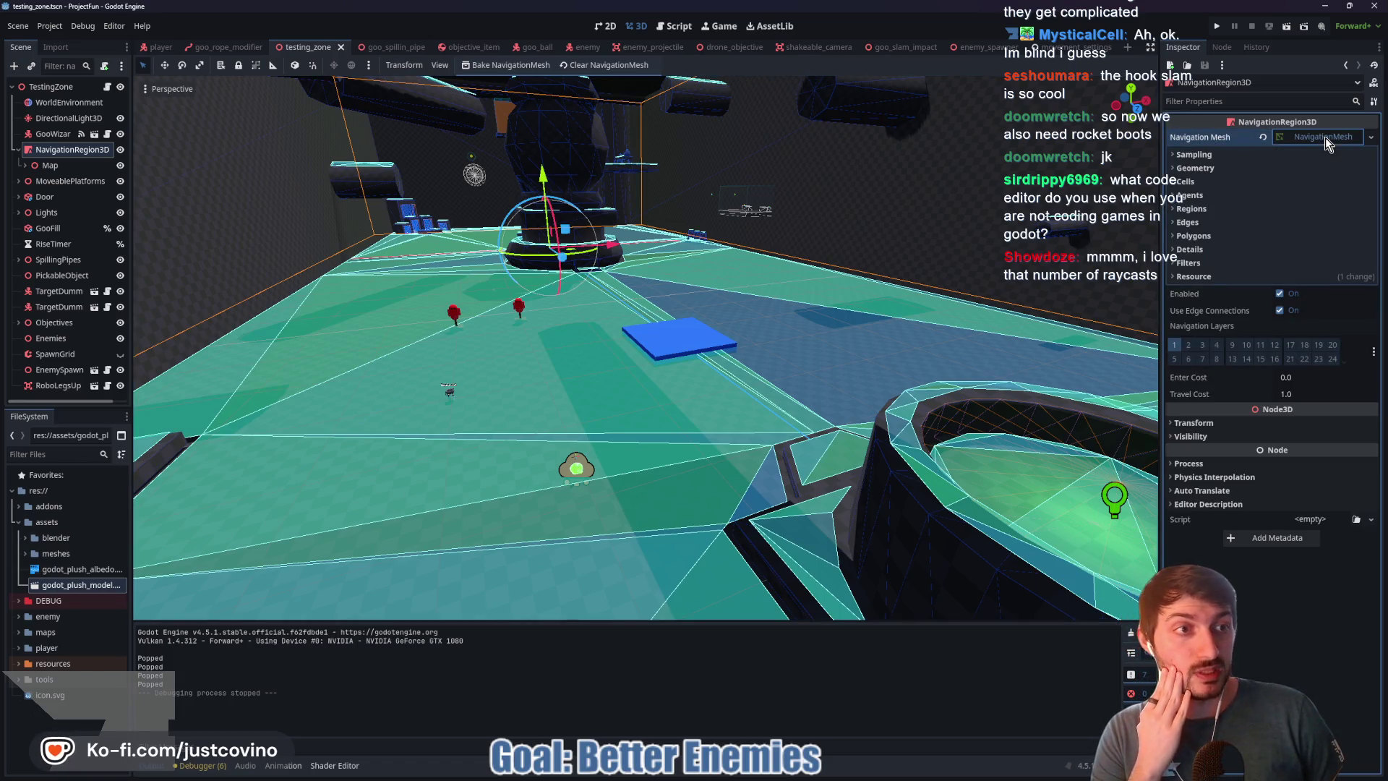
click(1204, 167)
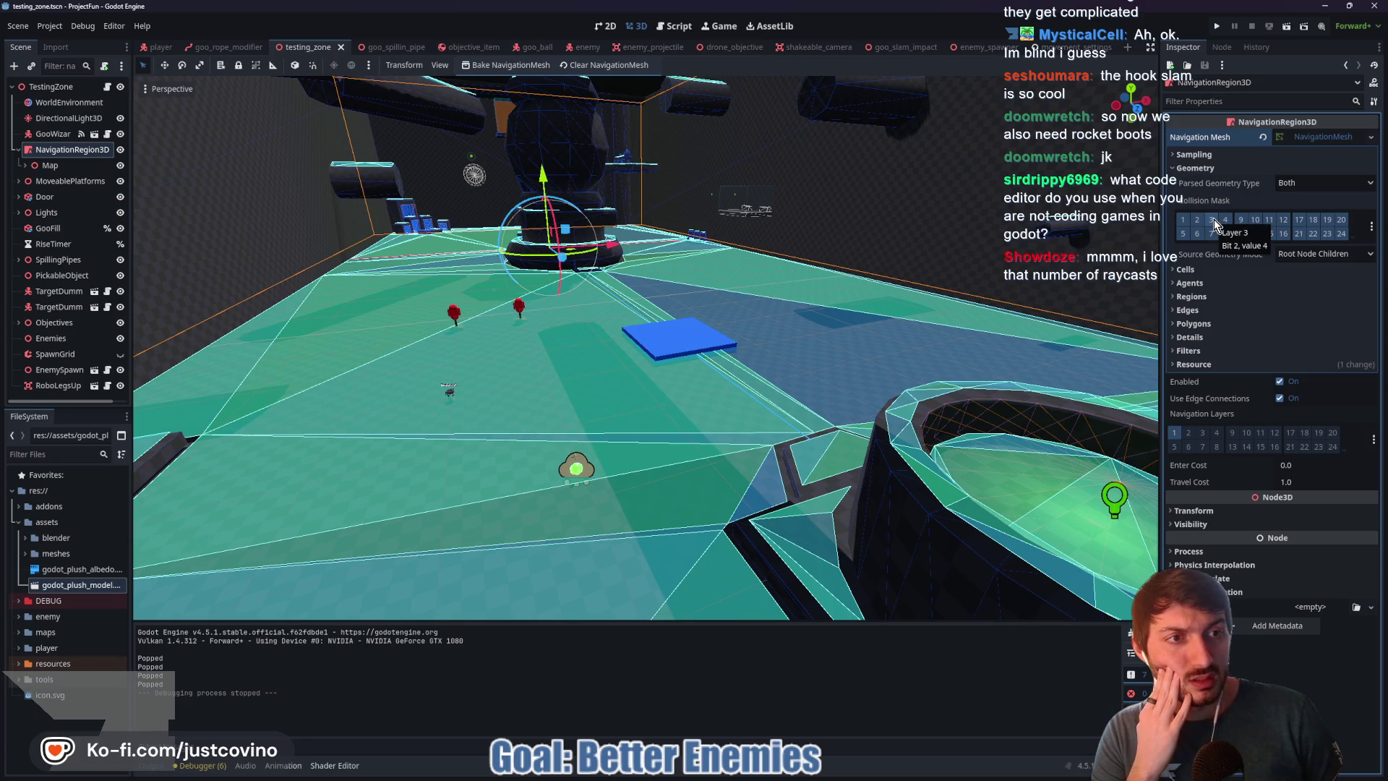
click(1315, 255)
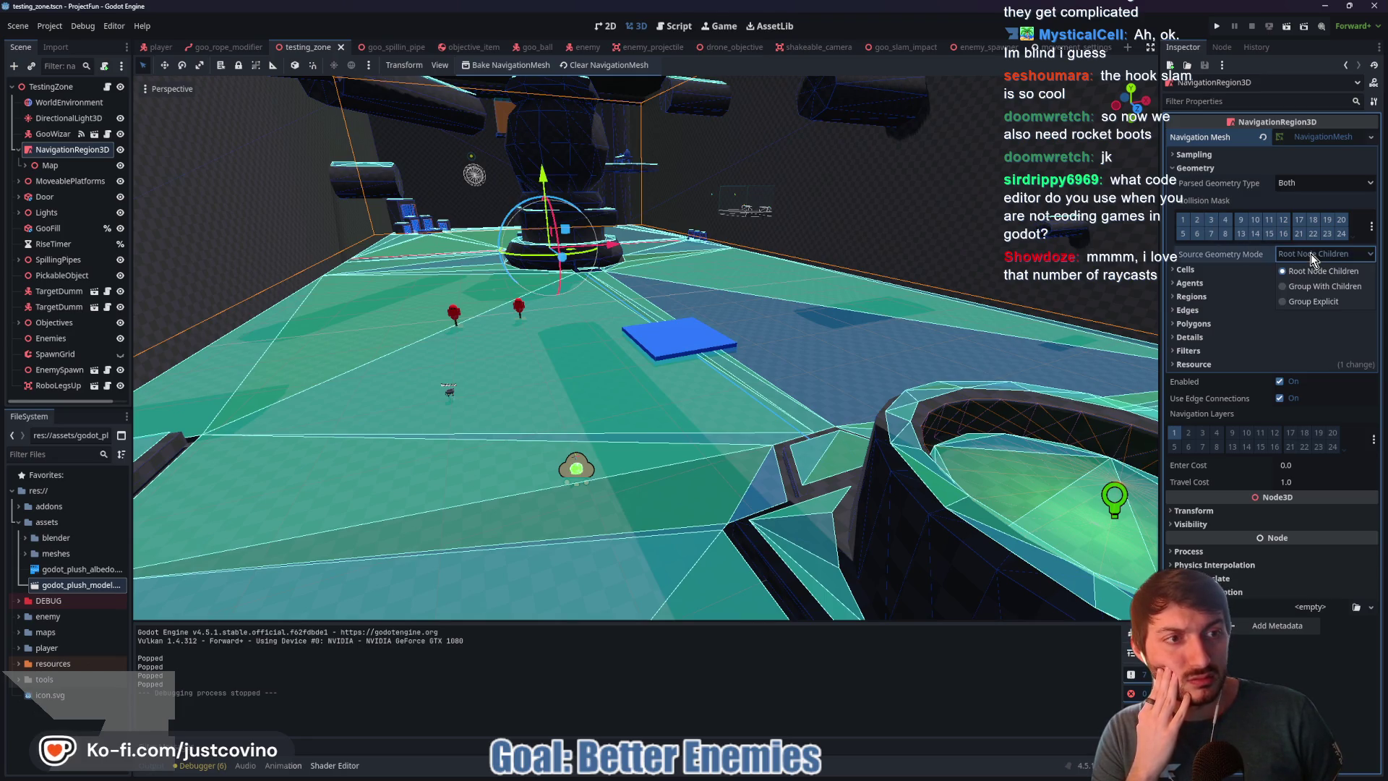
click(1312, 254)
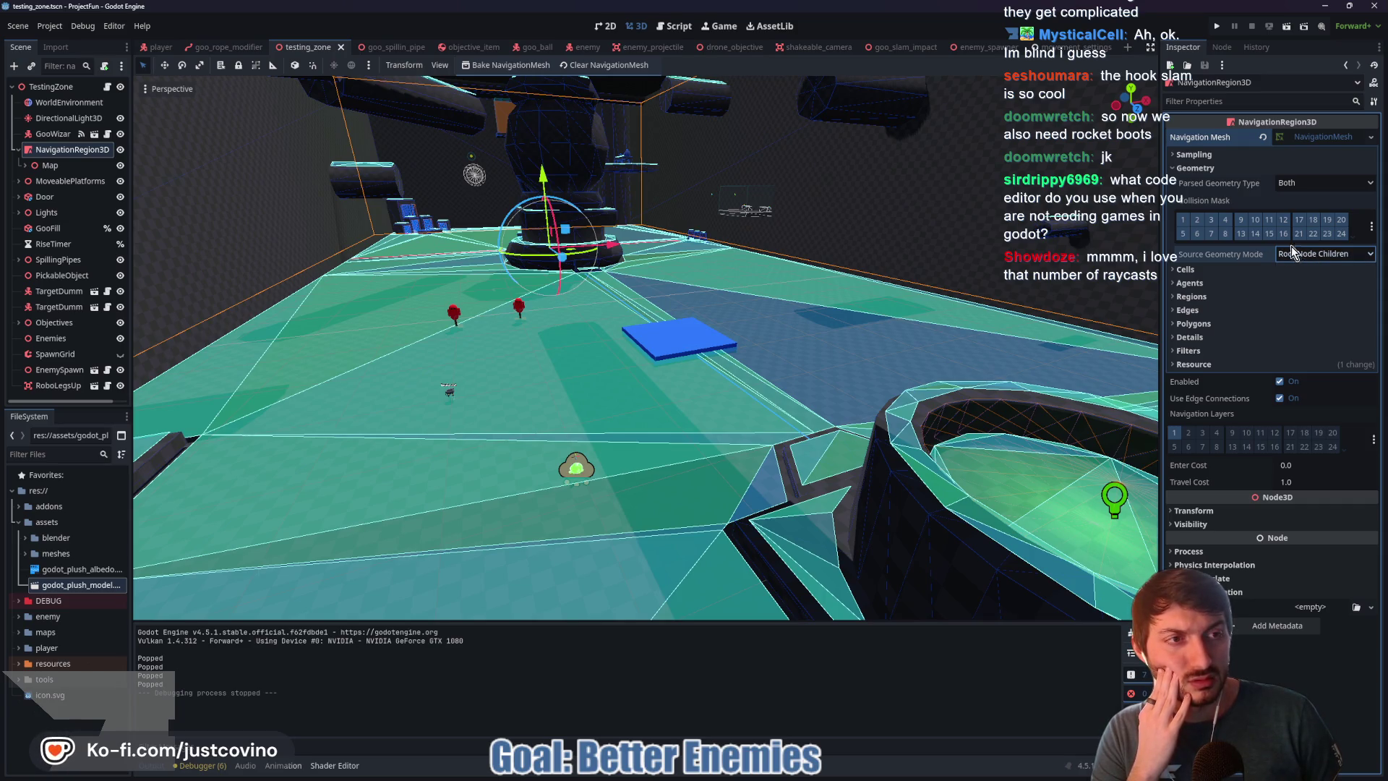
mouse_move(1227, 187)
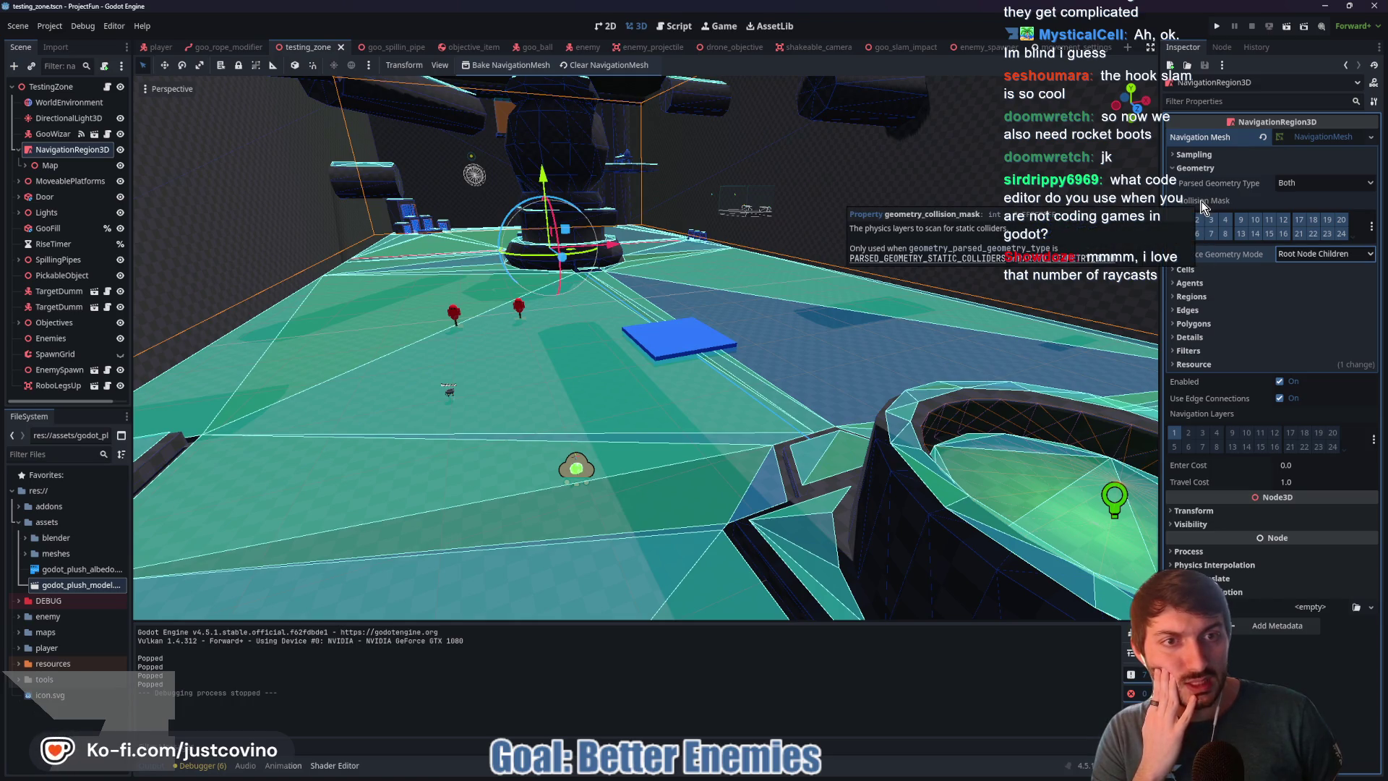
click(1199, 270)
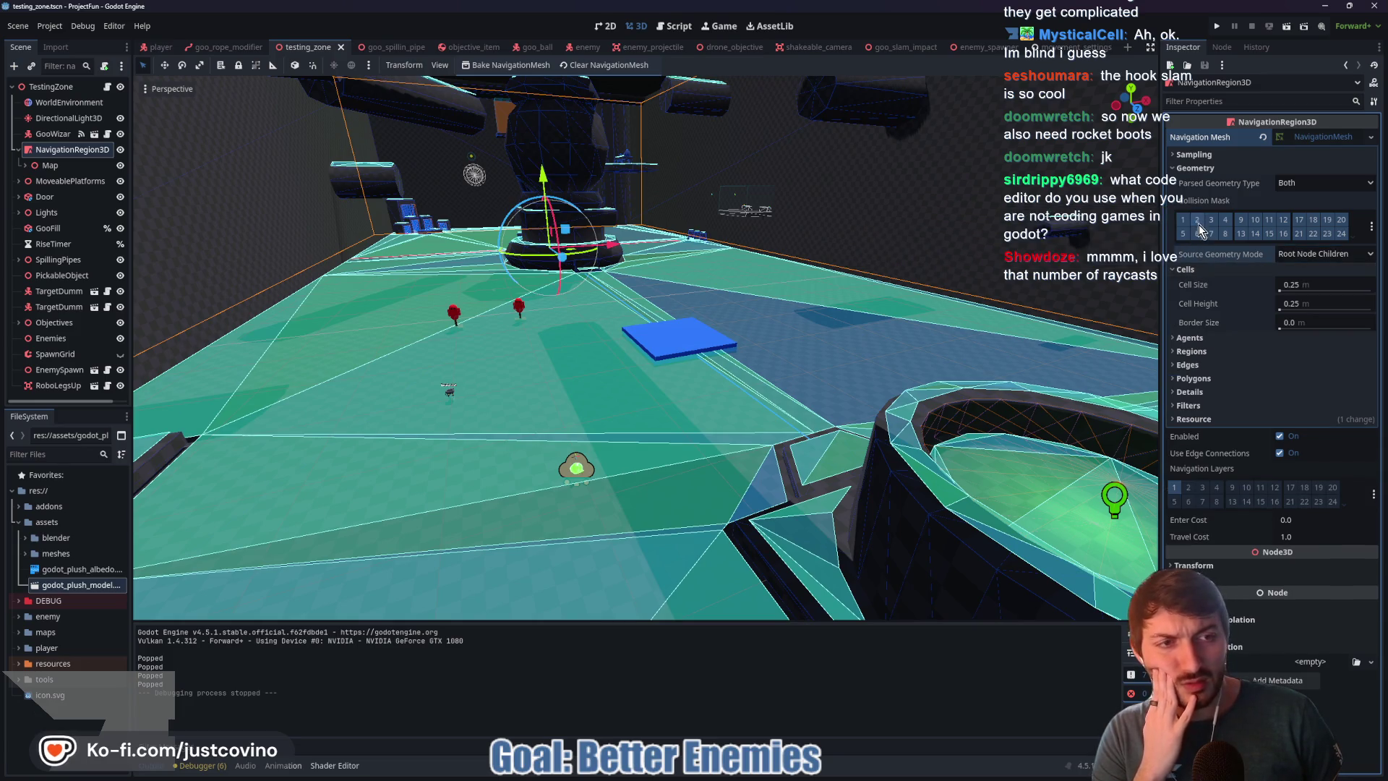
click(1199, 337)
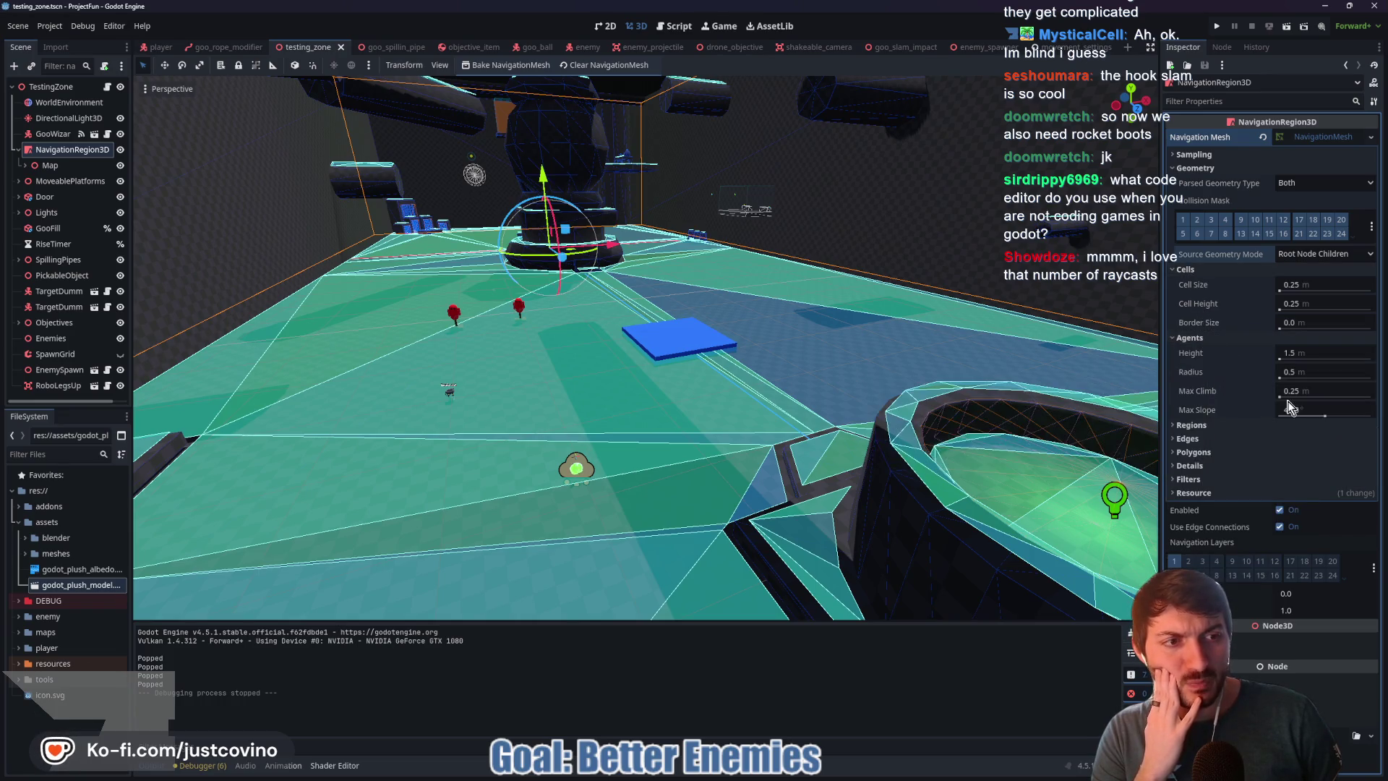
click(1201, 427)
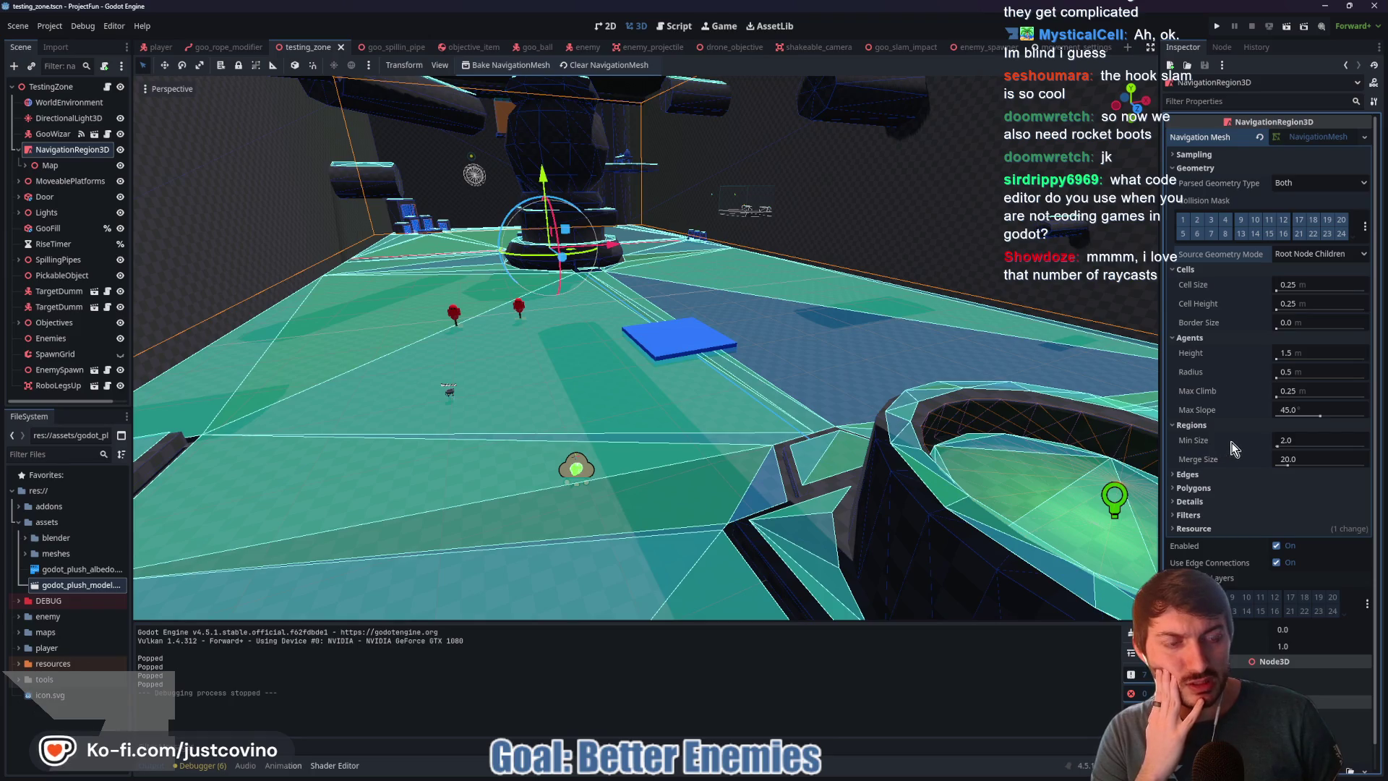
scroll(1234, 460, down, 1)
click(1227, 447)
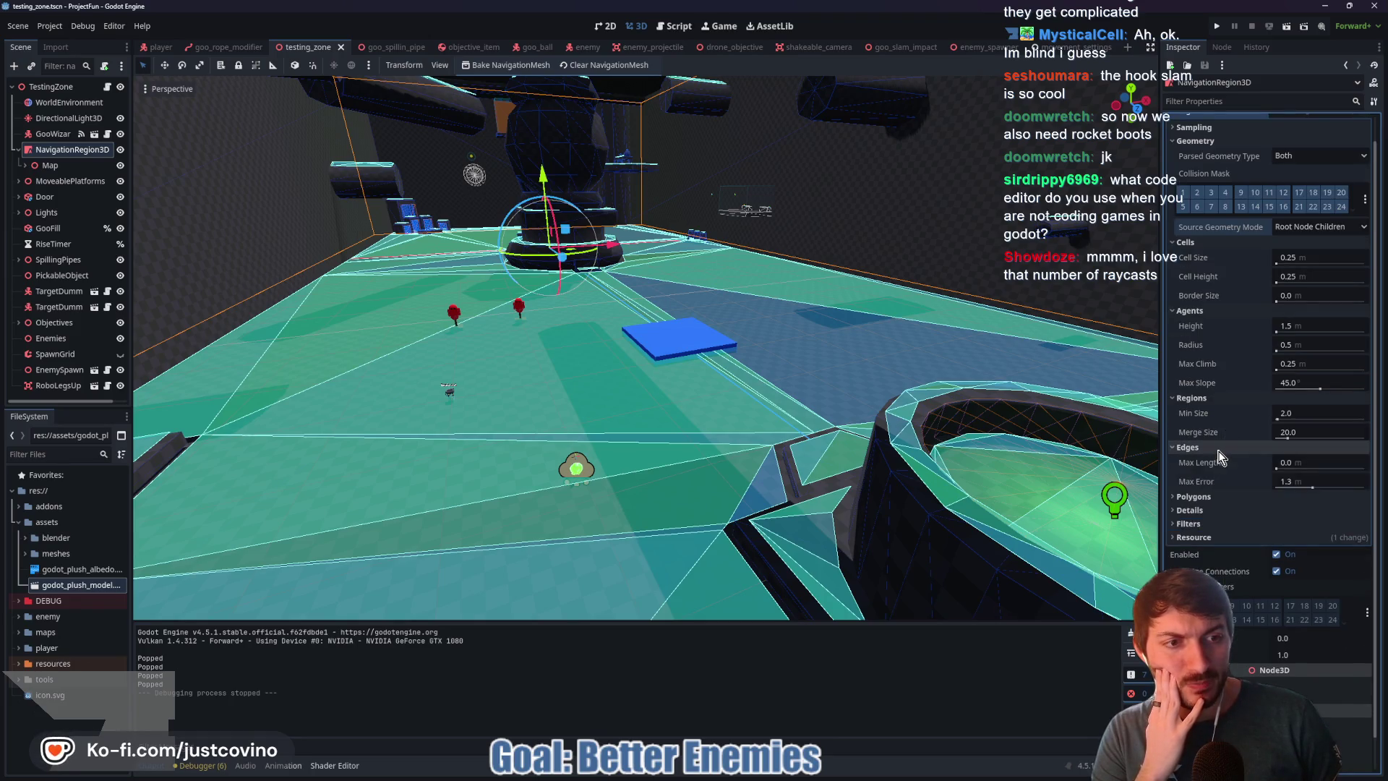
click(1200, 447)
scroll(1203, 413, up, 1)
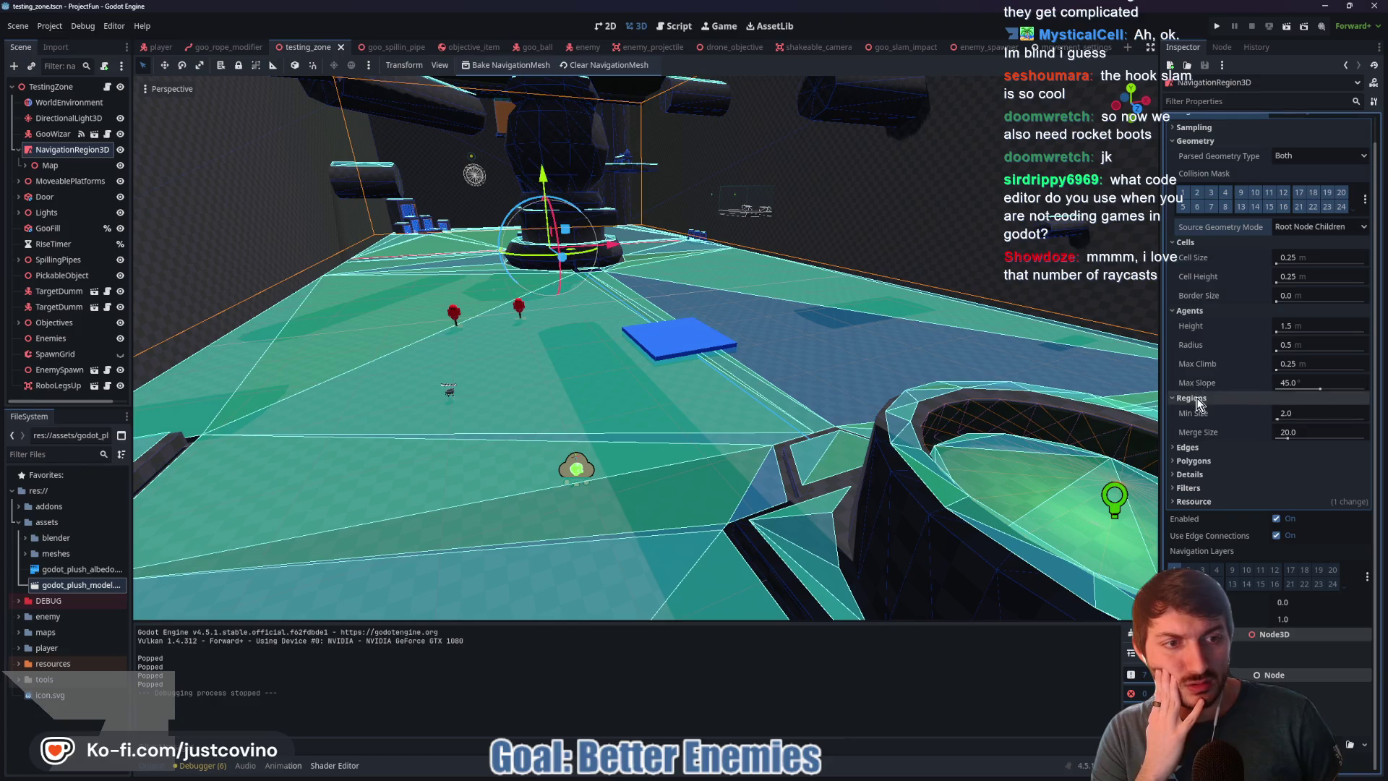
click(1202, 426)
click(1209, 479)
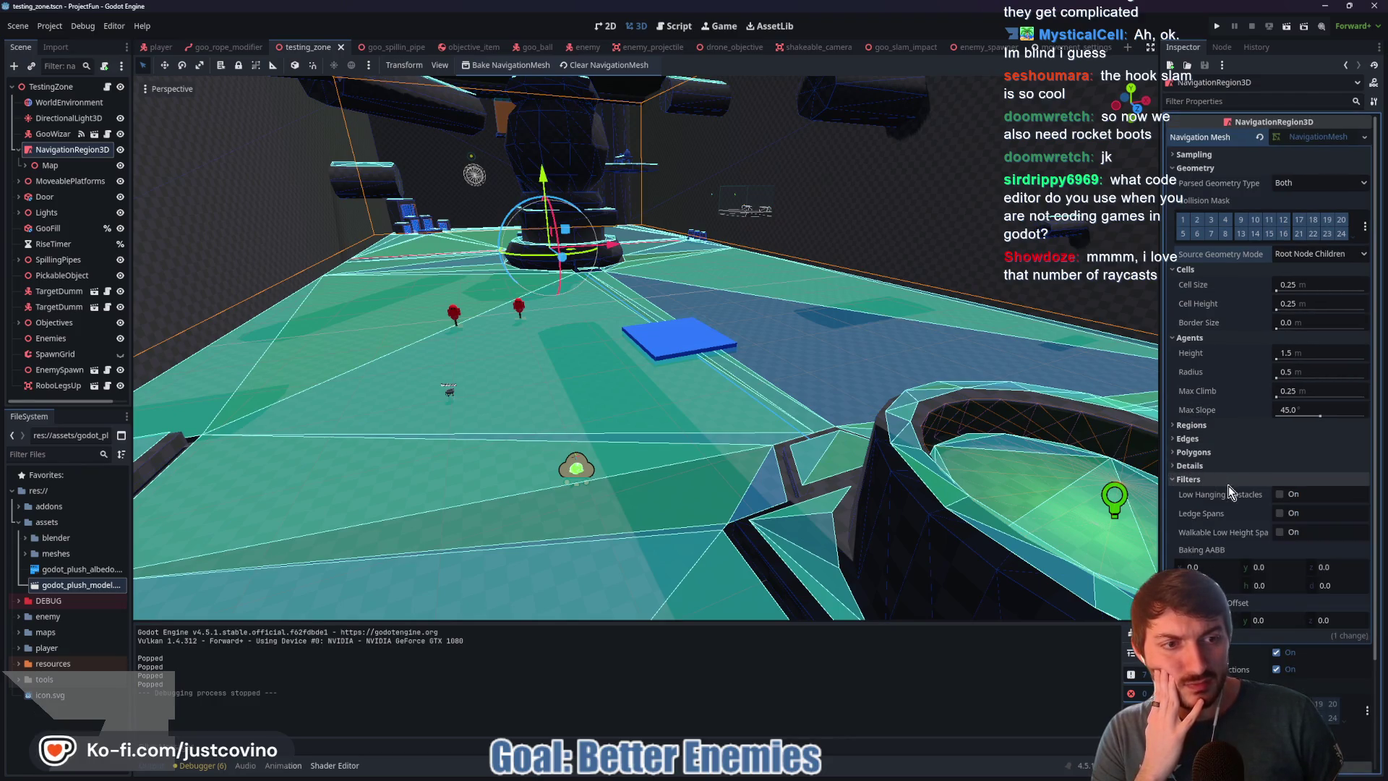
mouse_move(1221, 513)
scroll(1220, 513, down, 5)
mouse_move(1218, 463)
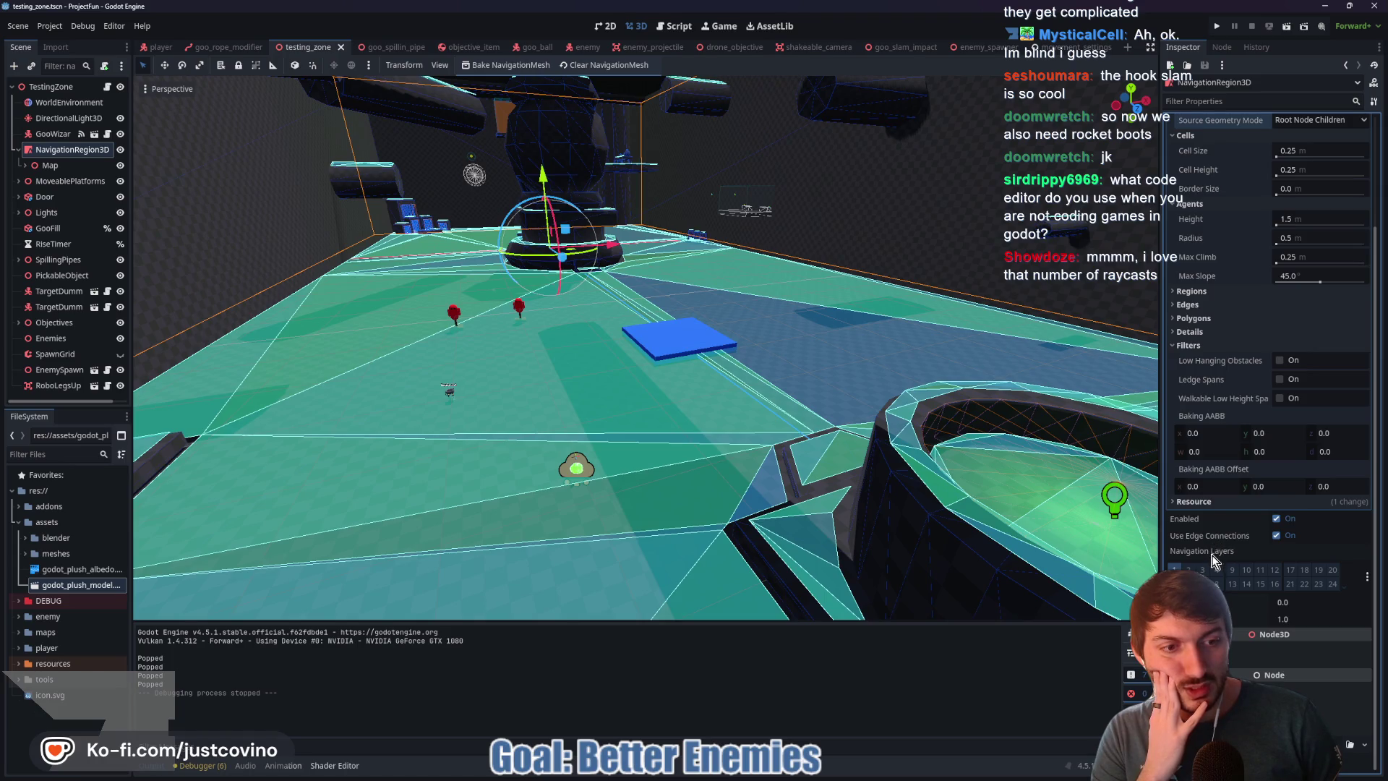
click(1188, 345)
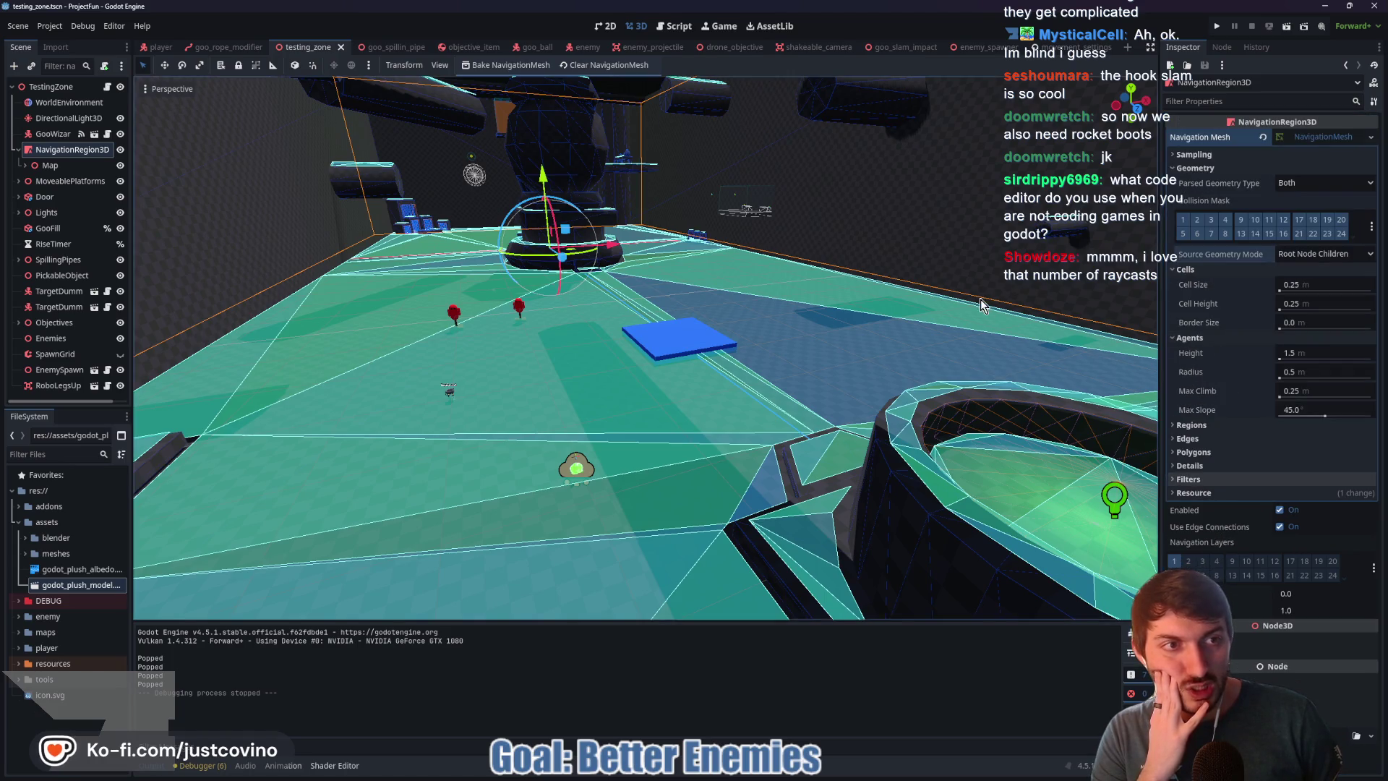
click(43, 86)
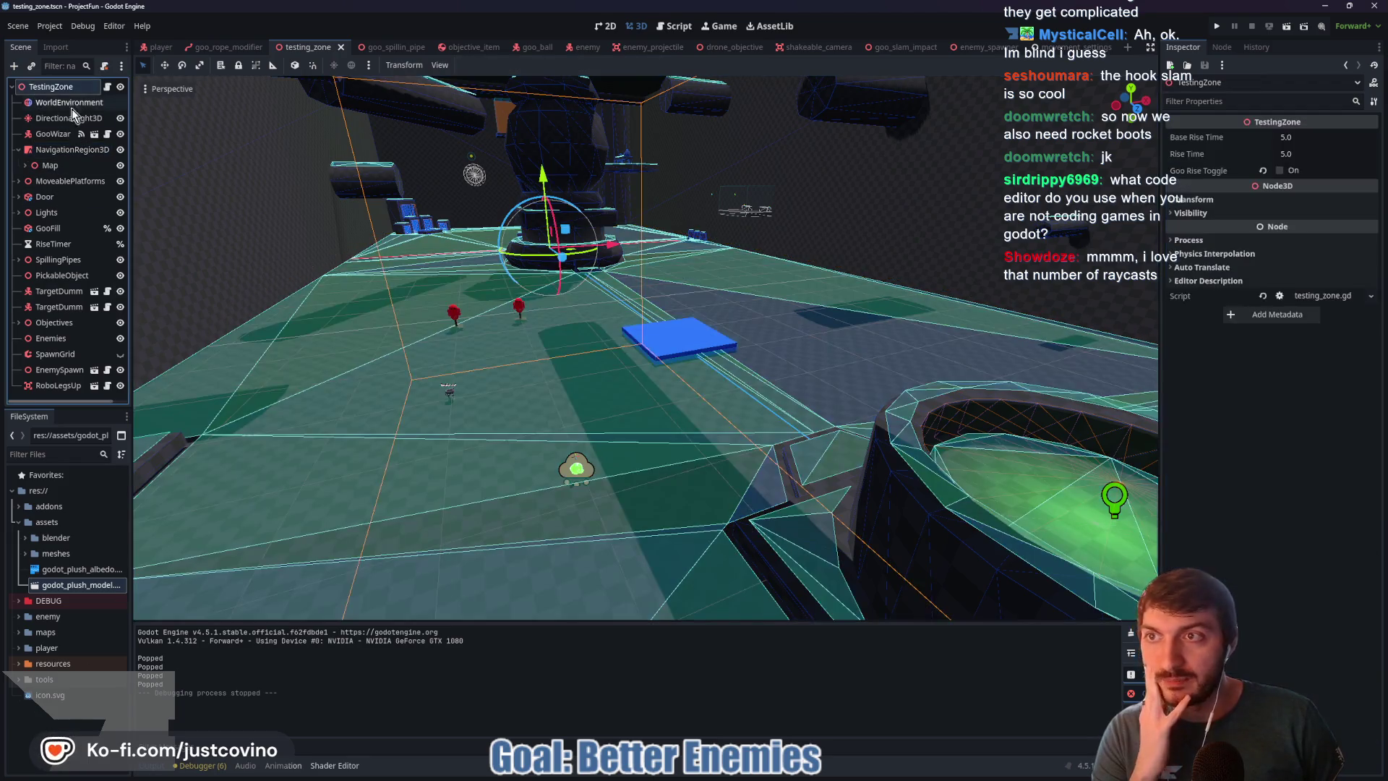
key(ctrl+a)
text(nava)
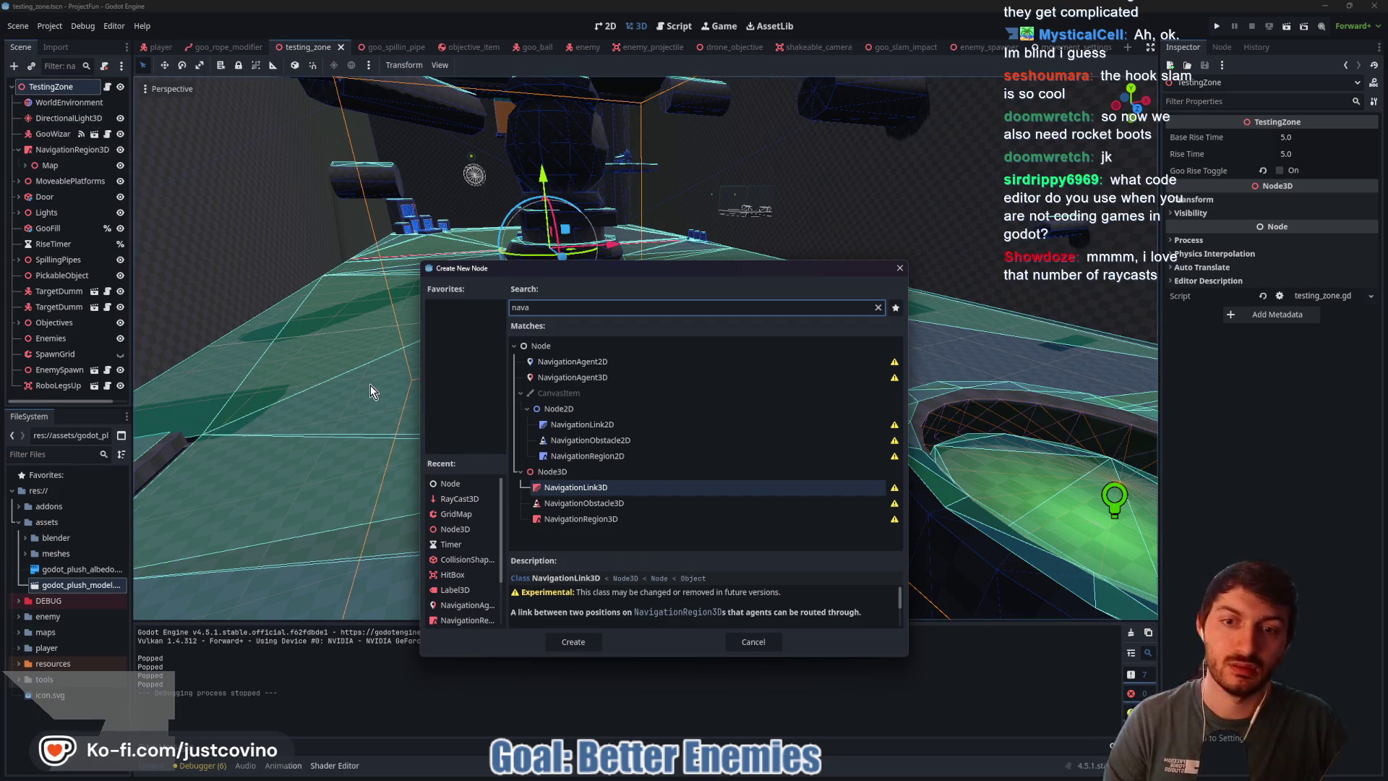
click(597, 503)
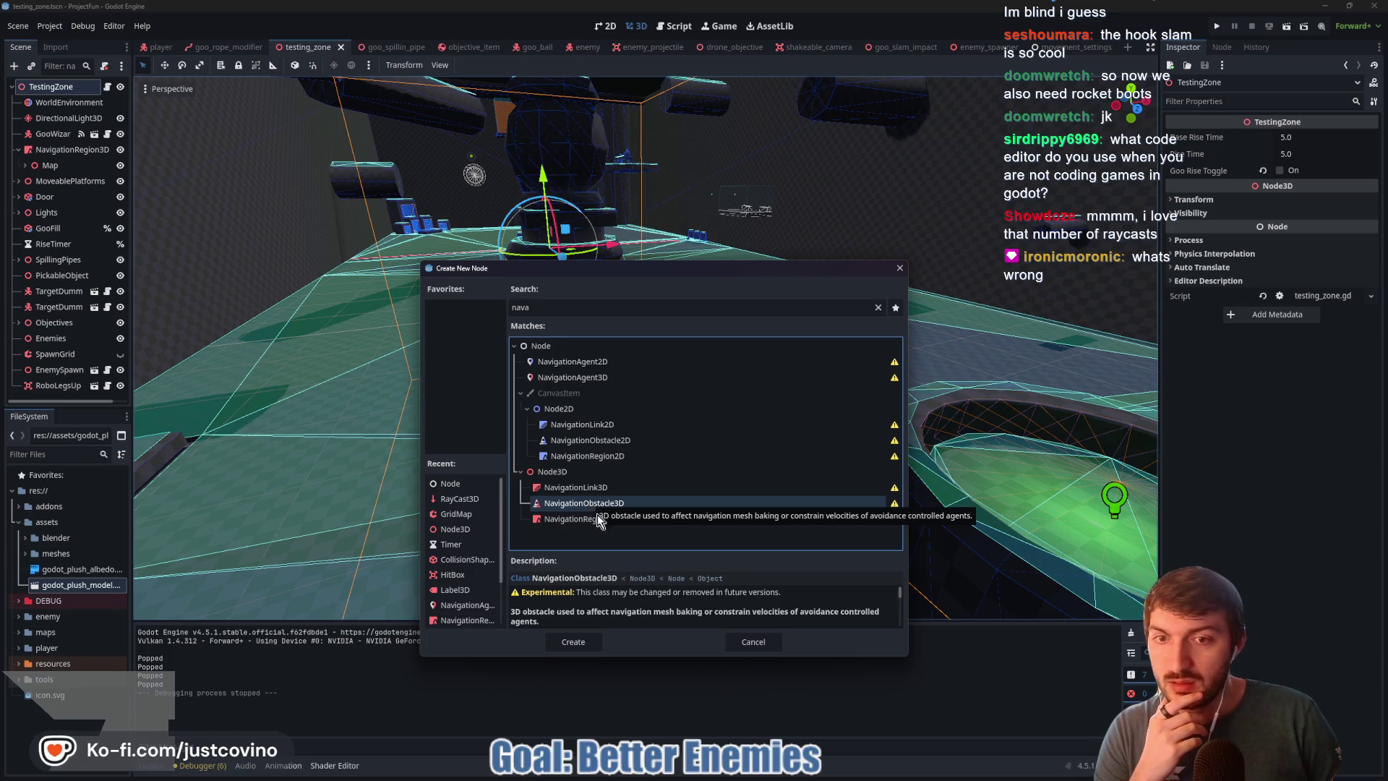
click(765, 642)
scroll(663, 416, up, 5)
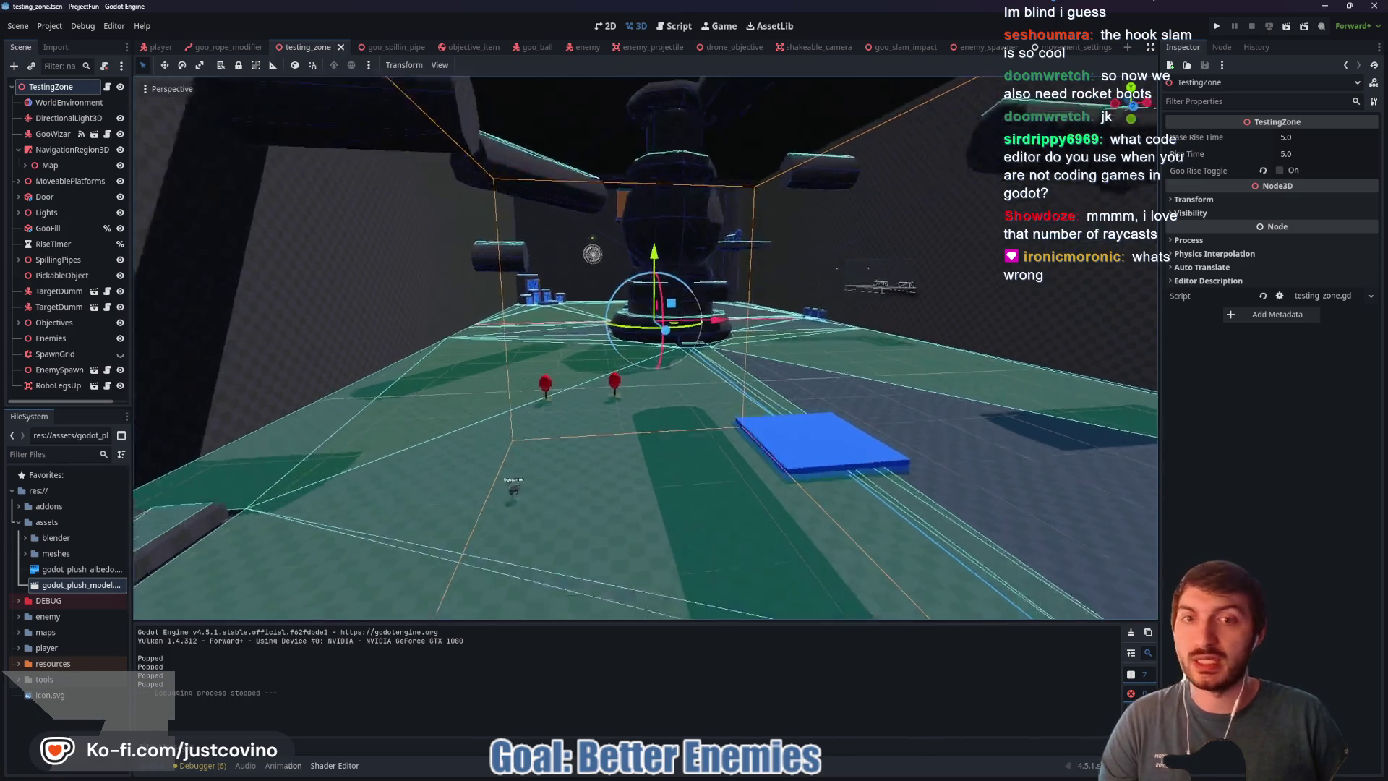
key(s)
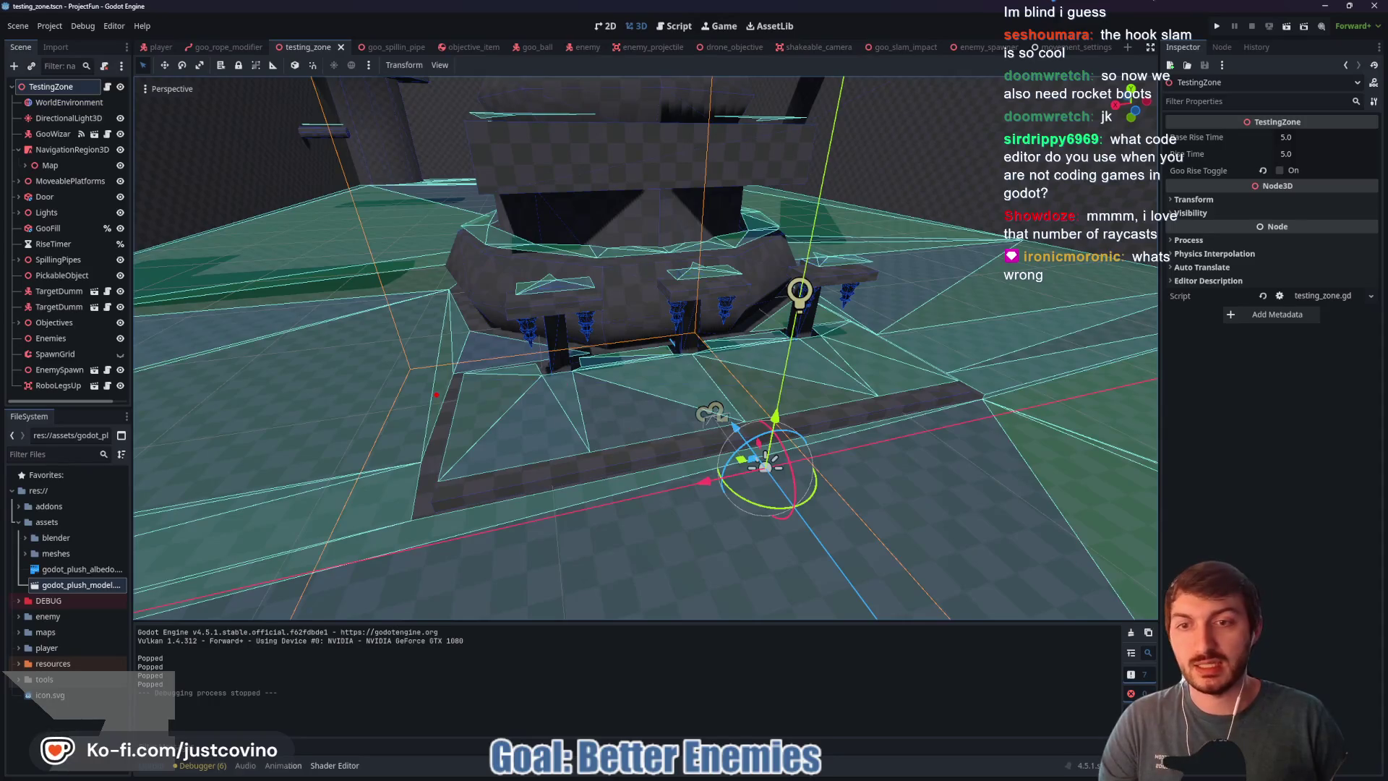
drag(558, 494, 944, 423)
drag(934, 310, 598, 332)
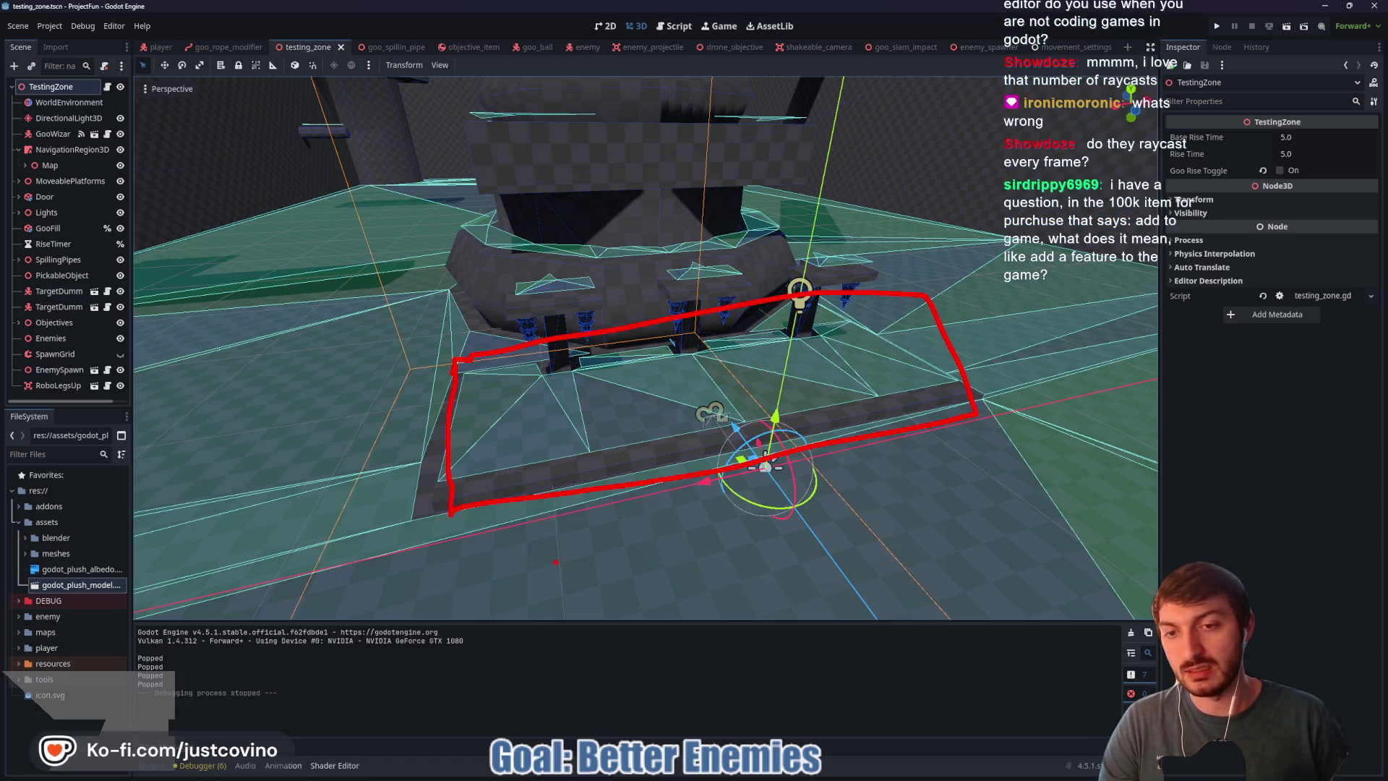
drag(510, 466, 527, 519)
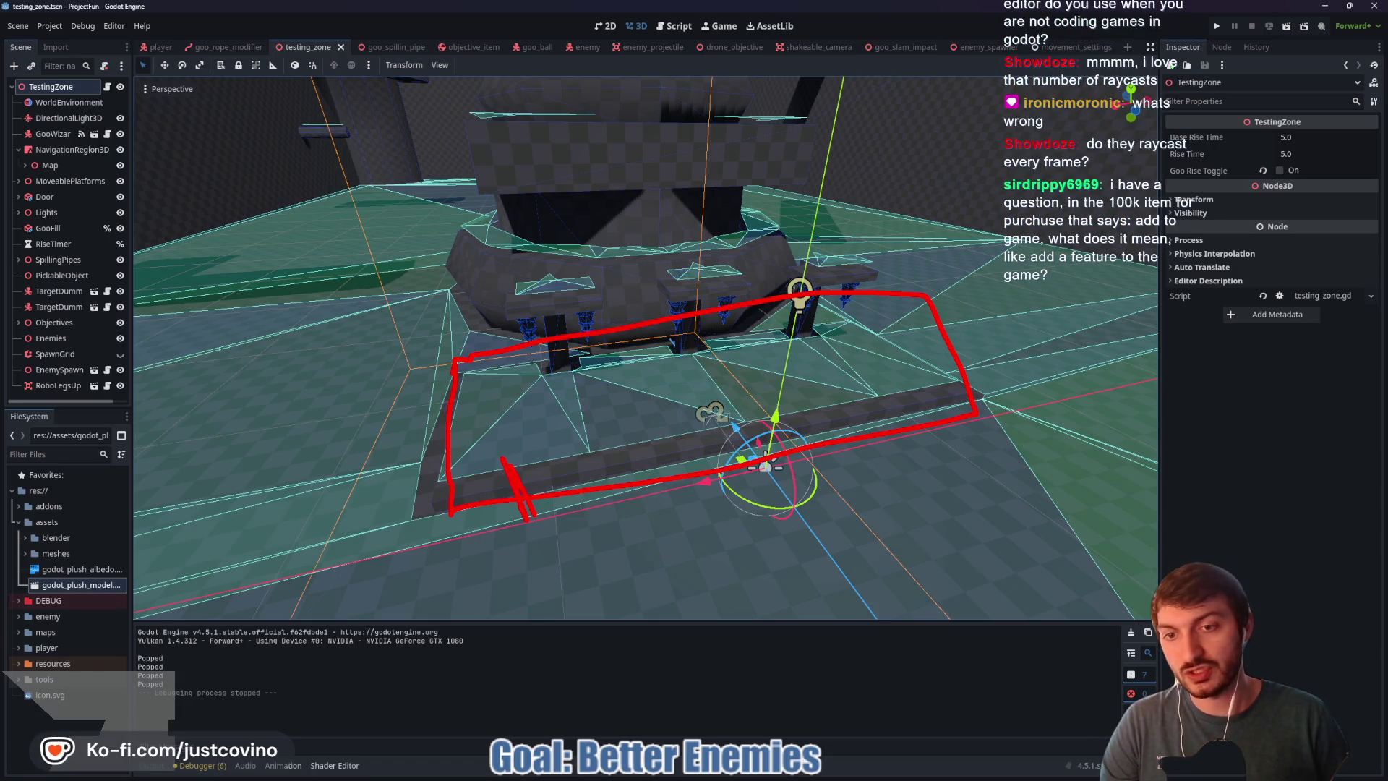
mouse_move(563, 413)
mouse_down()
mouse_move(550, 423)
mouse_move(615, 384)
mouse_move(550, 449)
mouse_up()
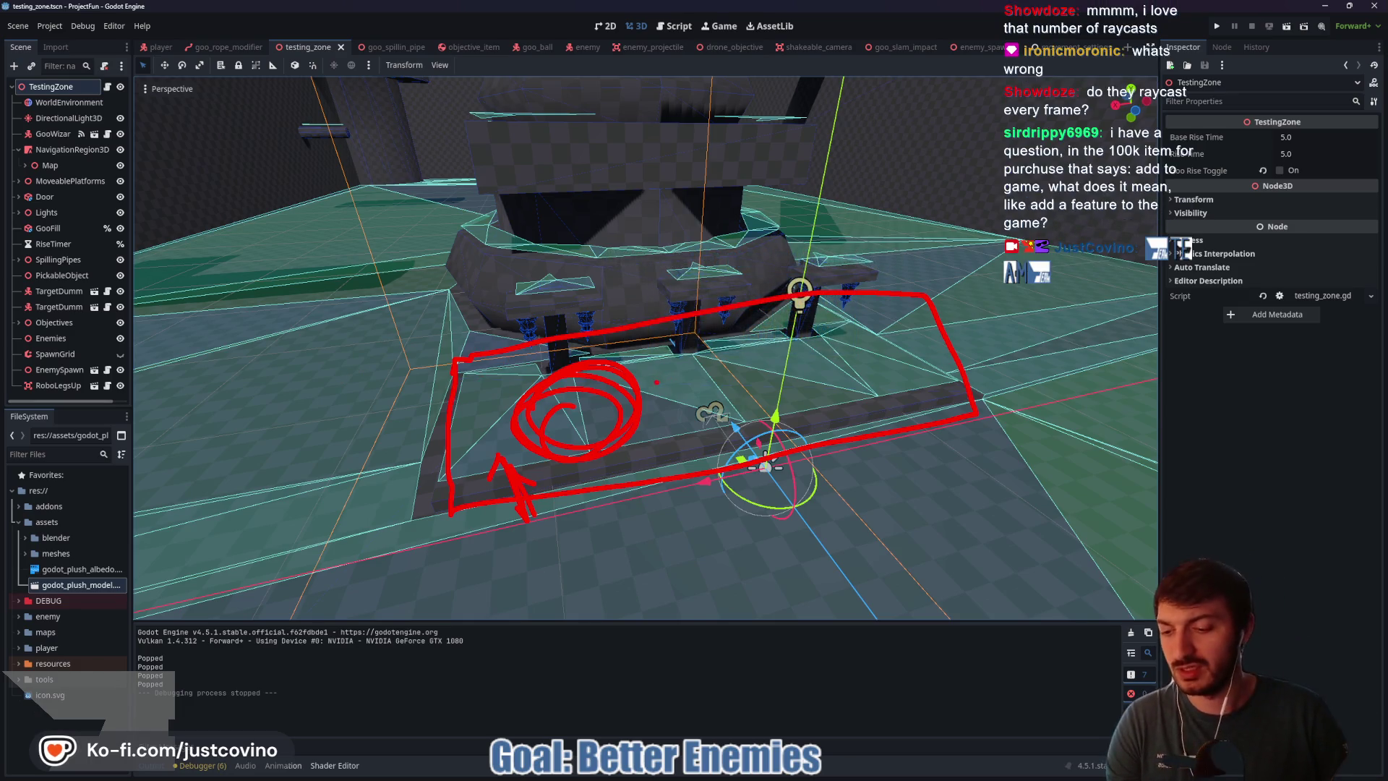
key(Escape)
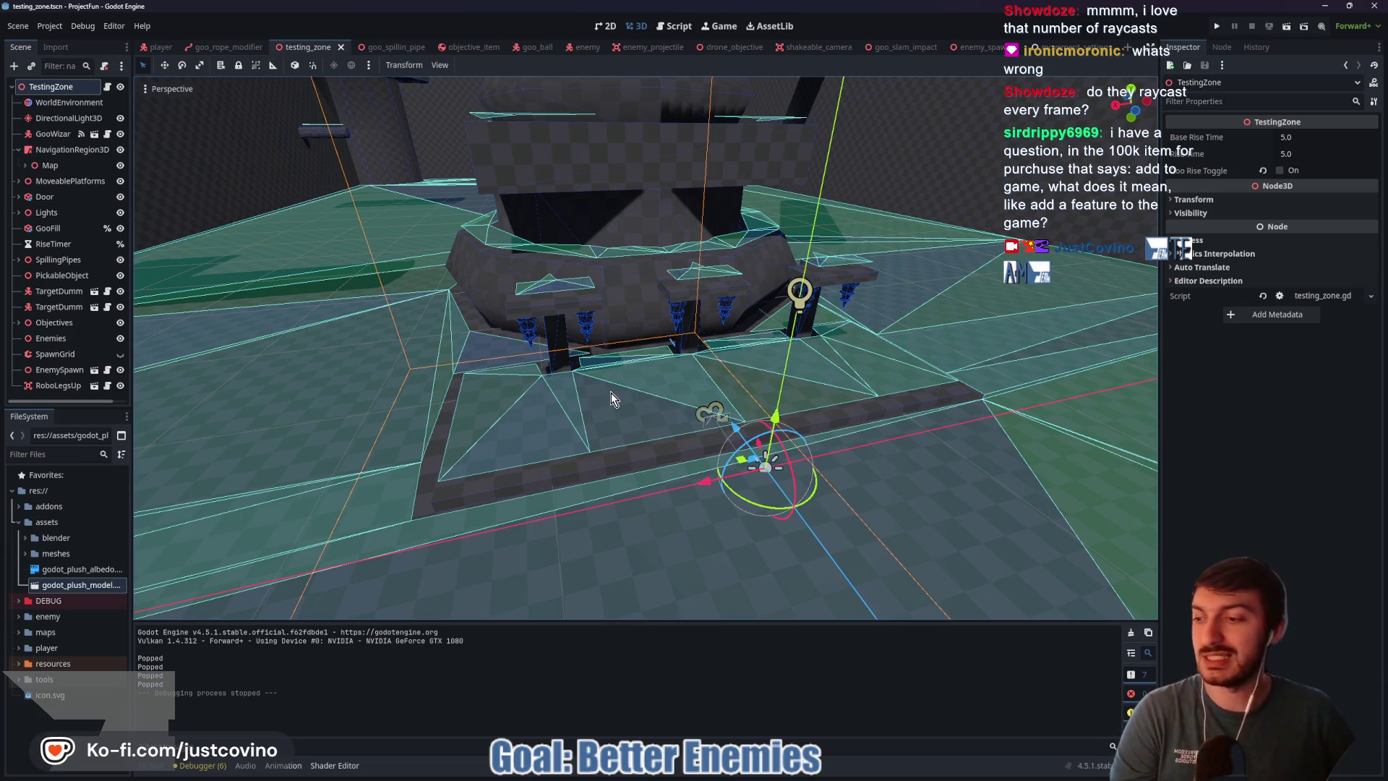
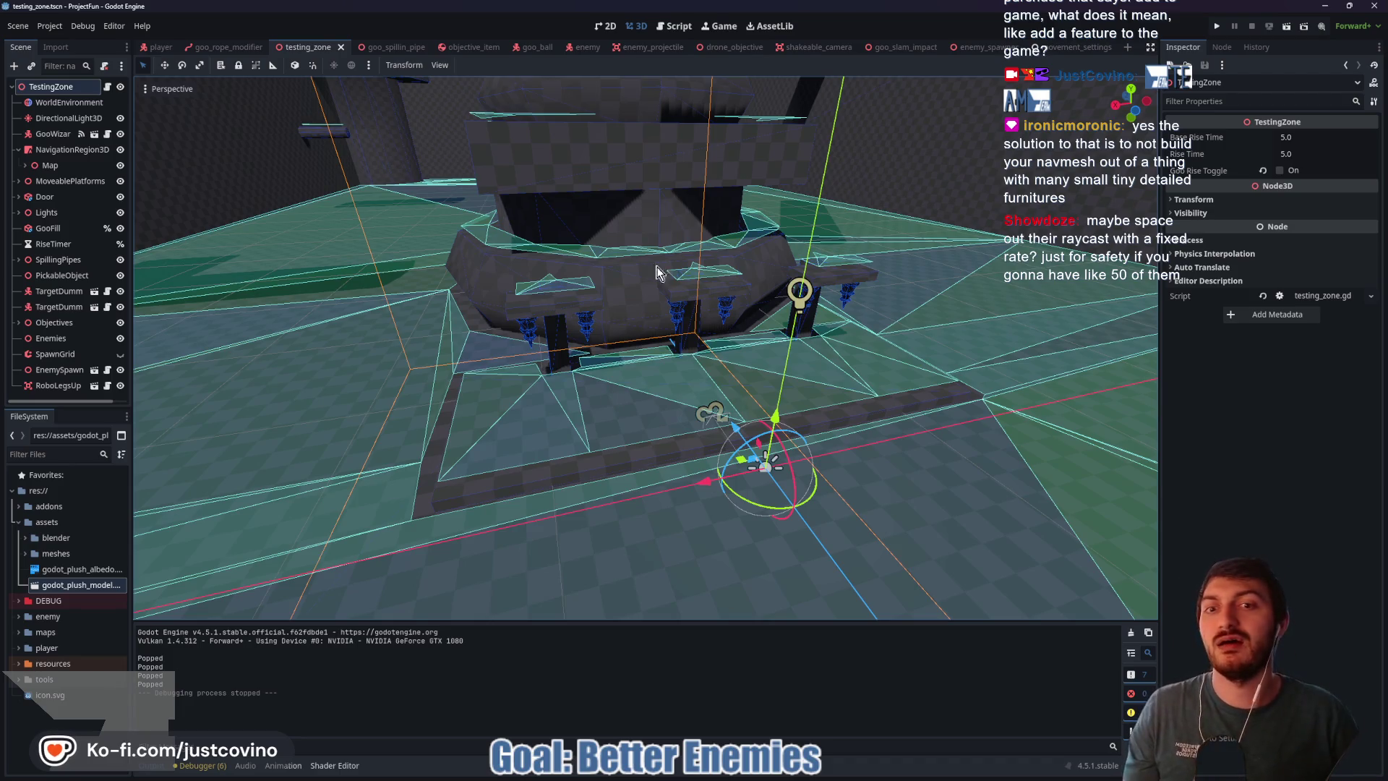
Step: Fly the camera over the level onto the green-marker platform
scroll(703, 361, up, 5)
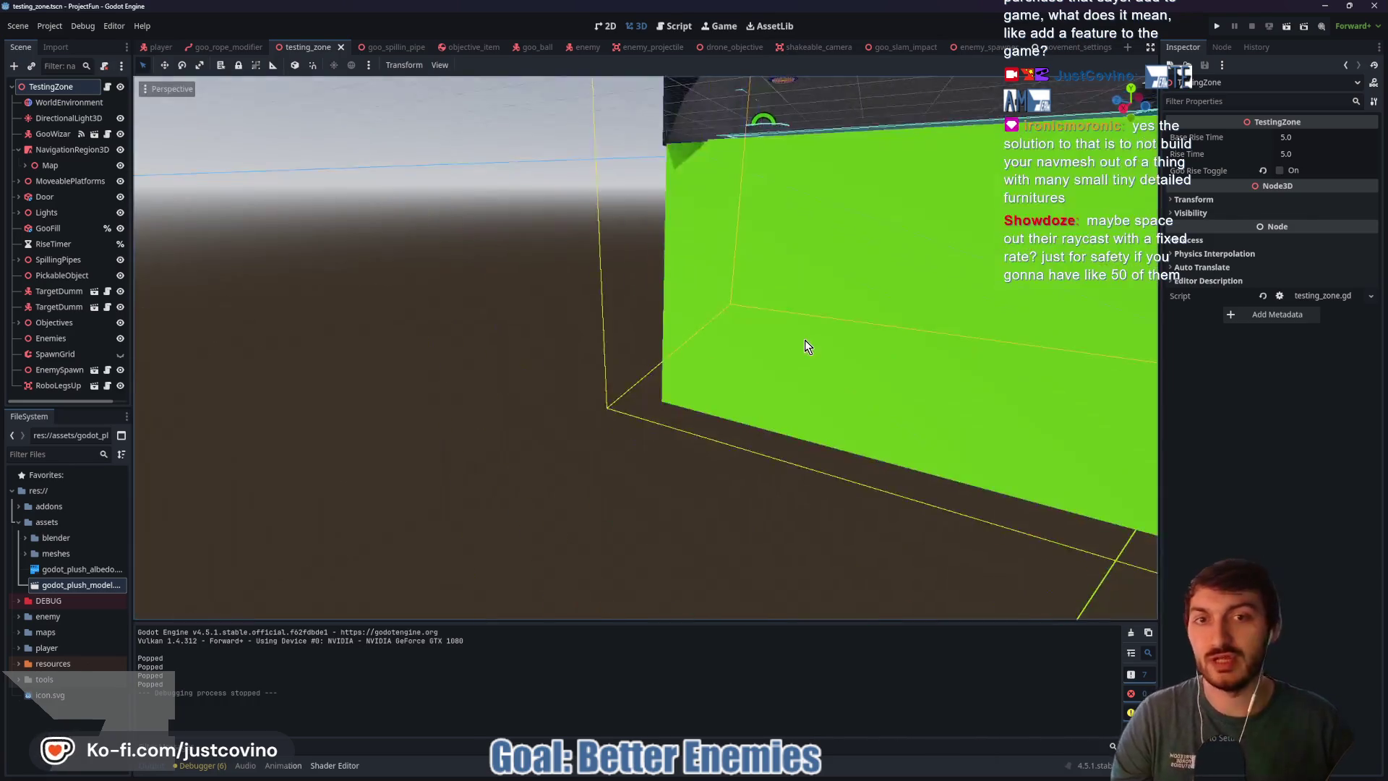
scroll(813, 363, down, 5)
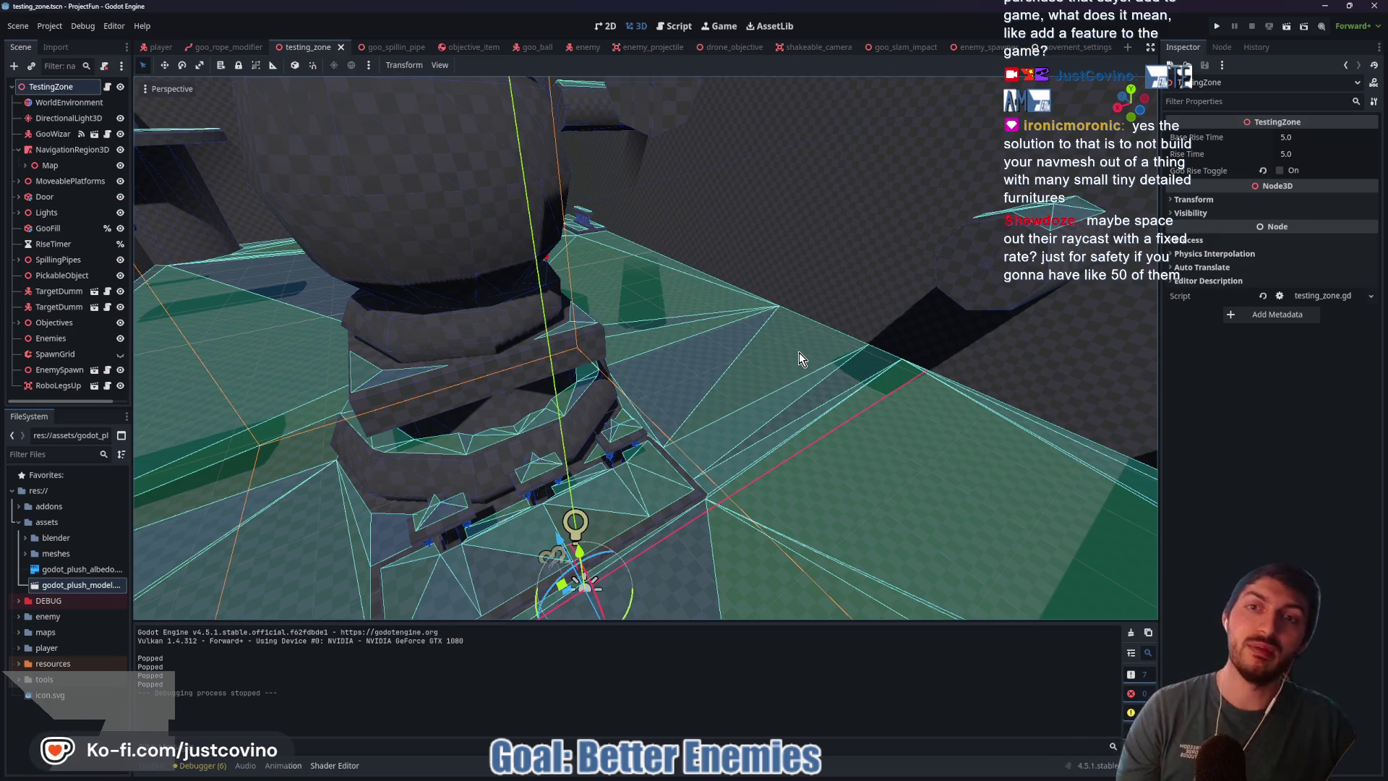
key(w)
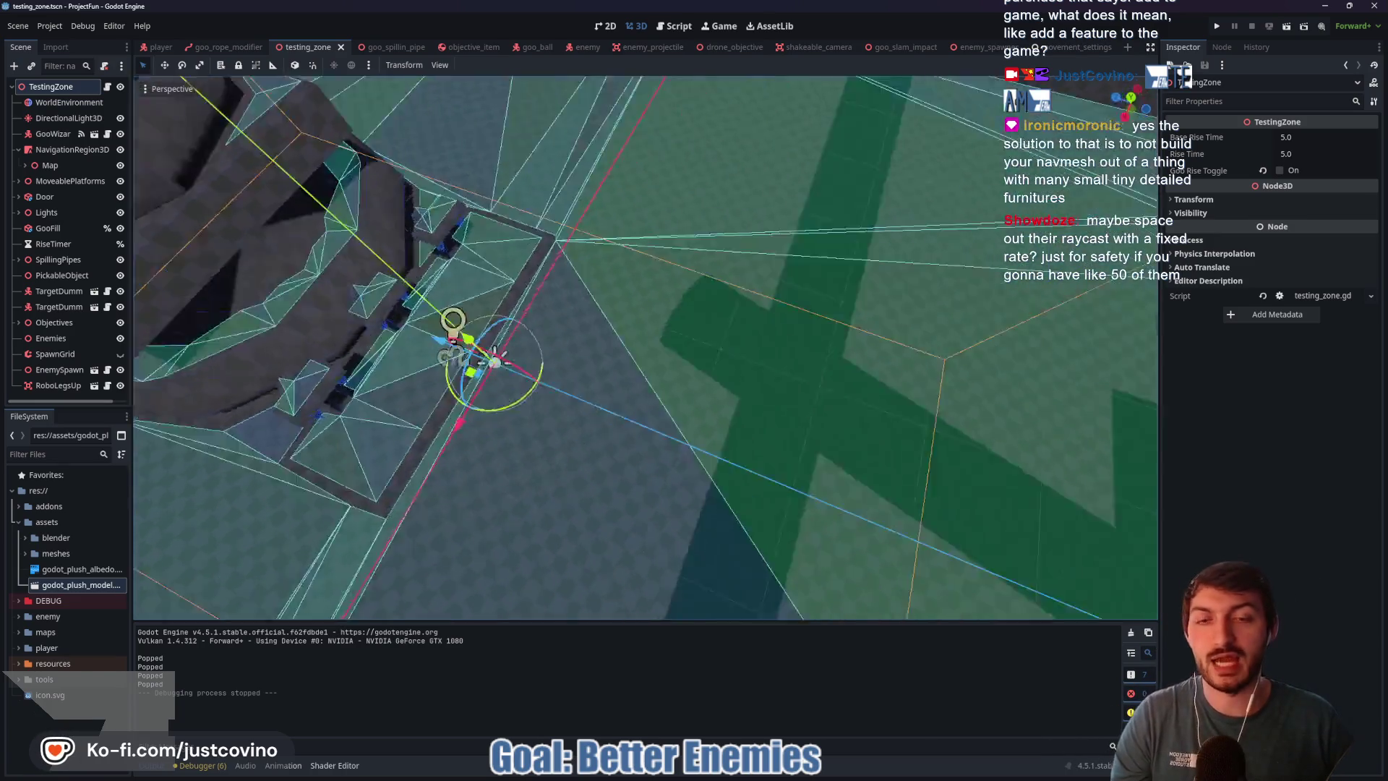
key(s)
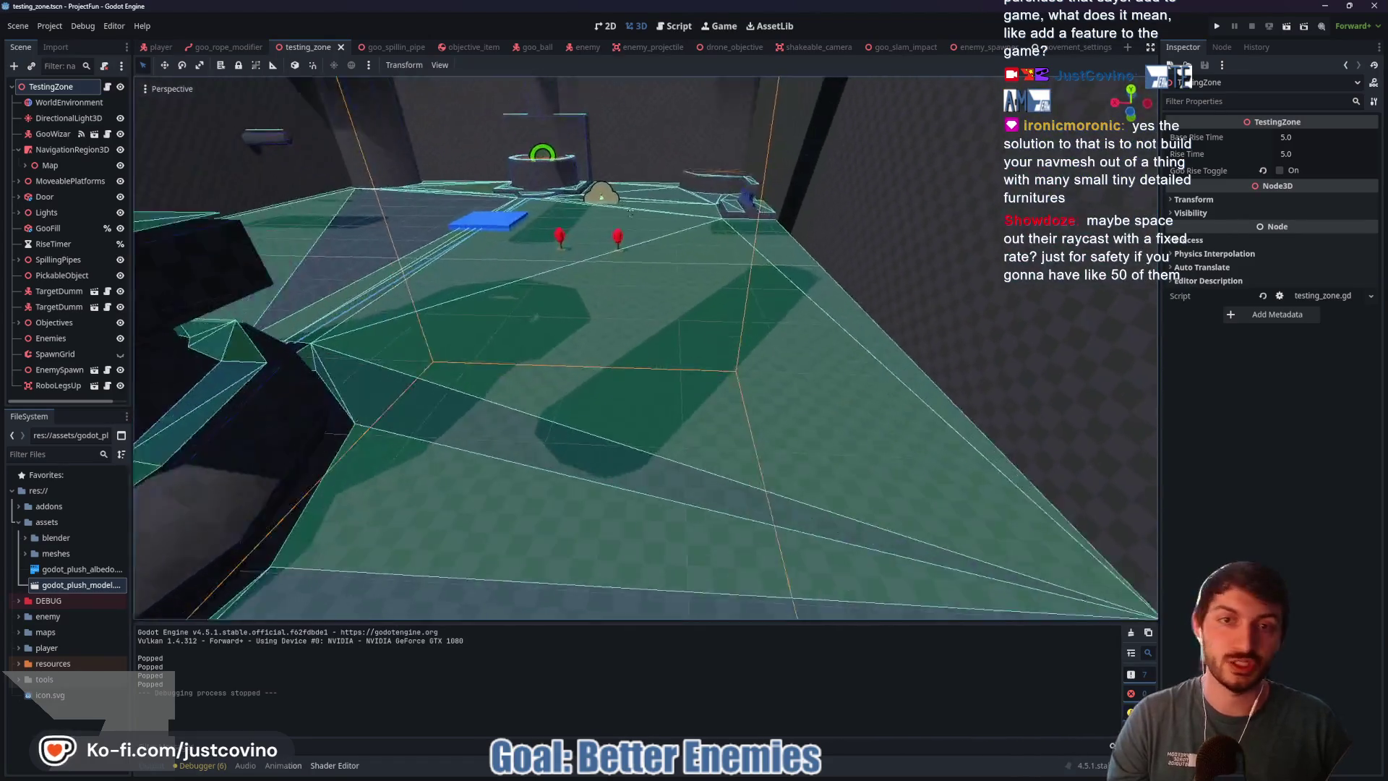
key(w)
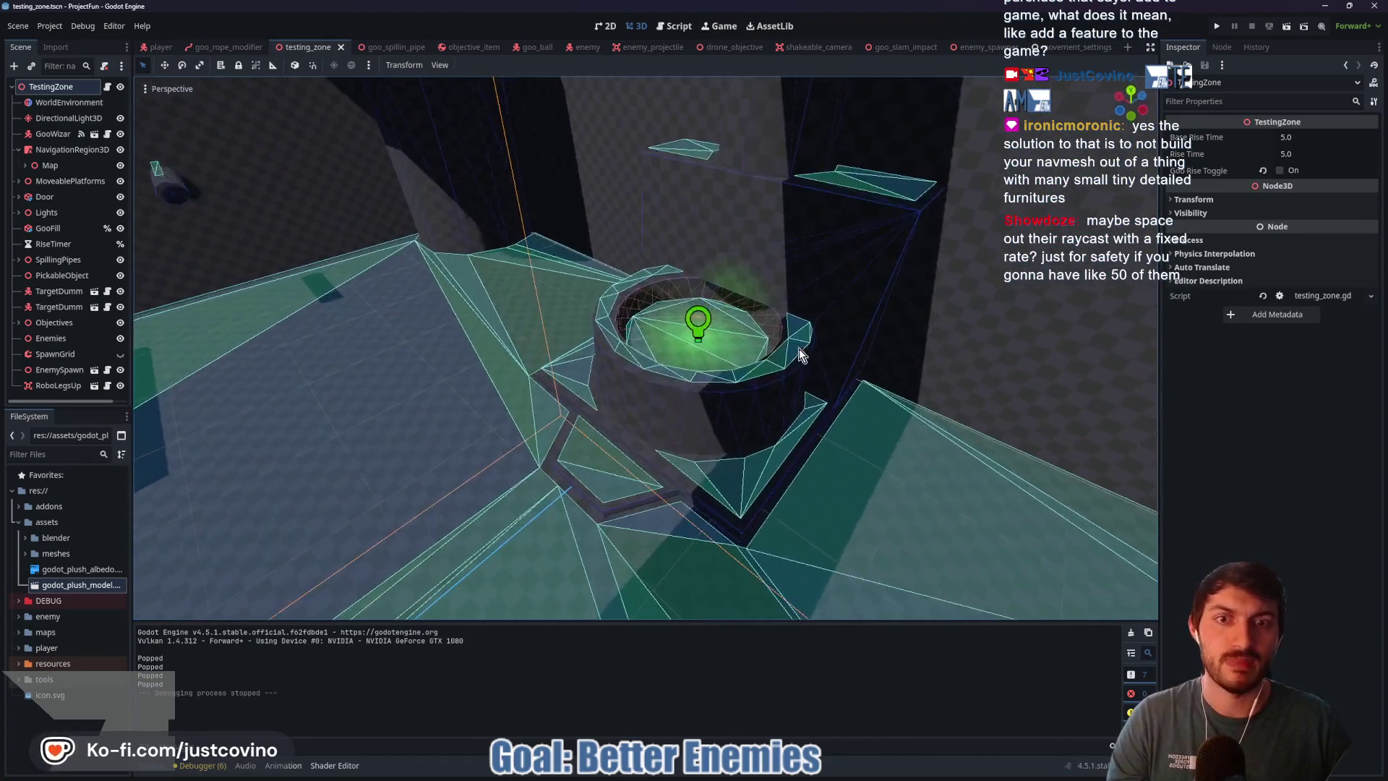
Step: Mark the round platform's front edge and the floating platform and pillar base
drag(799, 321, 644, 349)
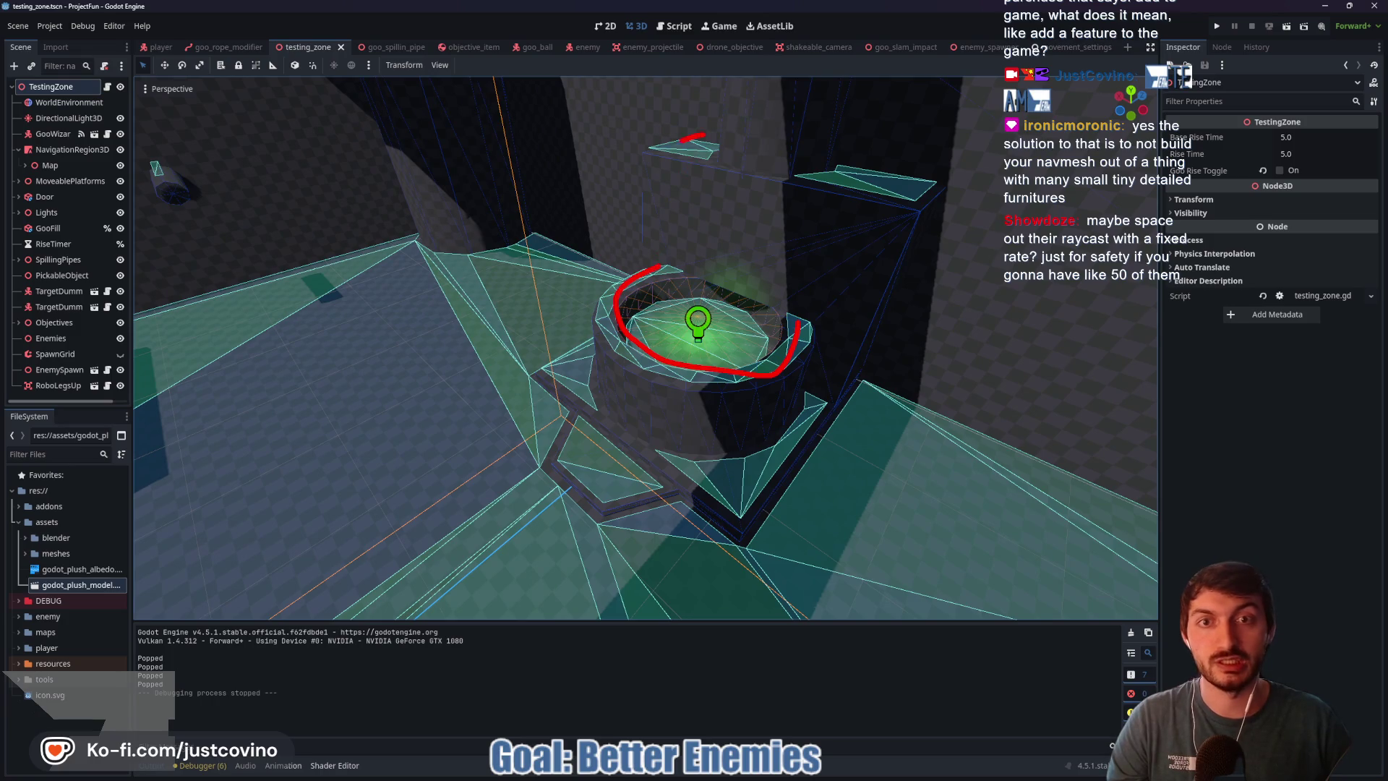
mouse_move(882, 177)
mouse_down()
mouse_move(878, 207)
mouse_move(850, 164)
mouse_up()
drag(808, 394, 655, 454)
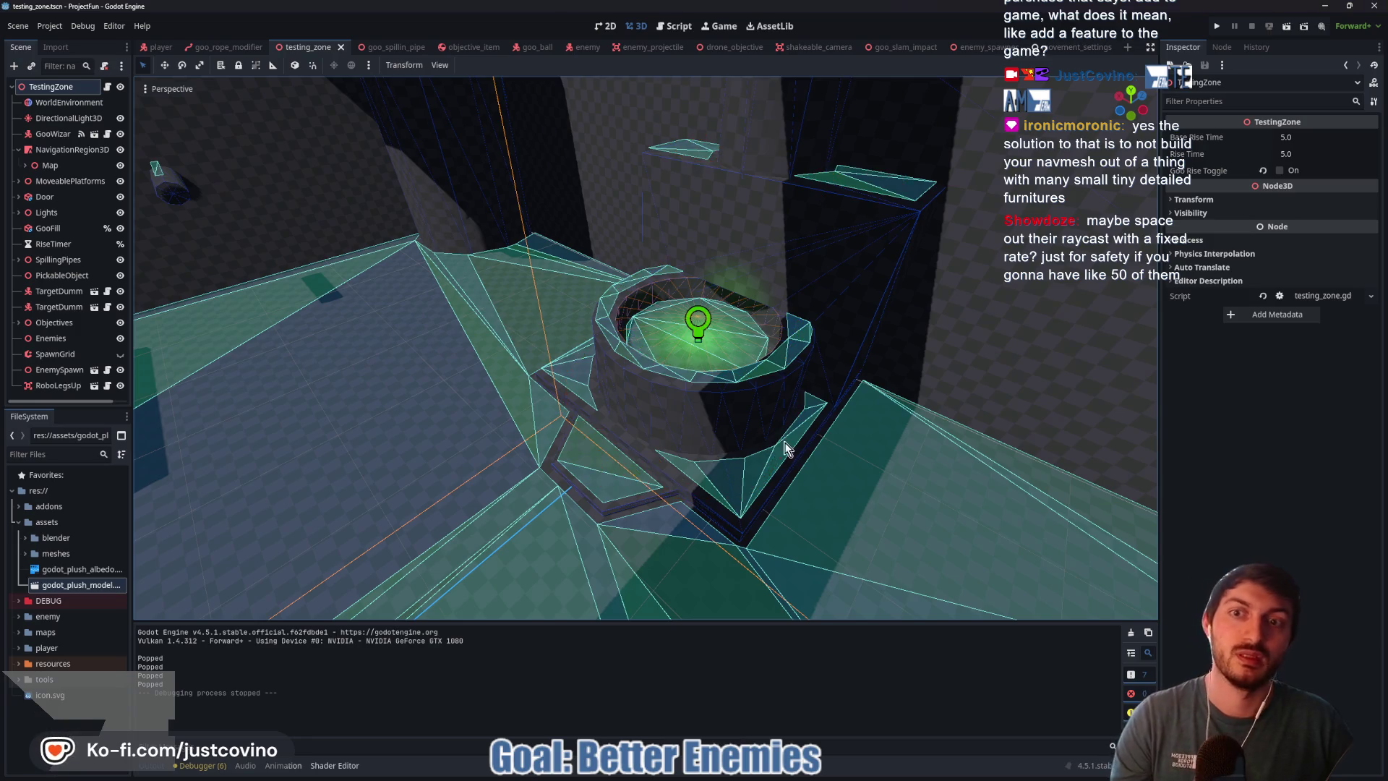
key(s)
mouse_move(546, 208)
mouse_down()
mouse_move(358, 482)
mouse_move(679, 415)
mouse_up()
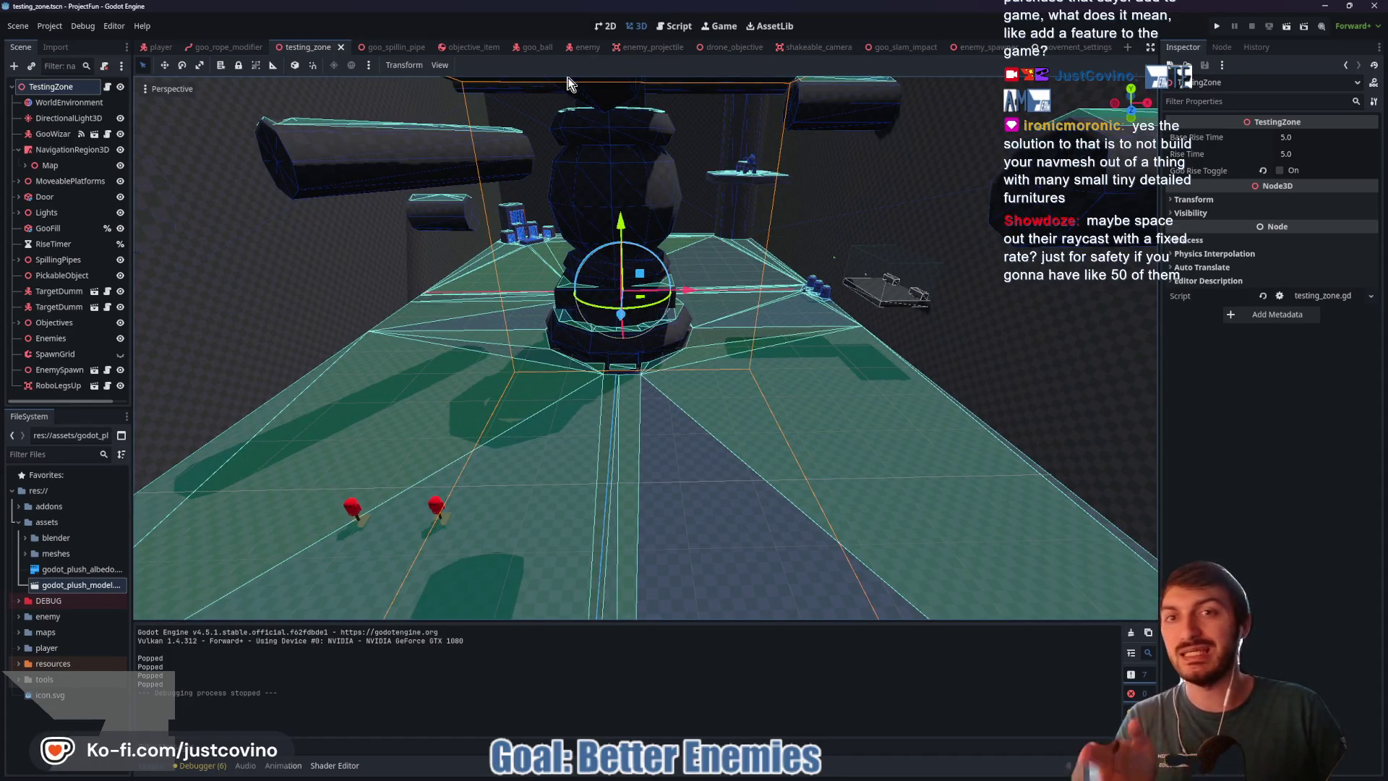
Step: Look through the enemy, player and goo_rope_modifier scenes, then return to testing_zone's 3D view
click(582, 50)
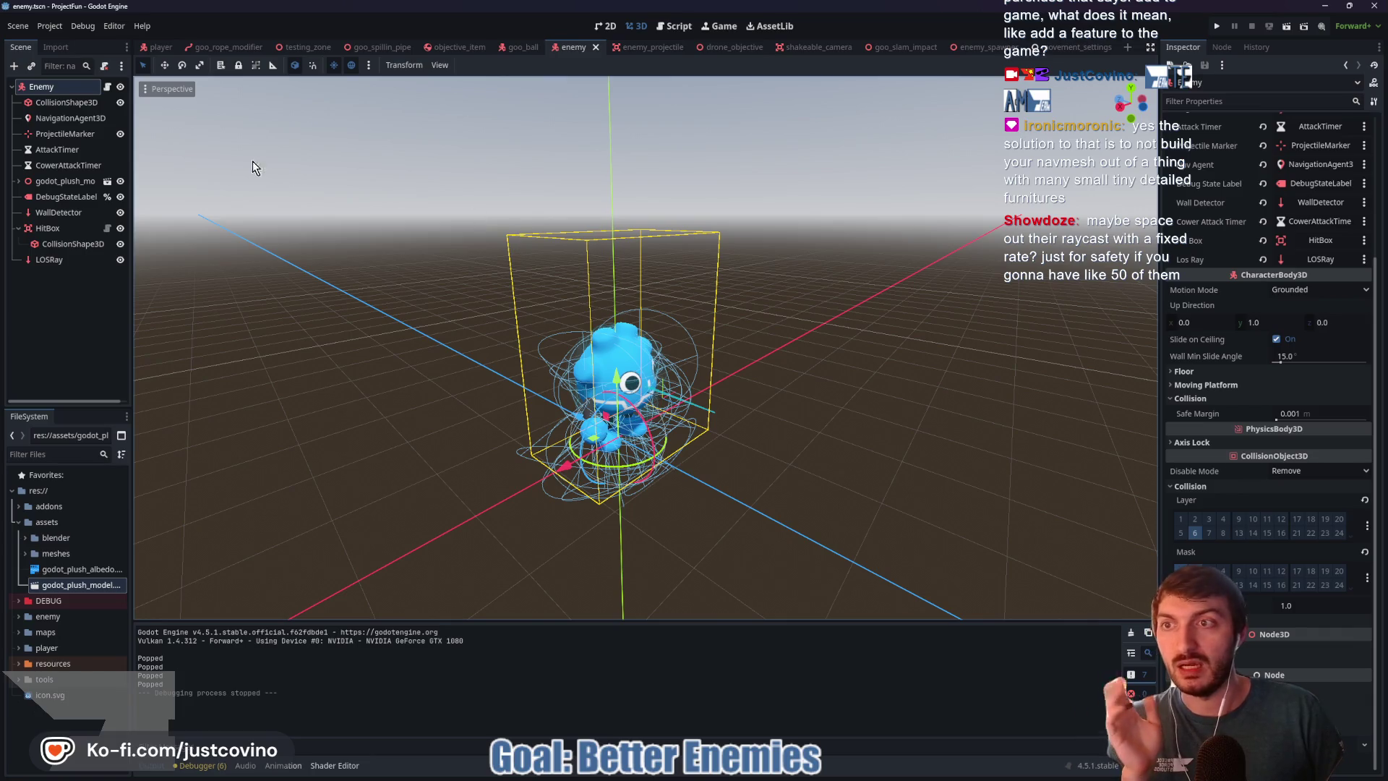
click(107, 89)
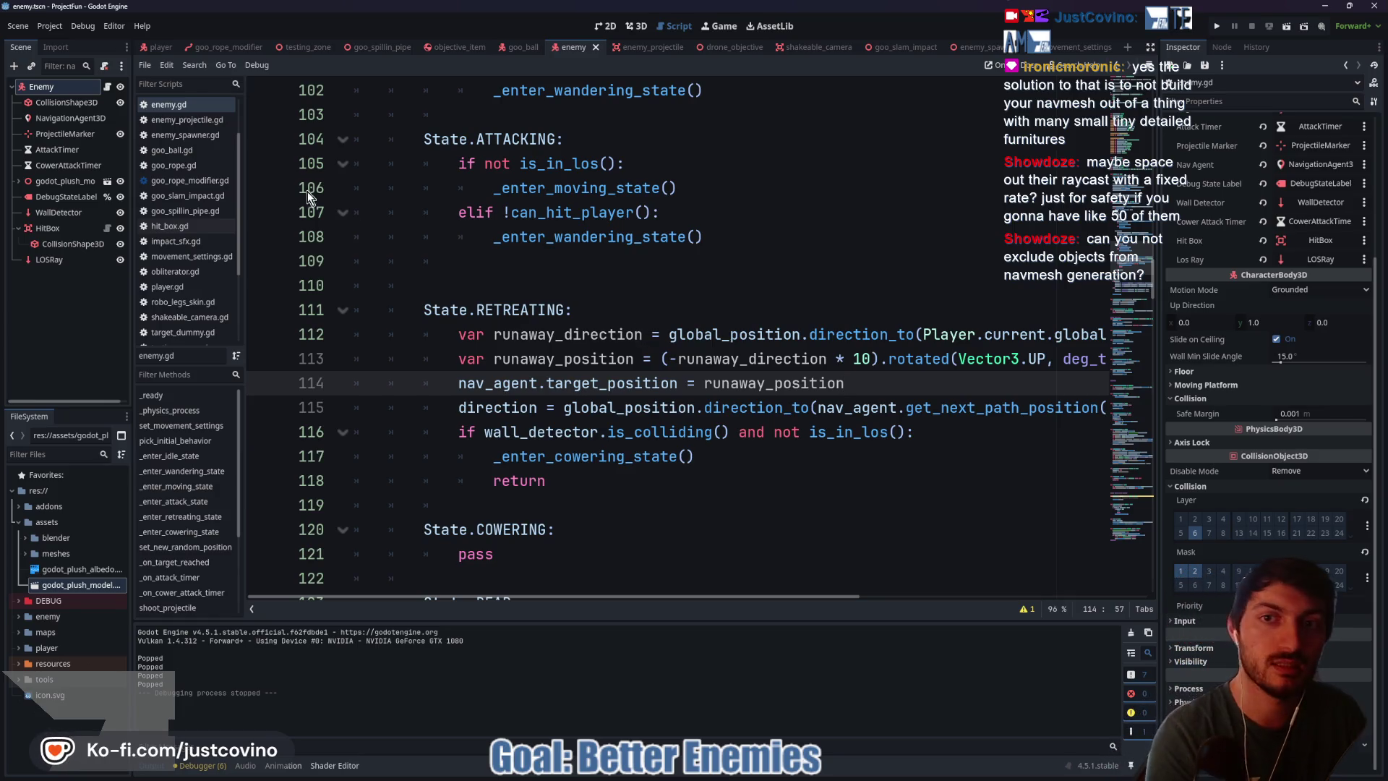
click(171, 48)
click(246, 49)
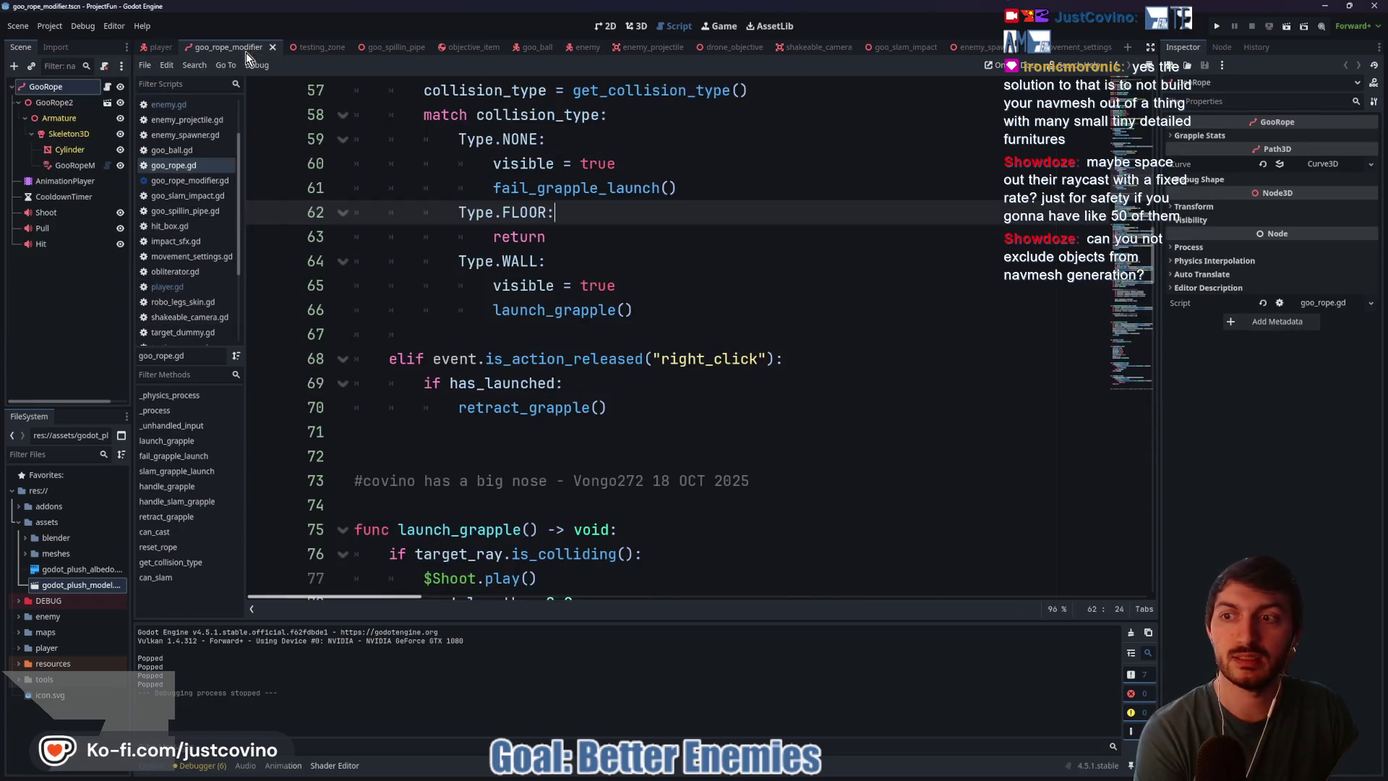
click(309, 48)
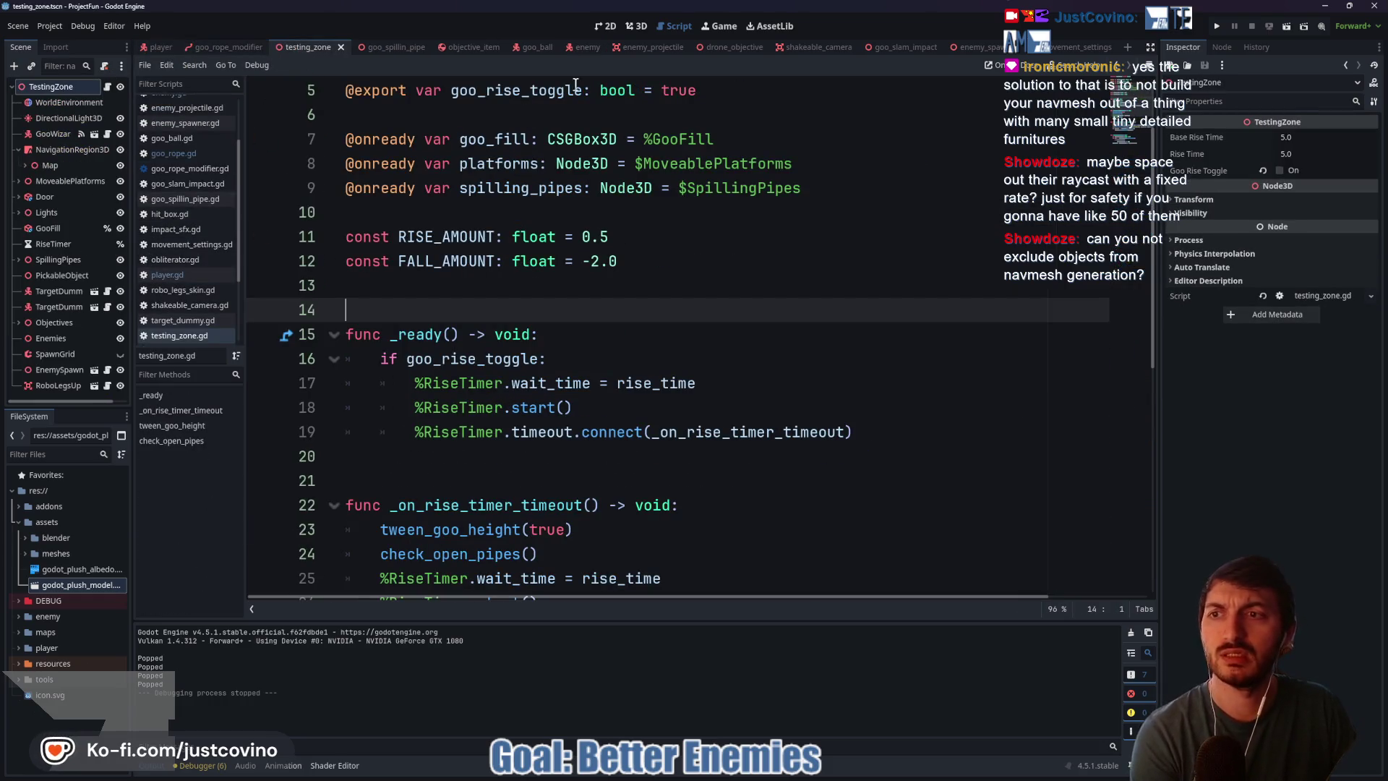
click(634, 26)
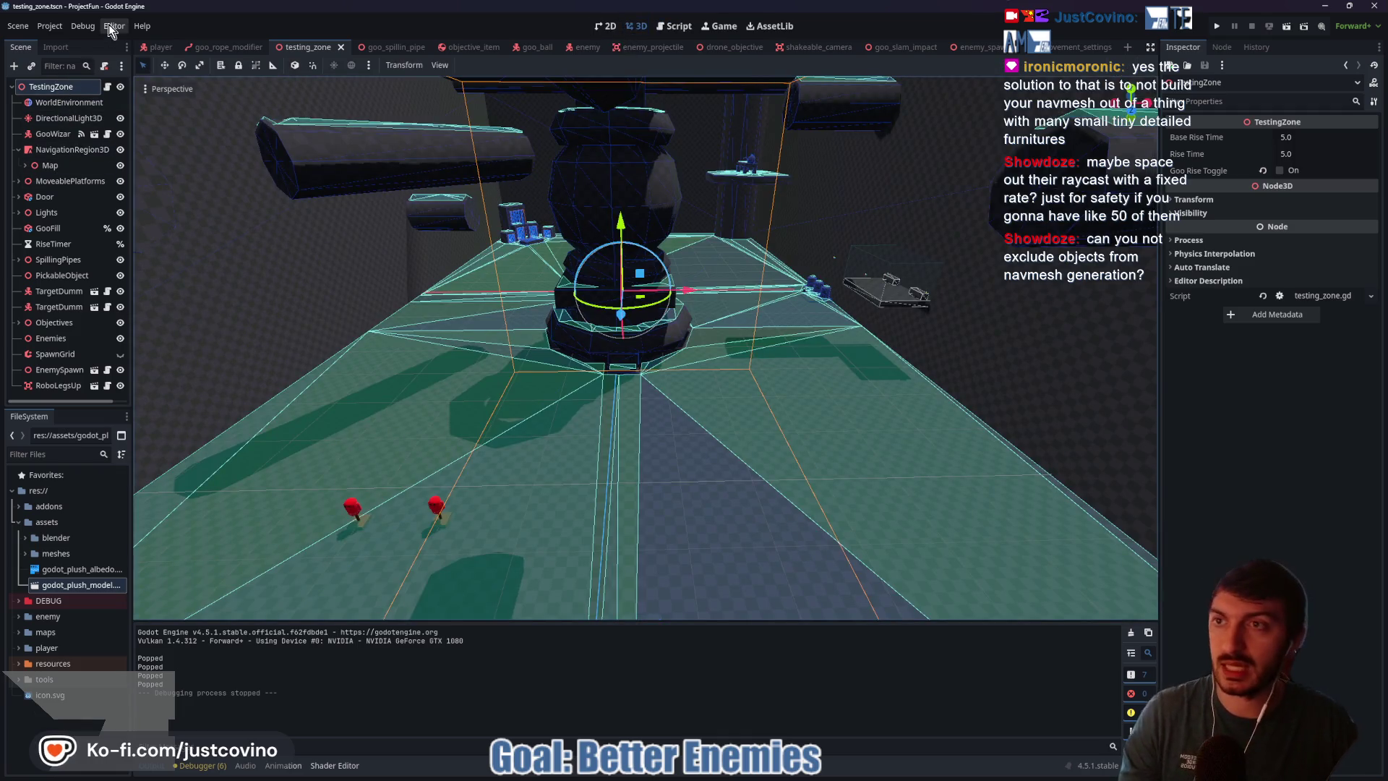
Step: Look up the NavigationObstacle3D class in the built-in documentation
click(140, 26)
click(186, 46)
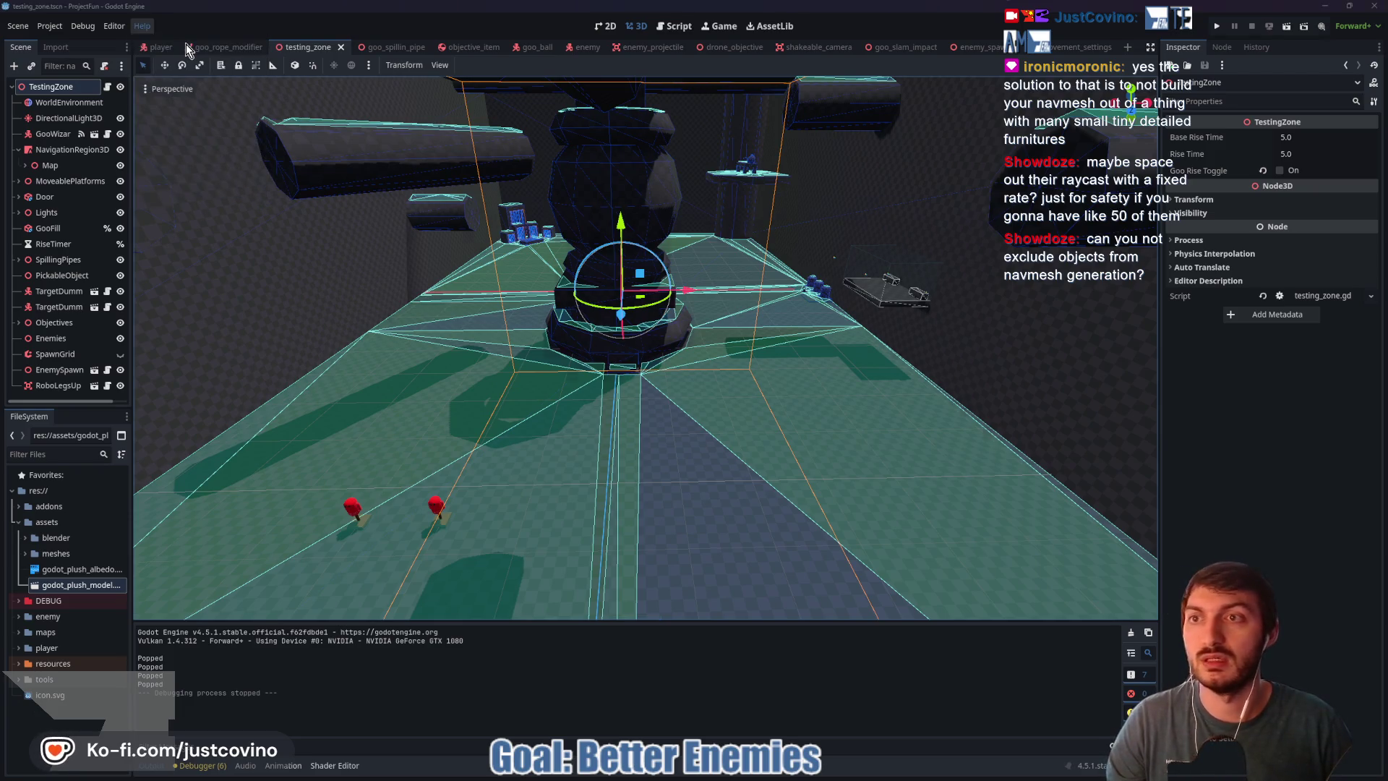
text(nav)
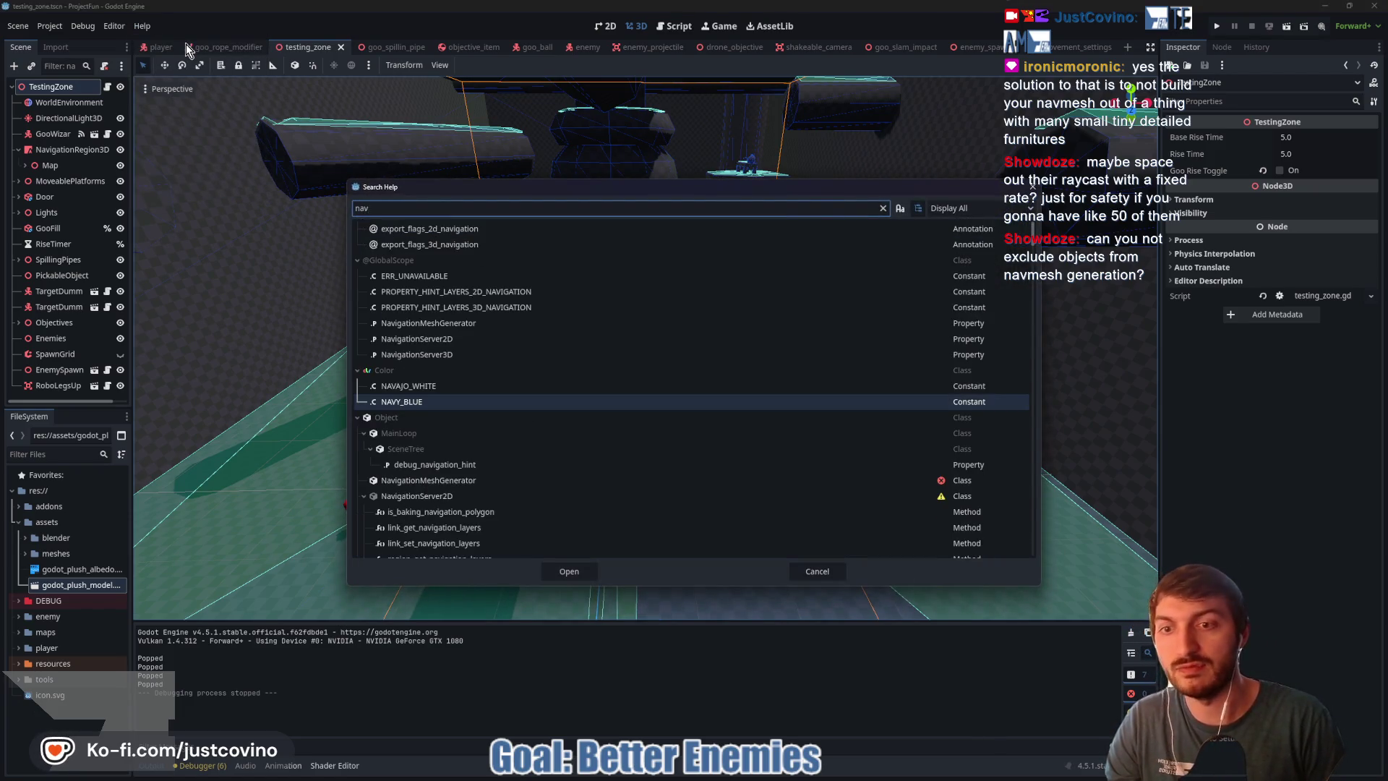
text(igat)
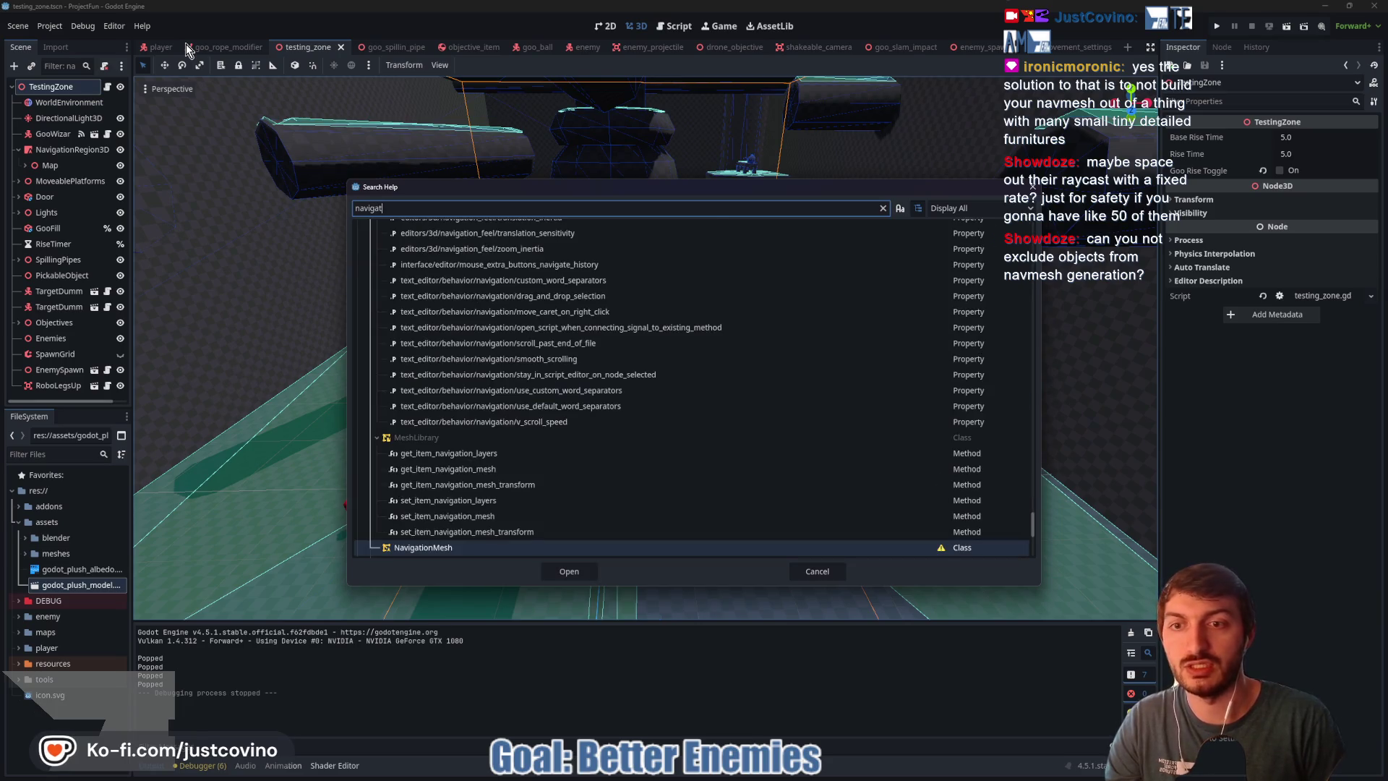
text(ionO)
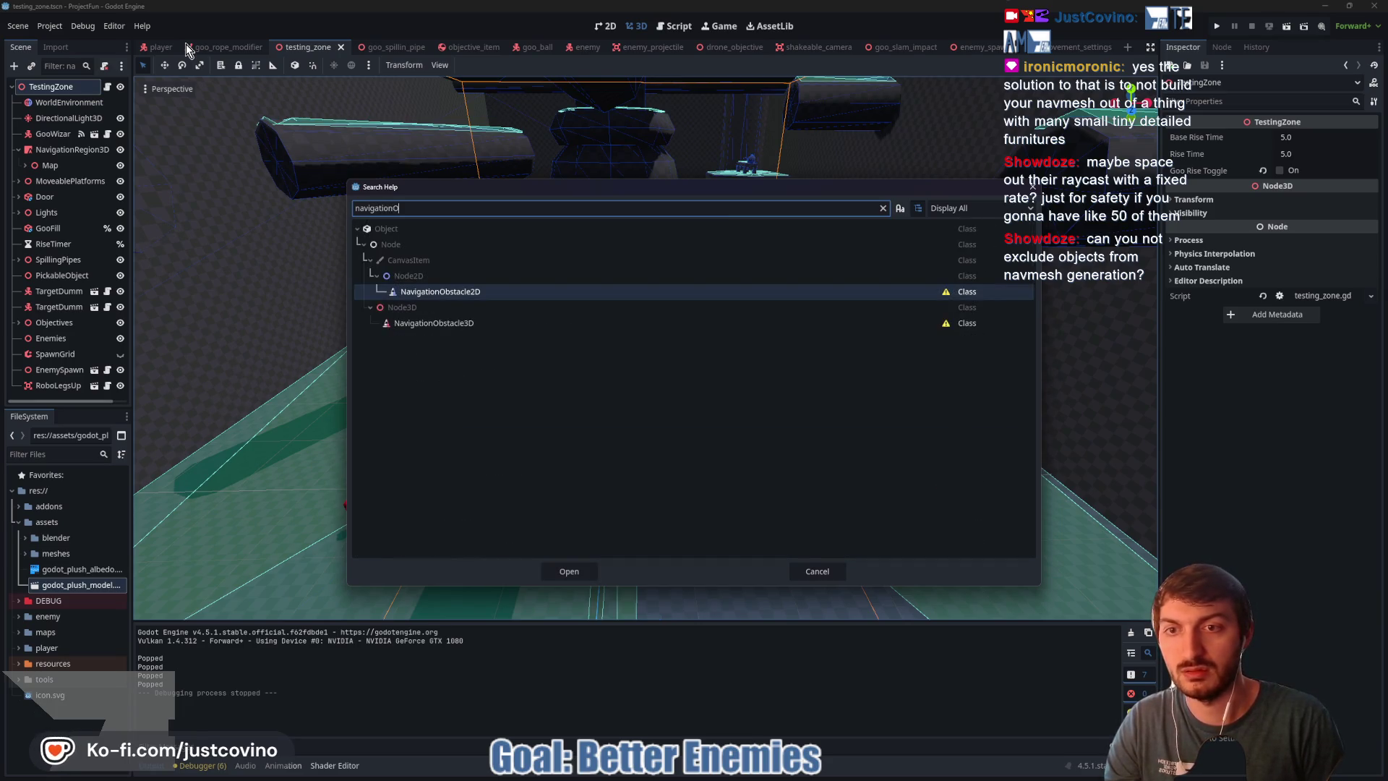
click(495, 322)
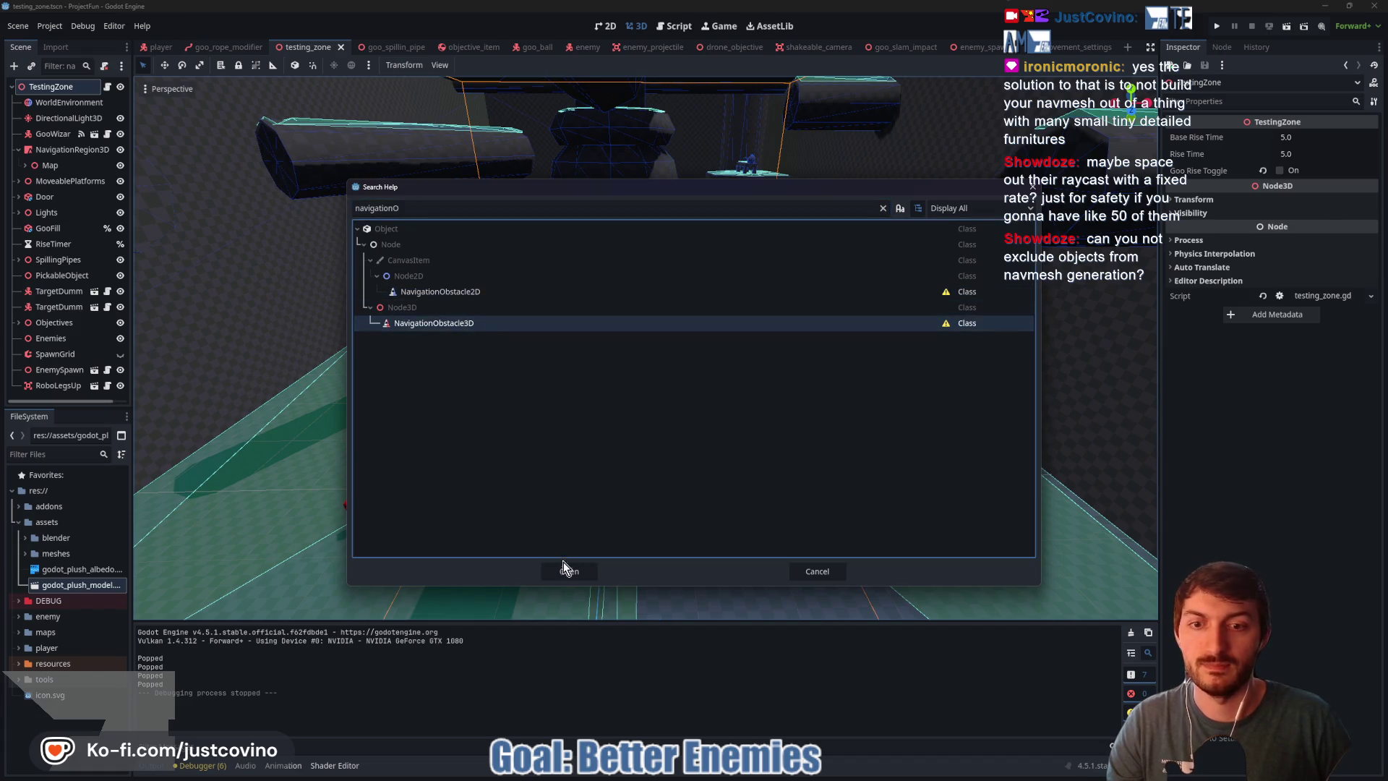
click(567, 571)
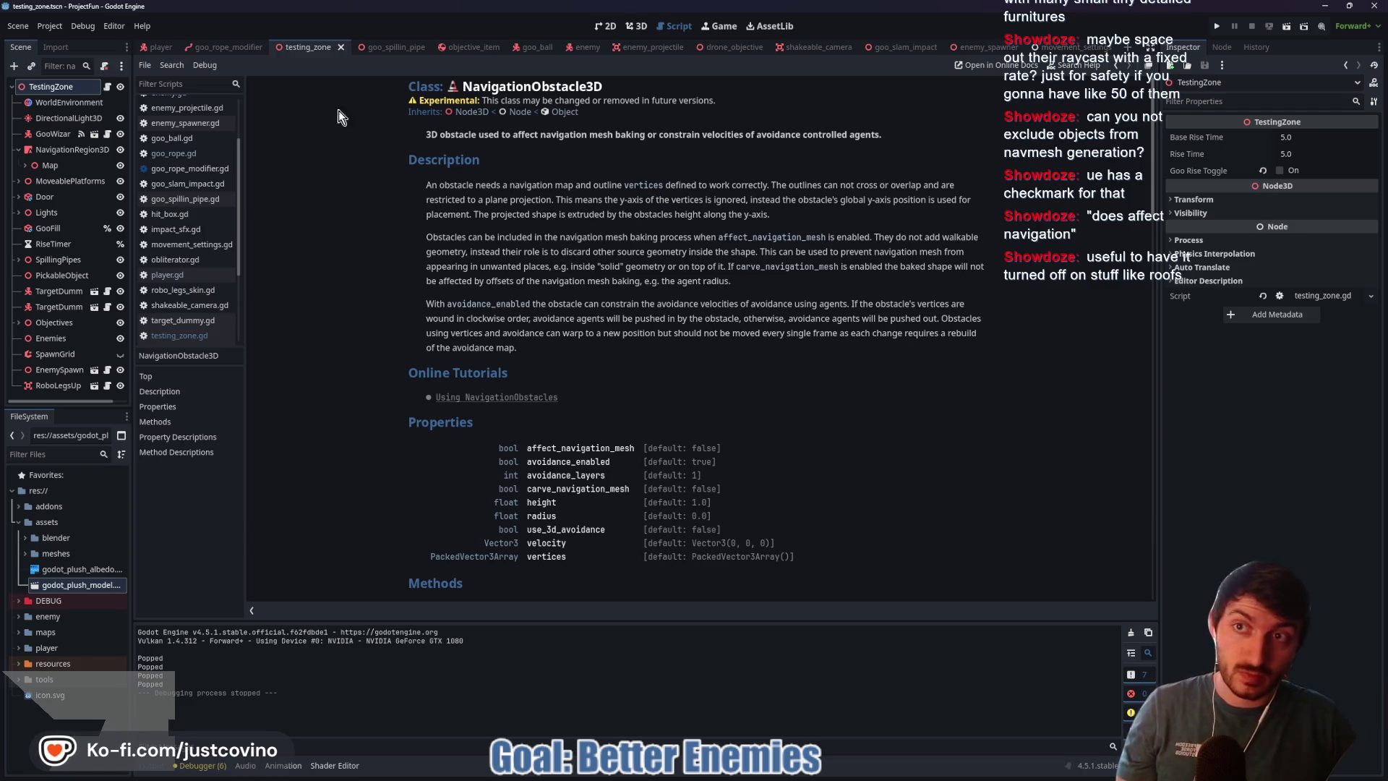
Step: Put the CloneChambers node under Map on visual layer 15
click(631, 27)
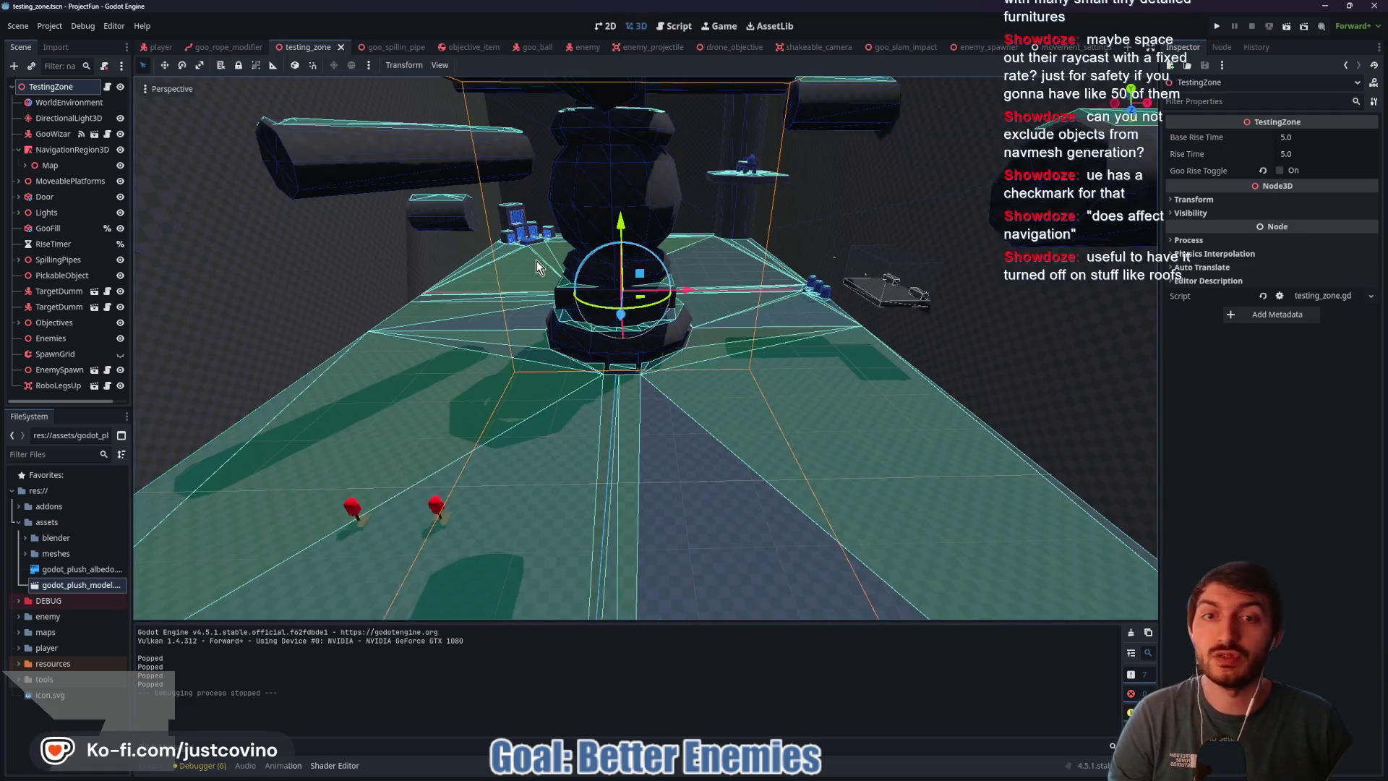
right_click(778, 348)
key(w)
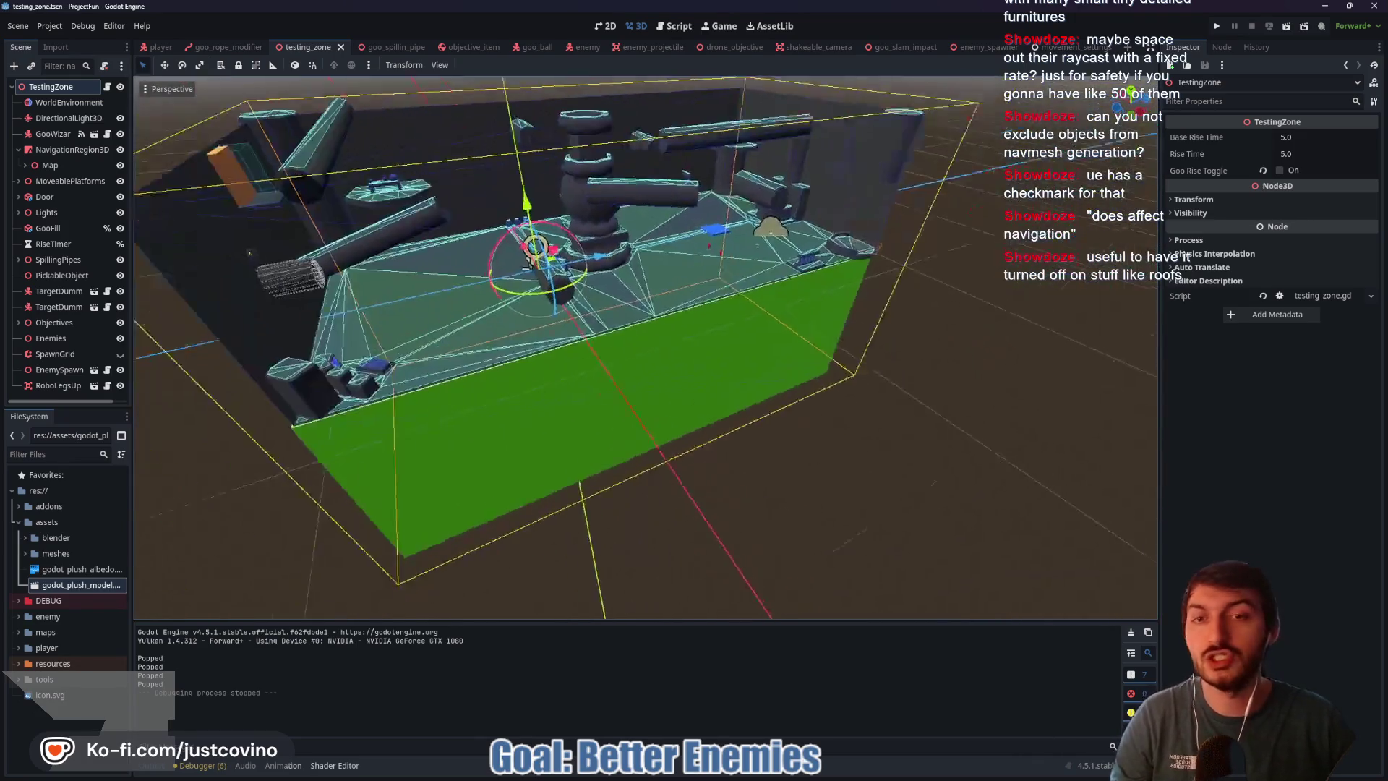
scroll(778, 347, up, 2)
key(s)
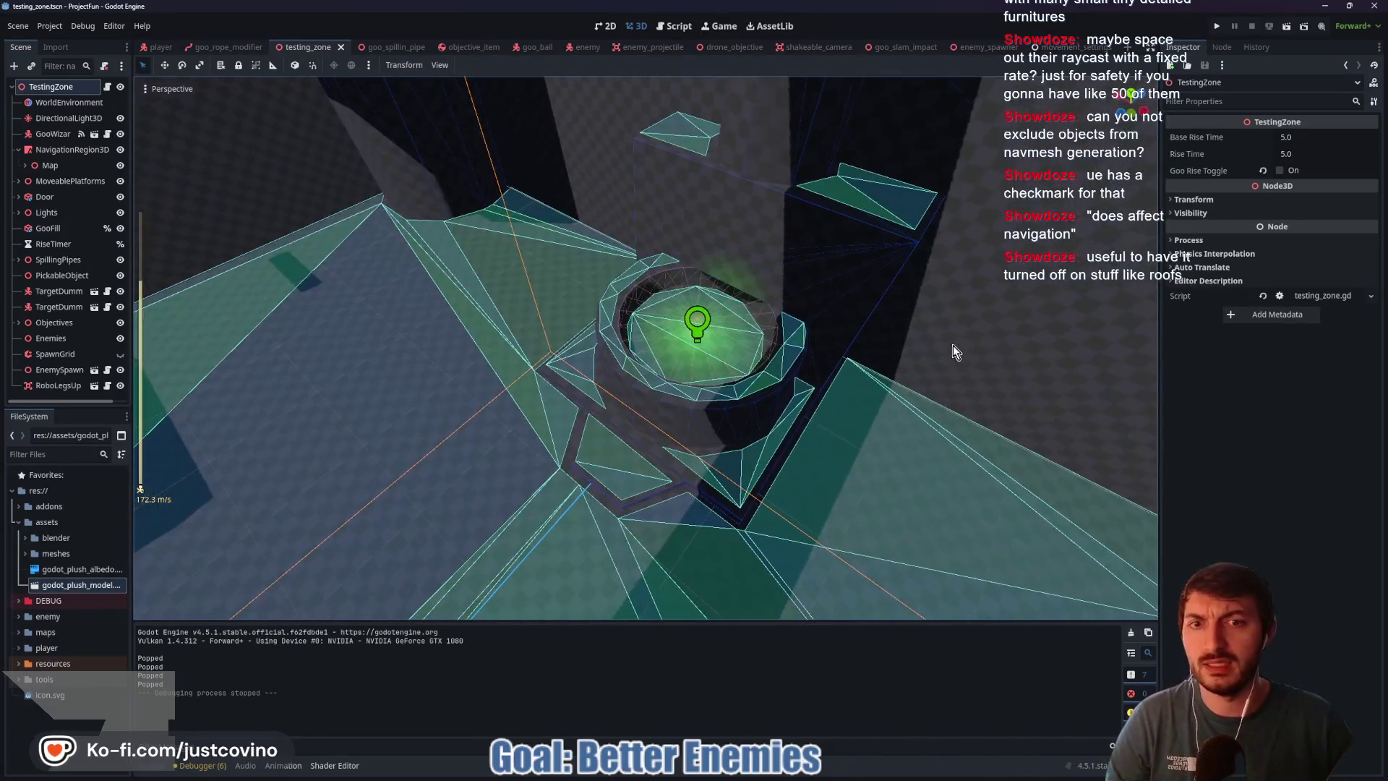
click(622, 390)
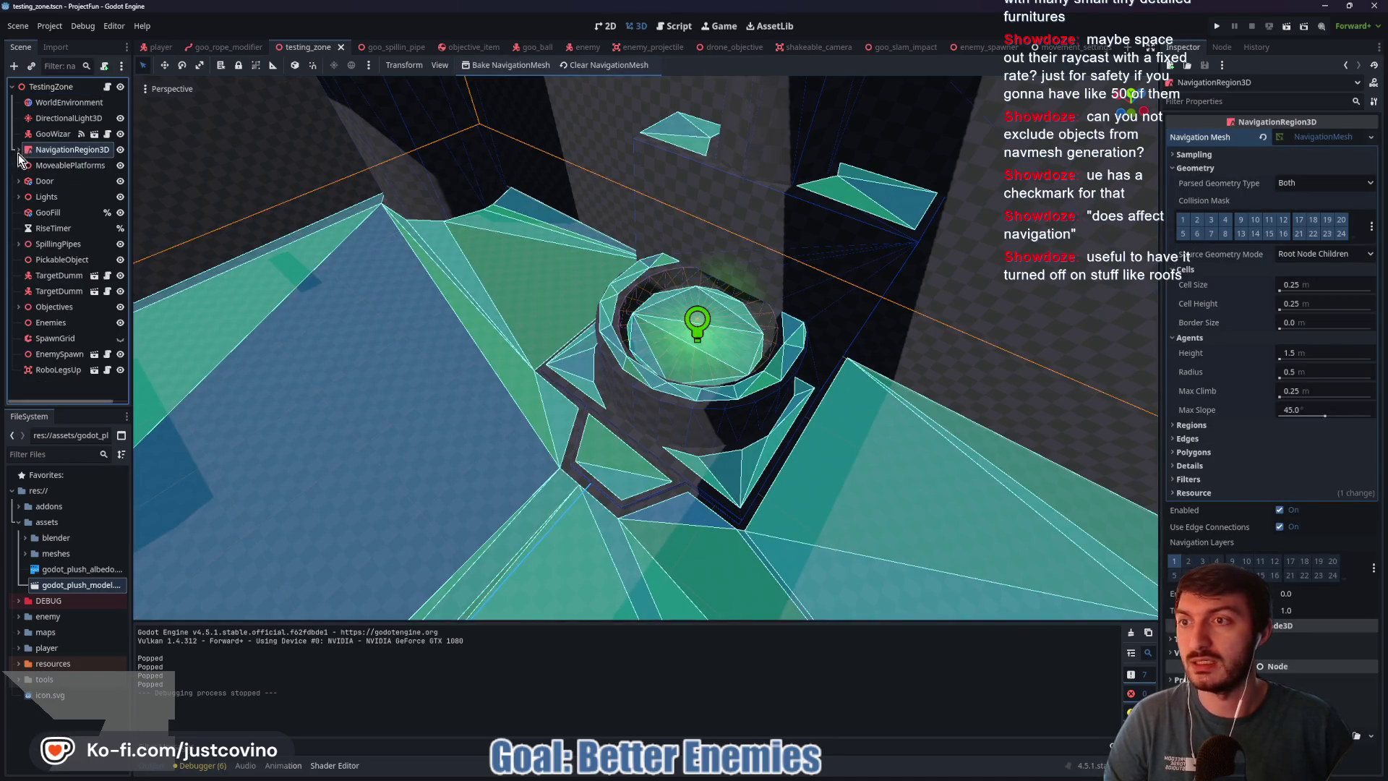
click(26, 166)
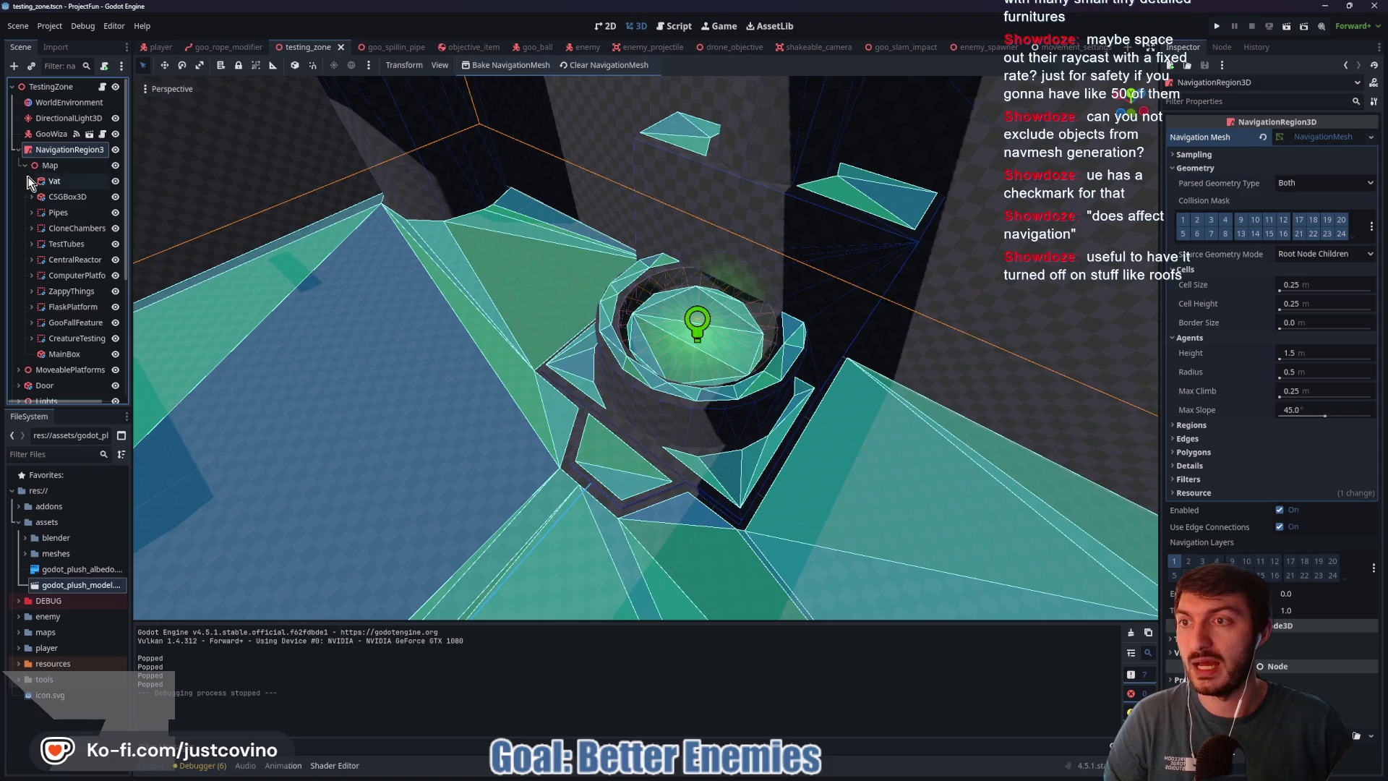
double_click(78, 229)
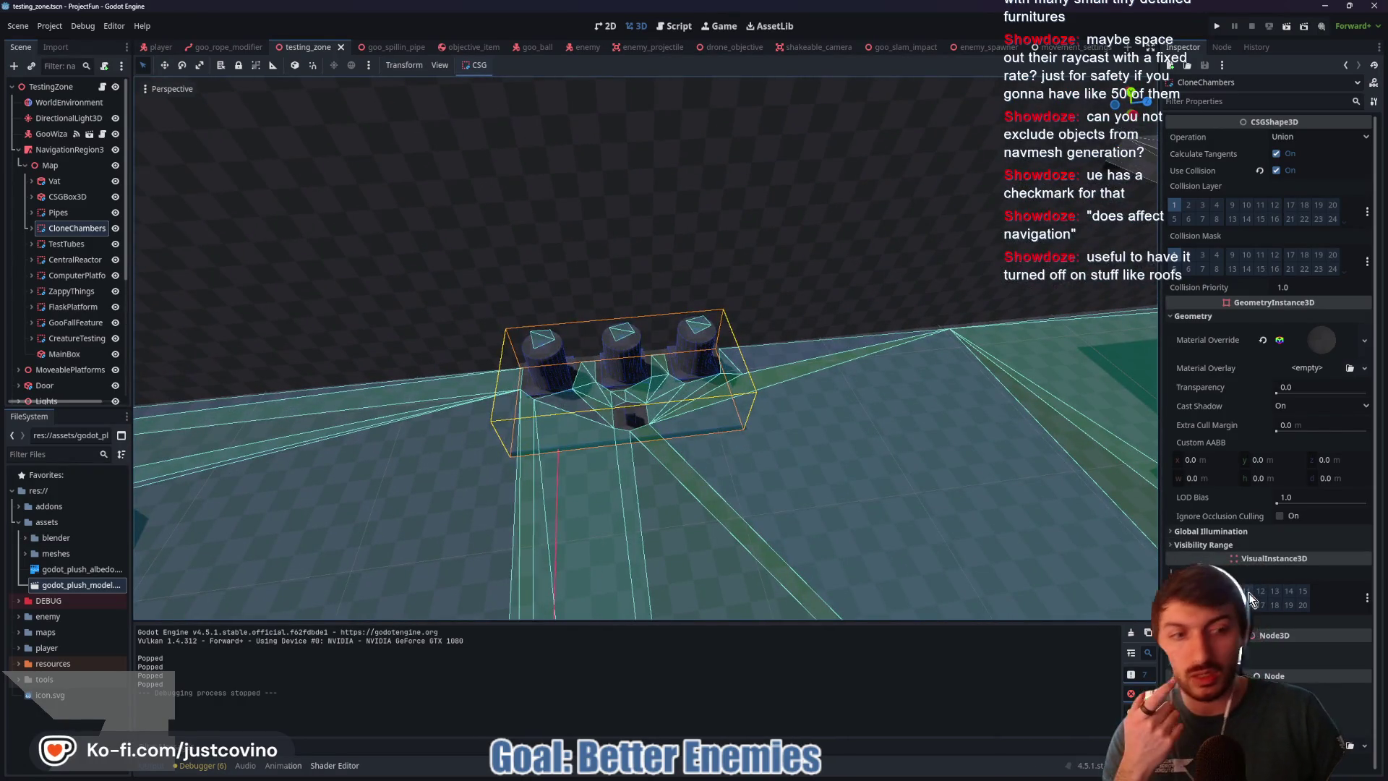
click(1303, 591)
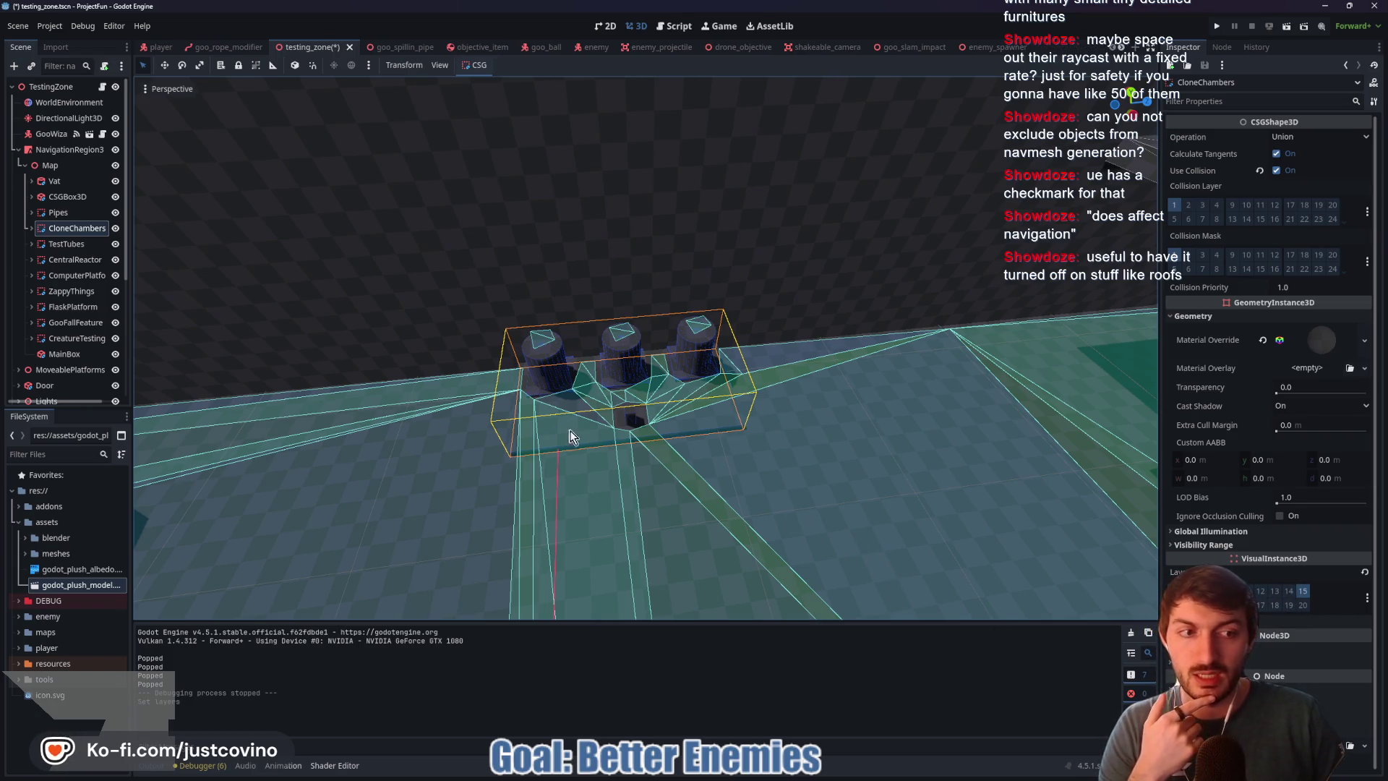
Step: Exclude layer 15 from the navmesh source geometry, rebake the navigation mesh, and save
click(67, 150)
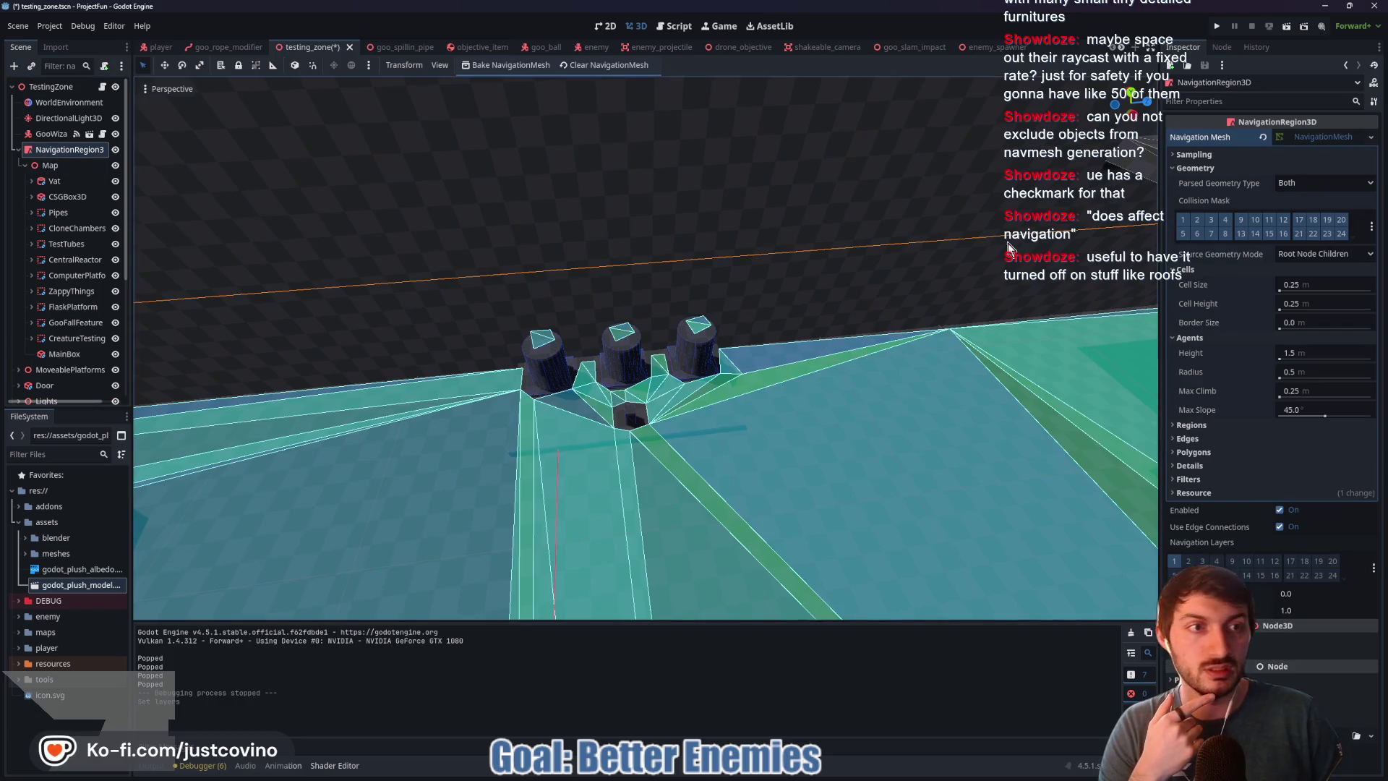
click(1270, 235)
click(487, 67)
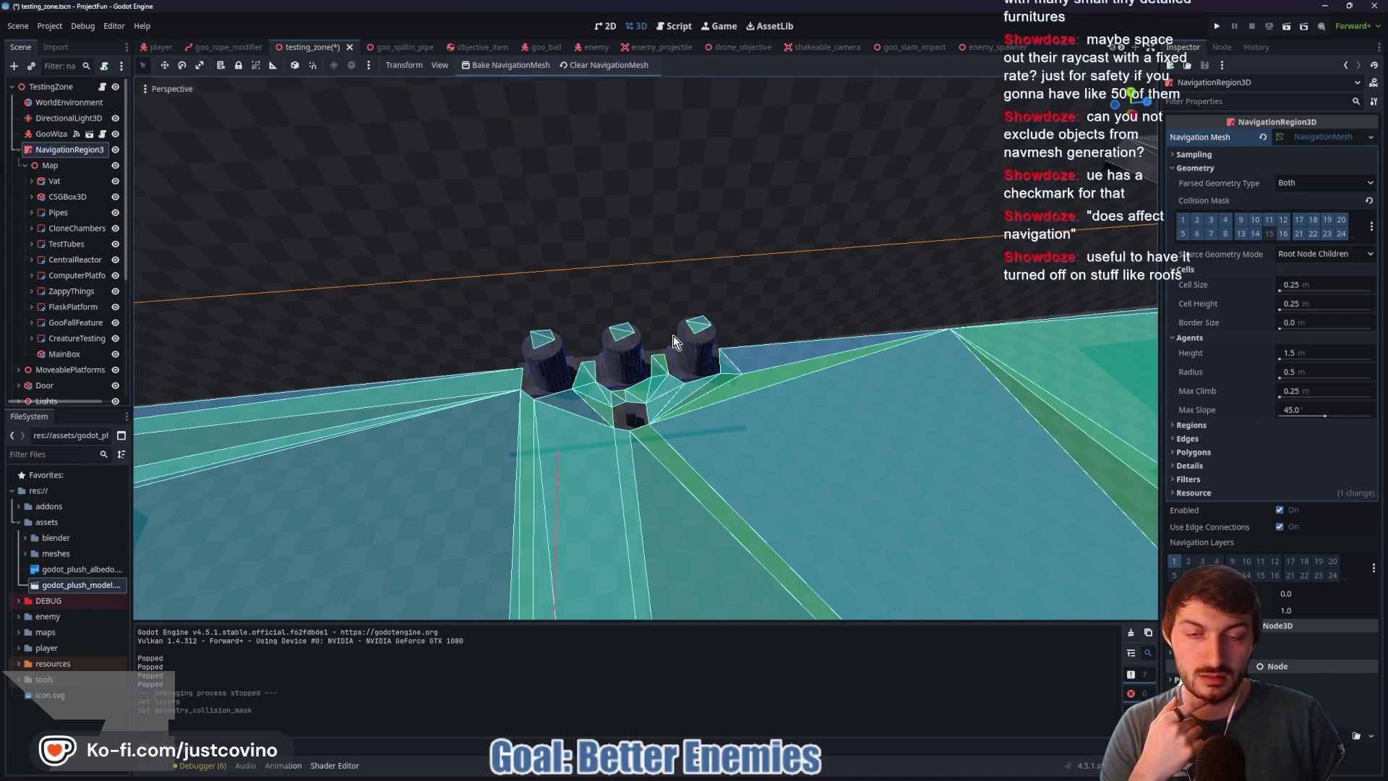
mouse_move(697, 398)
mouse_down()
mouse_move(720, 394)
mouse_move(693, 356)
mouse_up()
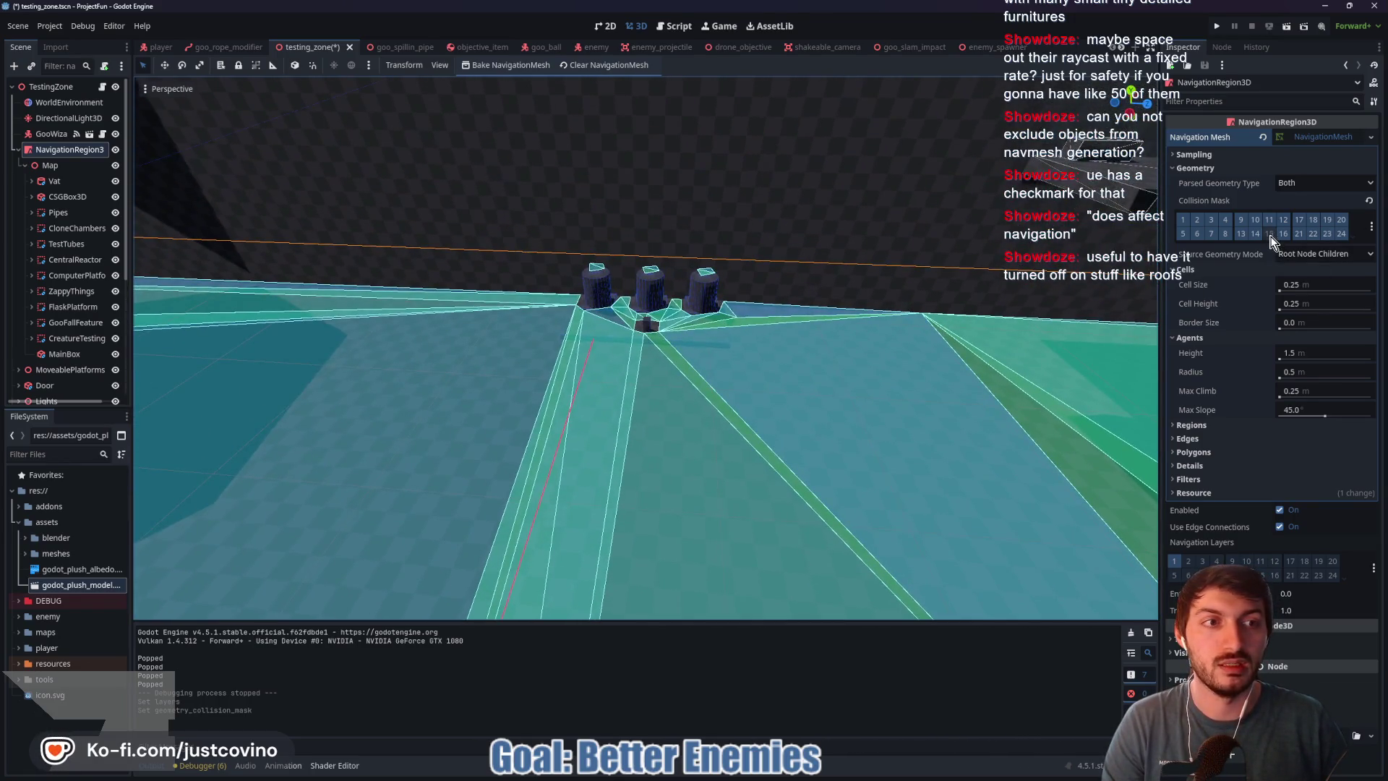
click(505, 67)
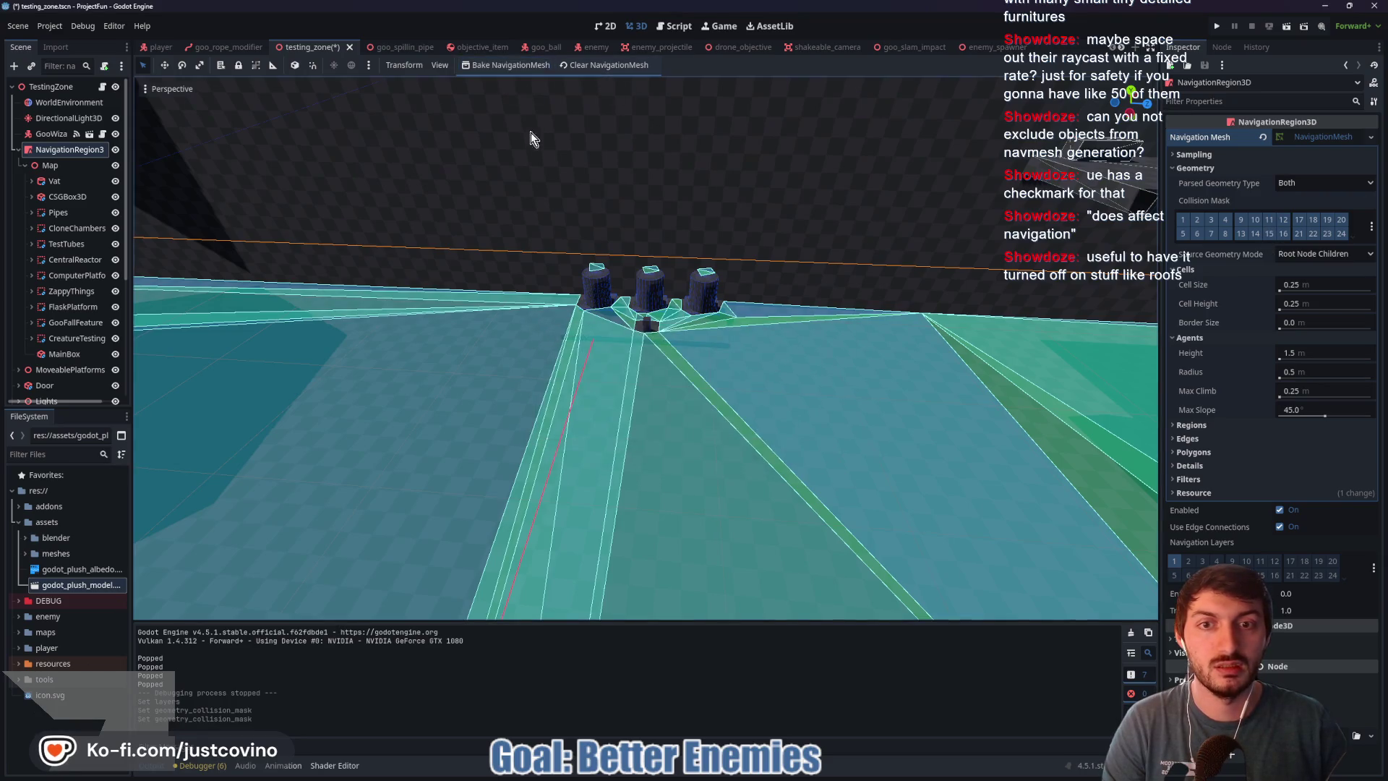
click(477, 68)
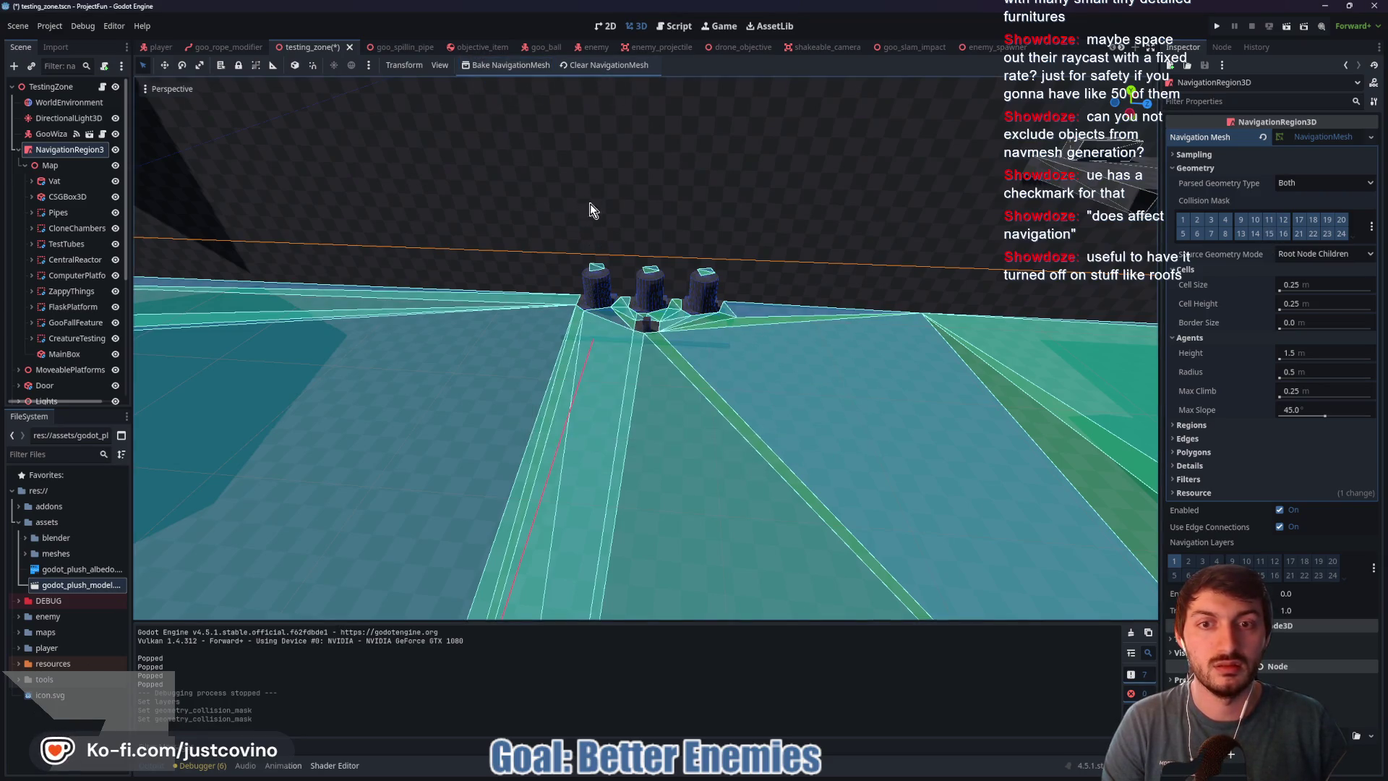
key(ctrl+s)
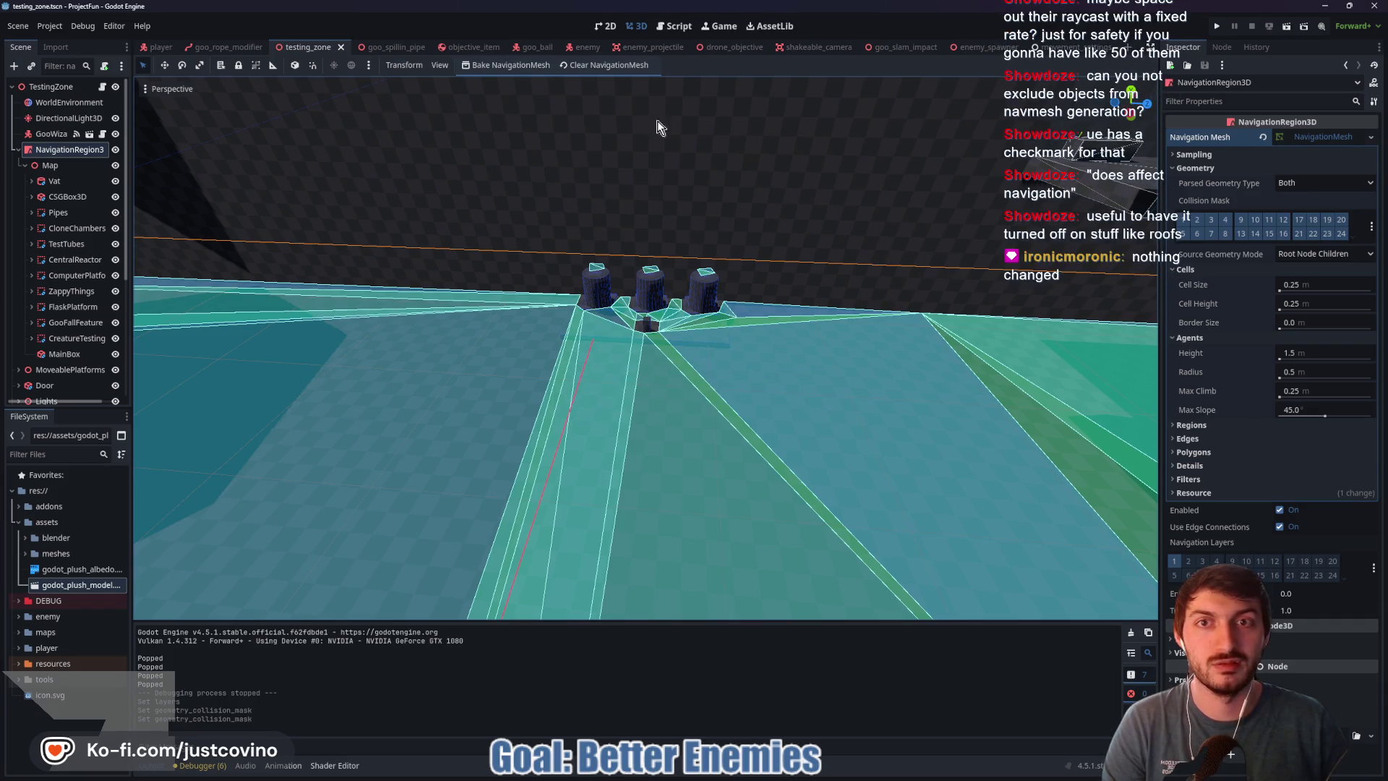
Step: Clear and rebake the navigation mesh, then check it over the cylinders
click(602, 63)
click(513, 65)
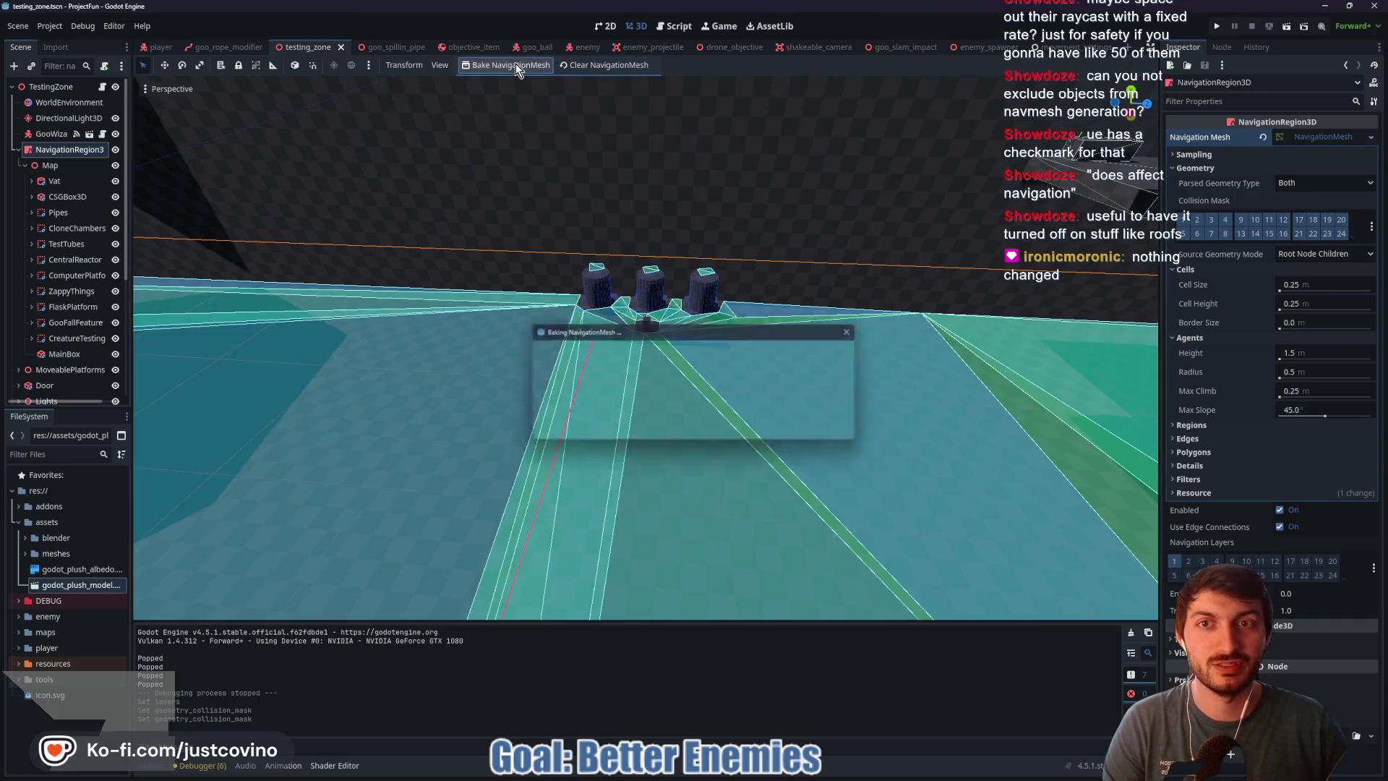
scroll(829, 332, up, 8)
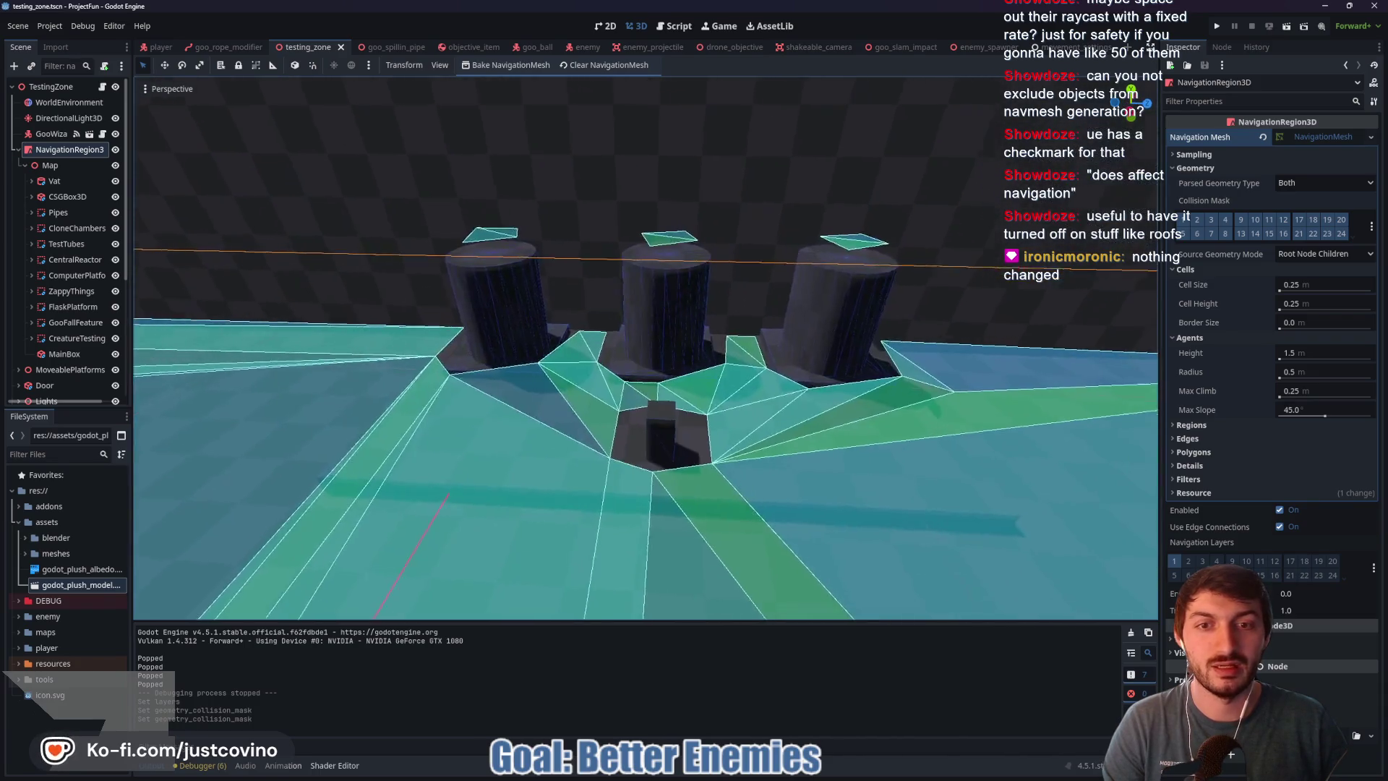
key(w)
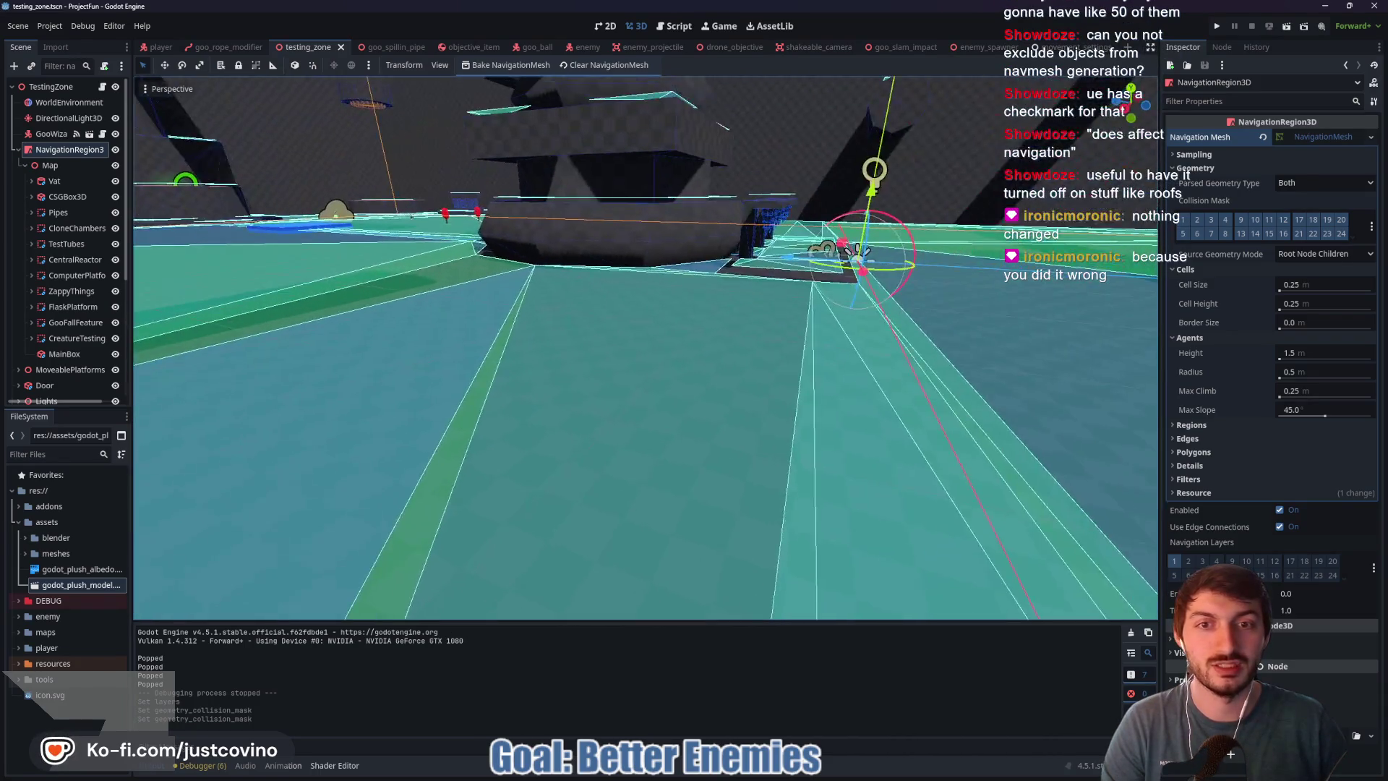
key(s)
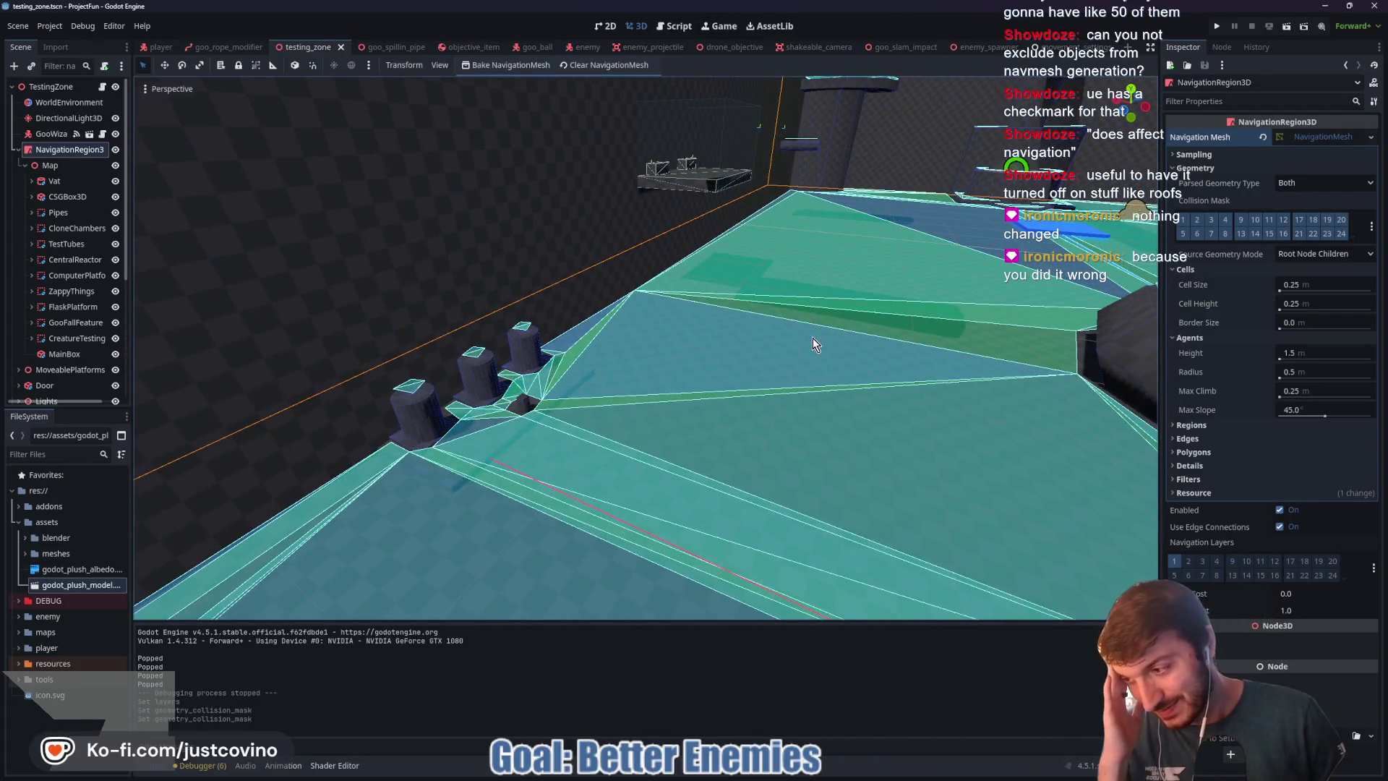
Step: Inspect the CloneChambers, TestTubes, Pipes and single CloneChamber cylinder settings
click(78, 229)
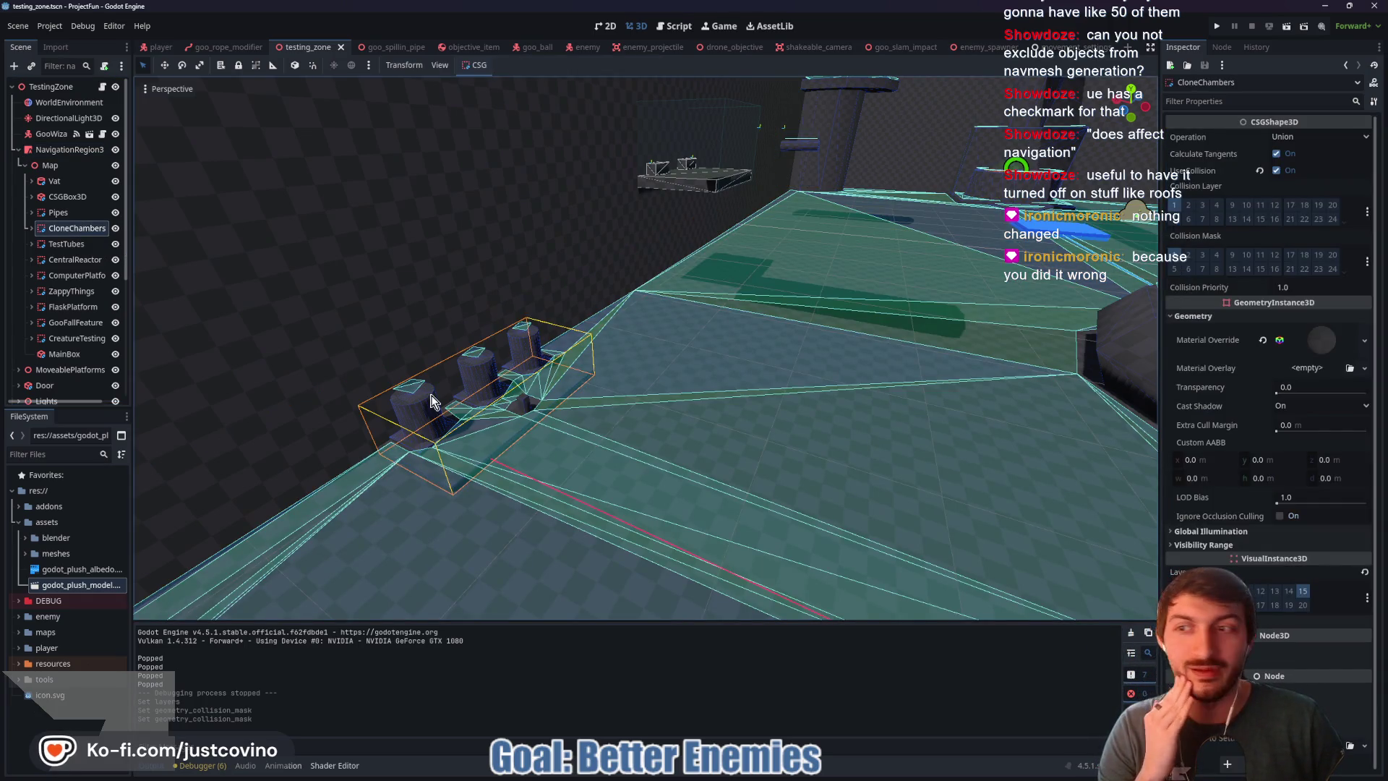
click(72, 260)
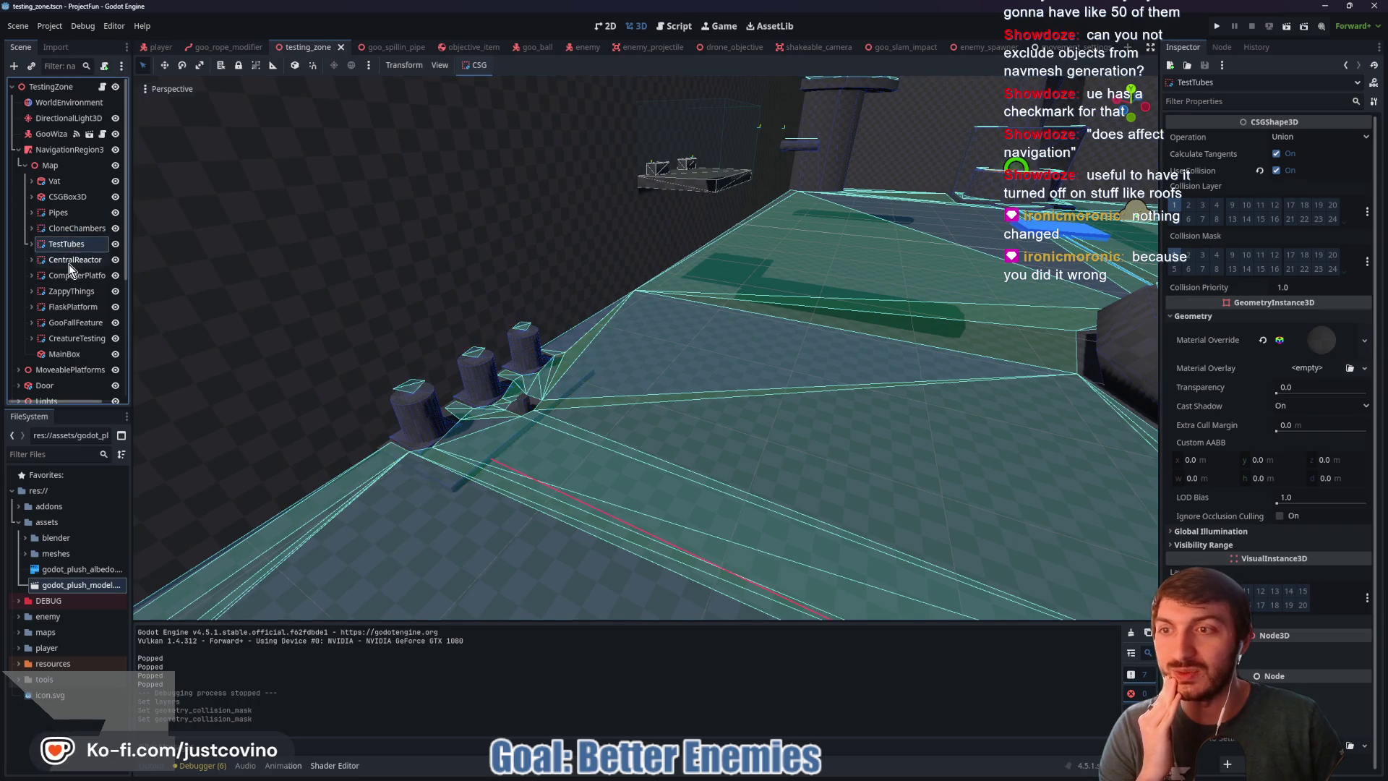
click(66, 244)
click(71, 214)
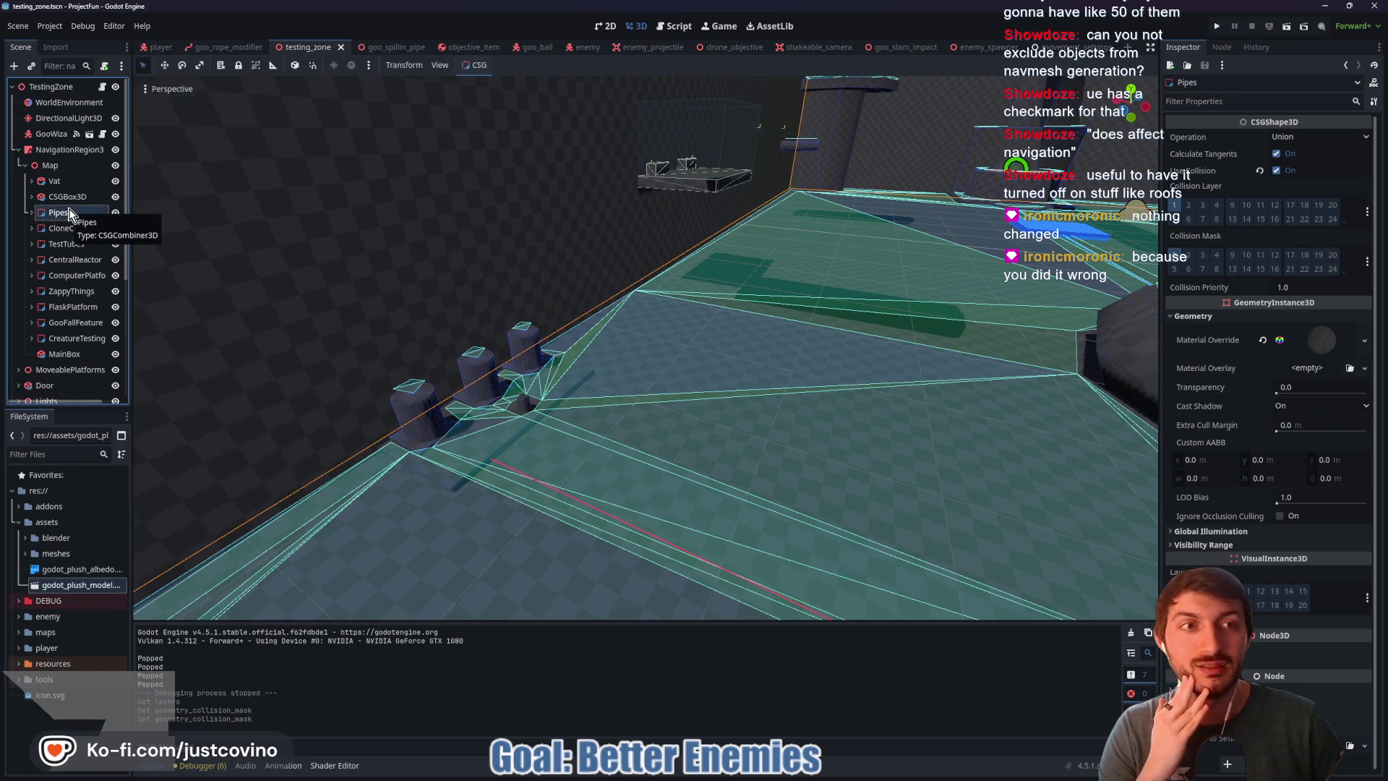
click(422, 414)
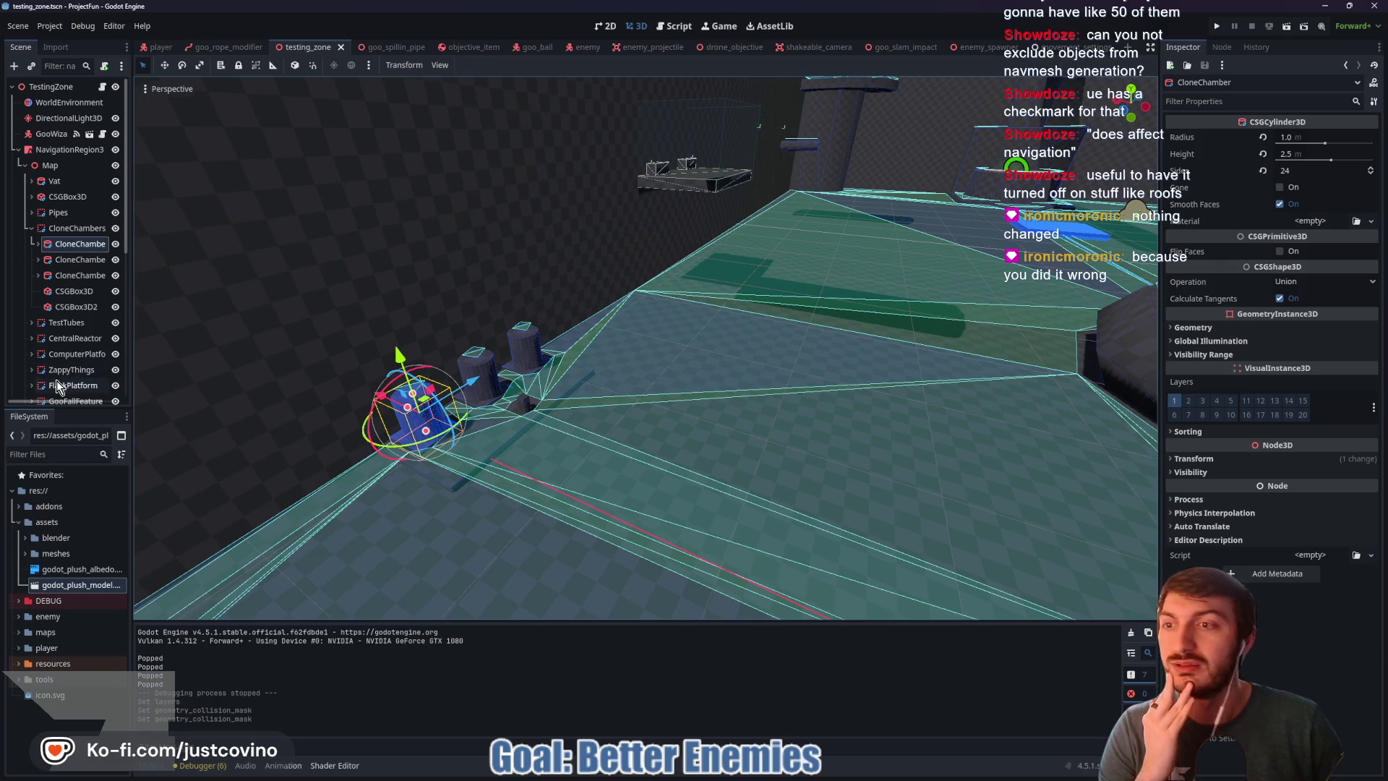
click(64, 230)
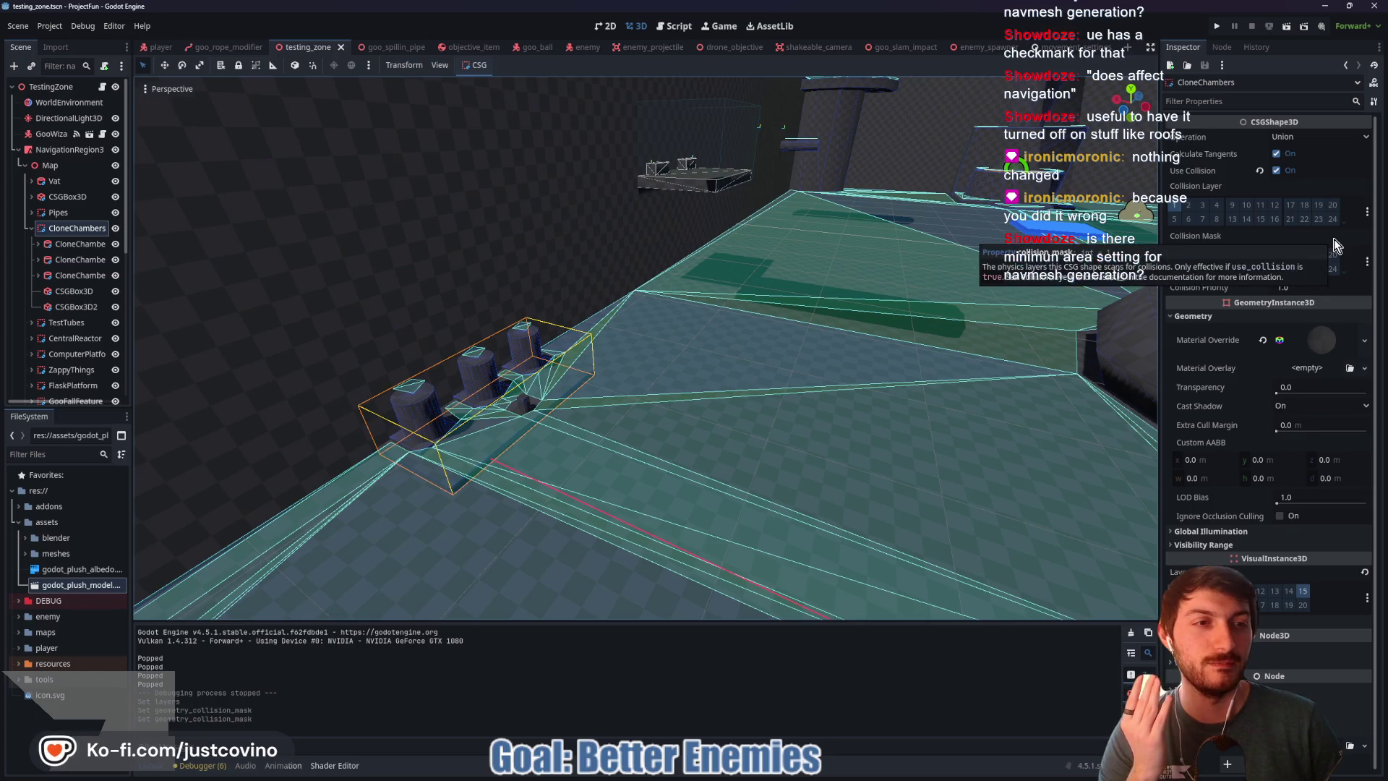
Step: Check the layer settings of Map, Vat, Pipes, the three CloneChamber cylinders, CSGBox3D nodes and TestTubes
click(48, 166)
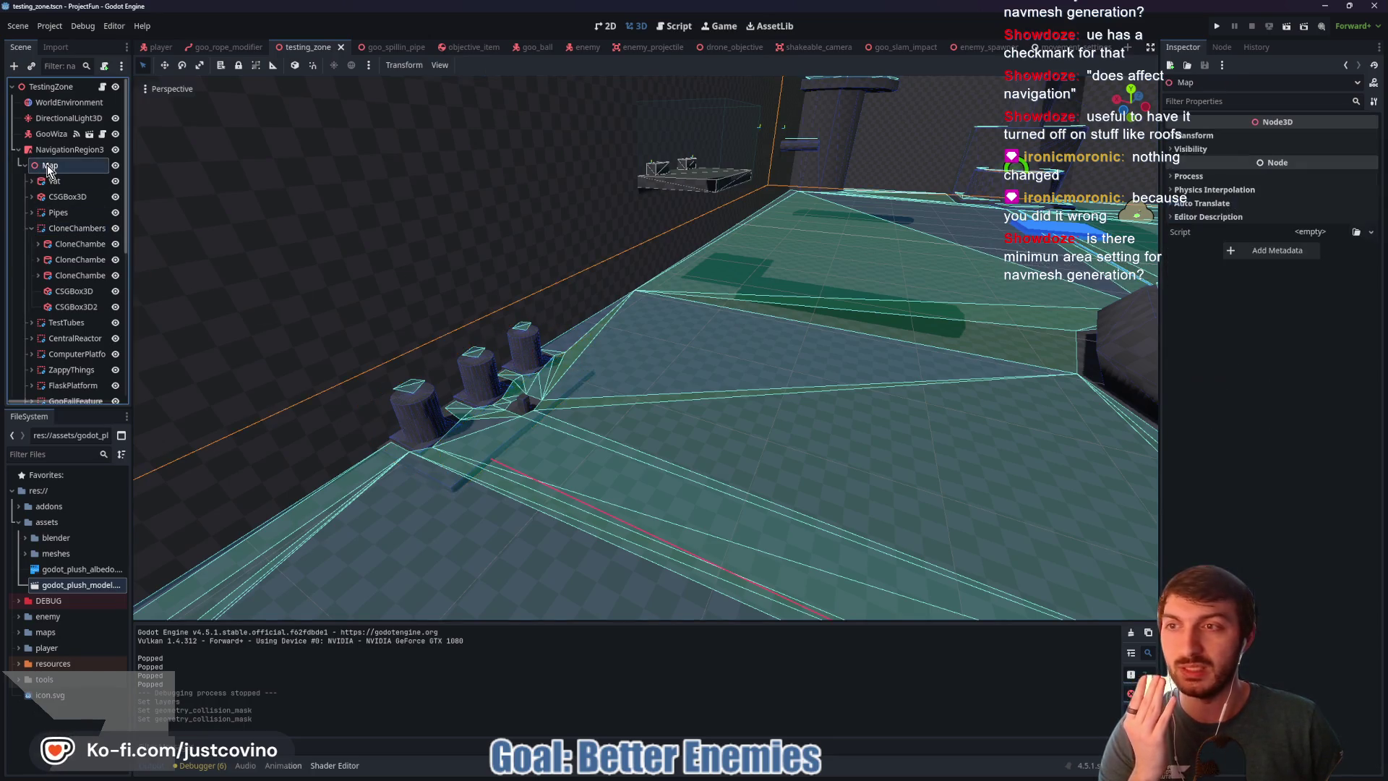
click(64, 196)
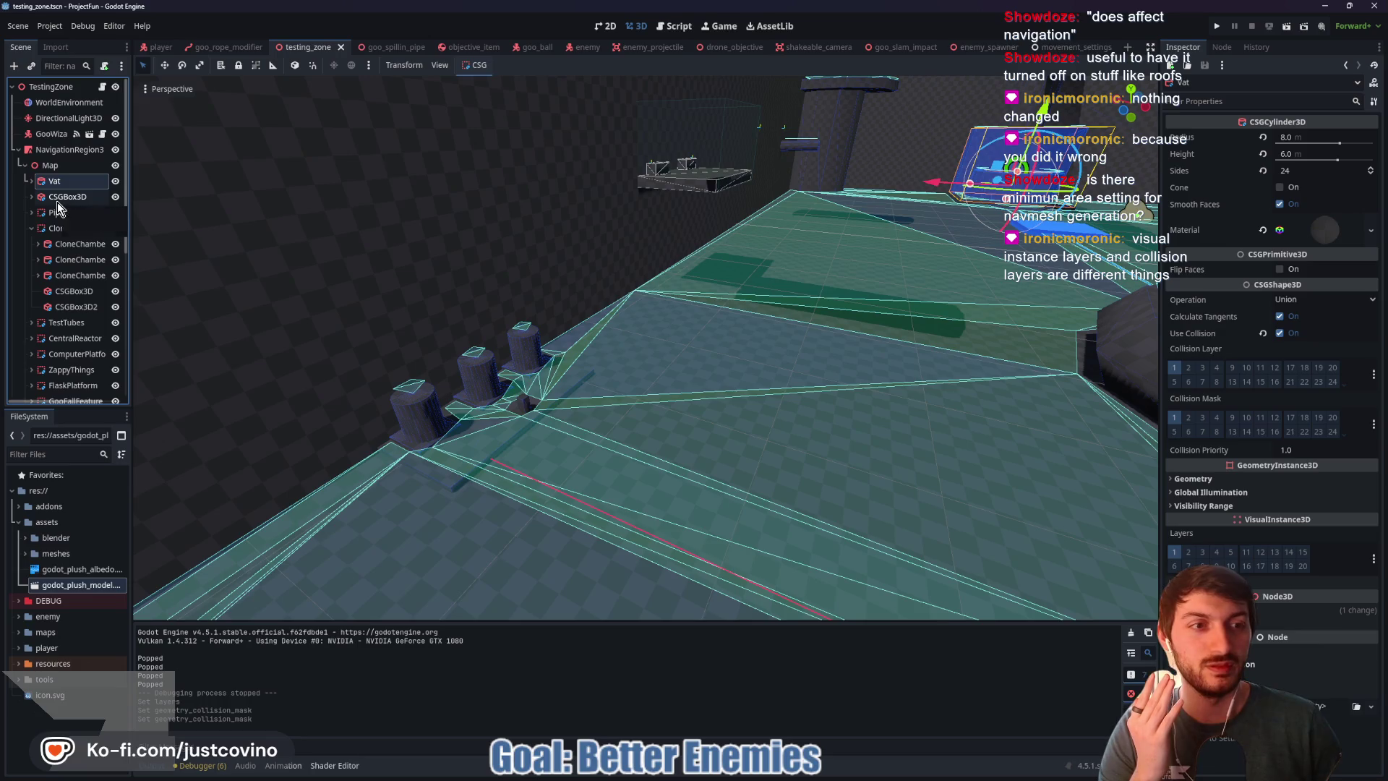
click(53, 214)
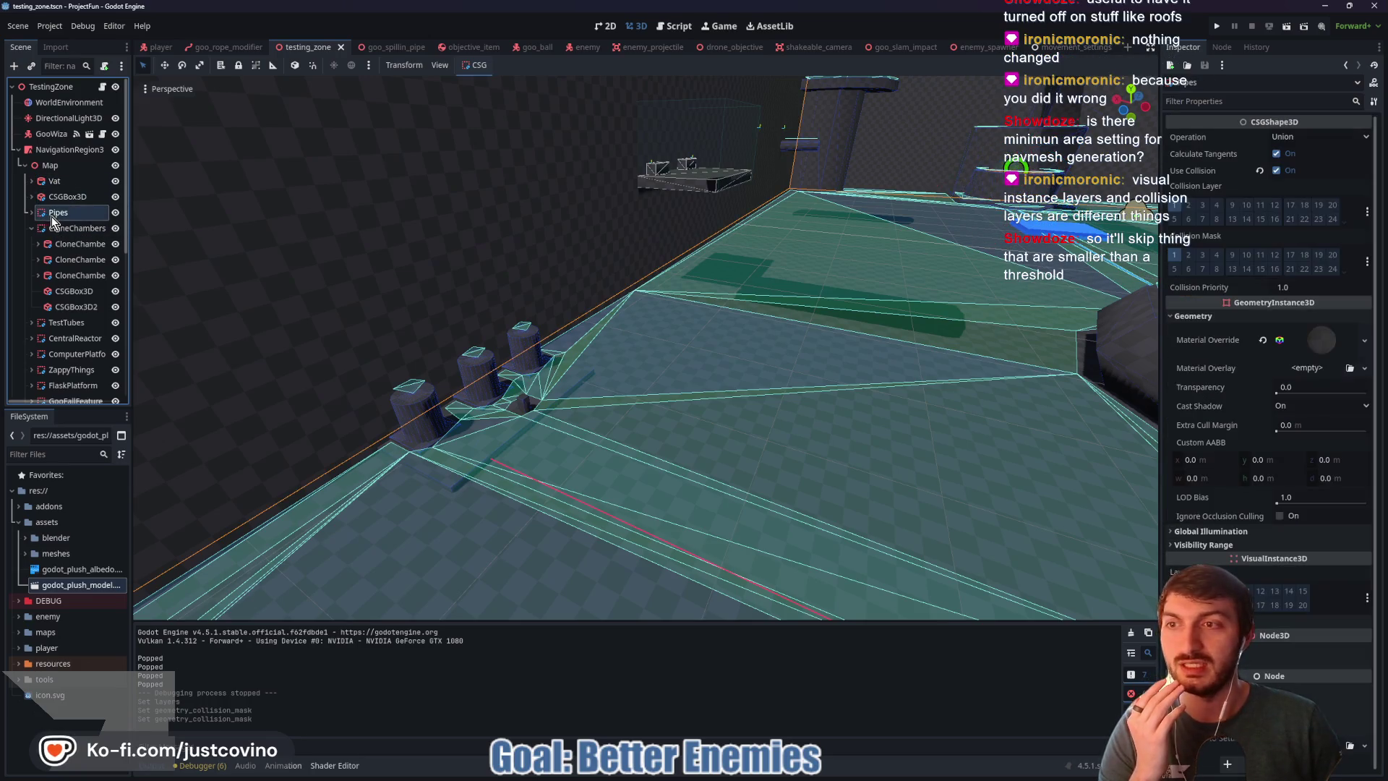
click(58, 230)
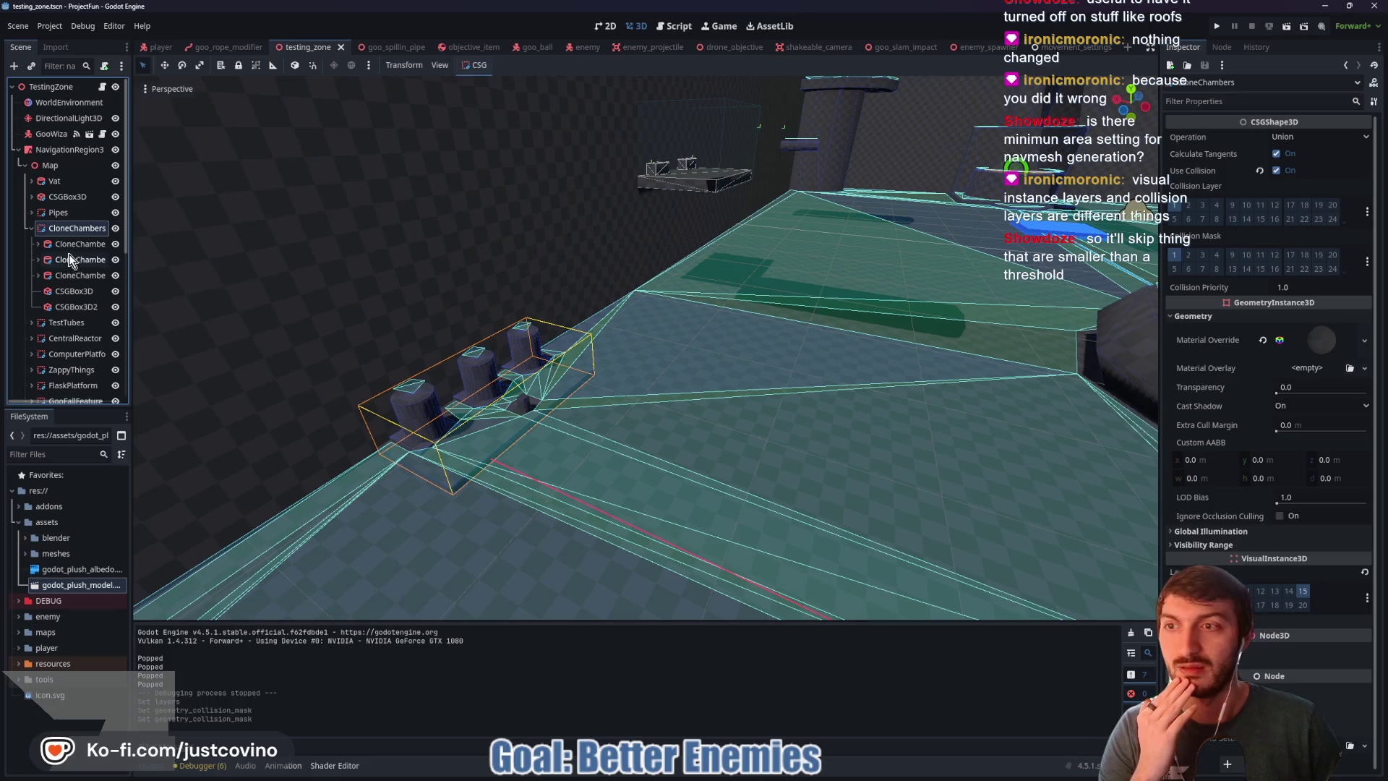
click(68, 246)
click(76, 260)
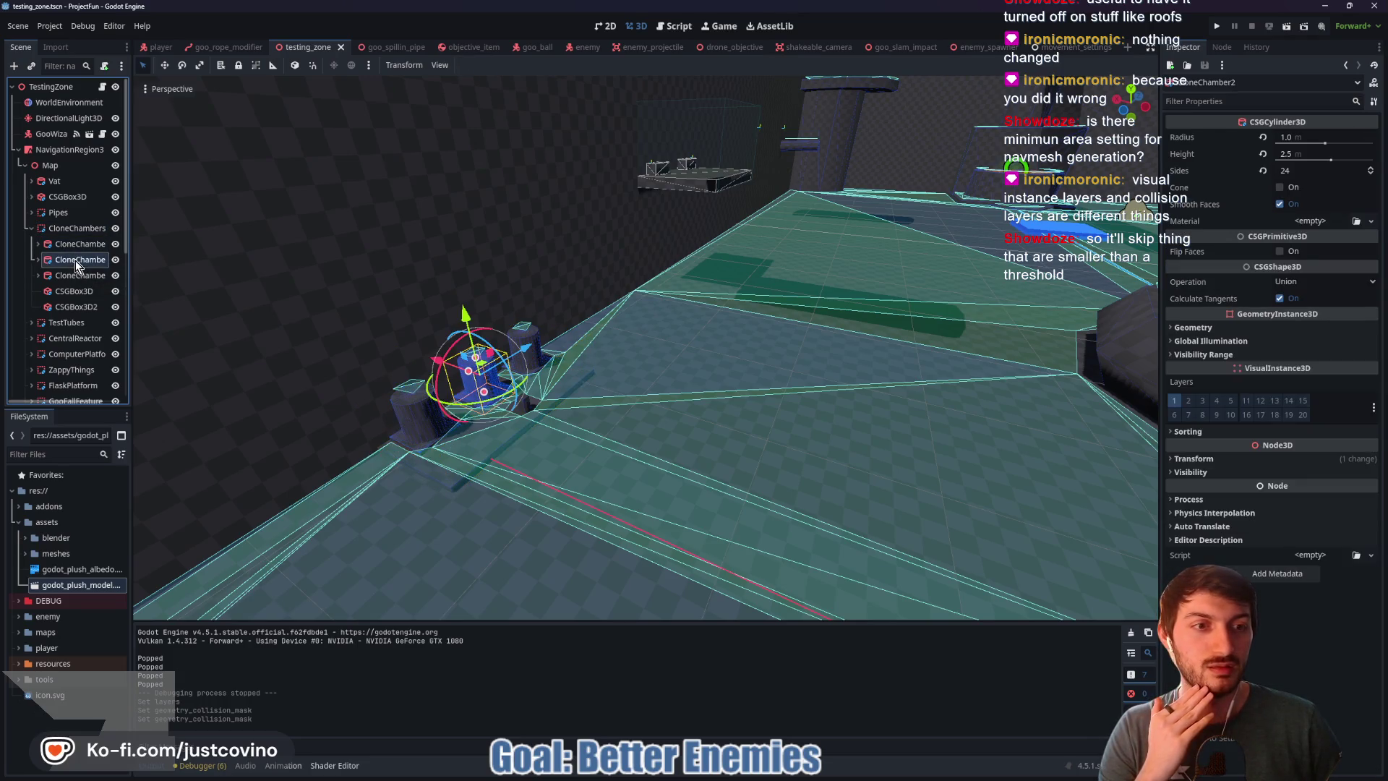
click(78, 277)
click(71, 292)
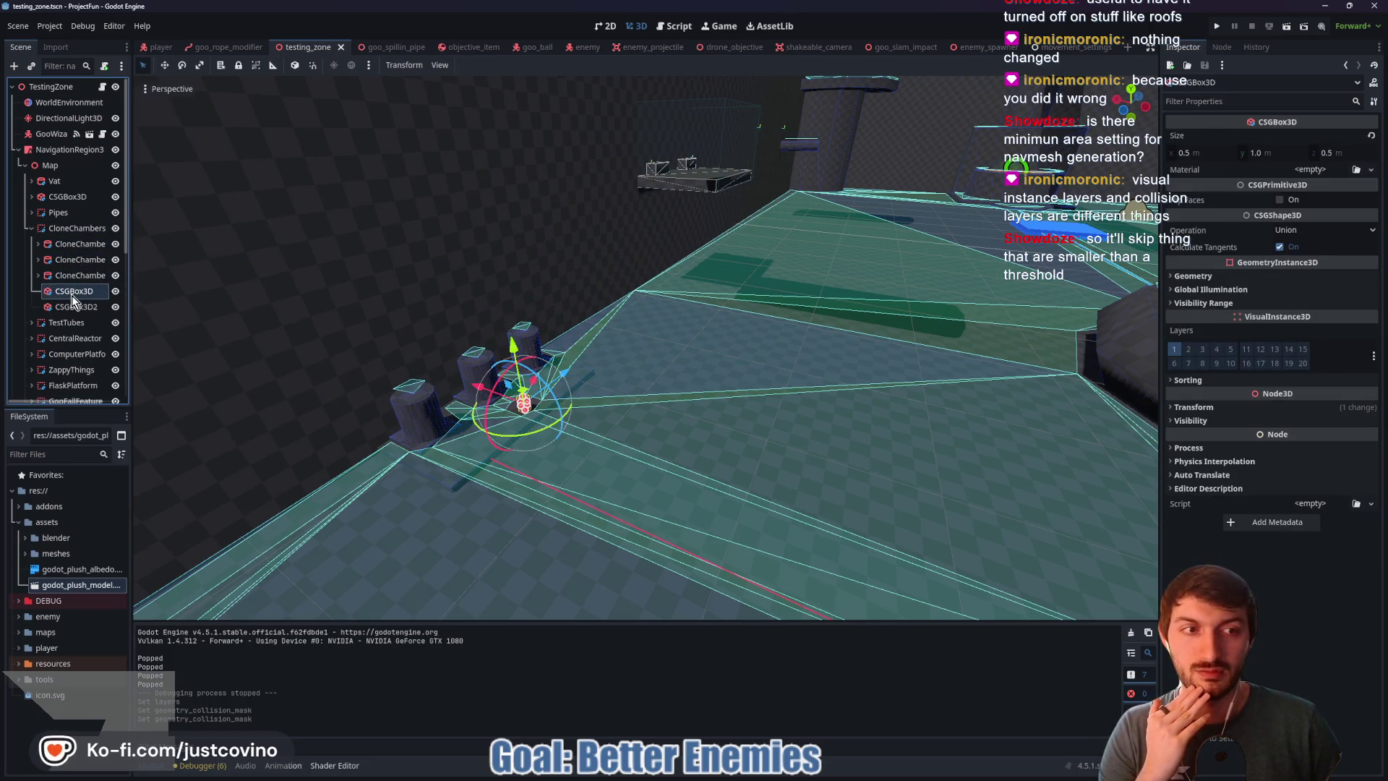
click(76, 310)
click(77, 323)
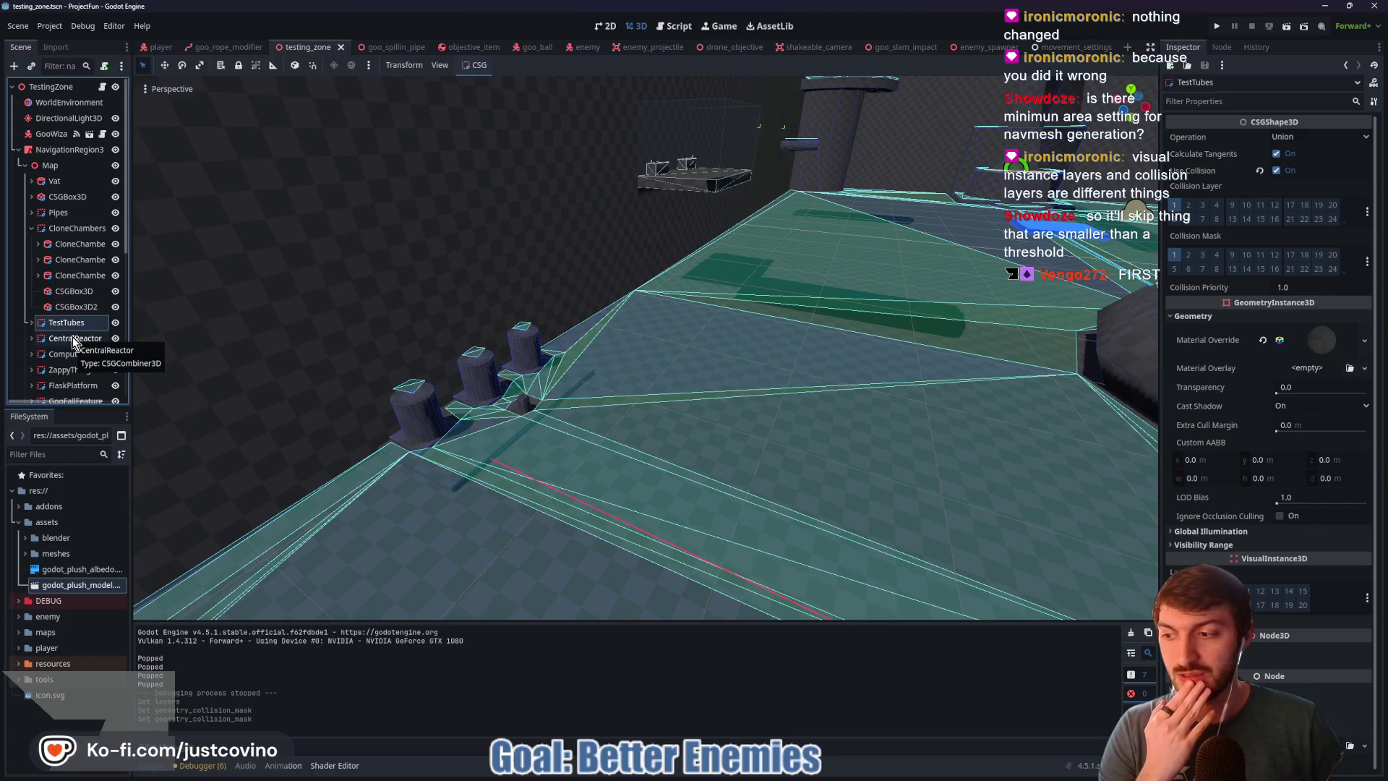
Step: Check CentralReactor, ComputerPlatform2, ZappyThings, FlaskPlatform and CreatureTestingZone, then collapse and reselect CloneChambers
click(75, 340)
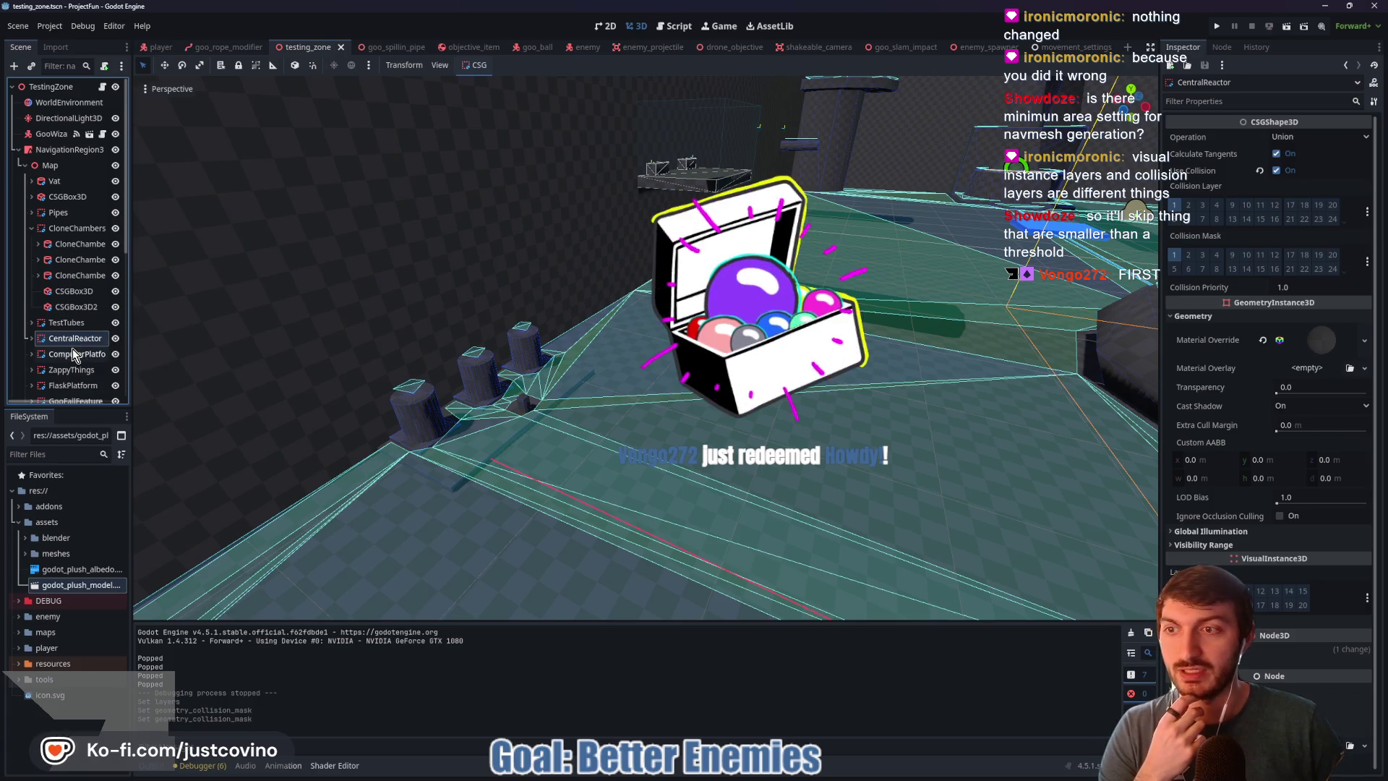
click(76, 355)
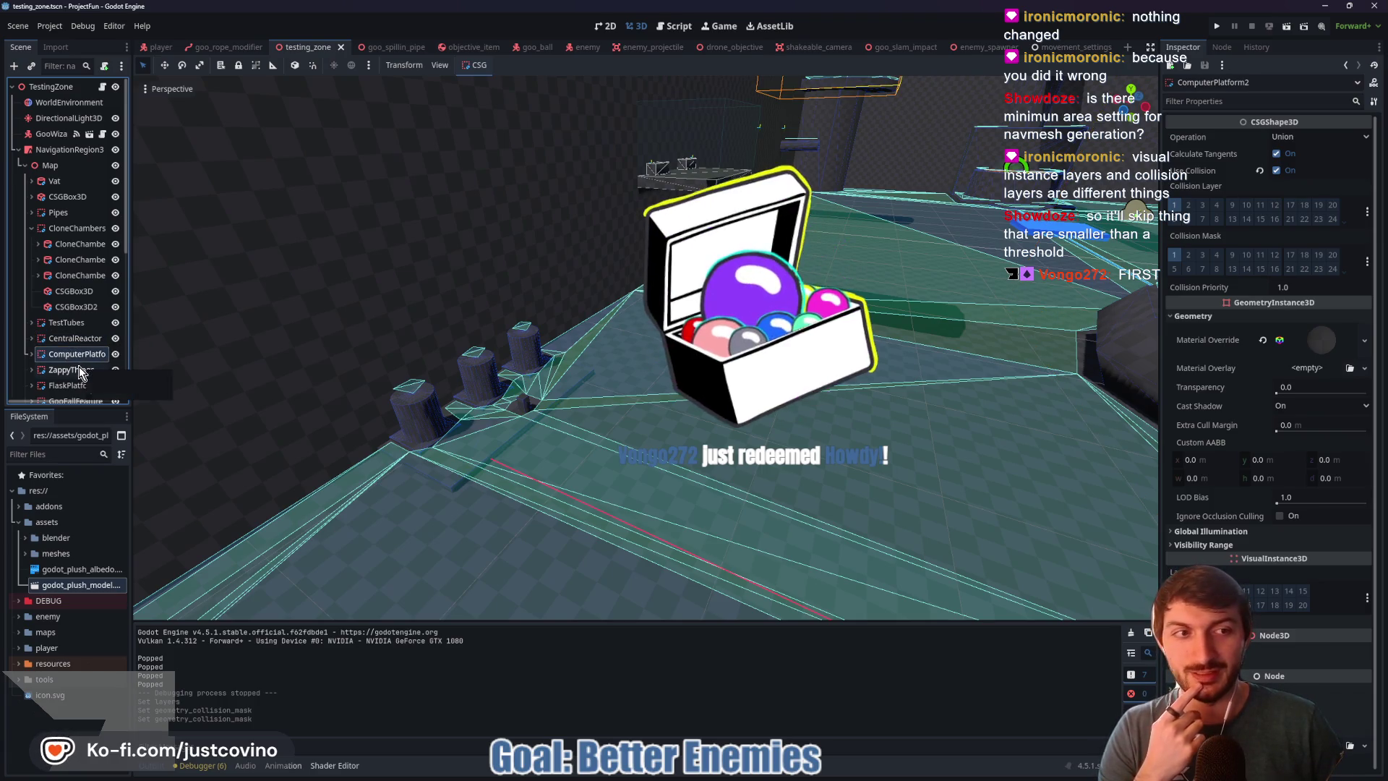
click(80, 370)
click(70, 391)
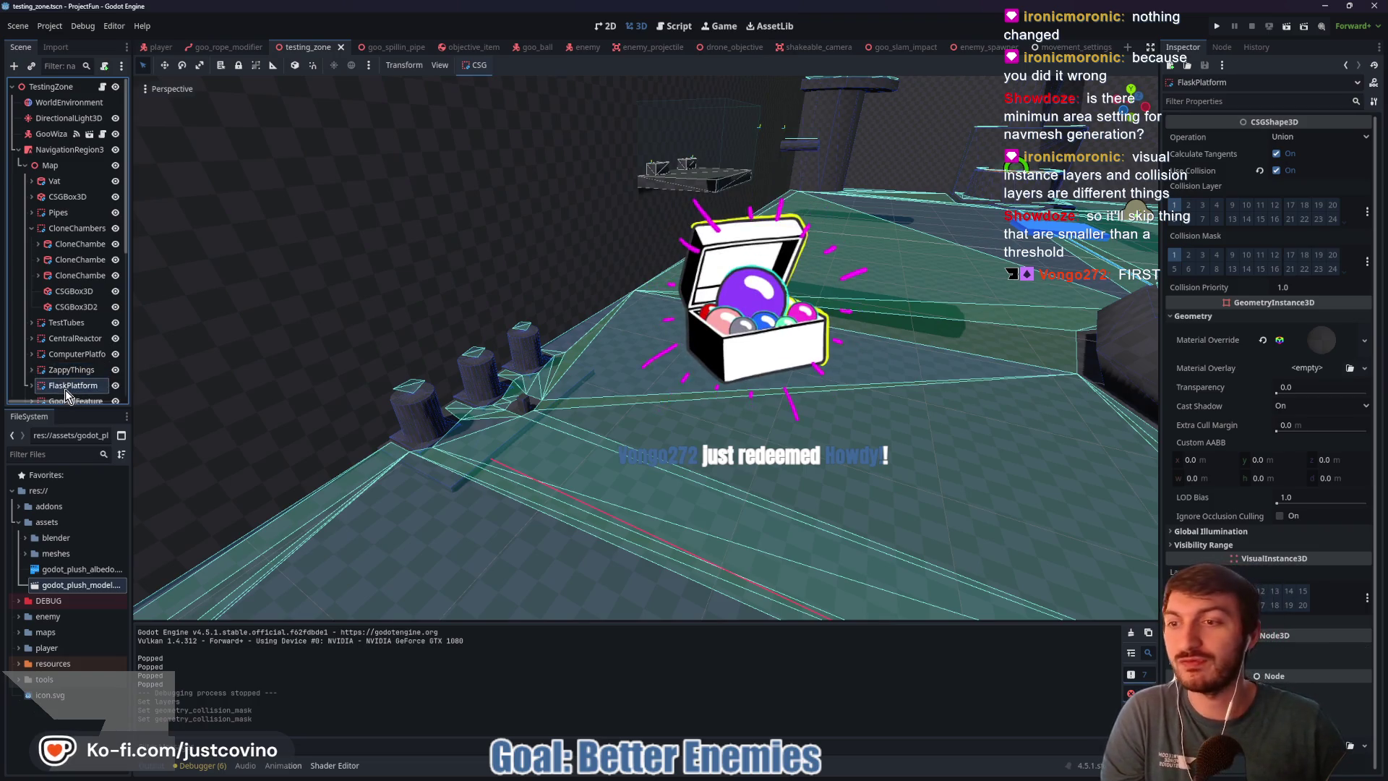
scroll(67, 387, down, 1)
click(66, 381)
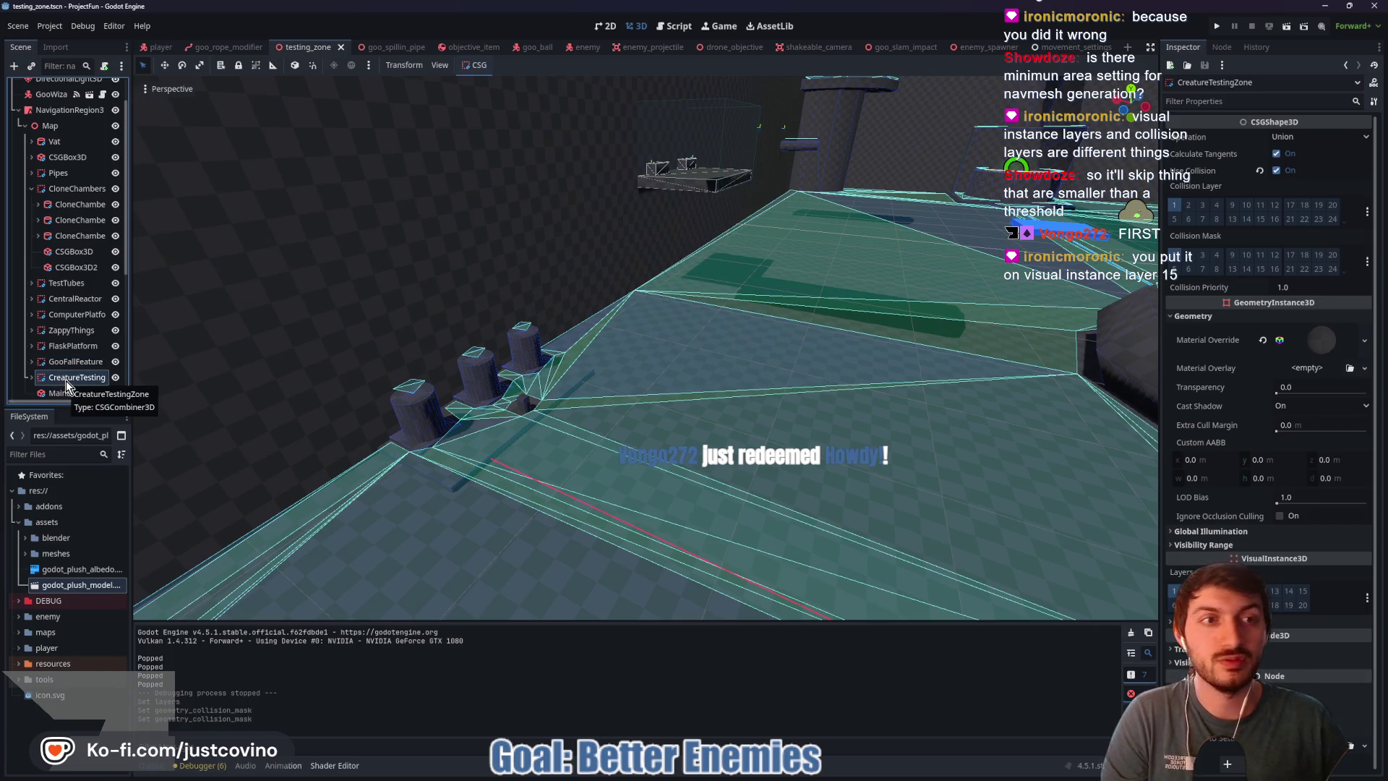
scroll(66, 383, up, 1)
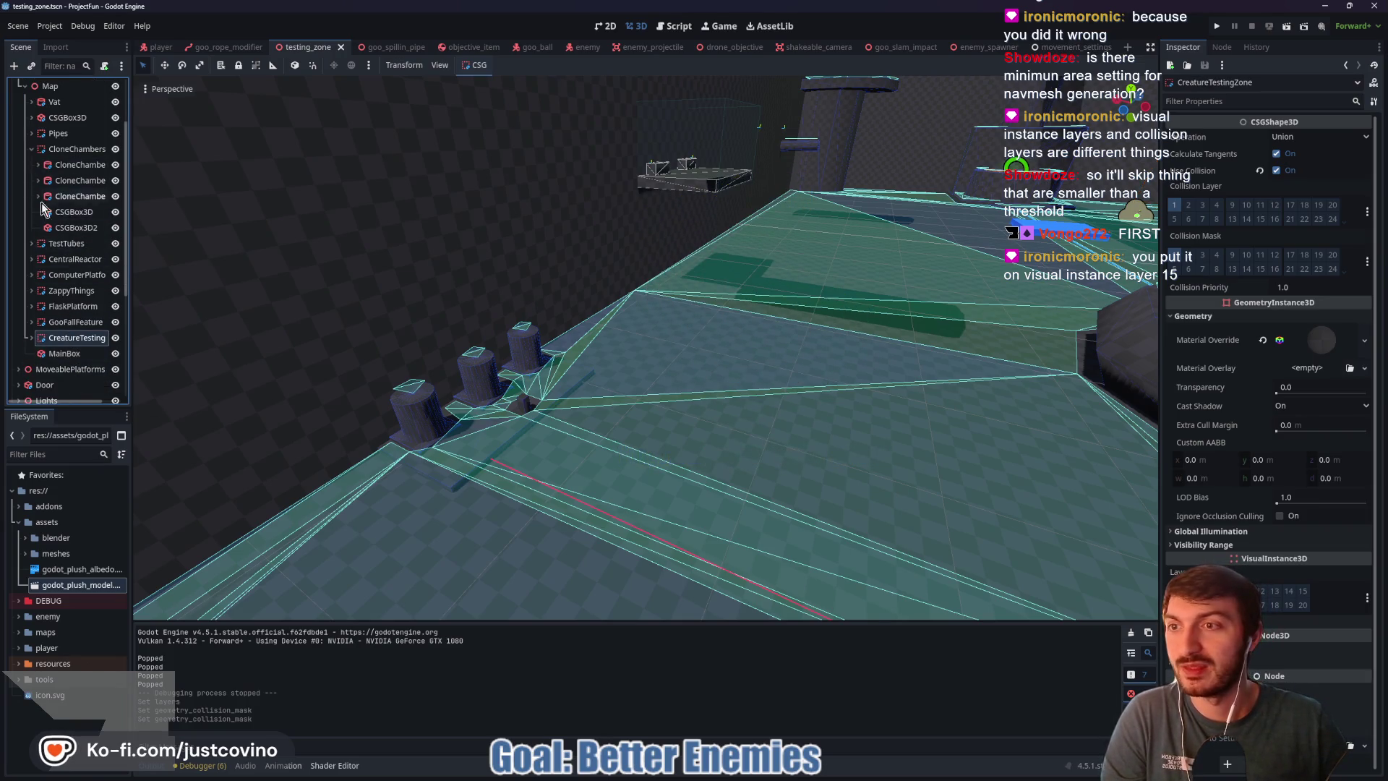
click(32, 229)
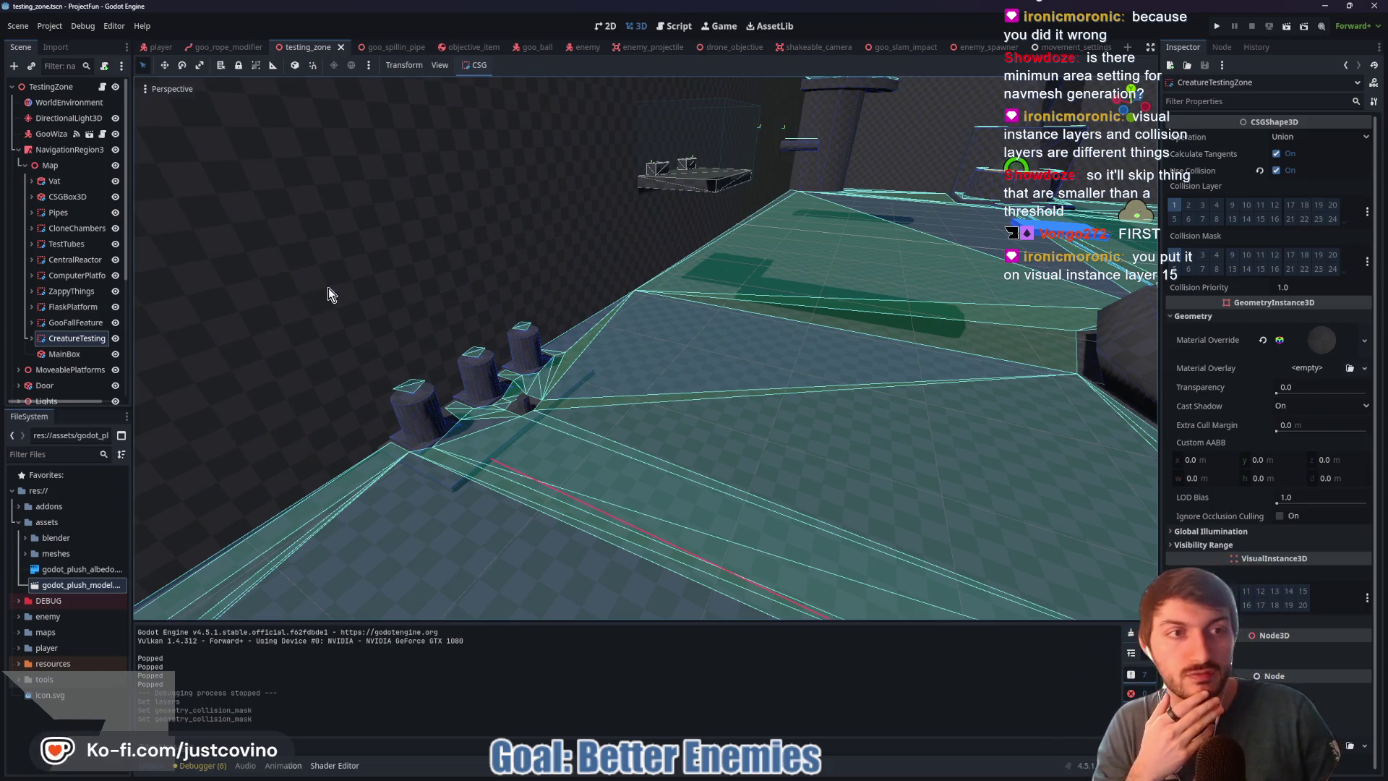
click(65, 230)
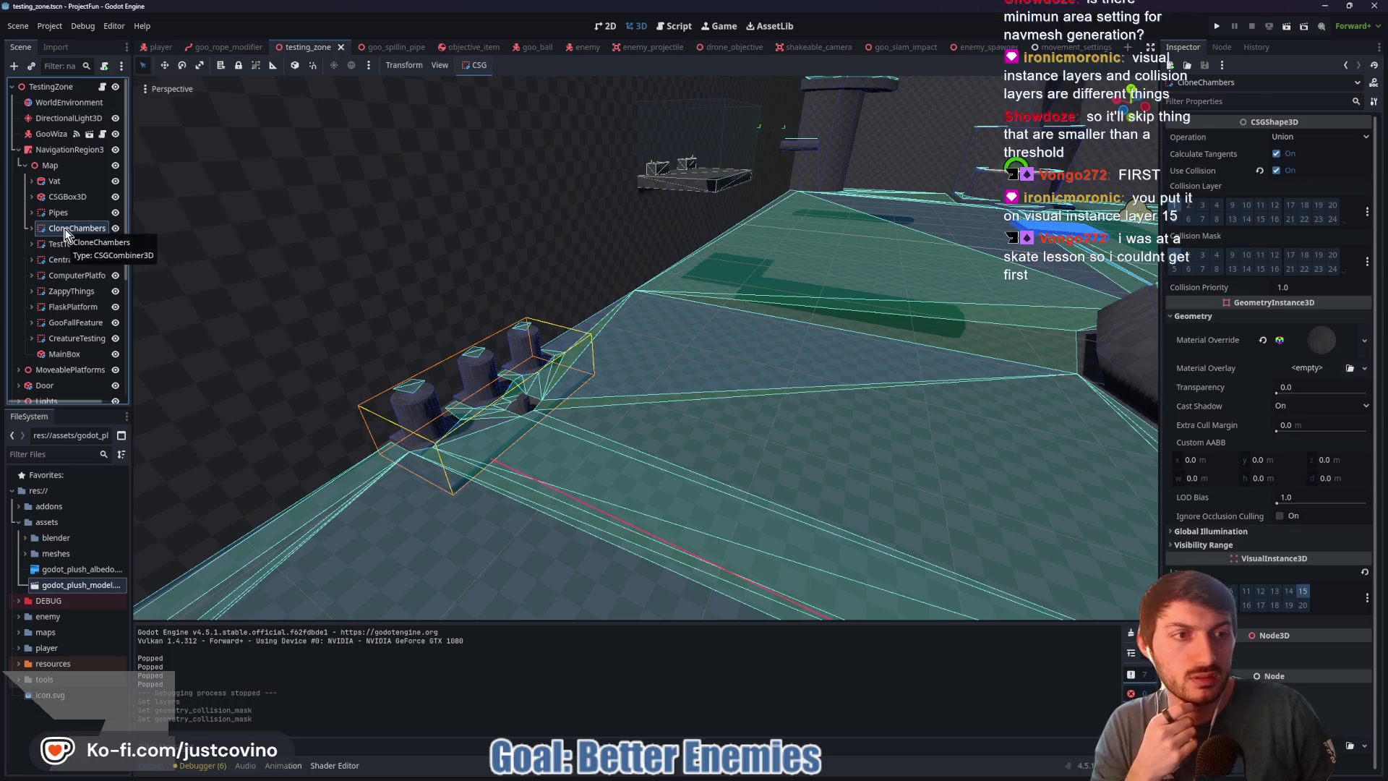
Step: Toggle layer 15 on CloneChambers and change a NavigationRegion3D geometry collision mask bit
click(1303, 590)
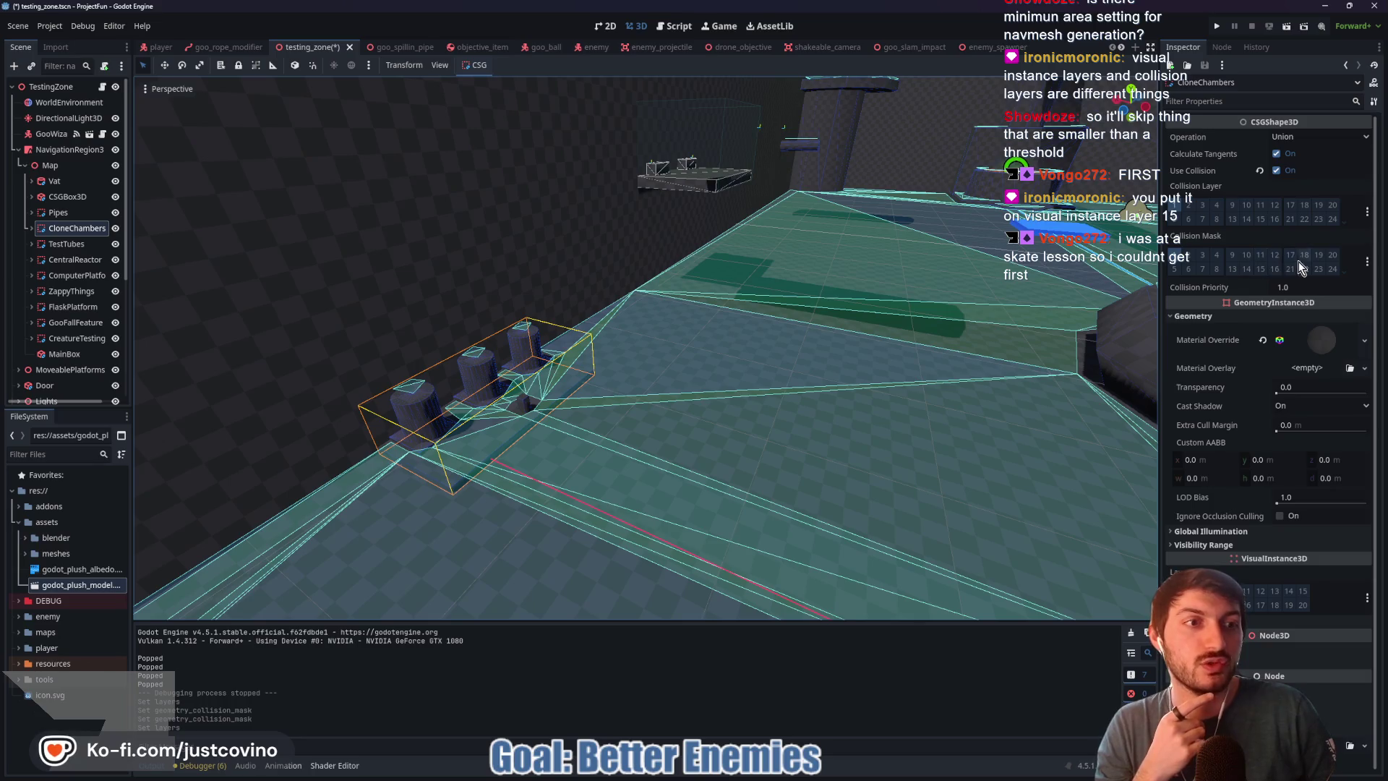
click(1262, 219)
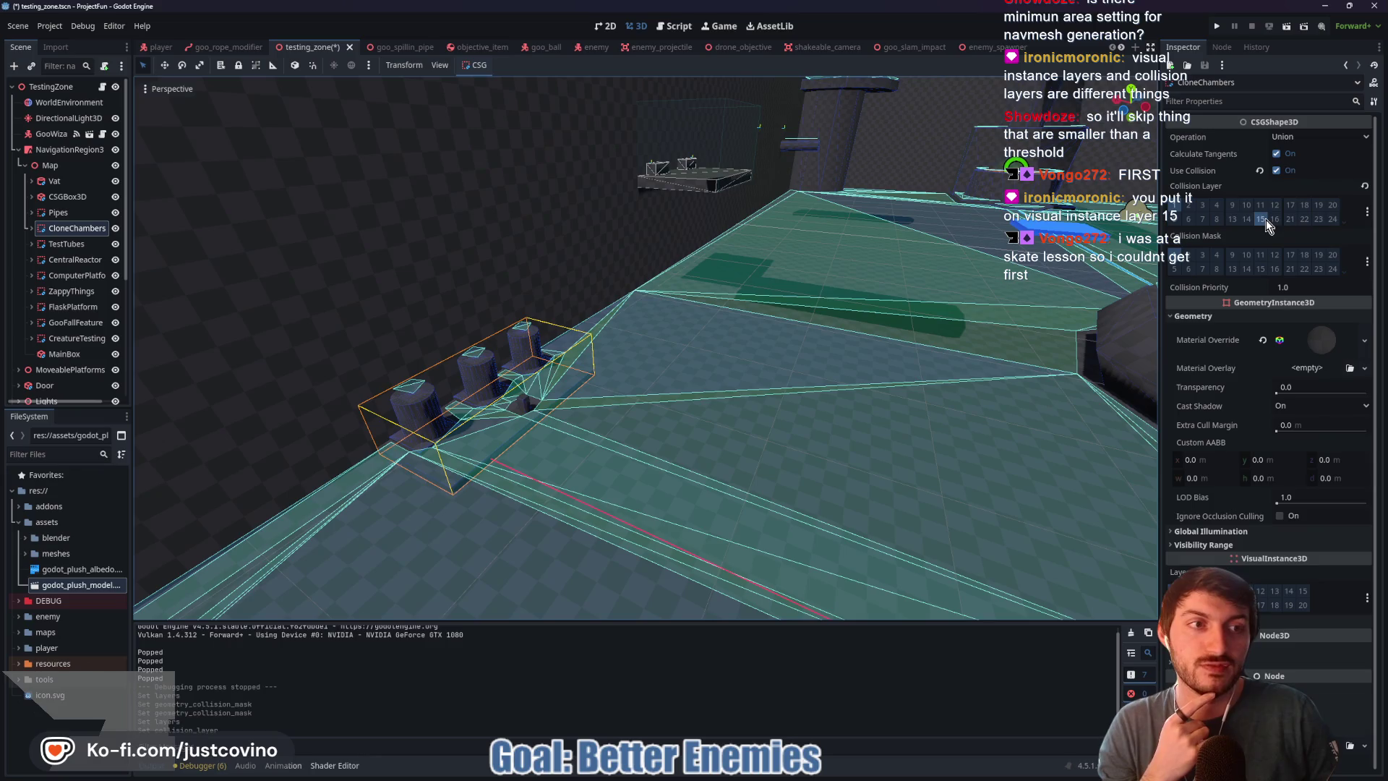
click(61, 149)
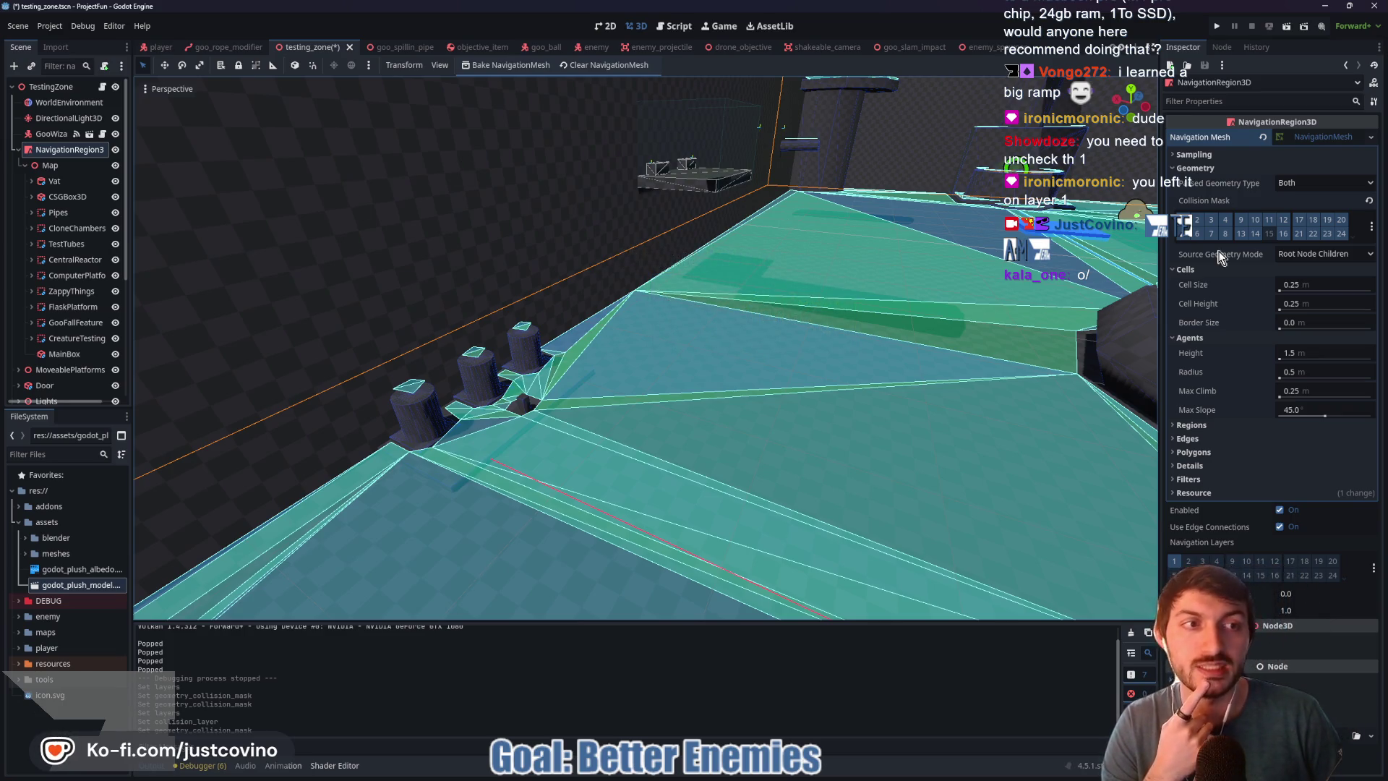
click(1273, 239)
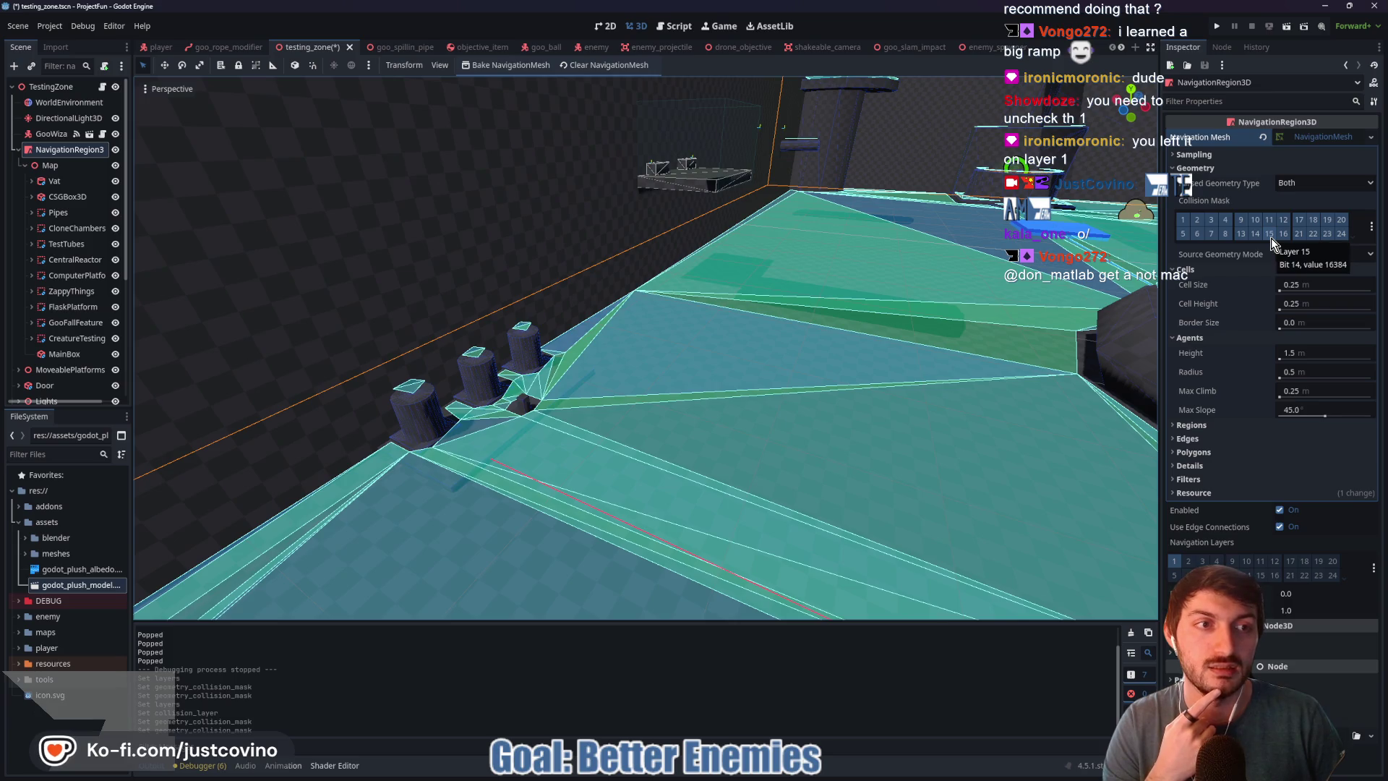
click(65, 231)
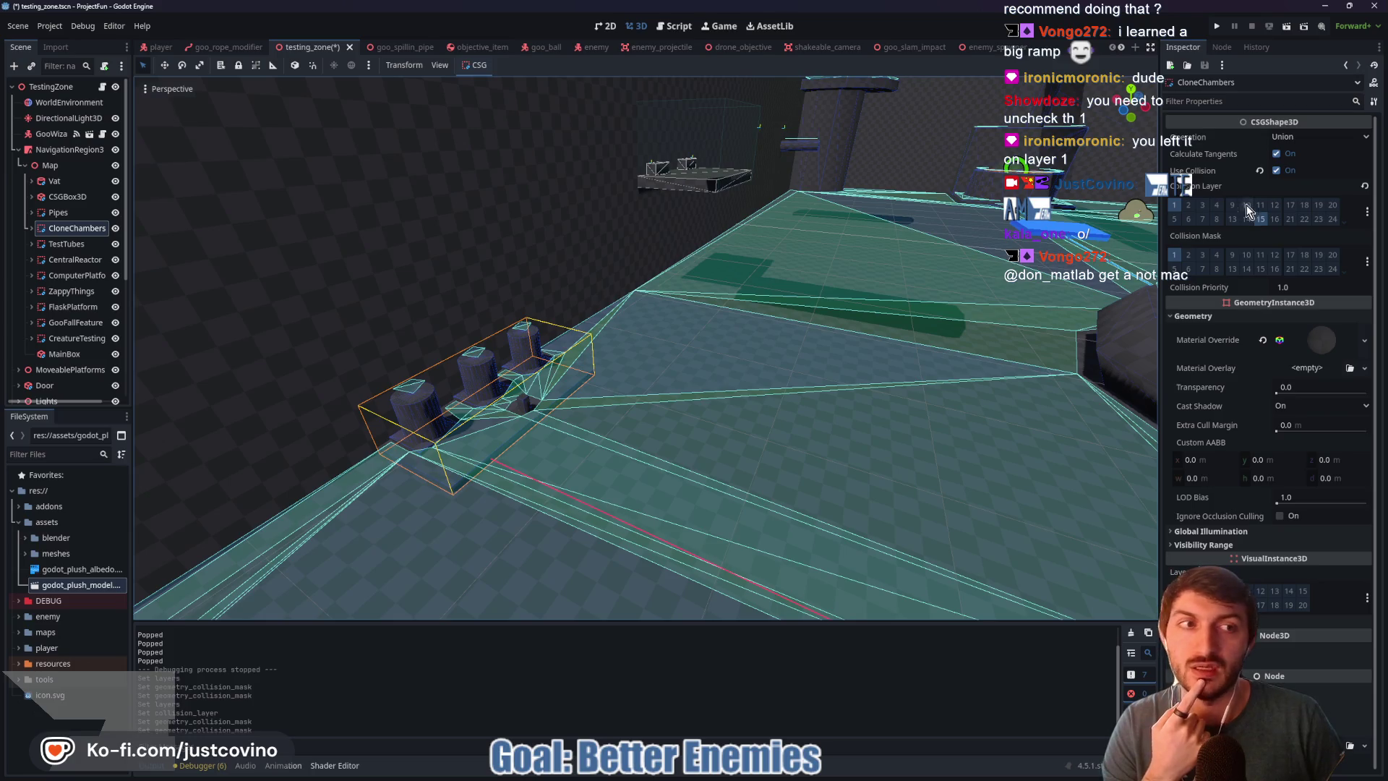
click(1259, 221)
Step: Save testing_zone, fly around the level's platform and pipes, then switch to the enemy scene
key(ctrl+s)
key(w)
key(w)
key(w)
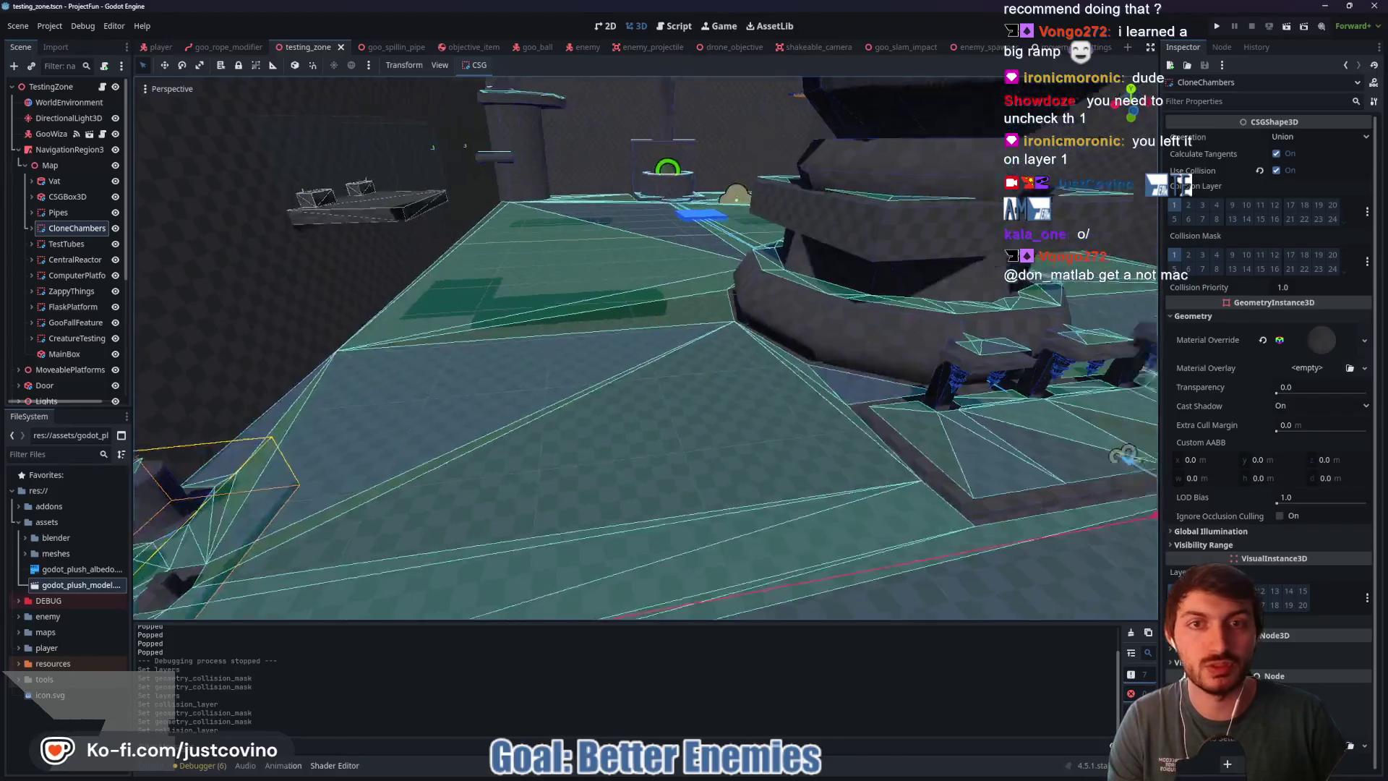
key(s)
key(s)
key(s)
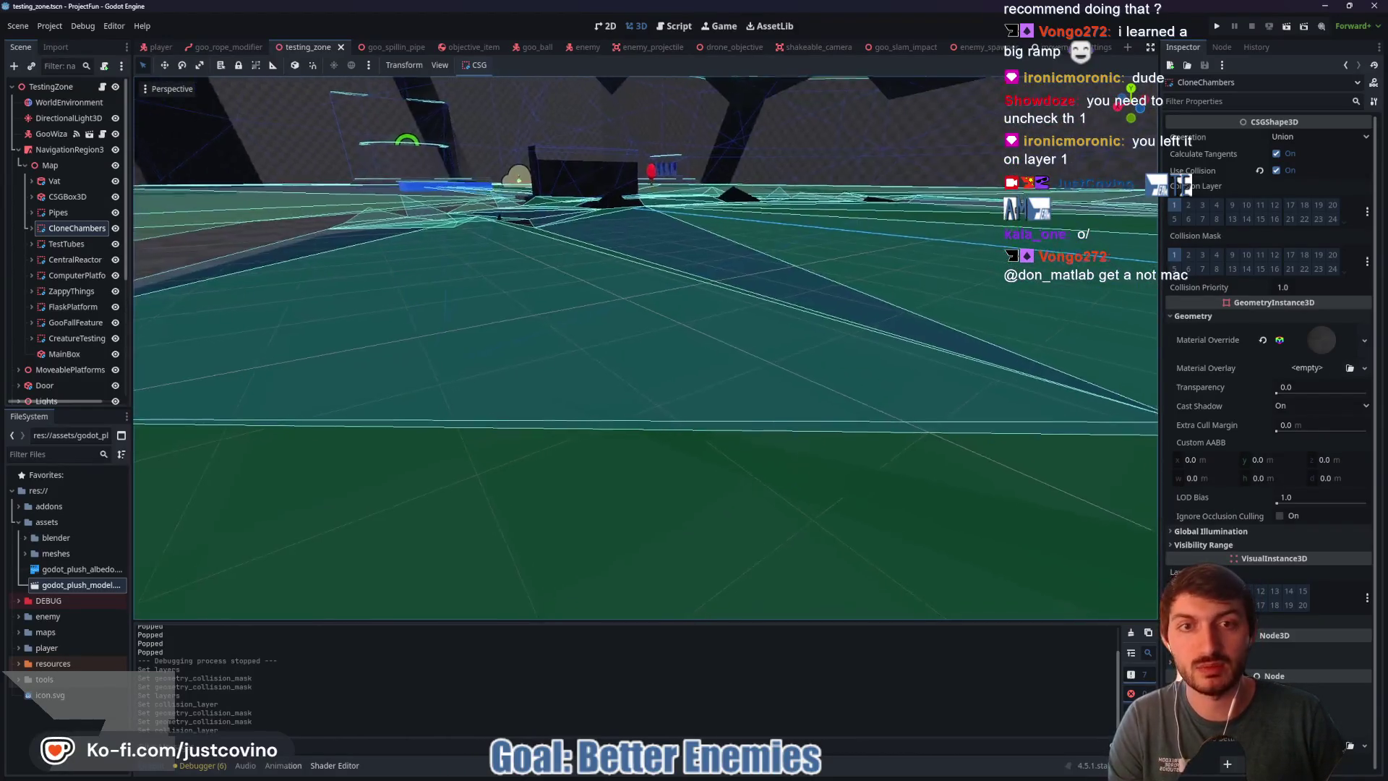
key(w)
key(w)
key(w)
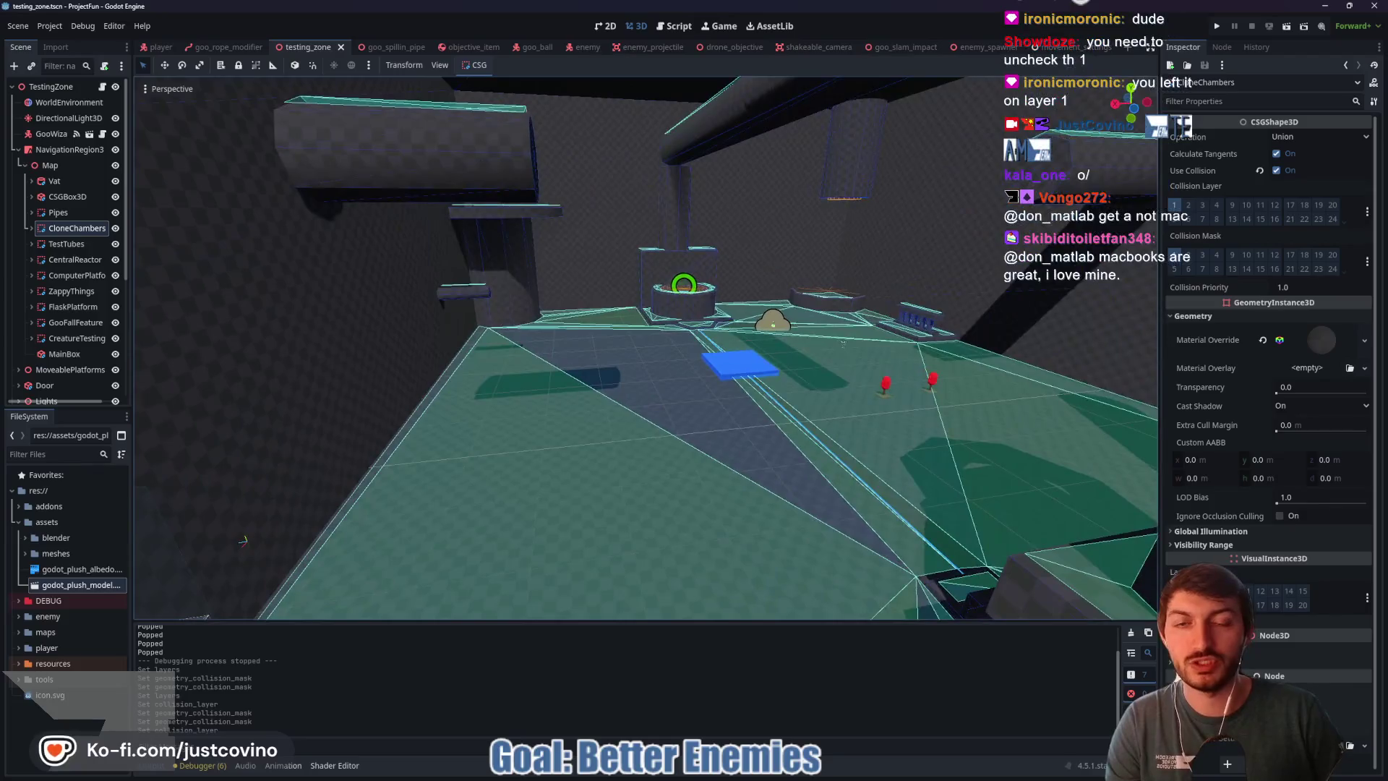
scroll(646, 347, up, 2)
key(w)
key(w)
key(w)
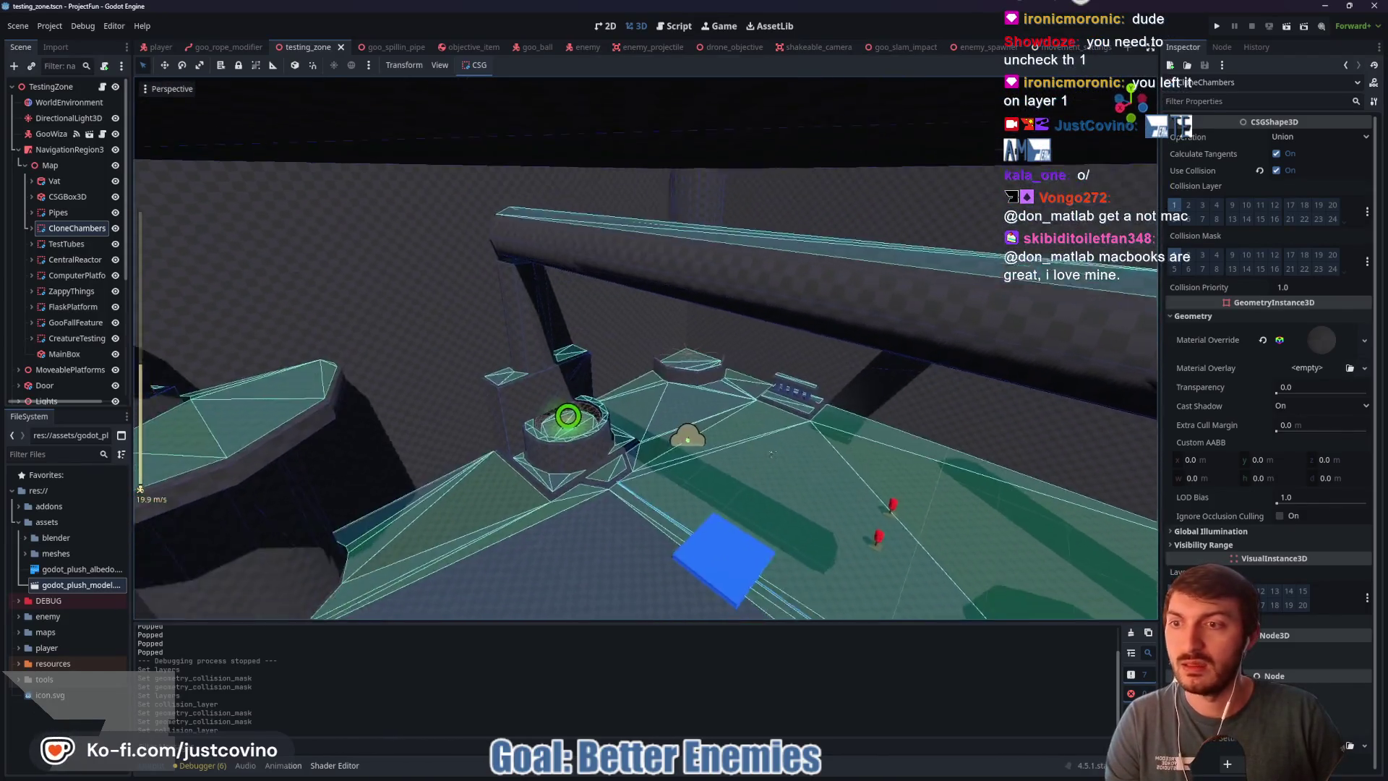
key(w)
key(w)
key(w)
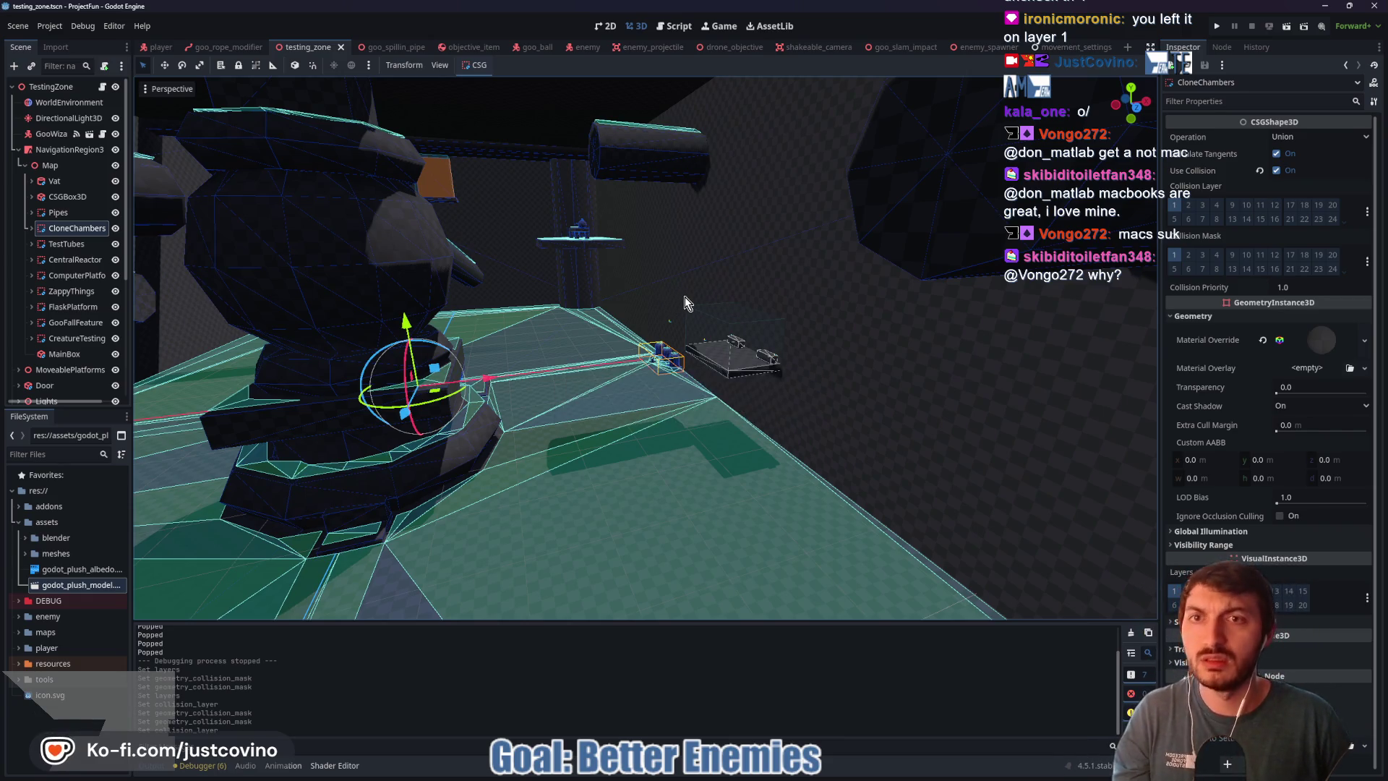
click(573, 47)
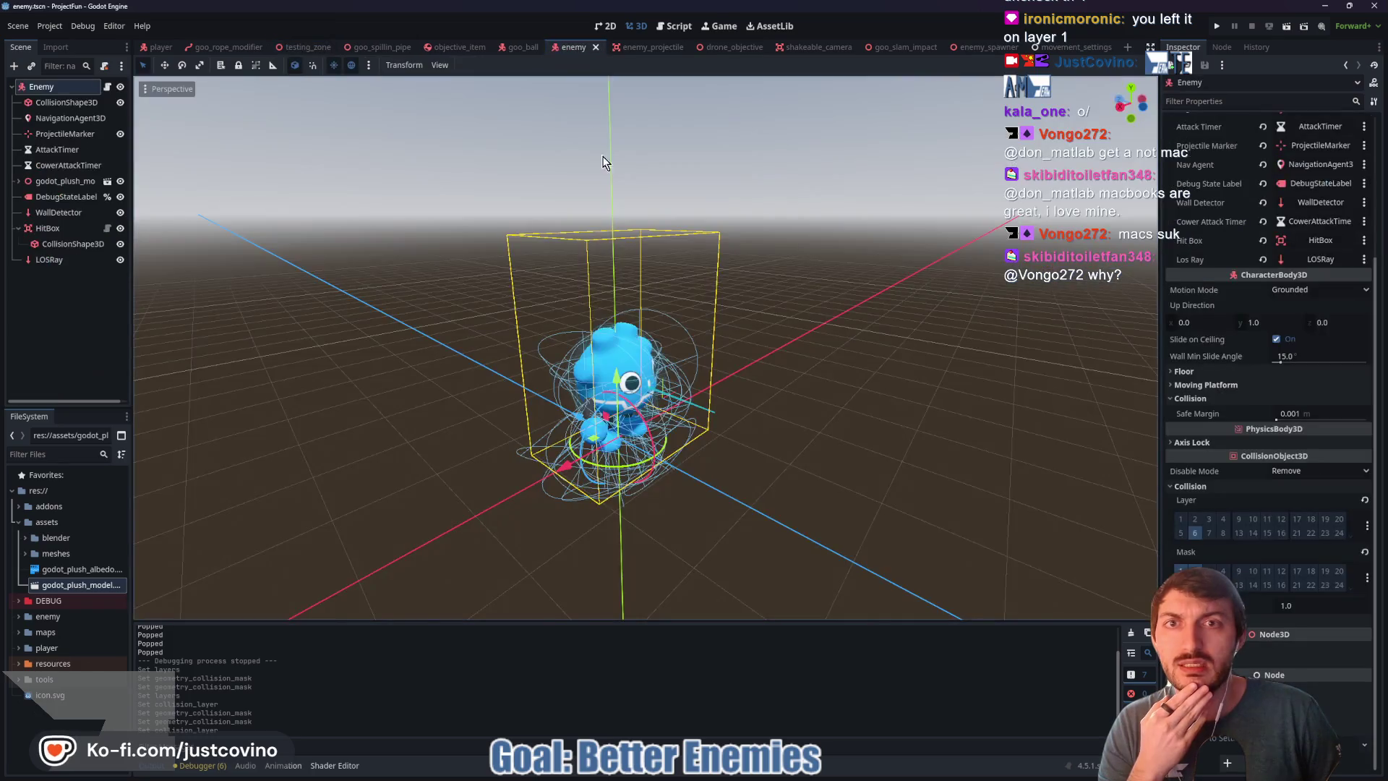
Step: Open enemy.gd from the Enemy node's script icon
click(107, 87)
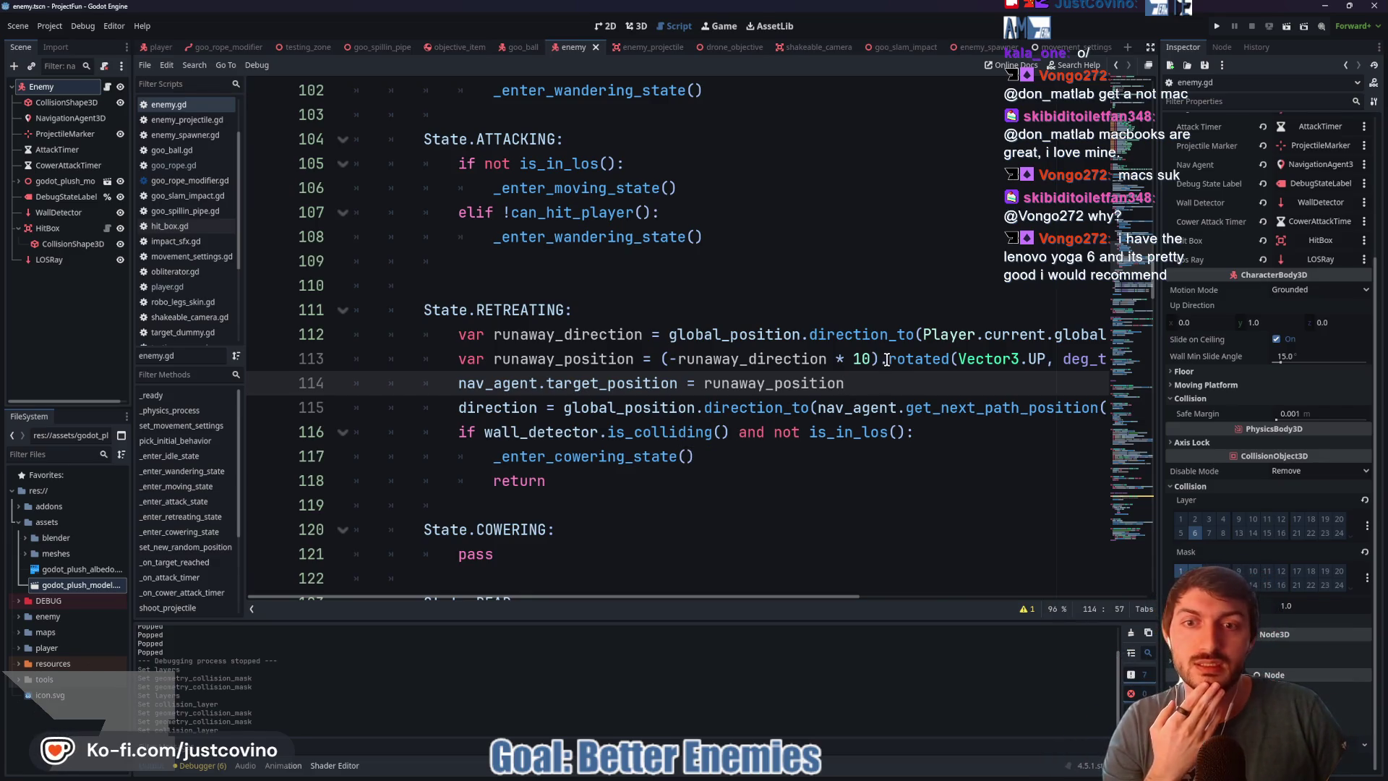
scroll(875, 370, down, 1)
scroll(815, 402, up, 2)
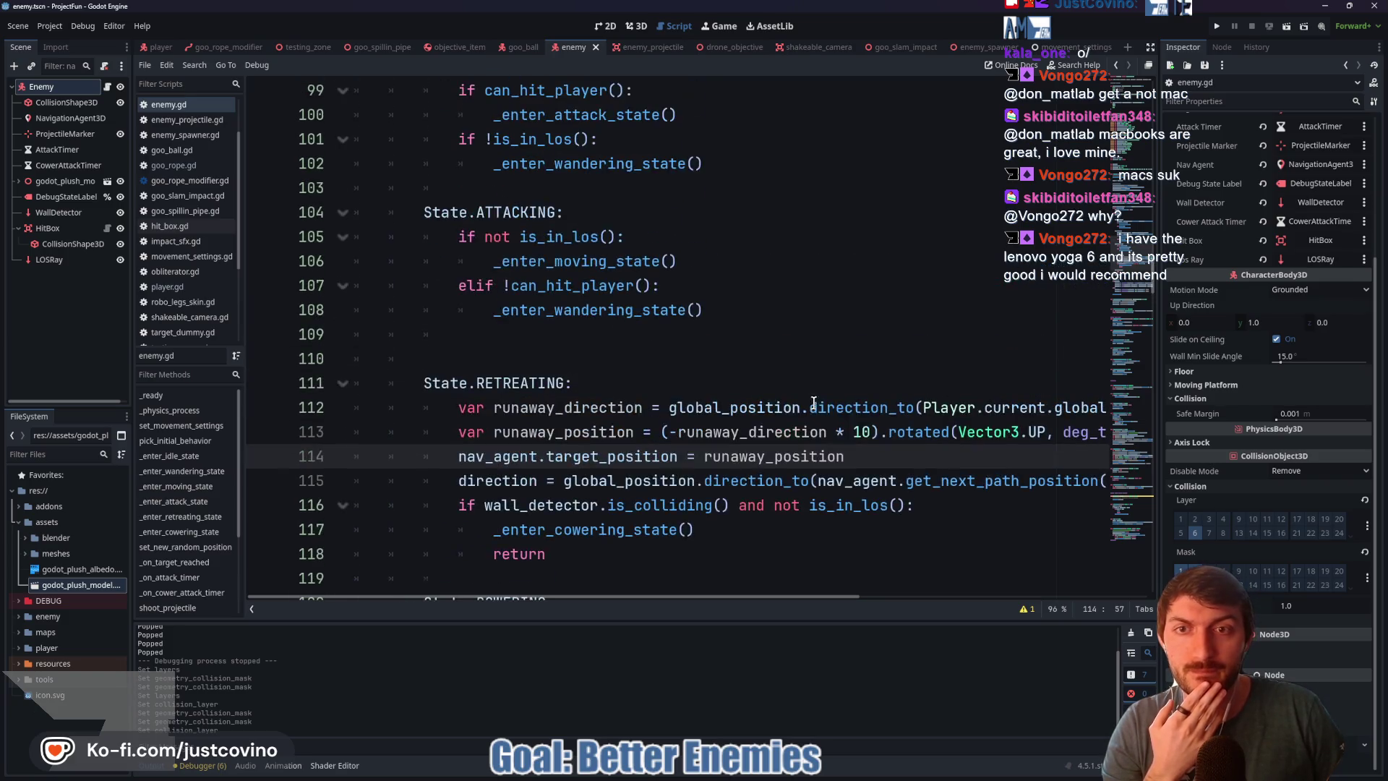
scroll(667, 382, down, 6)
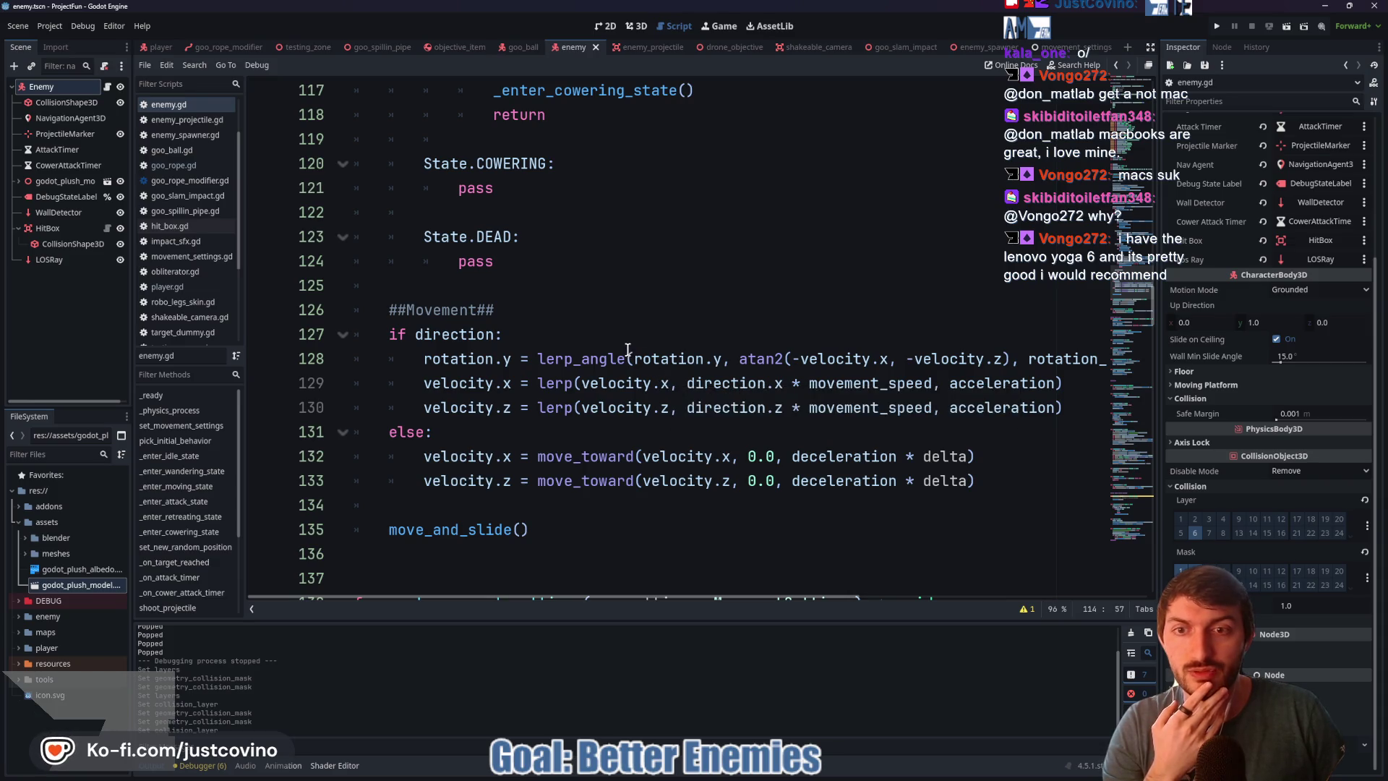
scroll(623, 349, down, 3)
scroll(621, 346, down, 19)
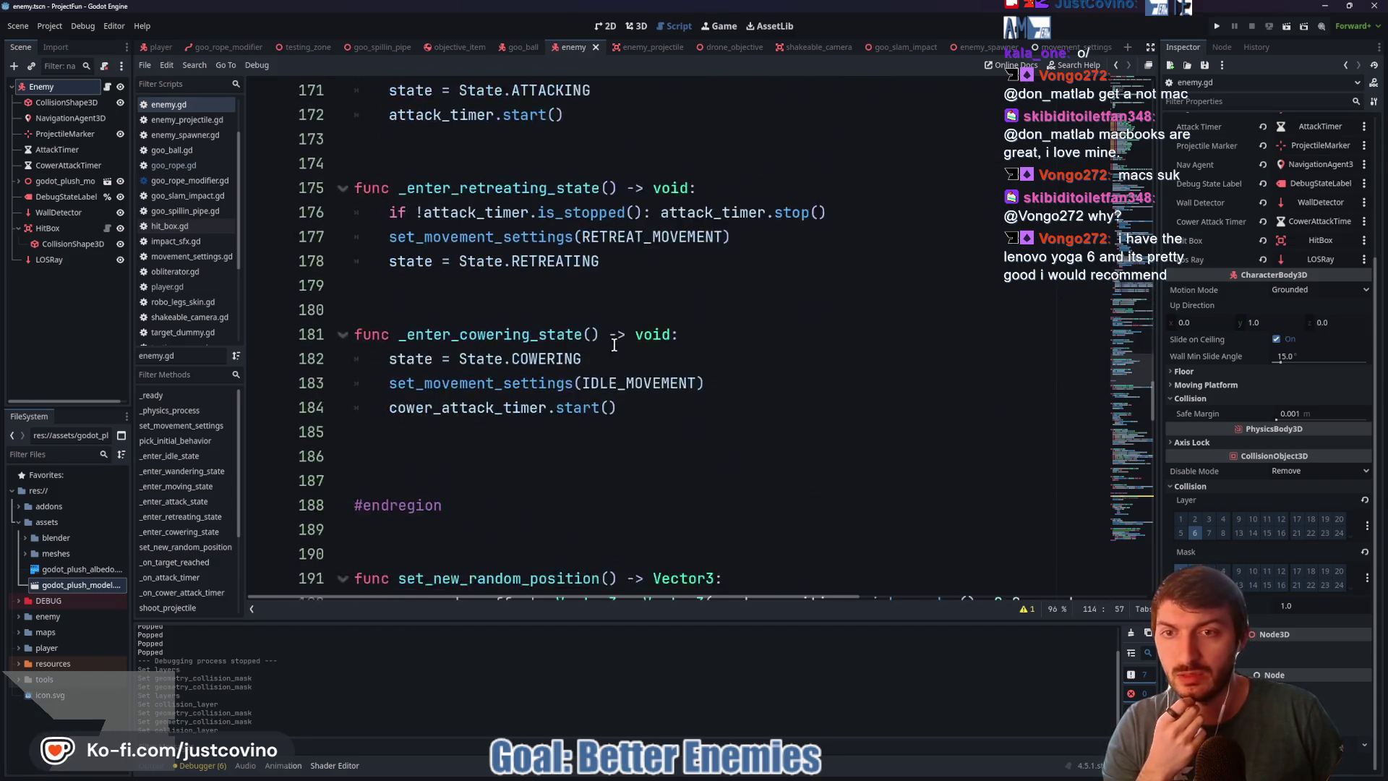
scroll(614, 345, down, 8)
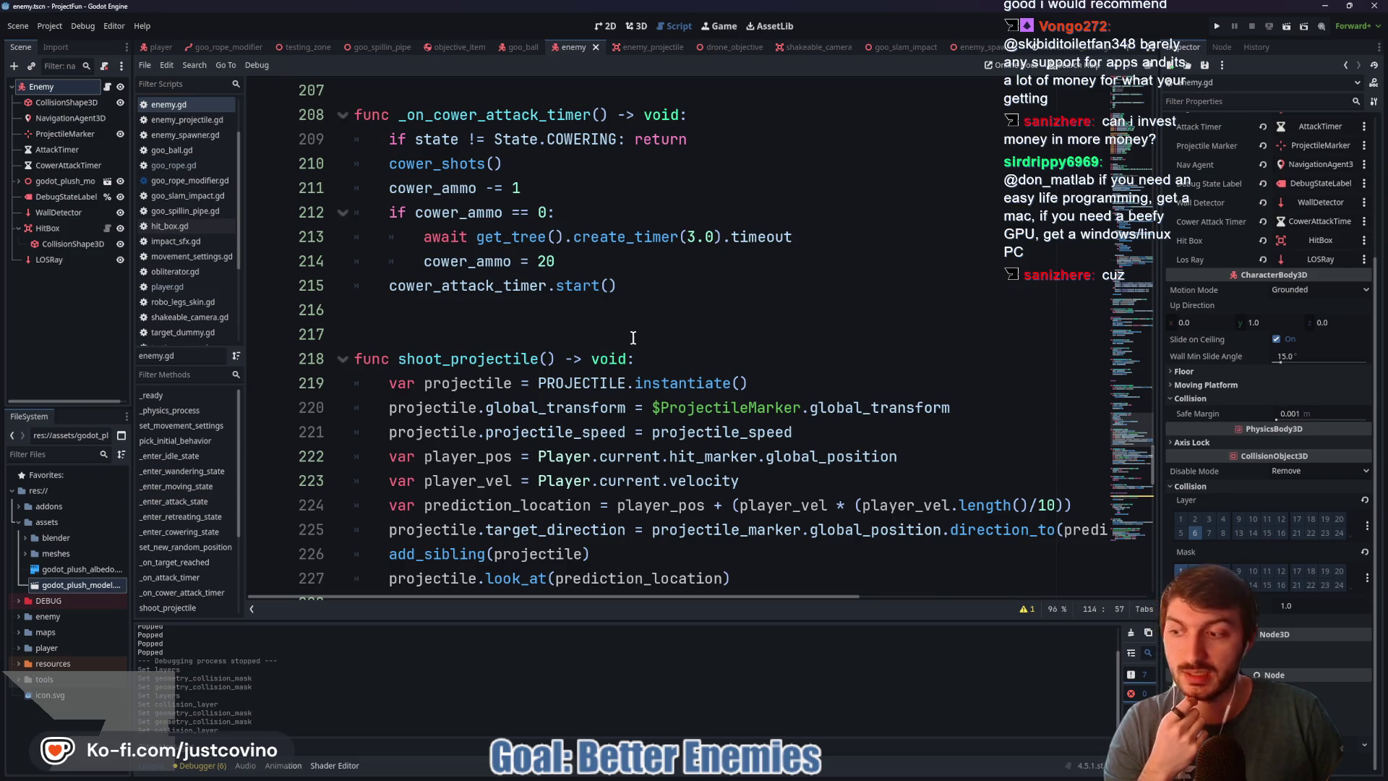
click(567, 312)
scroll(565, 321, down, 1)
key(Down)
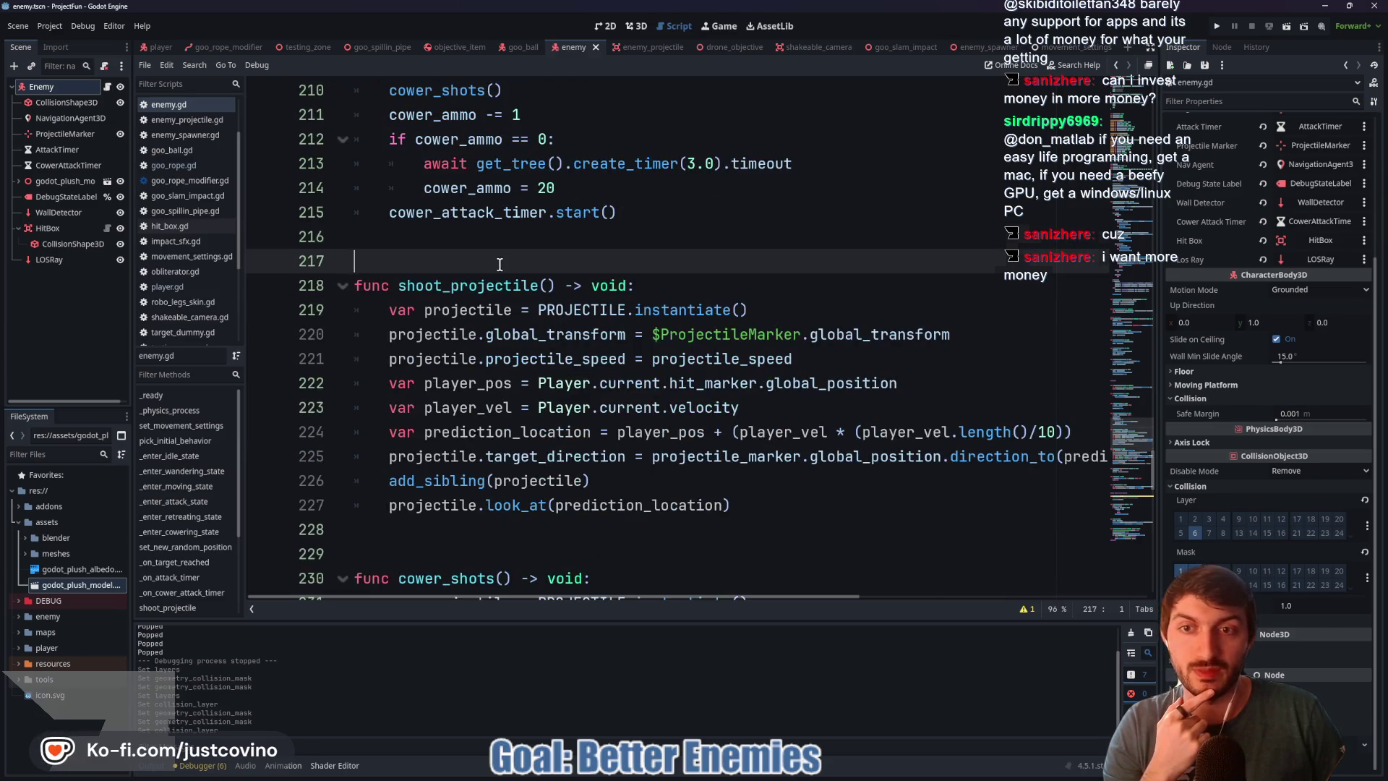
scroll(508, 295, down, 3)
click(510, 320)
scroll(509, 323, down, 1)
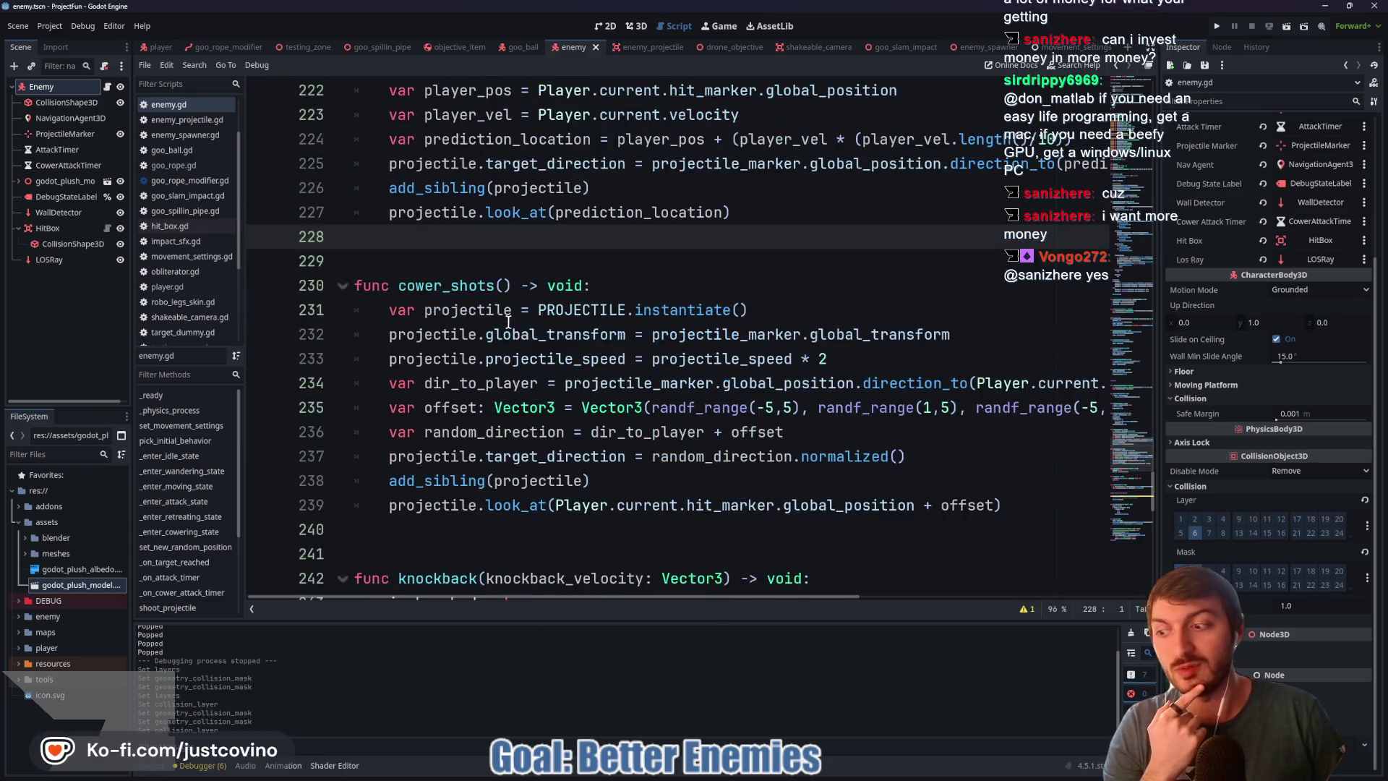
click(452, 272)
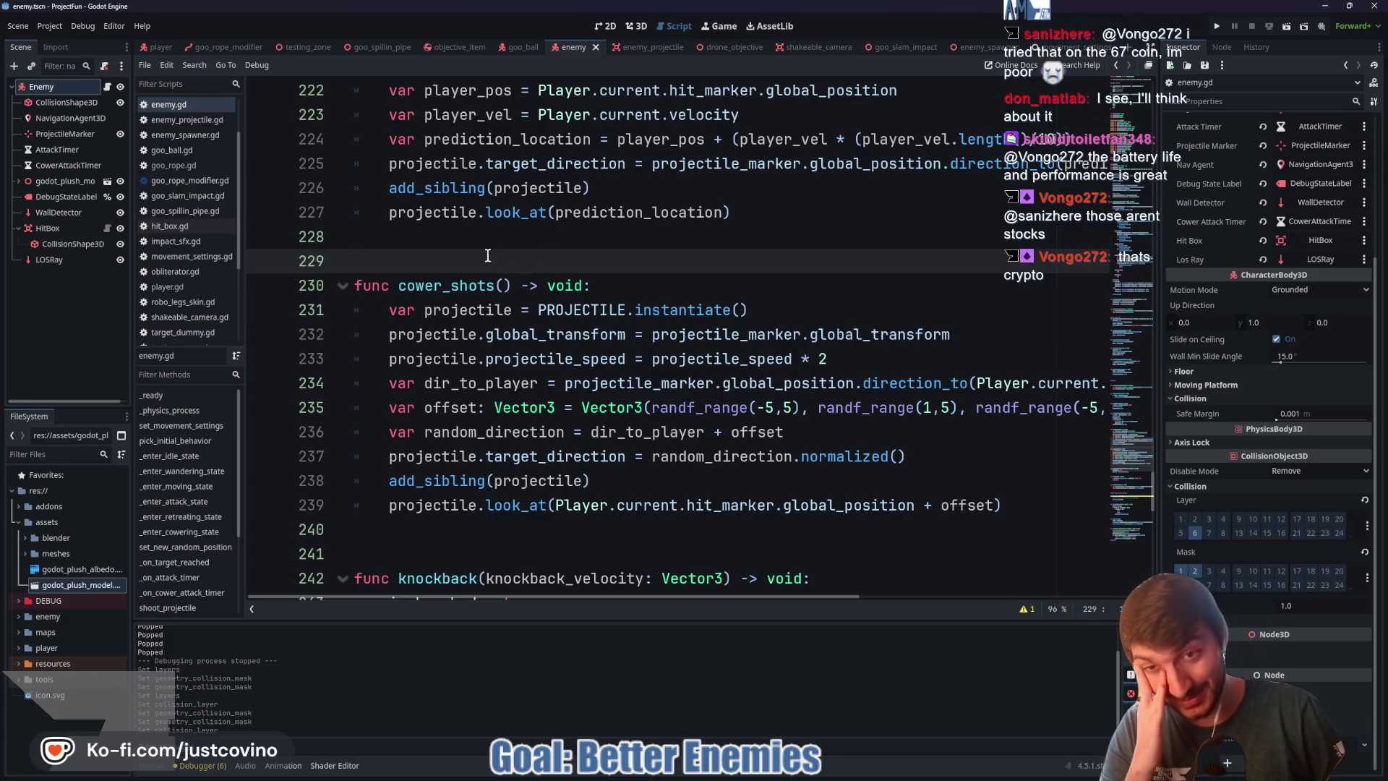
click(466, 239)
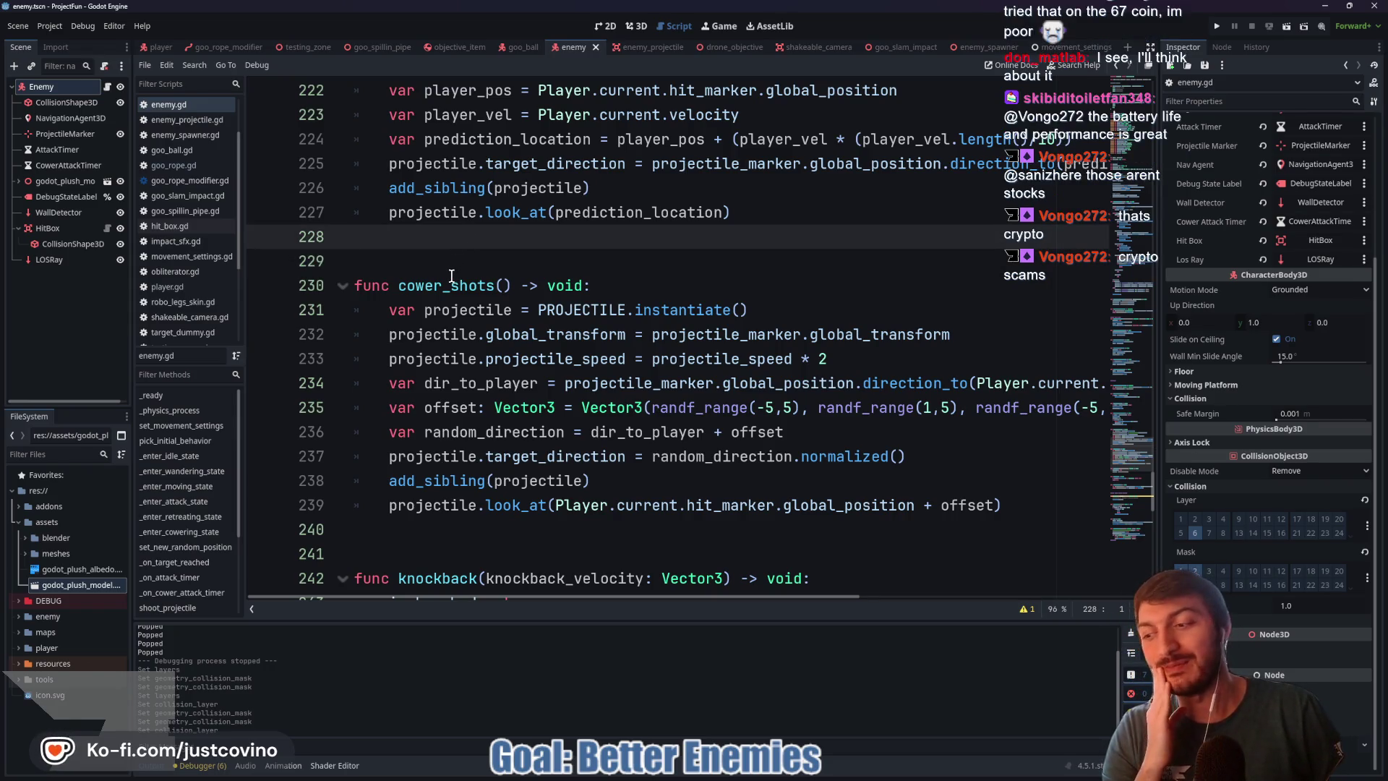
click(448, 261)
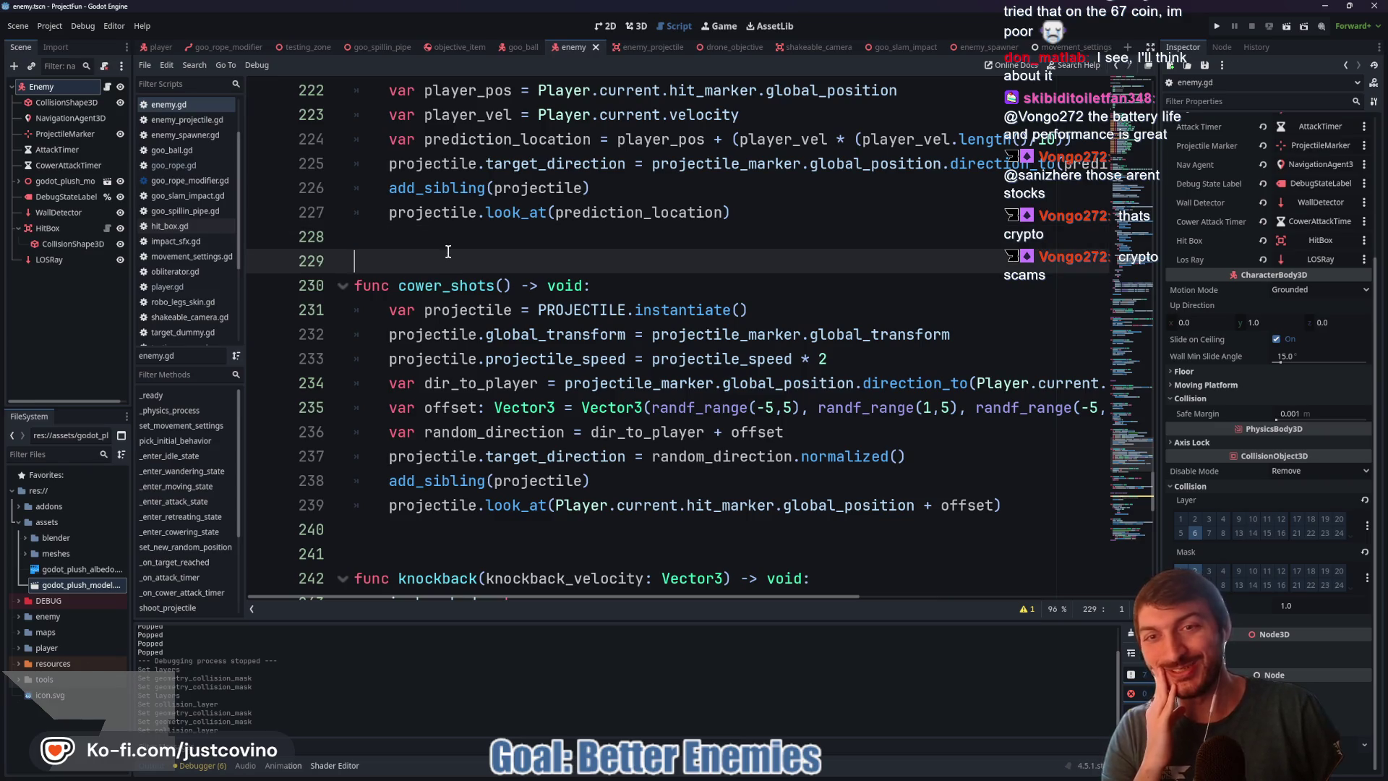
click(438, 234)
scroll(549, 263, down, 1)
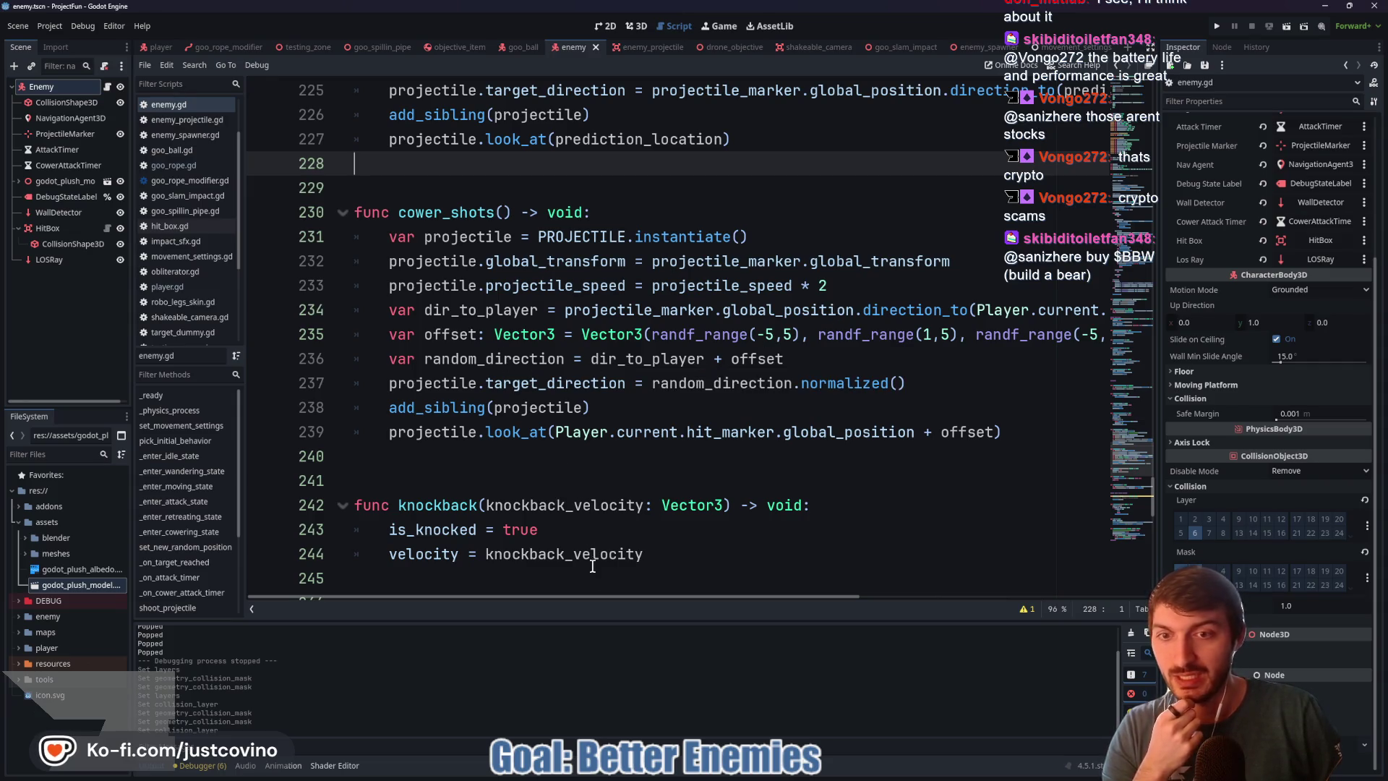
mouse_move(592, 597)
mouse_down()
mouse_move(744, 605)
mouse_move(590, 609)
mouse_up()
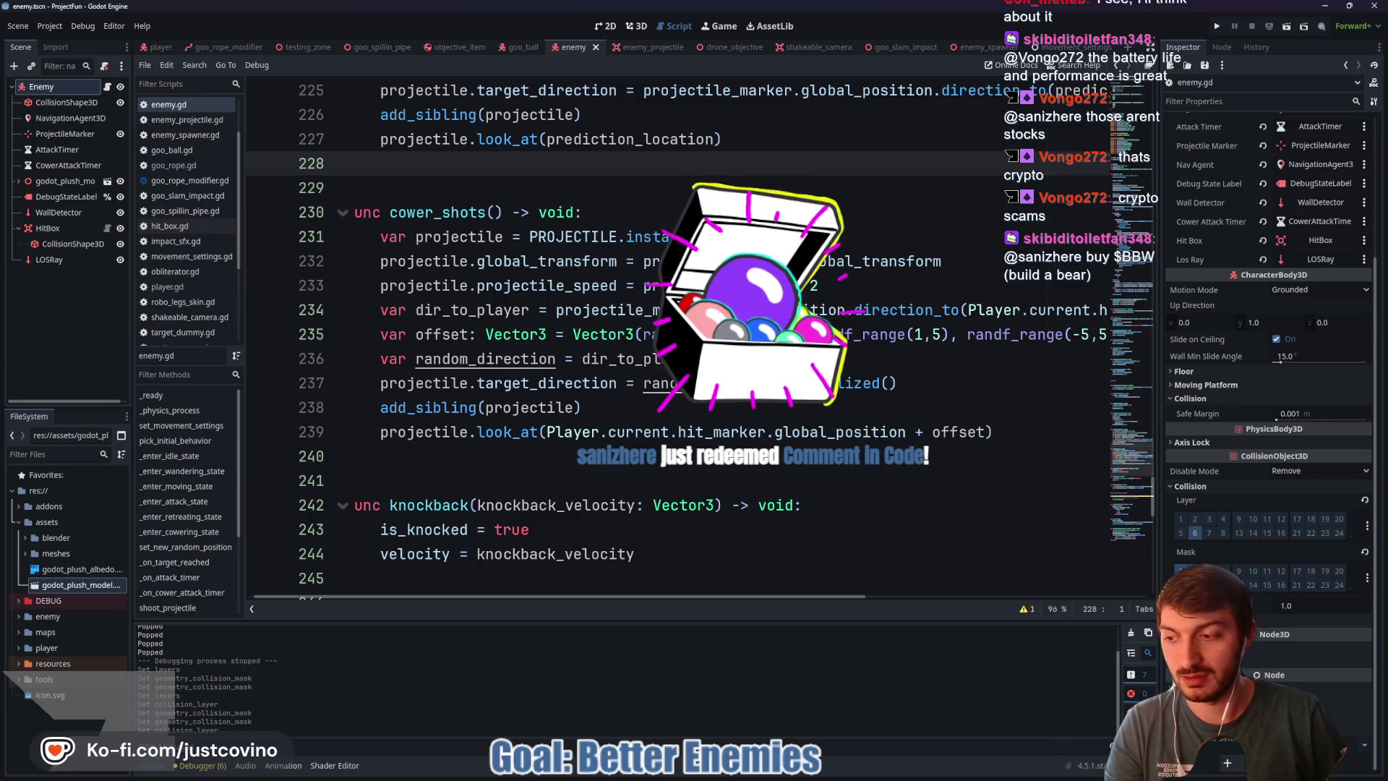
mouse_move(701, 145)
mouse_down()
mouse_move(828, 206)
mouse_move(589, 401)
mouse_move(720, 380)
mouse_up()
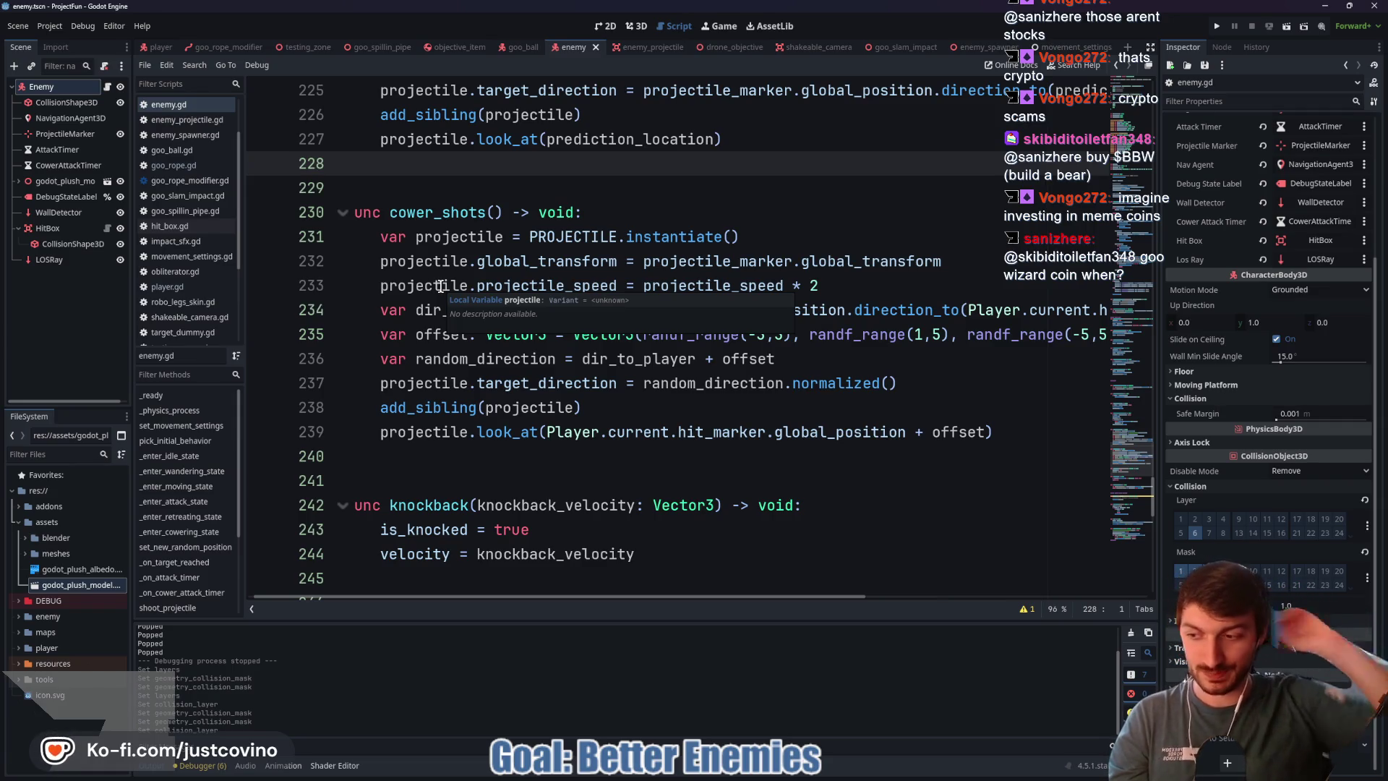
click(568, 384)
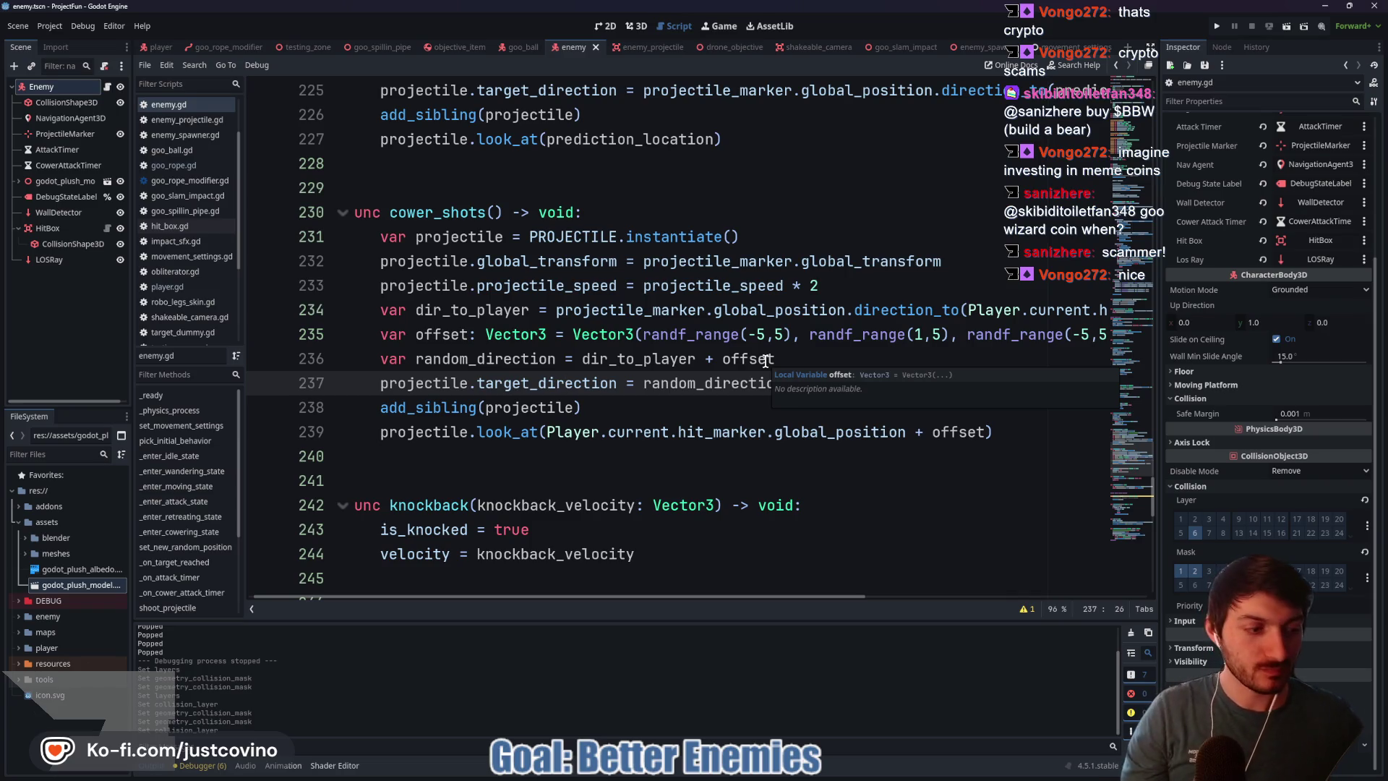
click(683, 402)
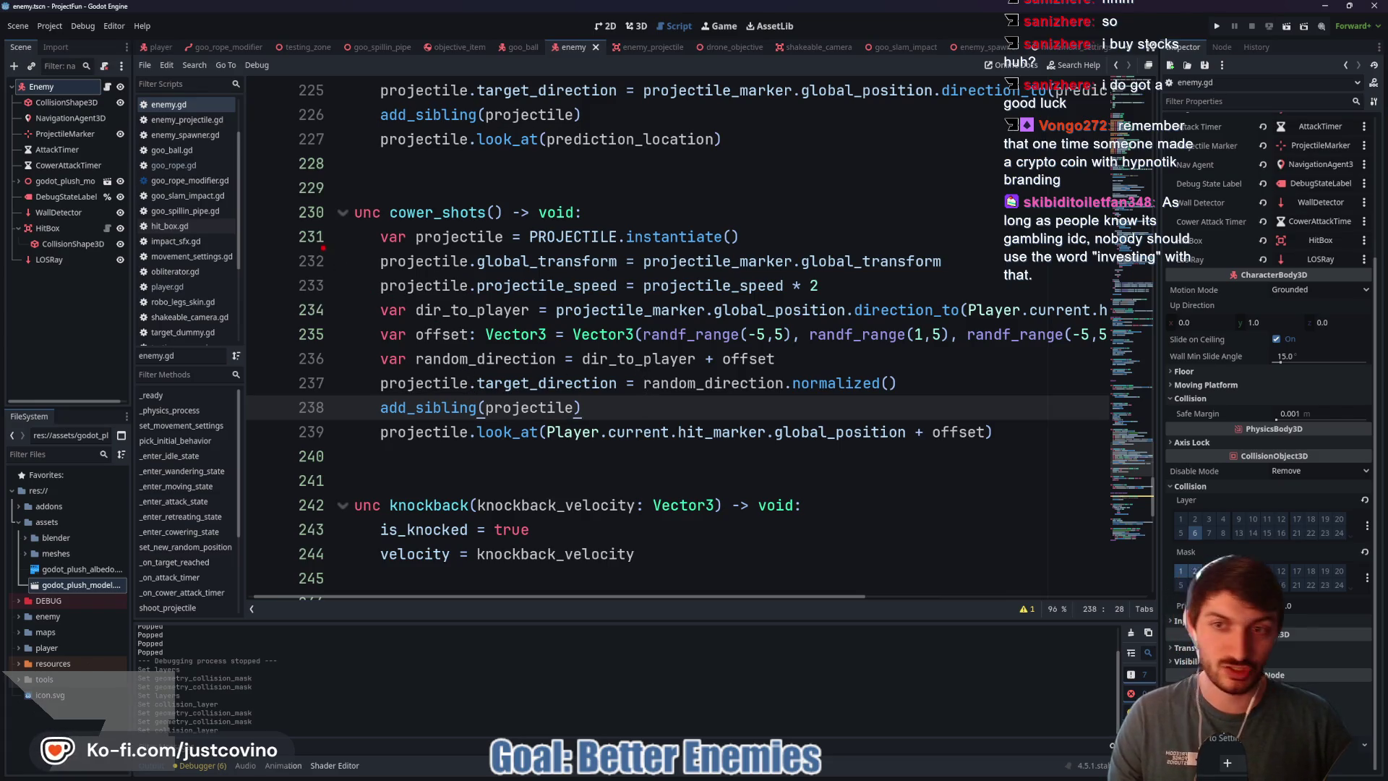
mouse_move(330, 246)
mouse_down()
mouse_move(292, 292)
mouse_move(313, 315)
mouse_up()
drag(355, 238, 399, 277)
mouse_move(460, 224)
mouse_down()
mouse_move(429, 246)
mouse_move(434, 278)
mouse_up()
mouse_move(507, 241)
mouse_down()
mouse_move(536, 249)
mouse_move(519, 297)
mouse_move(577, 275)
mouse_move(604, 287)
mouse_up()
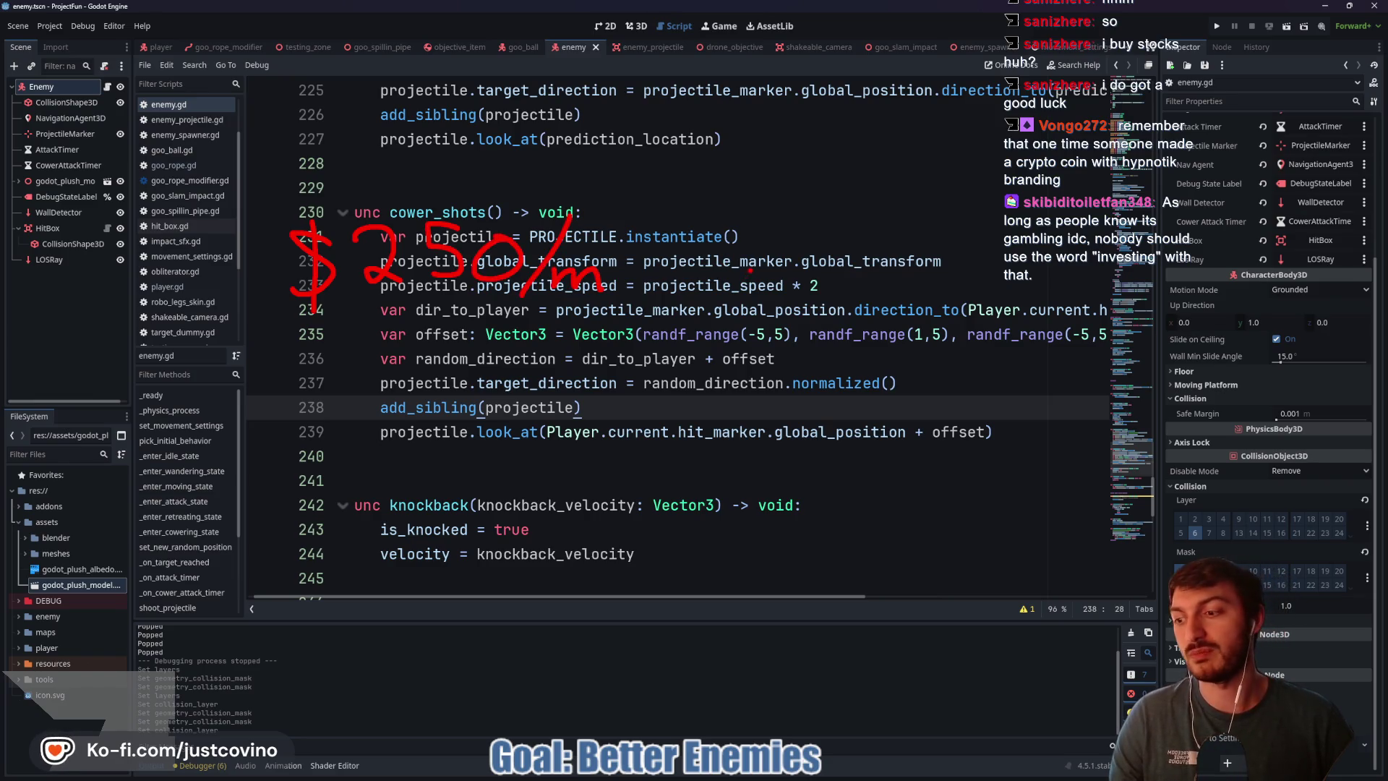
drag(871, 253, 644, 254)
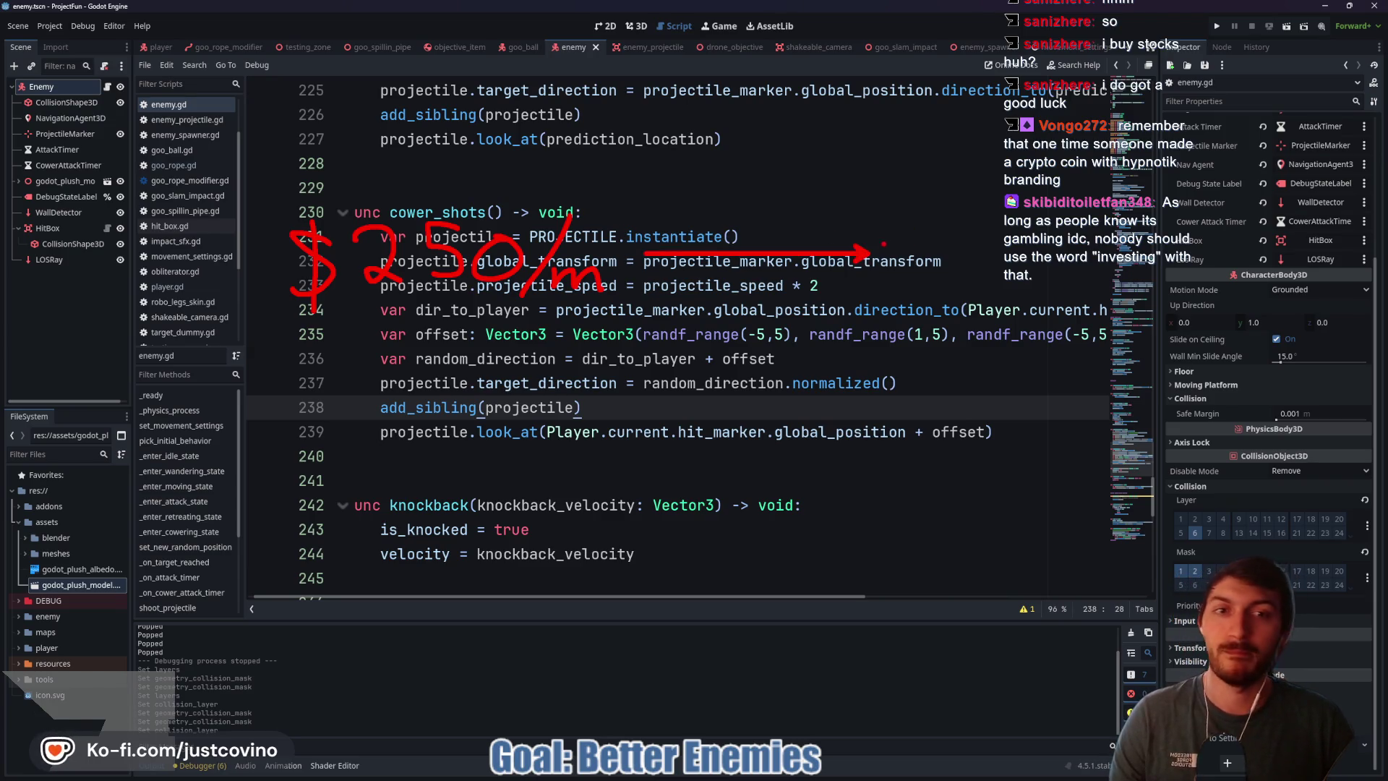
drag(471, 330, 451, 380)
drag(553, 360, 557, 394)
key(ctrl+z)
key(ctrl+z)
drag(467, 331, 515, 370)
drag(509, 340, 502, 408)
mouse_move(527, 402)
mouse_down()
mouse_move(553, 359)
mouse_move(535, 396)
mouse_move(585, 416)
mouse_up()
drag(604, 399, 483, 523)
click(653, 415)
drag(515, 452, 517, 553)
drag(583, 453, 583, 576)
mouse_move(650, 506)
mouse_down()
mouse_move(647, 536)
mouse_move(671, 511)
mouse_up()
mouse_move(716, 510)
mouse_down()
mouse_move(696, 534)
mouse_move(722, 512)
mouse_move(768, 513)
mouse_up()
drag(795, 540, 770, 578)
mouse_move(860, 515)
mouse_down()
mouse_move(856, 551)
mouse_move(867, 515)
mouse_up()
mouse_move(922, 518)
mouse_down()
mouse_move(912, 543)
mouse_move(928, 522)
mouse_up()
mouse_move(972, 517)
mouse_down()
mouse_move(958, 523)
mouse_move(972, 517)
mouse_up()
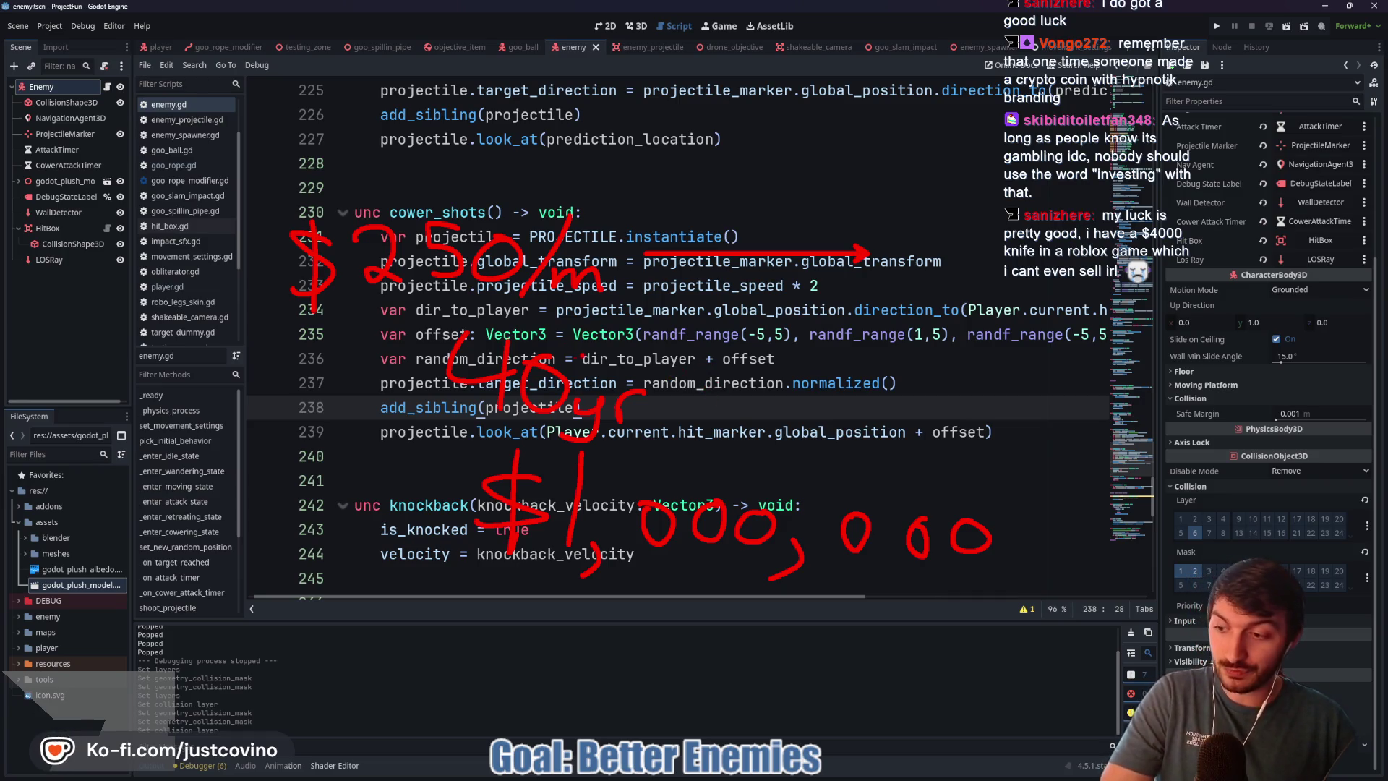
mouse_move(556, 316)
mouse_down()
mouse_move(396, 369)
mouse_move(745, 434)
mouse_move(499, 309)
mouse_up()
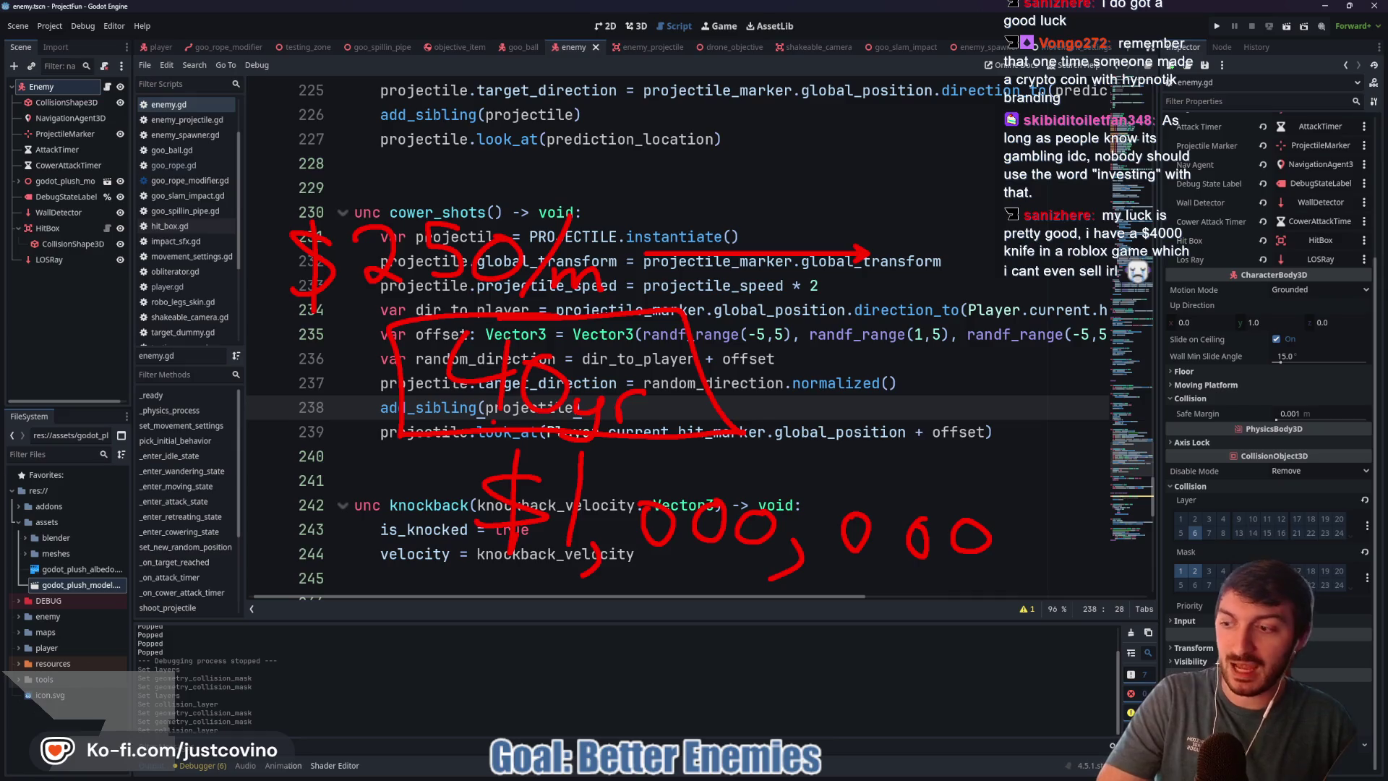
mouse_move(423, 172)
mouse_down()
mouse_move(226, 258)
mouse_move(665, 327)
mouse_move(397, 172)
mouse_up()
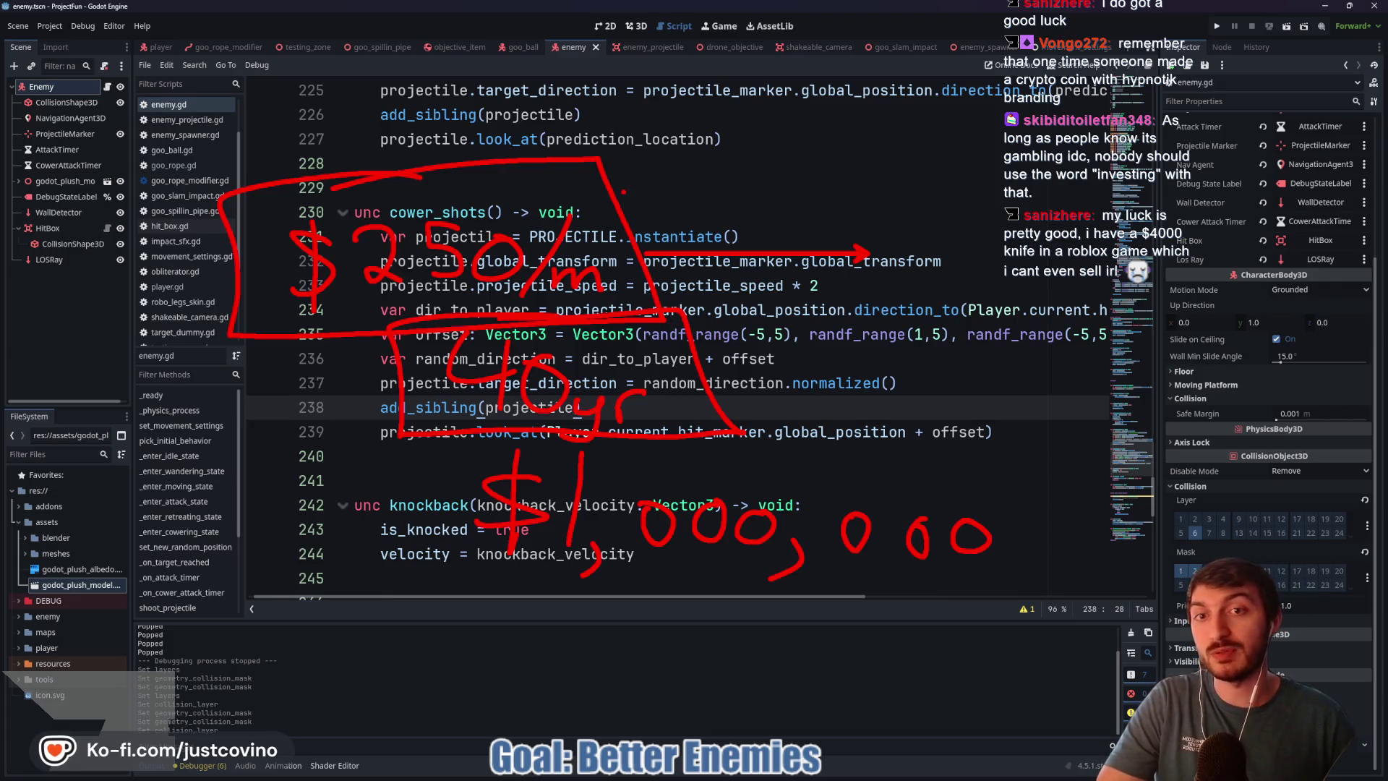
drag(623, 192, 704, 171)
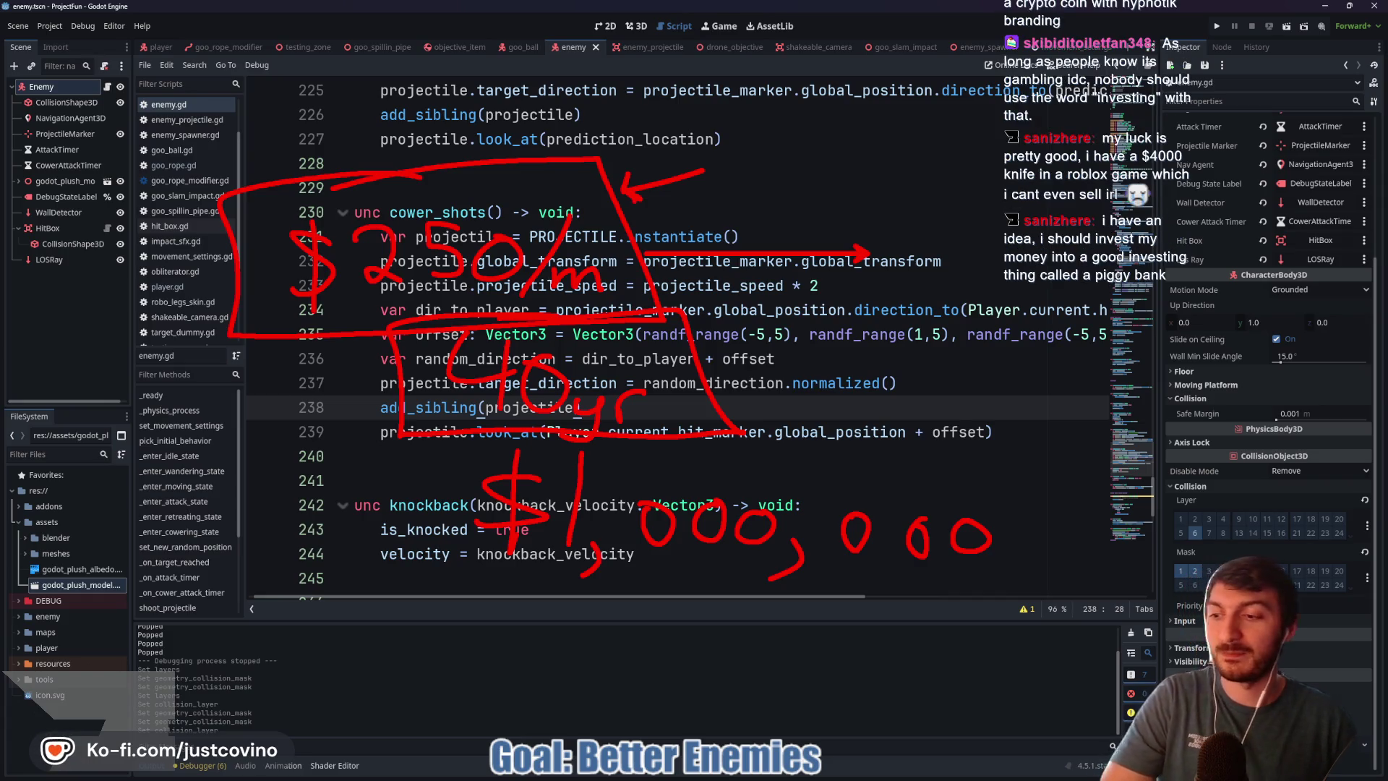
key(Escape)
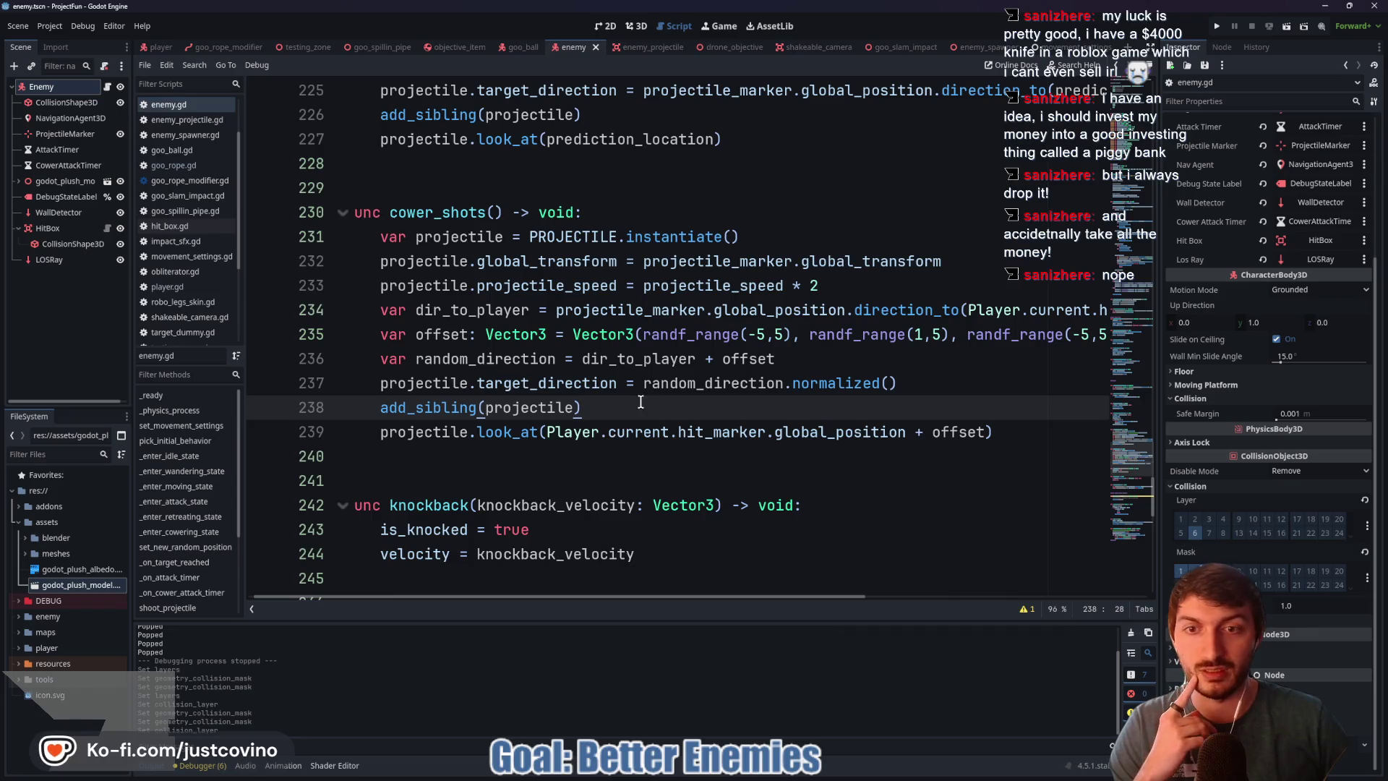
drag(635, 406, 380, 408)
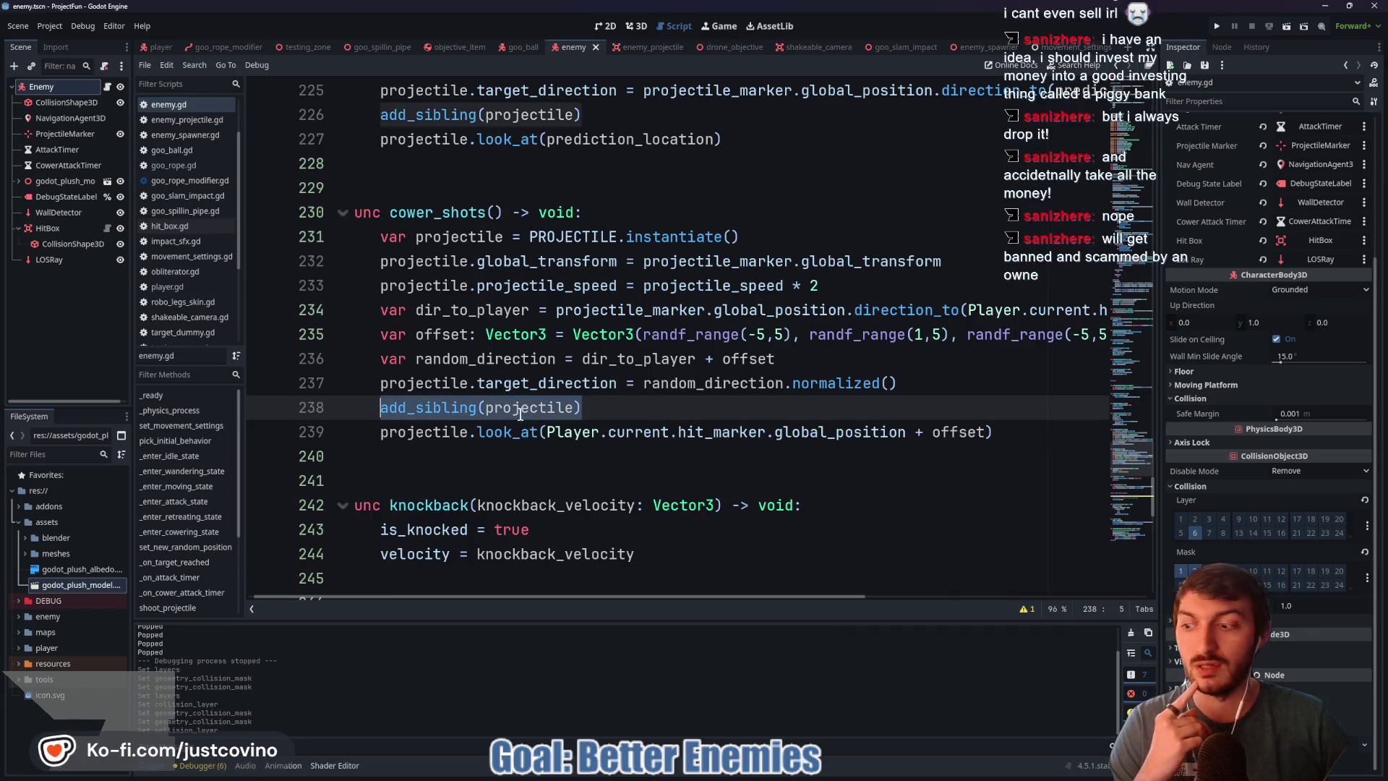
click(609, 404)
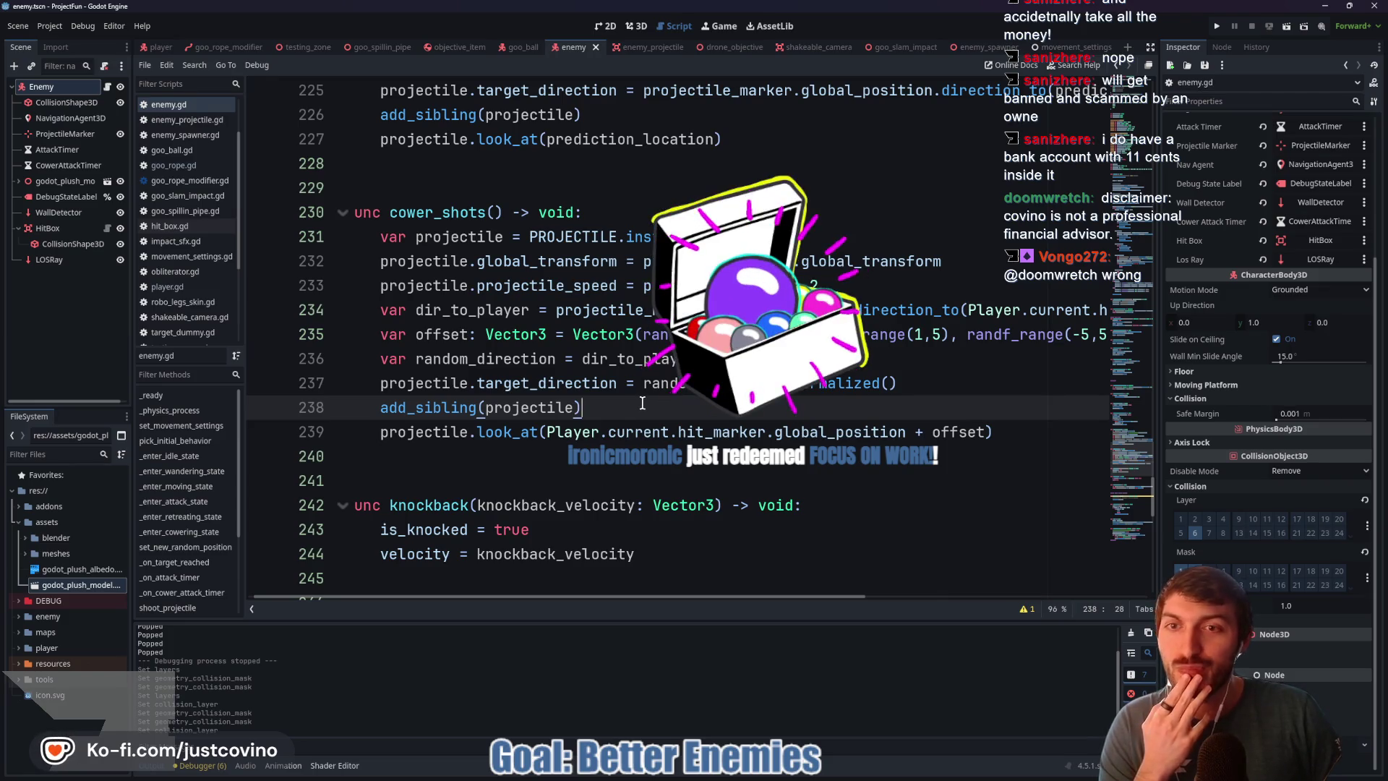
drag(514, 599, 456, 560)
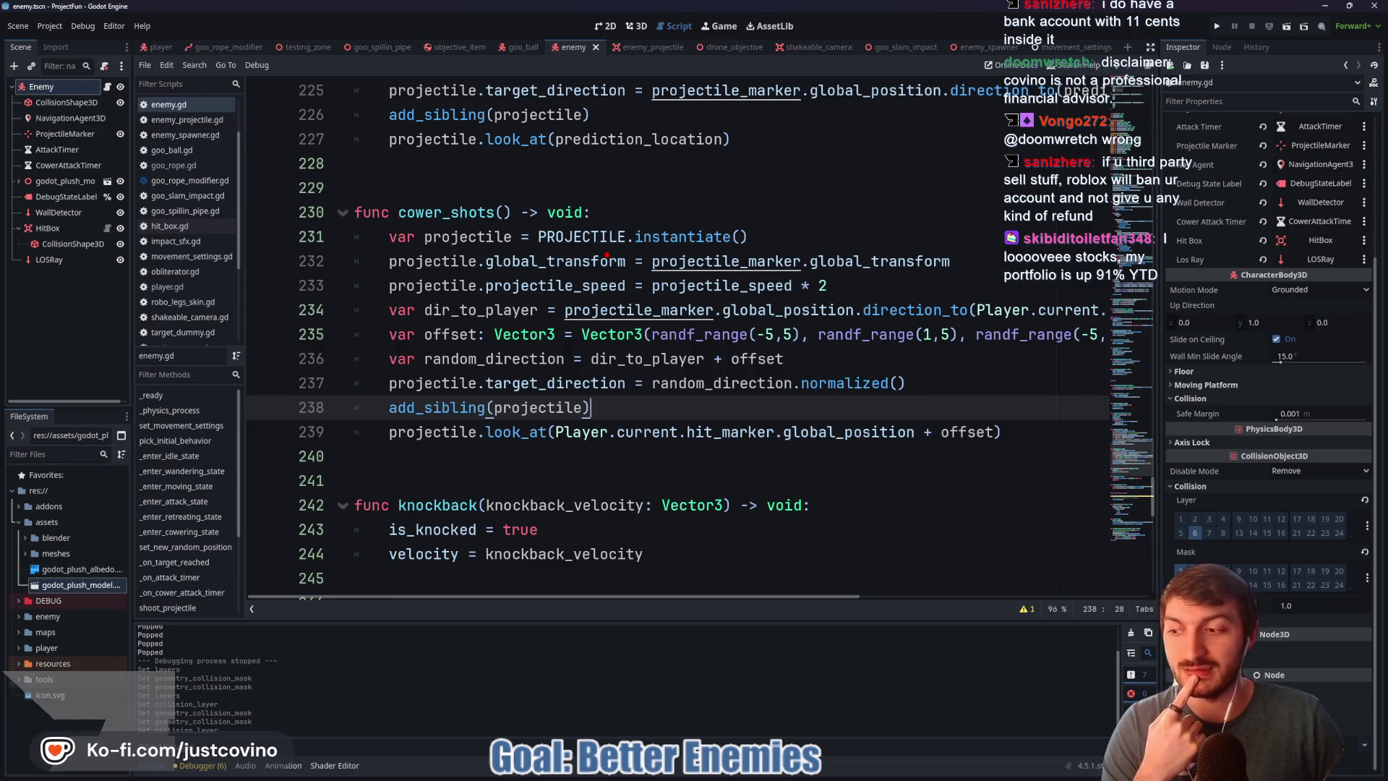
Step: Circle PROJECTILE and velocity, write a P above cower_shots, then clear the drawings
drag(635, 212, 646, 252)
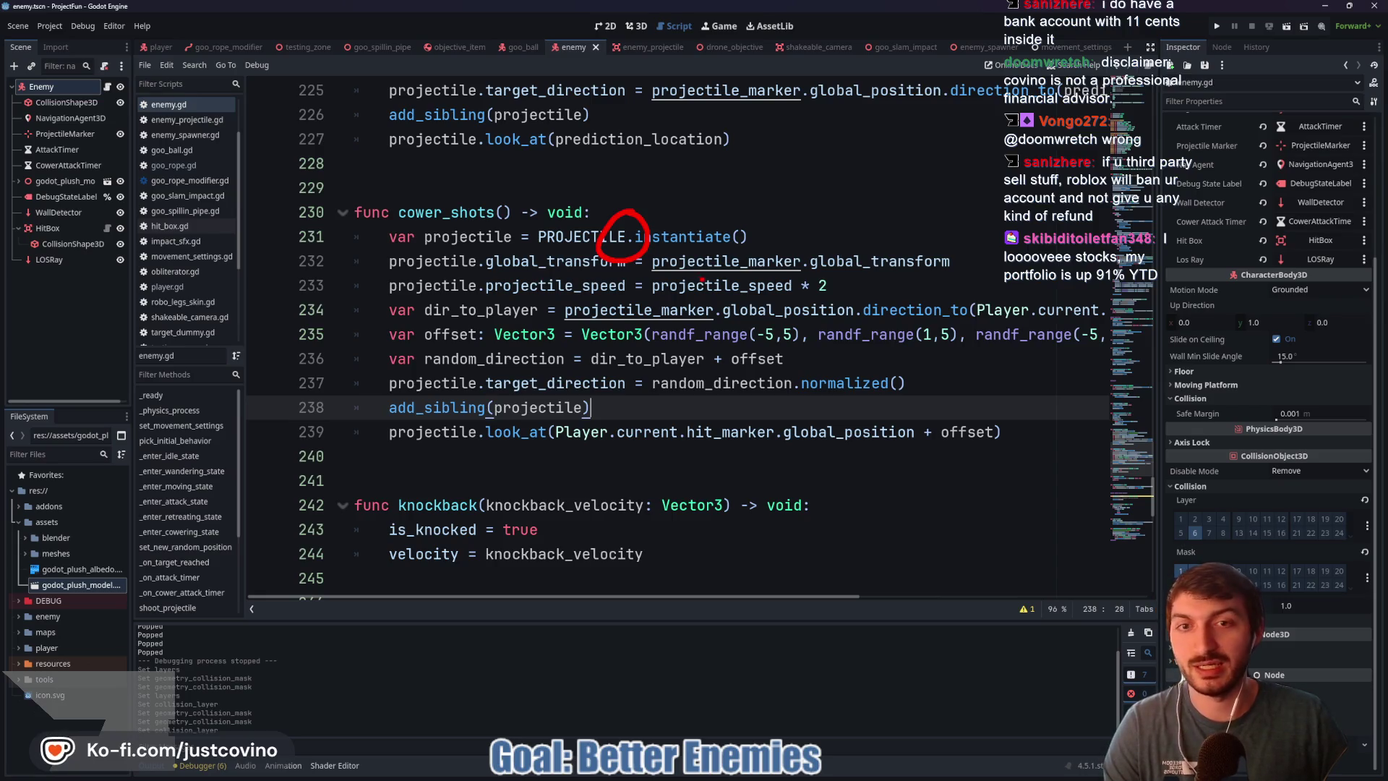
mouse_move(622, 494)
mouse_down()
mouse_move(575, 502)
mouse_move(616, 506)
mouse_up()
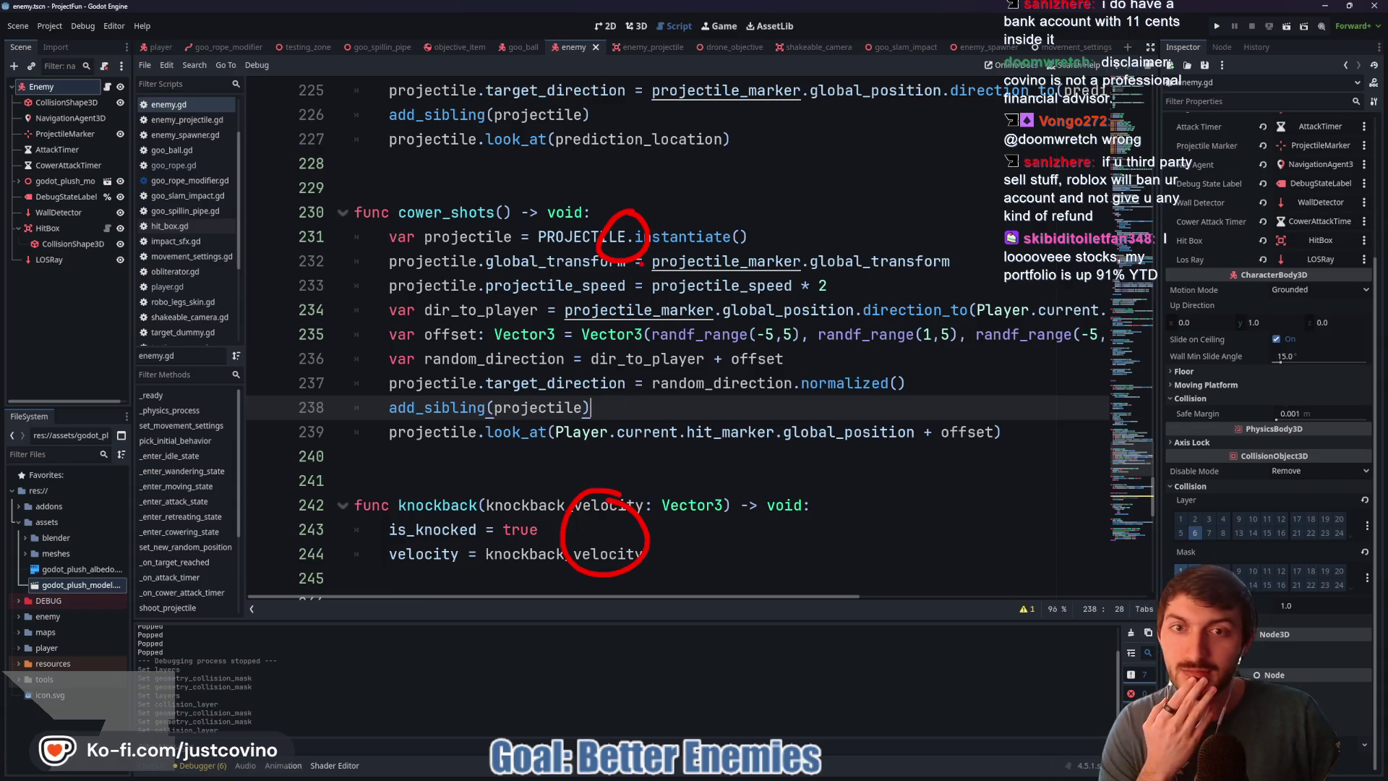
click(617, 302)
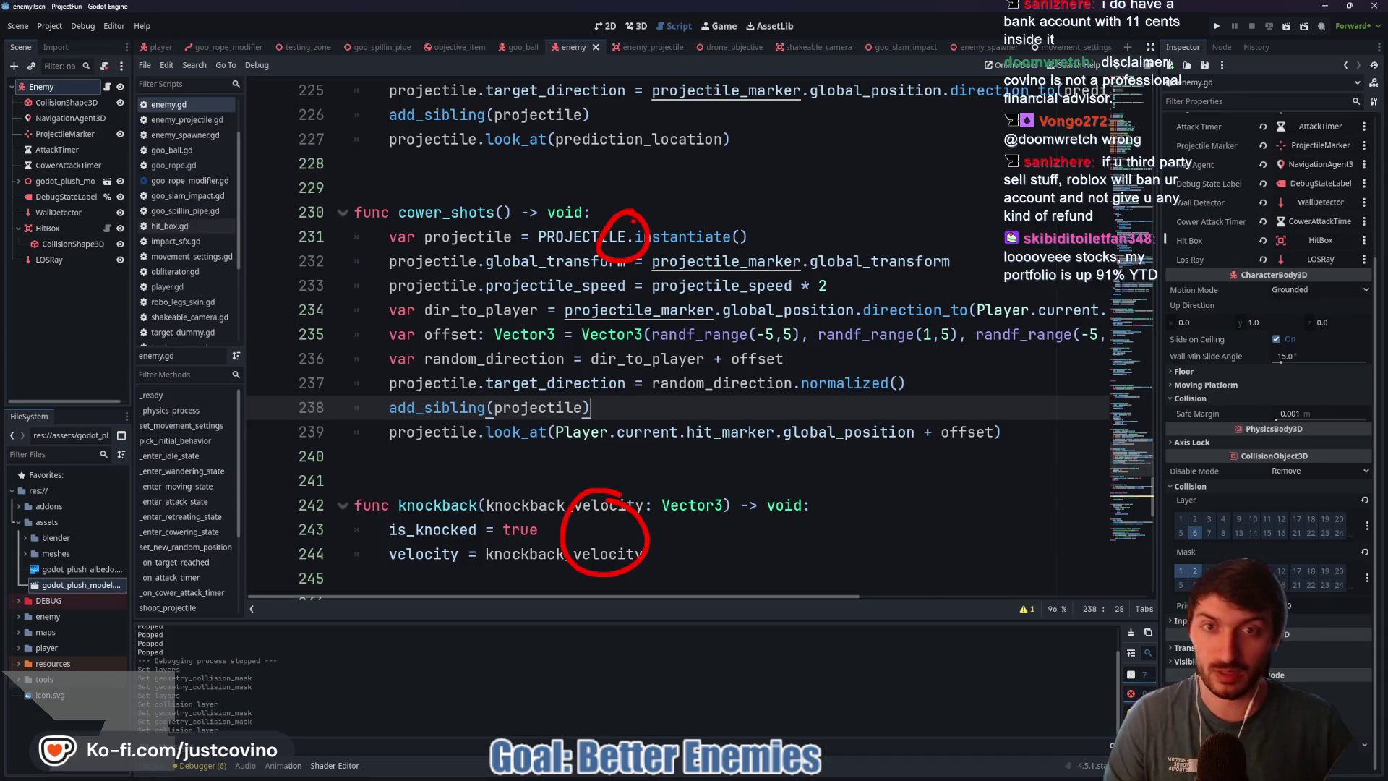
drag(611, 172, 609, 204)
mouse_move(613, 172)
mouse_down()
mouse_move(630, 180)
mouse_move(595, 190)
mouse_up()
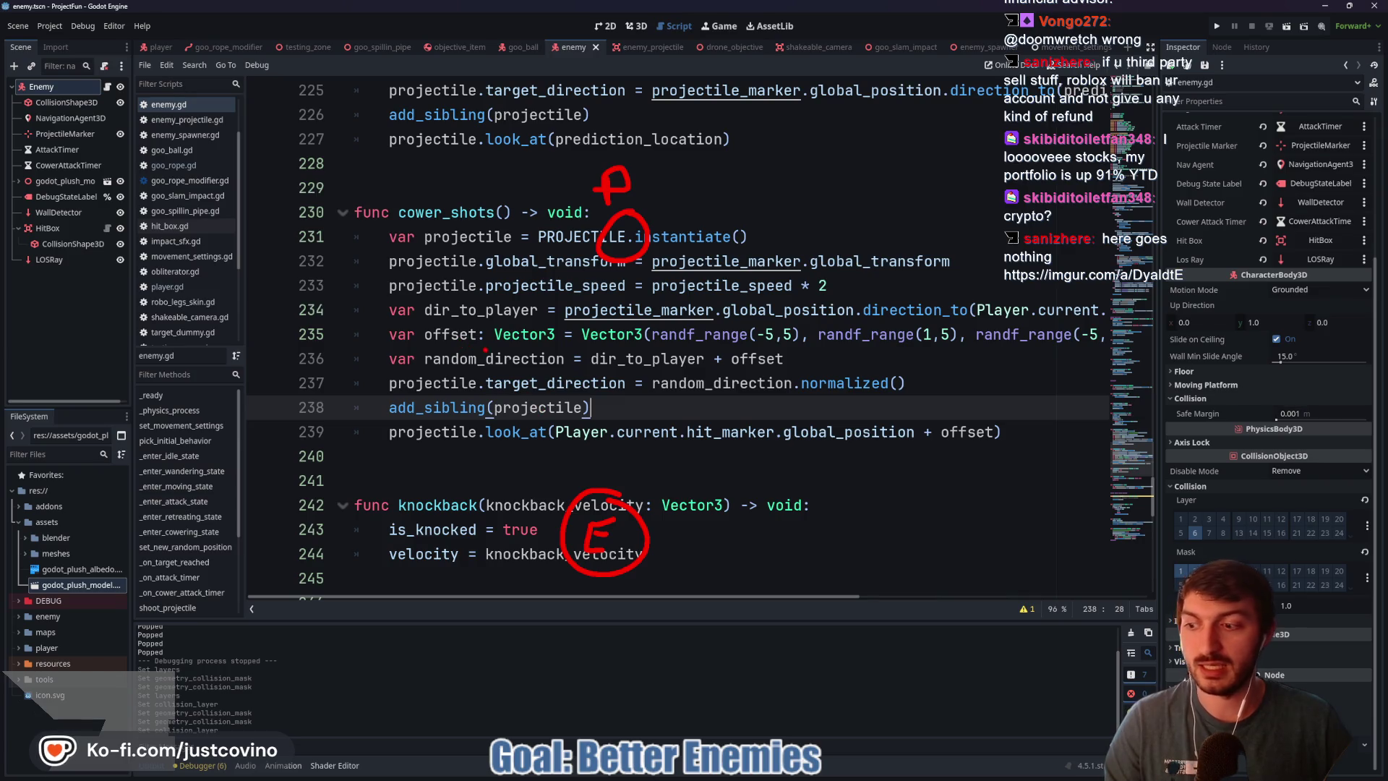
key(Escape)
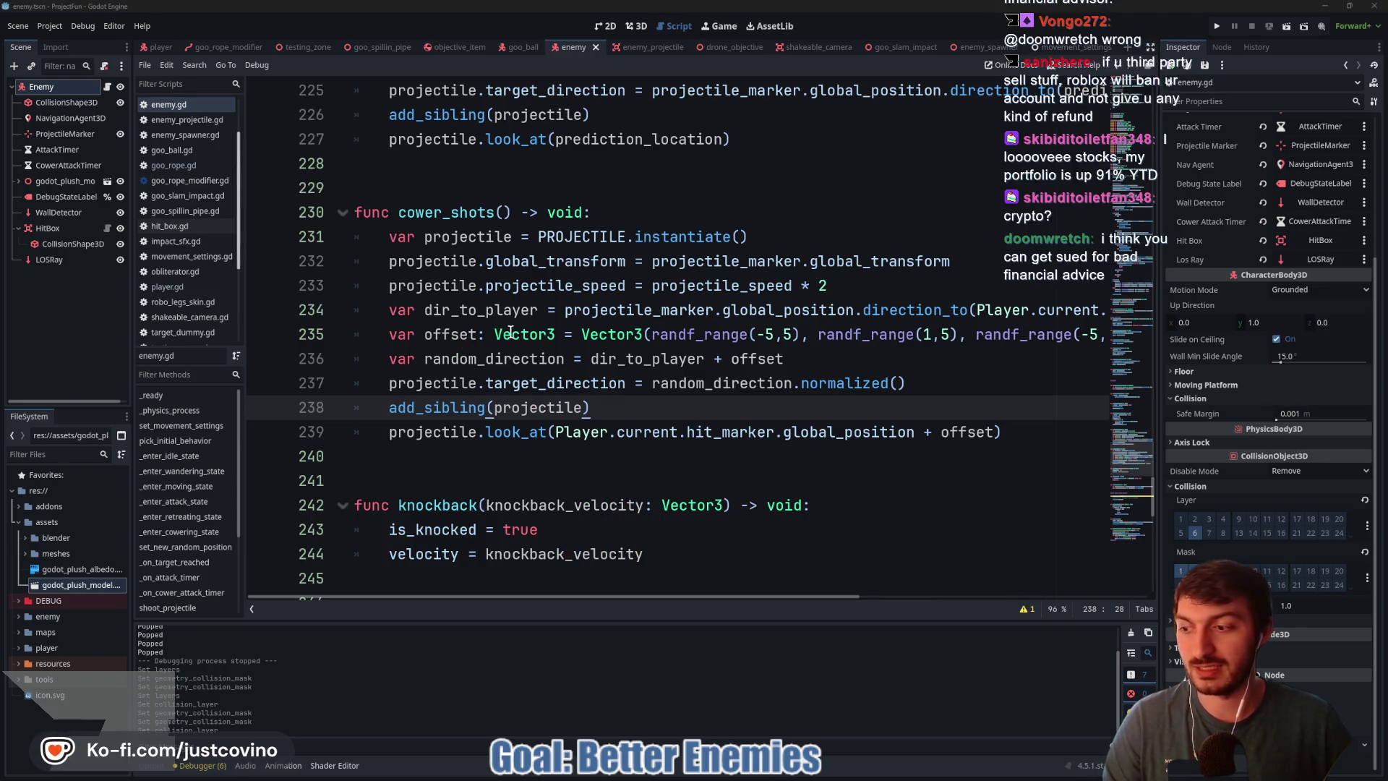
Step: Circle velocity in the knockback function again with a letter inside, then erase all marks
mouse_move(546, 343)
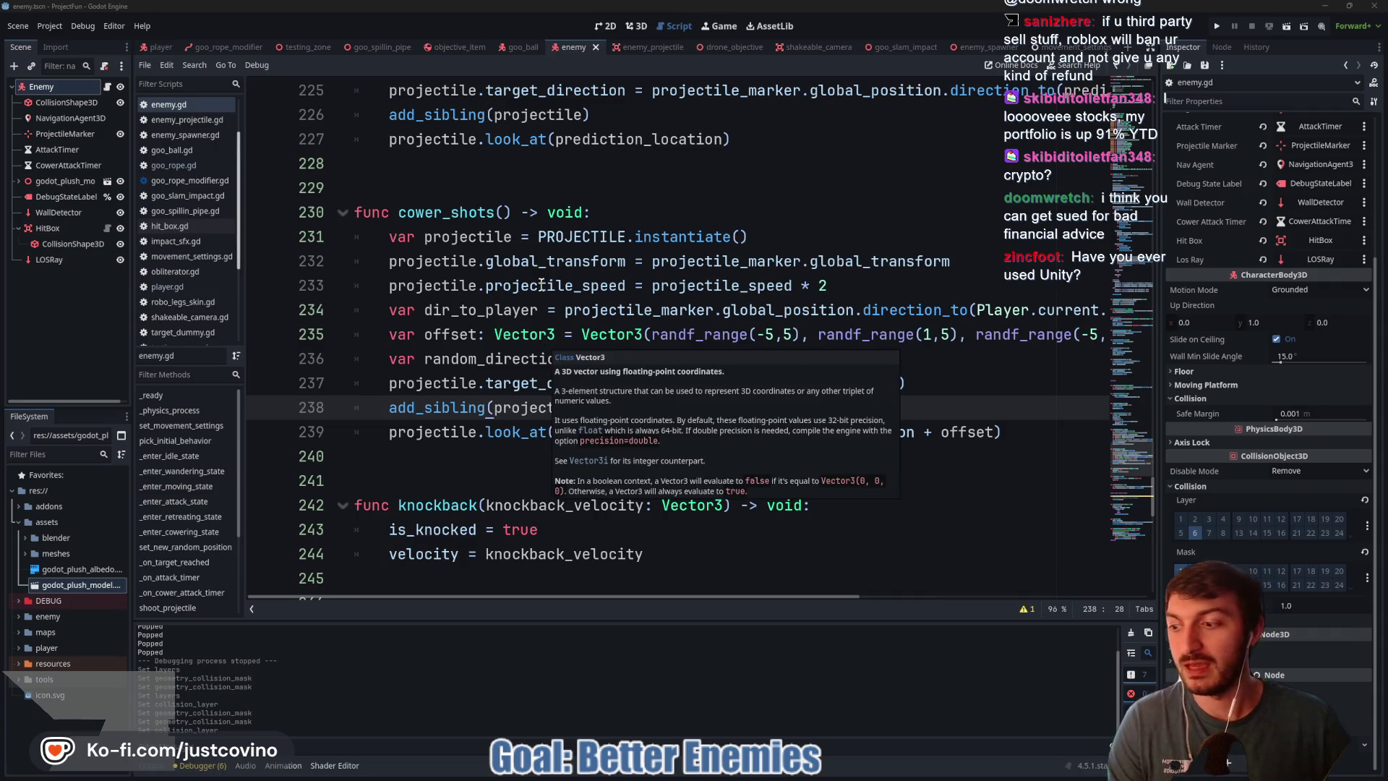
mouse_move(662, 323)
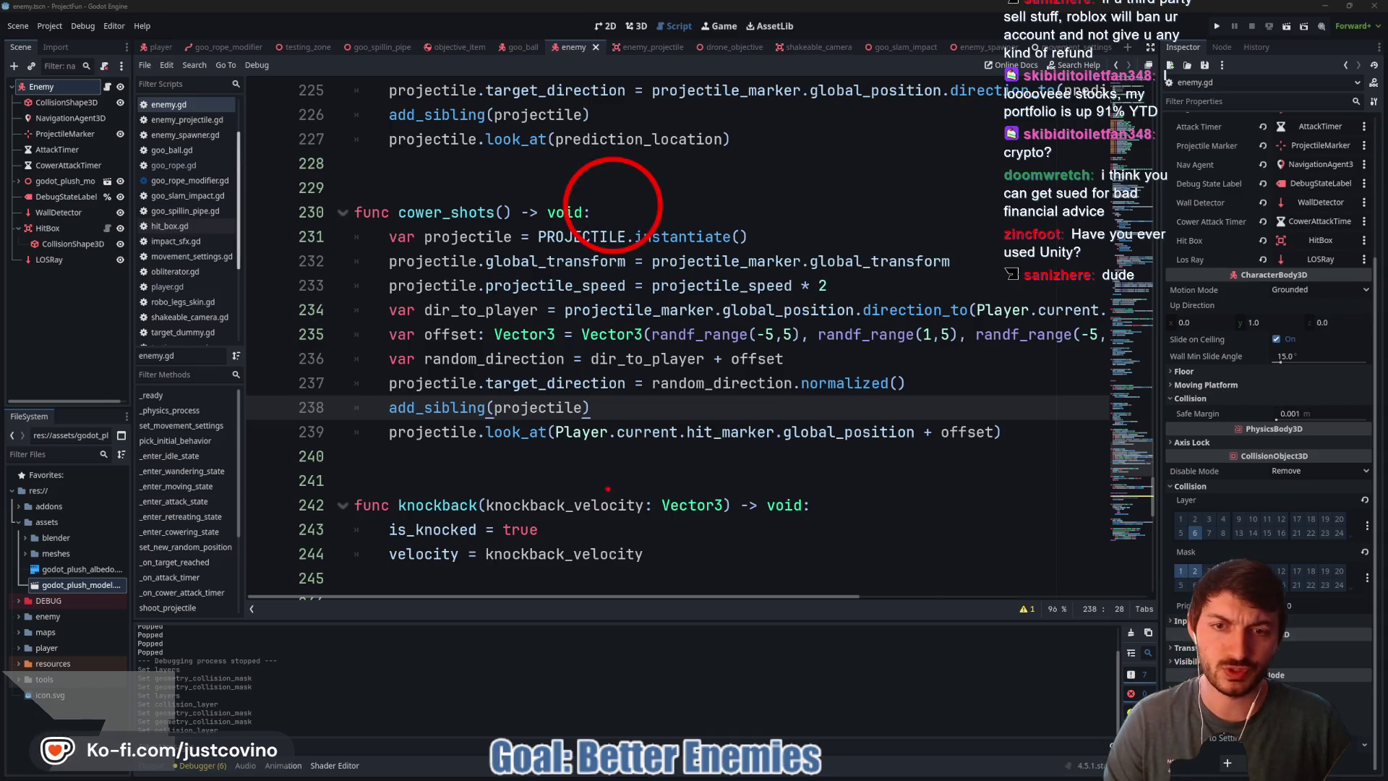
drag(576, 499, 655, 571)
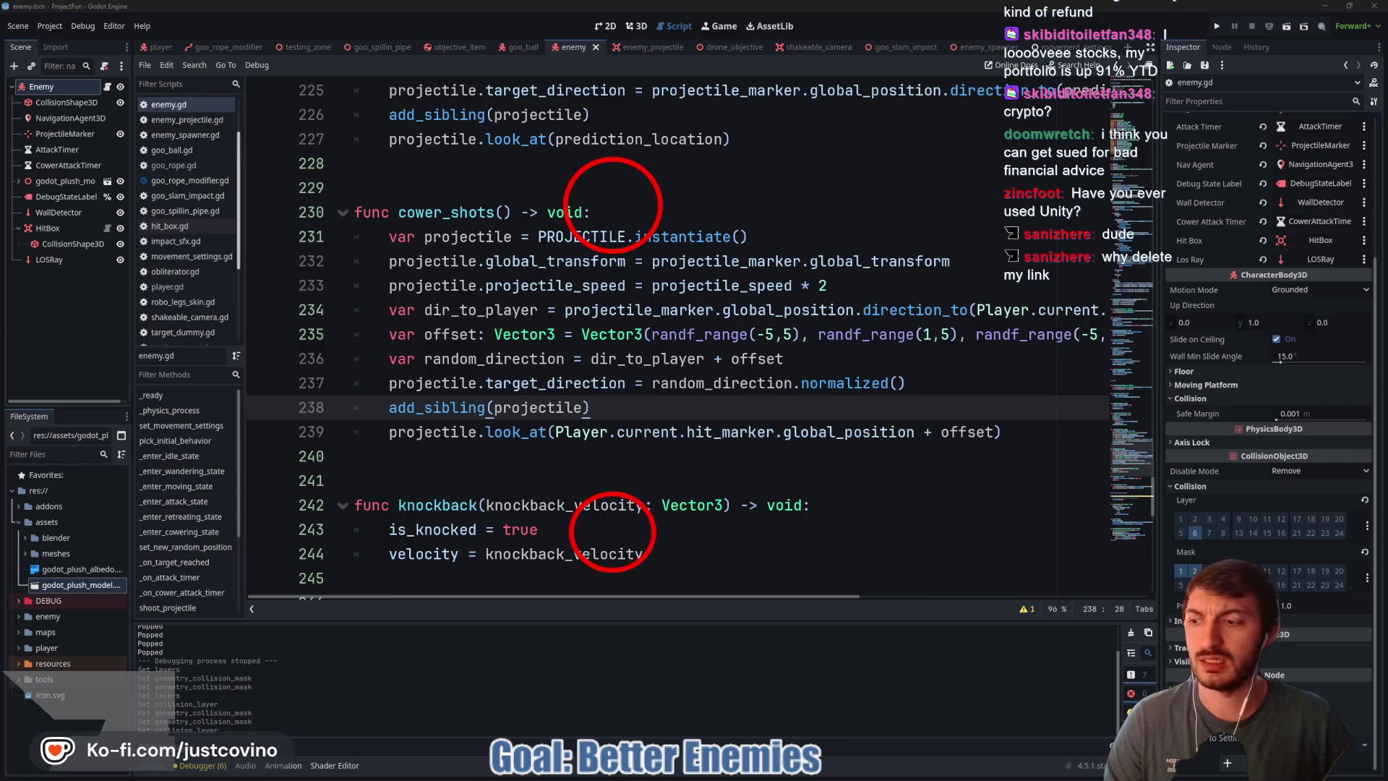
mouse_move(602, 520)
mouse_down()
mouse_move(603, 551)
mouse_move(626, 535)
mouse_move(608, 546)
mouse_up()
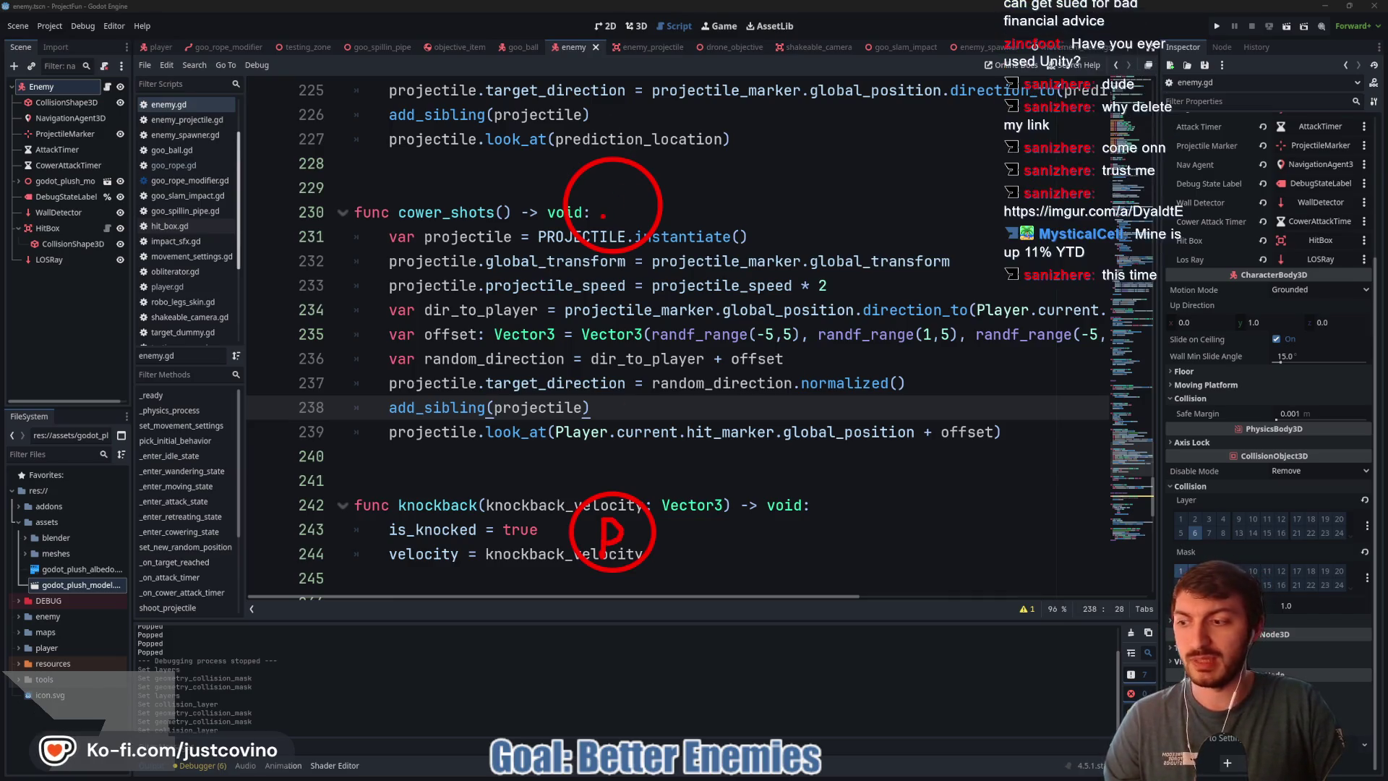
key(Escape)
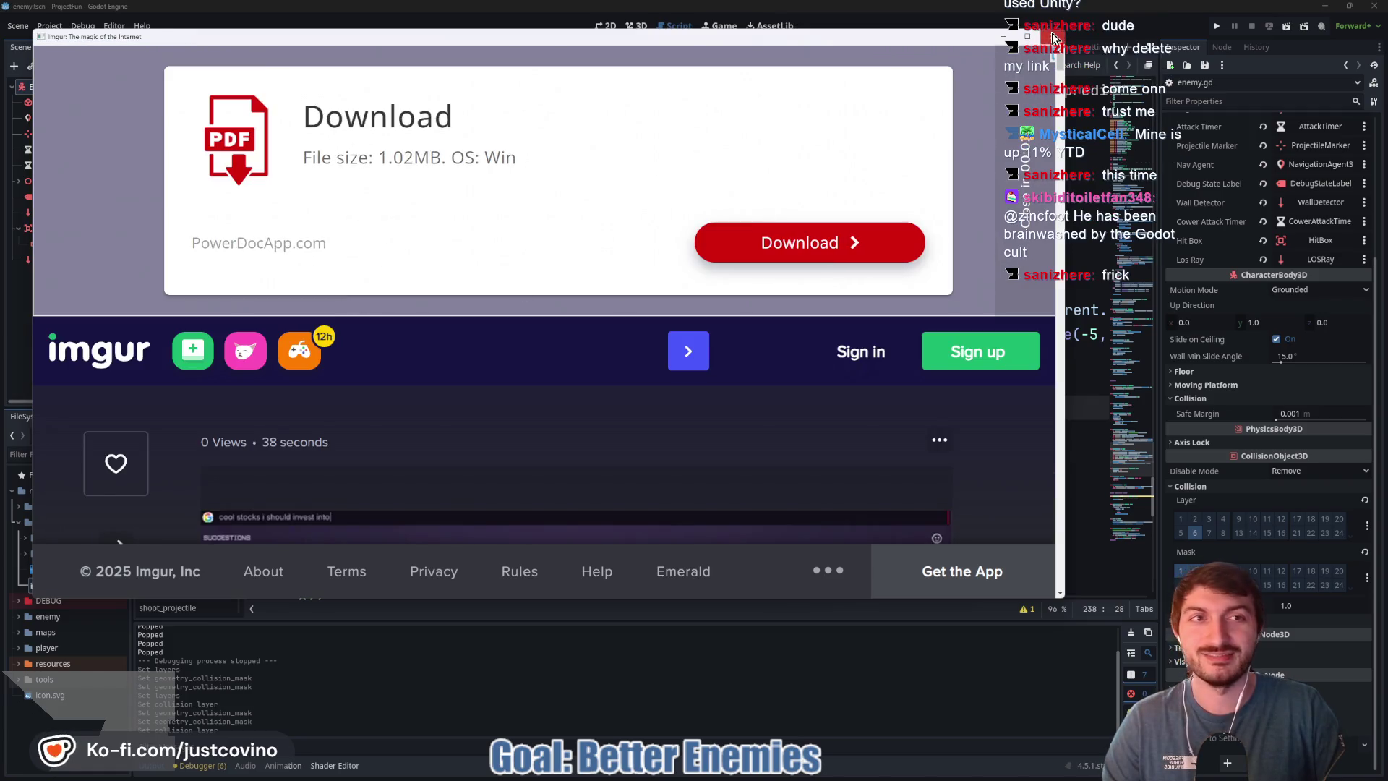
Step: Close the Imgur browser window
click(1053, 38)
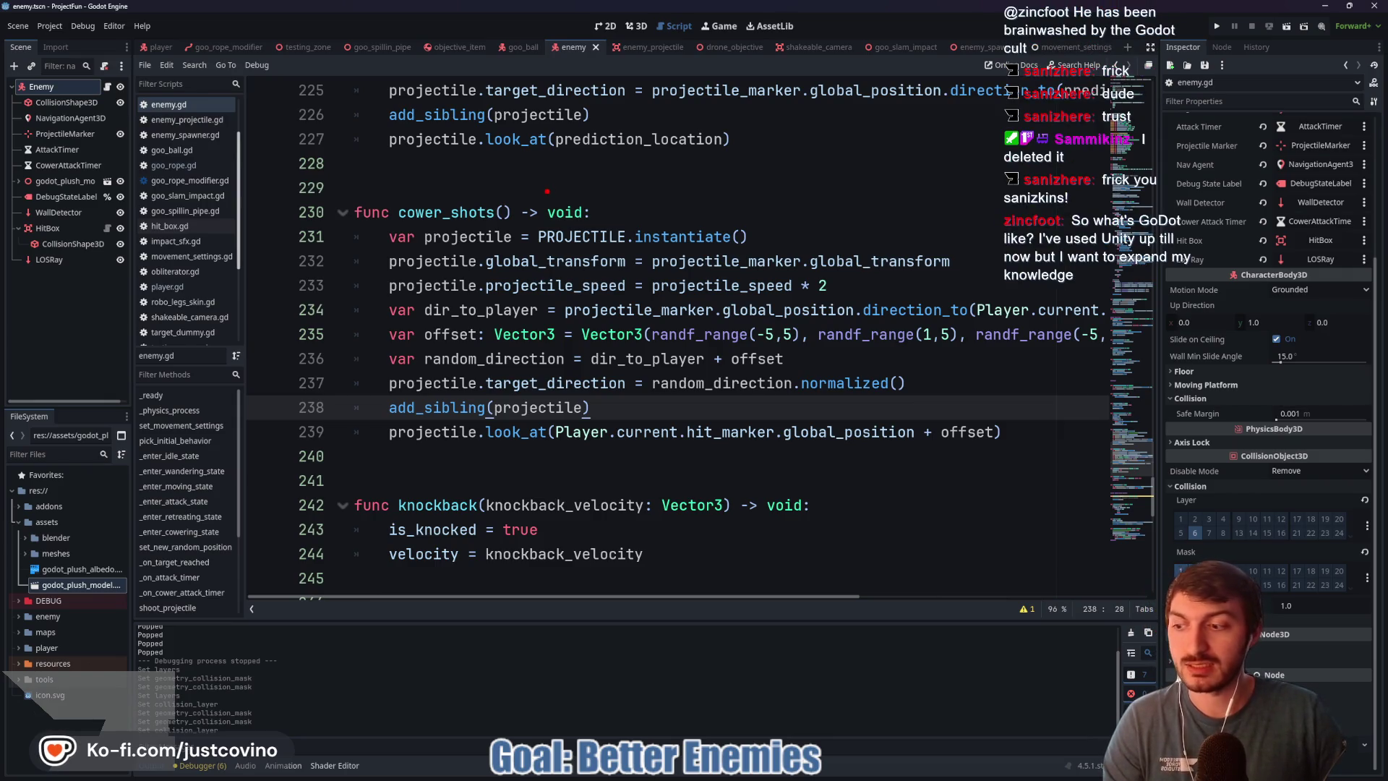
mouse_move(555, 165)
mouse_down()
mouse_move(683, 263)
mouse_move(685, 289)
mouse_up()
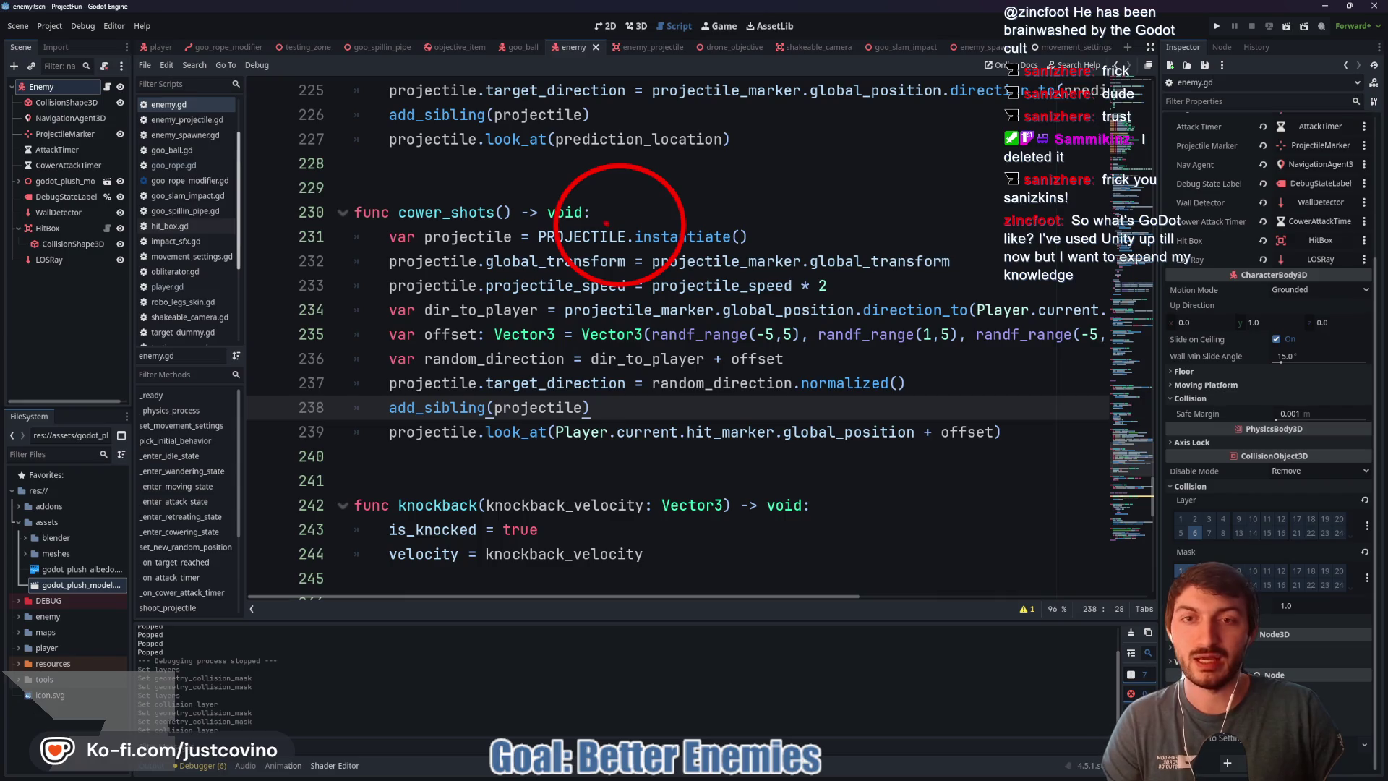
drag(561, 550, 675, 651)
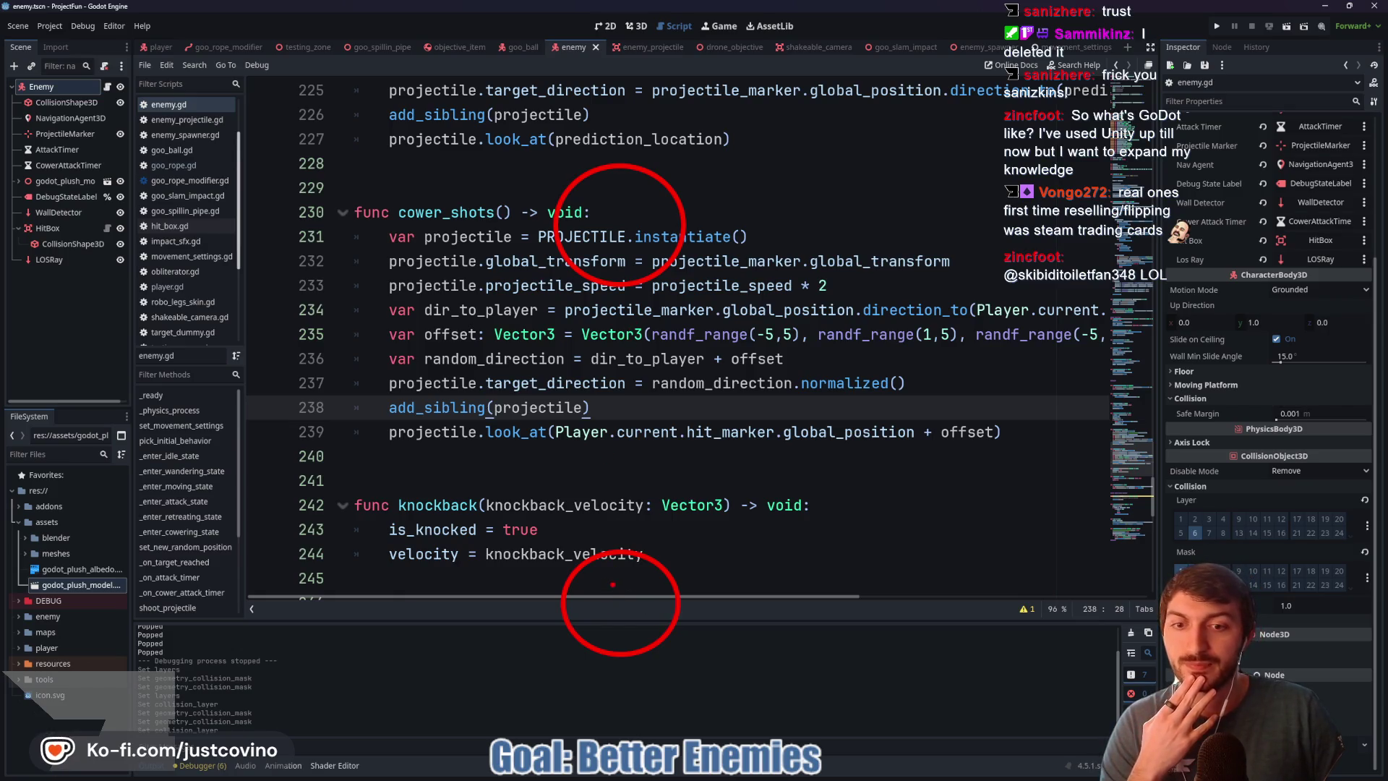
drag(613, 584, 614, 622)
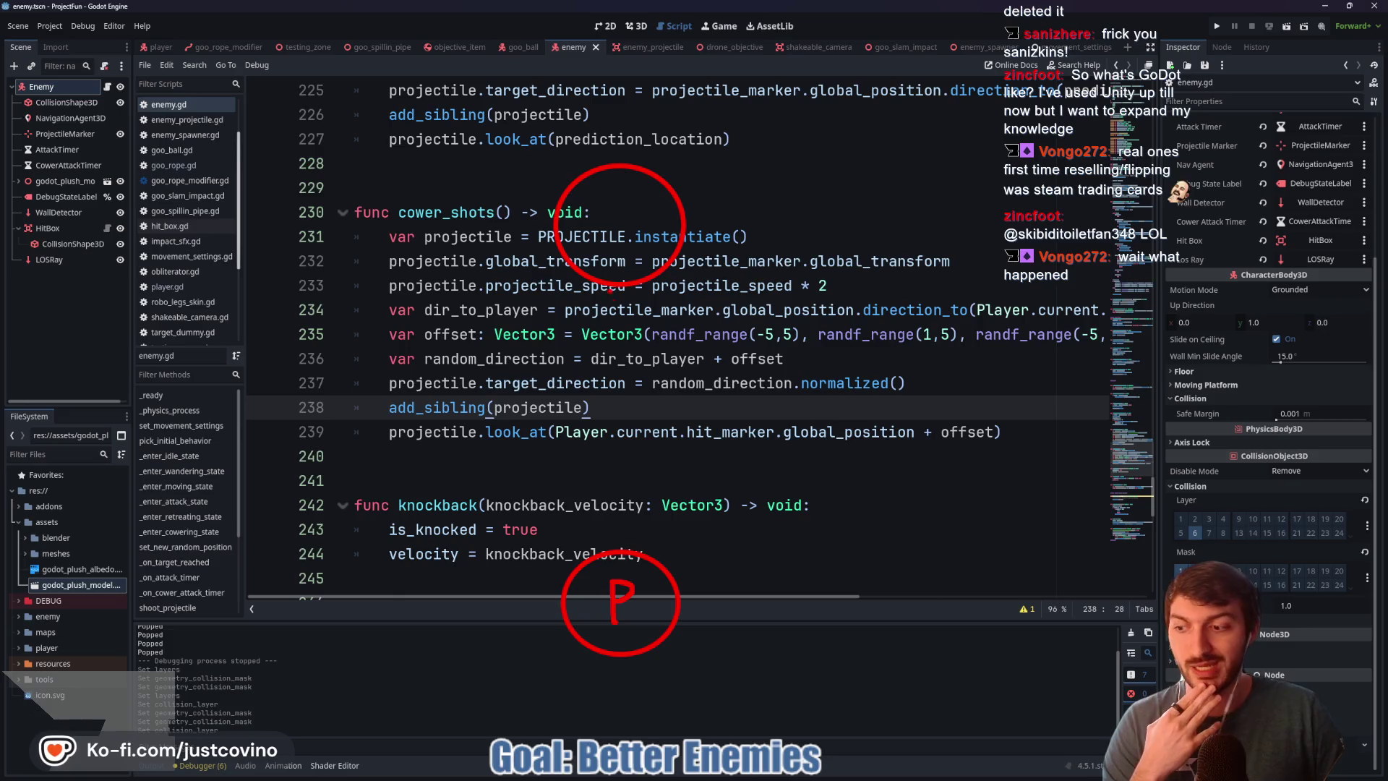
mouse_move(606, 202)
mouse_down()
mouse_move(597, 245)
mouse_move(627, 240)
mouse_up()
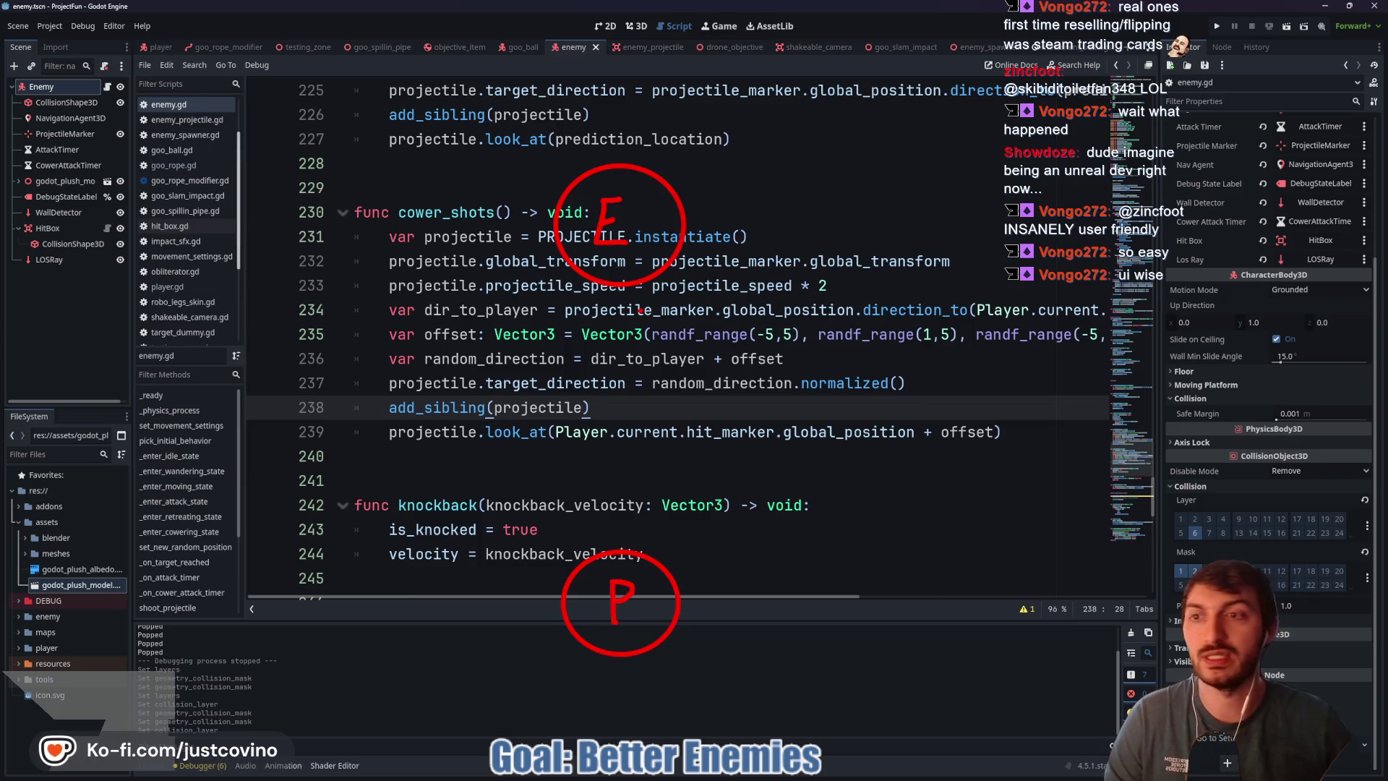
mouse_move(43, 69)
mouse_down()
mouse_move(173, 269)
mouse_move(11, 25)
mouse_move(137, 45)
mouse_up()
drag(307, 167, 297, 116)
mouse_move(300, 195)
mouse_down()
mouse_move(289, 232)
mouse_move(311, 260)
mouse_up()
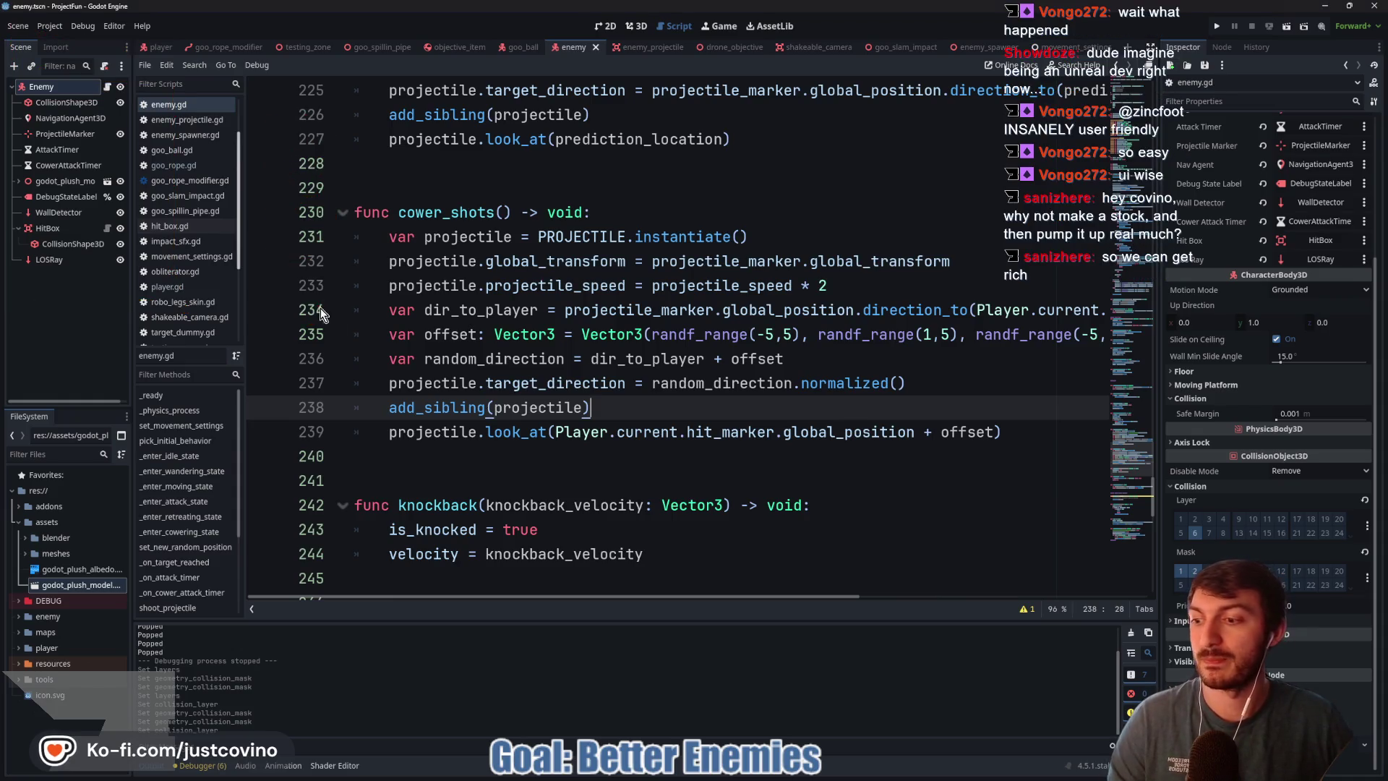
mouse_move(673, 275)
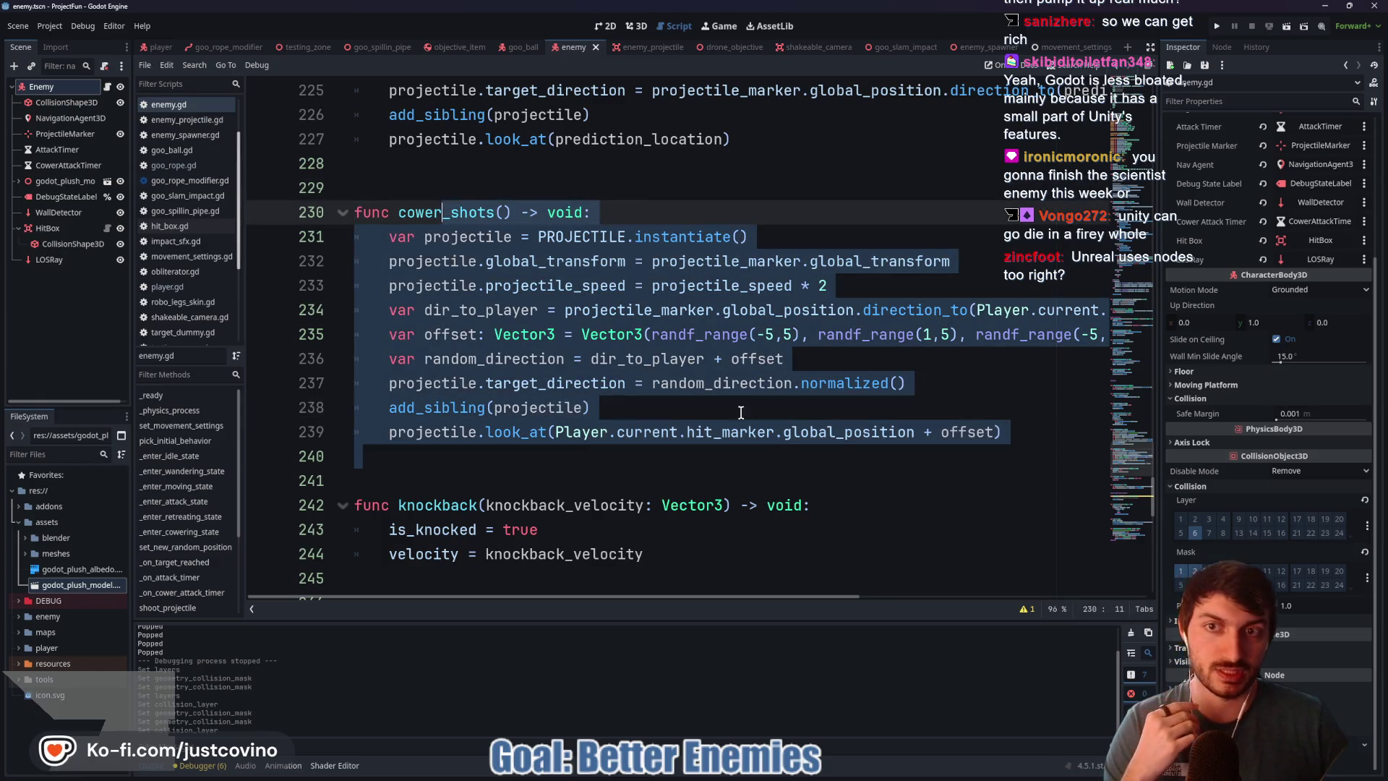
mouse_move(640, 464)
mouse_down()
mouse_move(383, 239)
mouse_move(359, 211)
mouse_move(372, 164)
mouse_move(555, 274)
mouse_up()
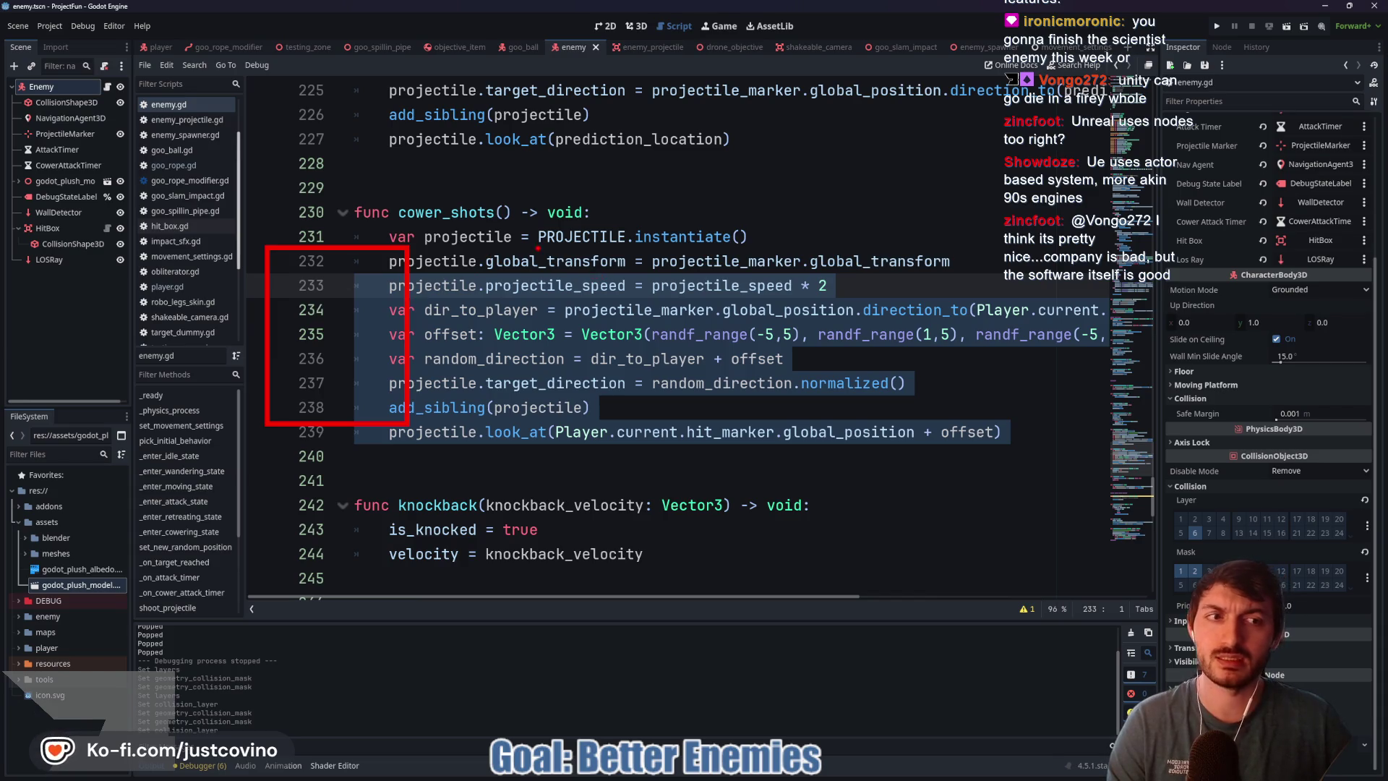
drag(781, 93, 913, 367)
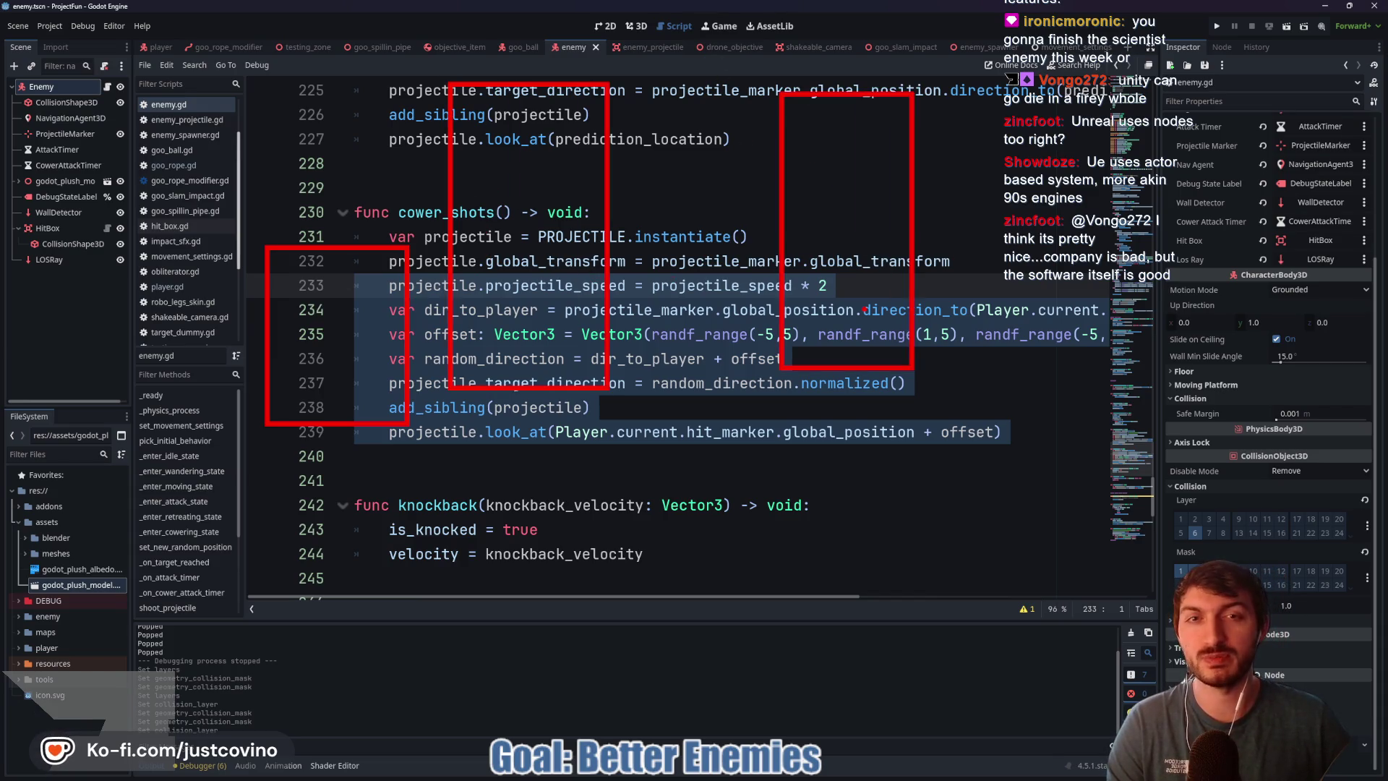
drag(618, 166, 790, 174)
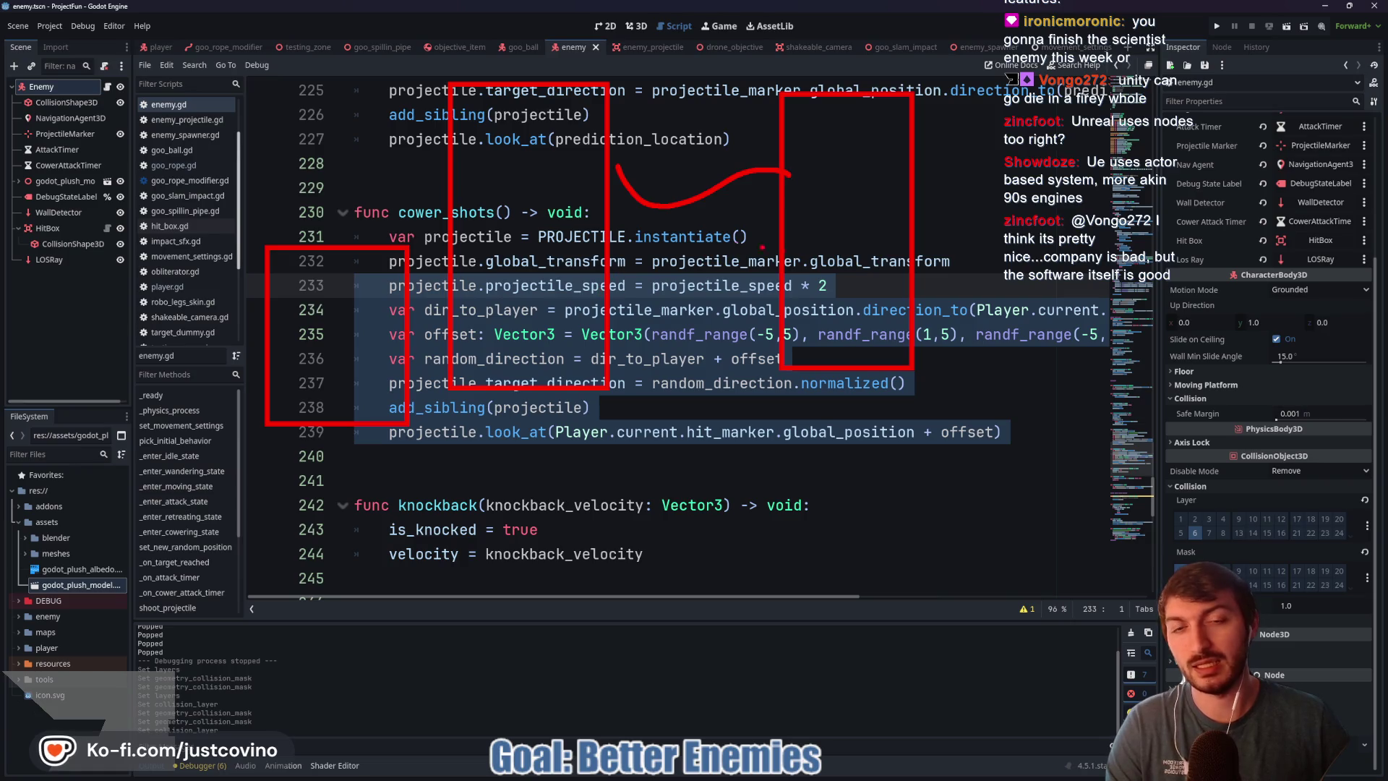
drag(862, 373, 822, 484)
drag(730, 468, 880, 629)
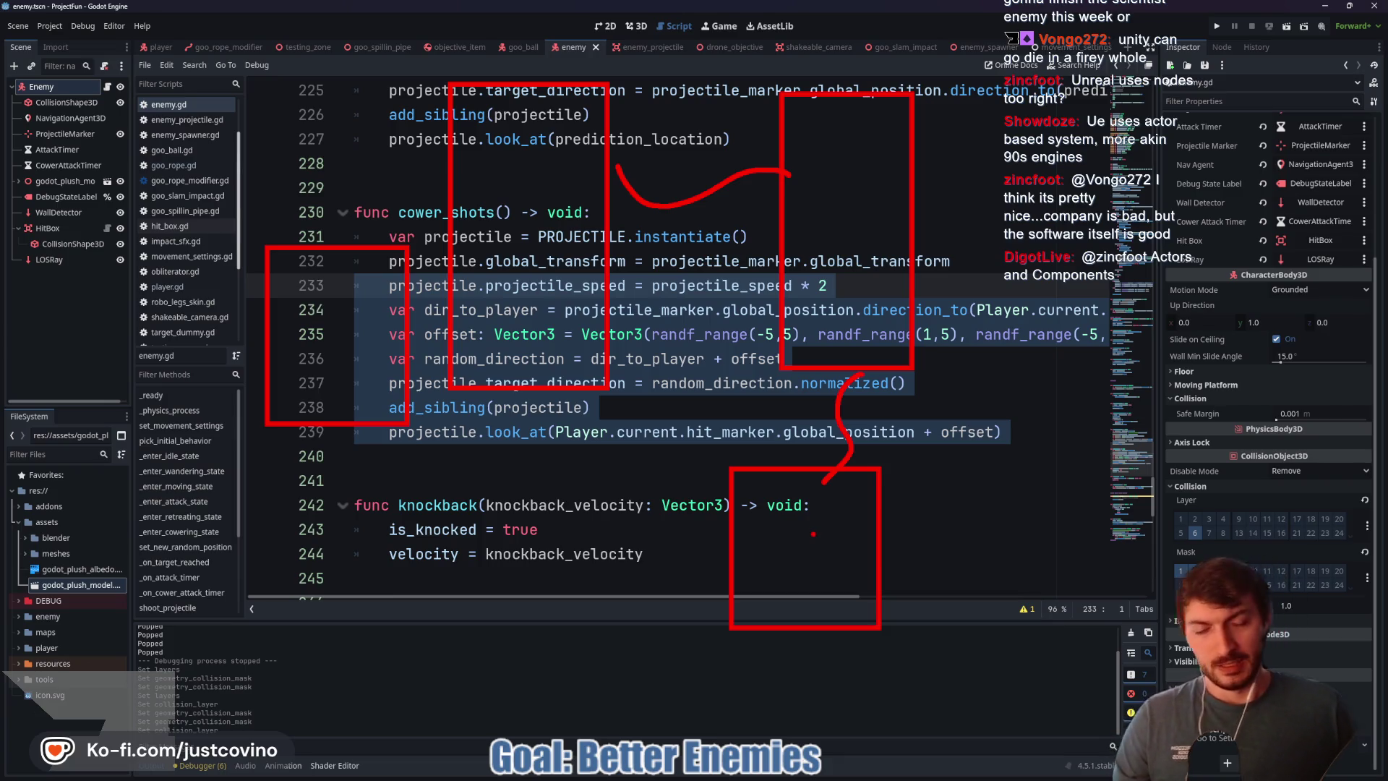
key(Escape)
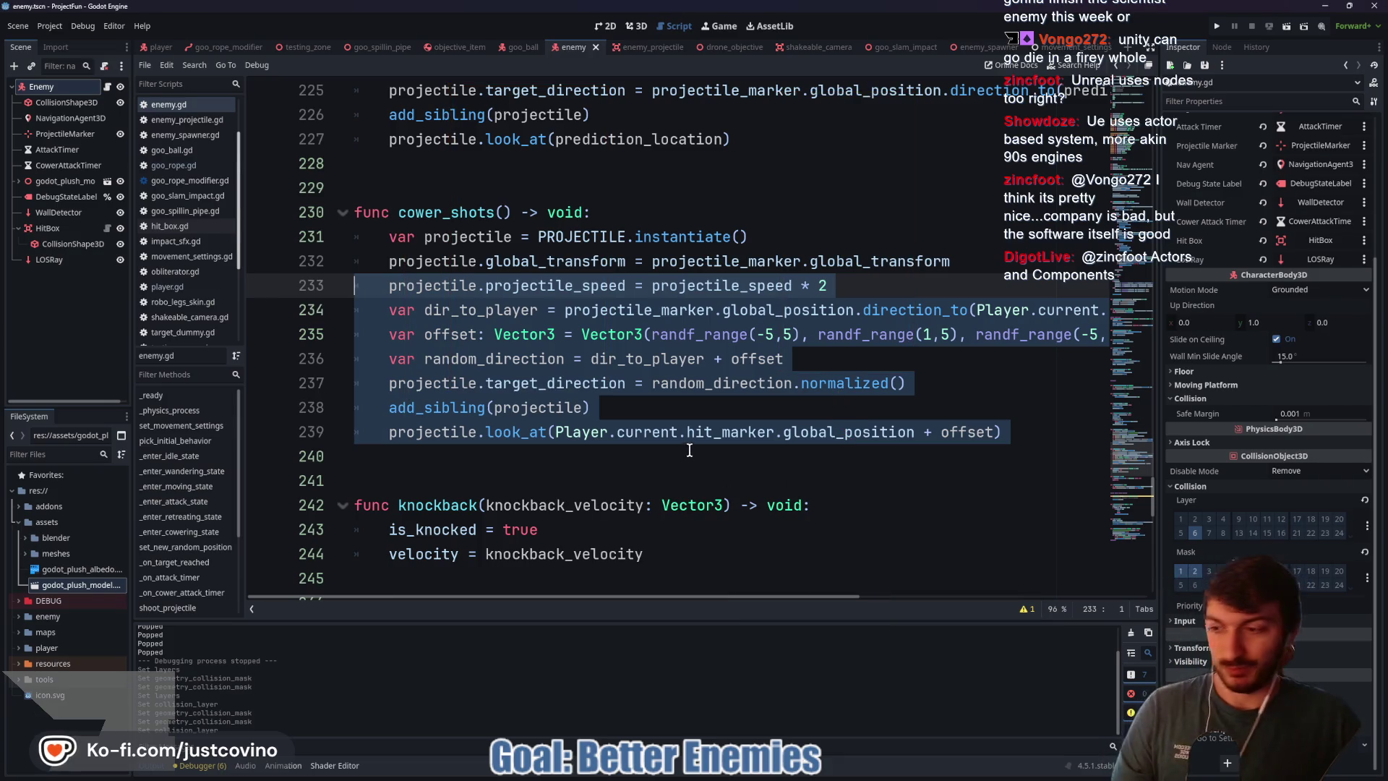
click(630, 410)
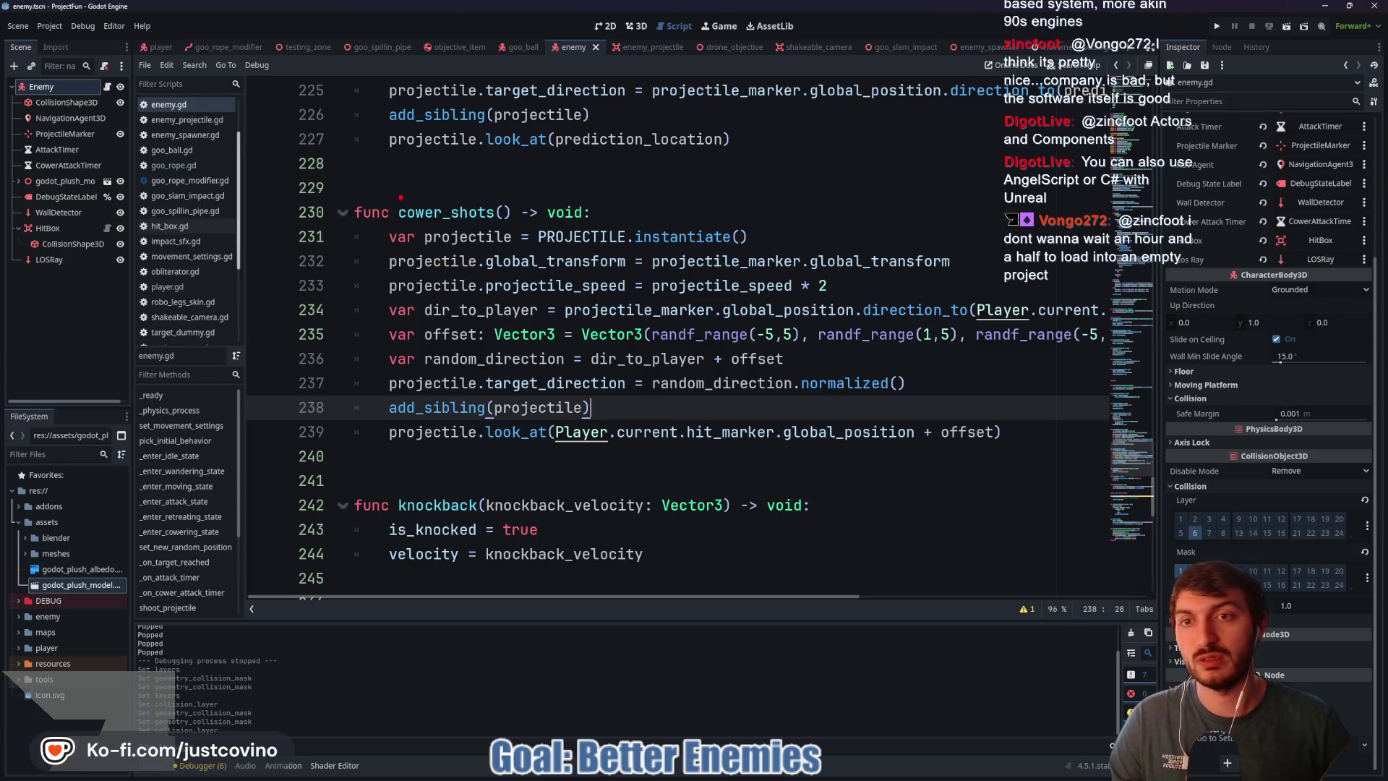
mouse_move(363, 160)
mouse_down()
mouse_move(365, 239)
mouse_move(452, 206)
mouse_move(405, 154)
mouse_move(571, 235)
mouse_move(481, 180)
mouse_up()
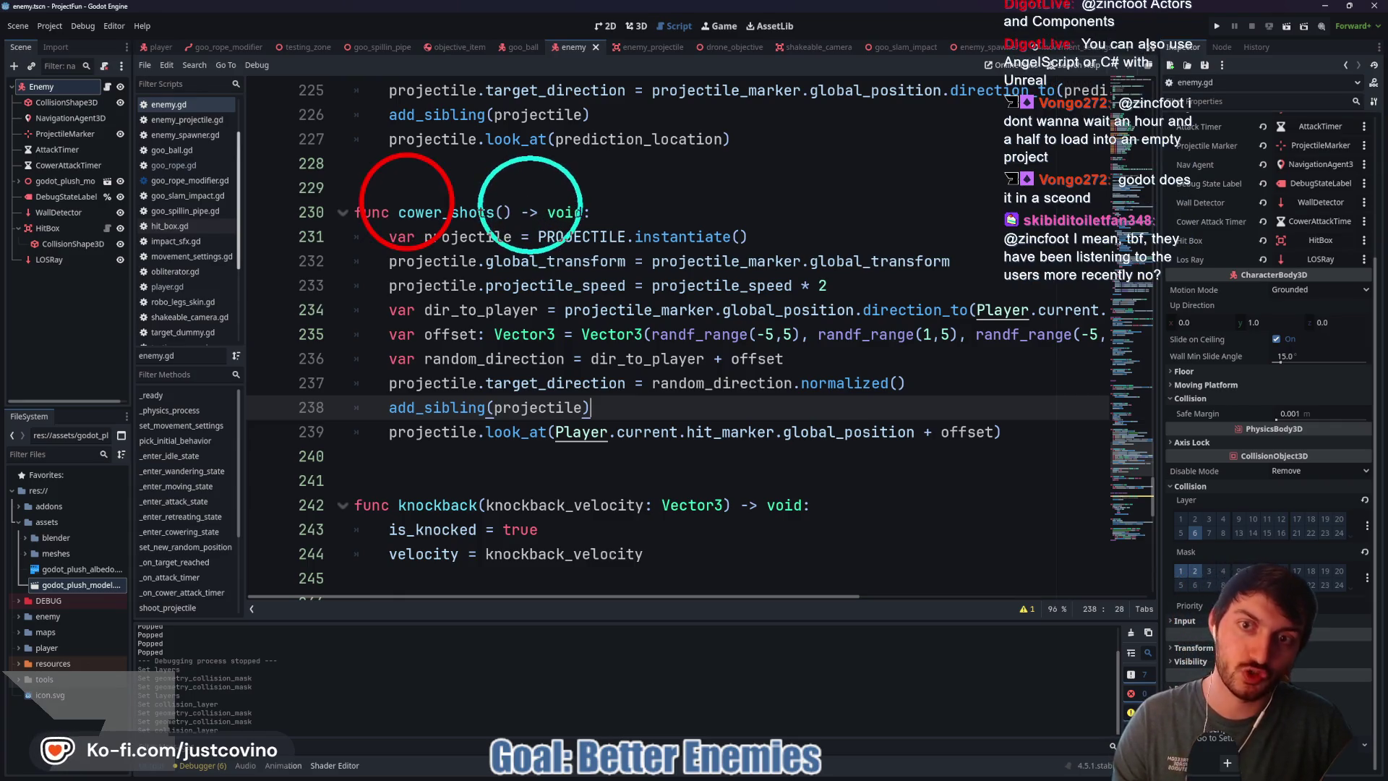
key(Escape)
click(562, 367)
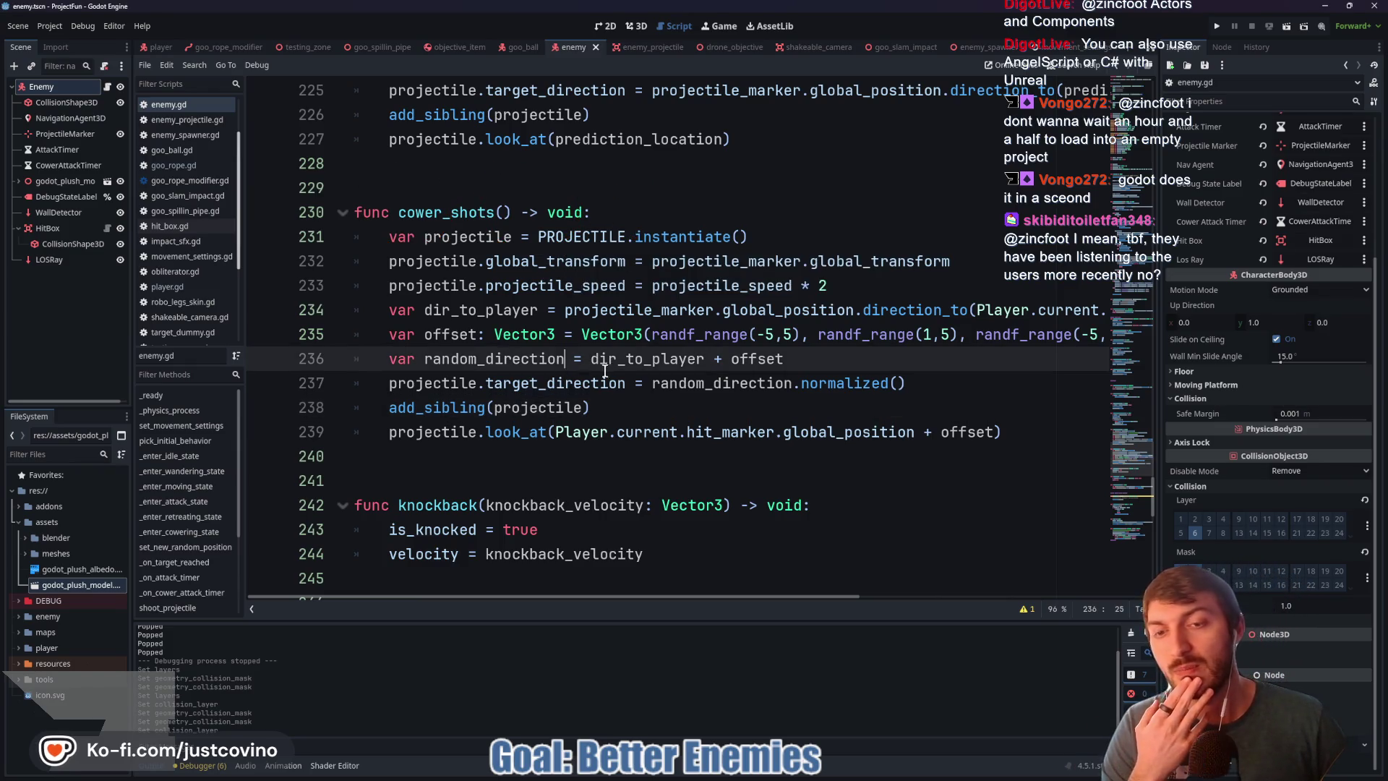
mouse_move(655, 155)
mouse_down()
mouse_move(562, 195)
mouse_move(611, 174)
mouse_up()
drag(611, 620, 629, 597)
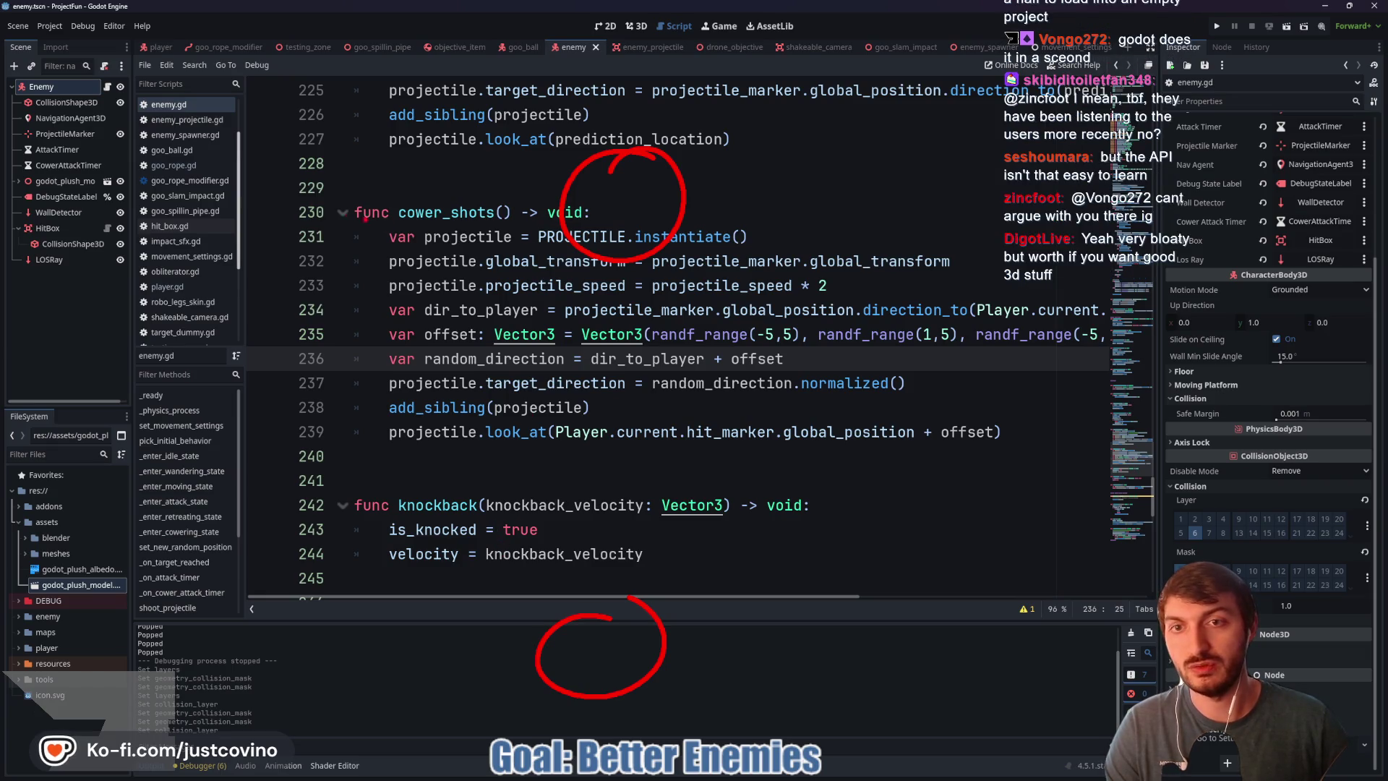
drag(208, 155, 288, 313)
drag(1027, 152, 904, 369)
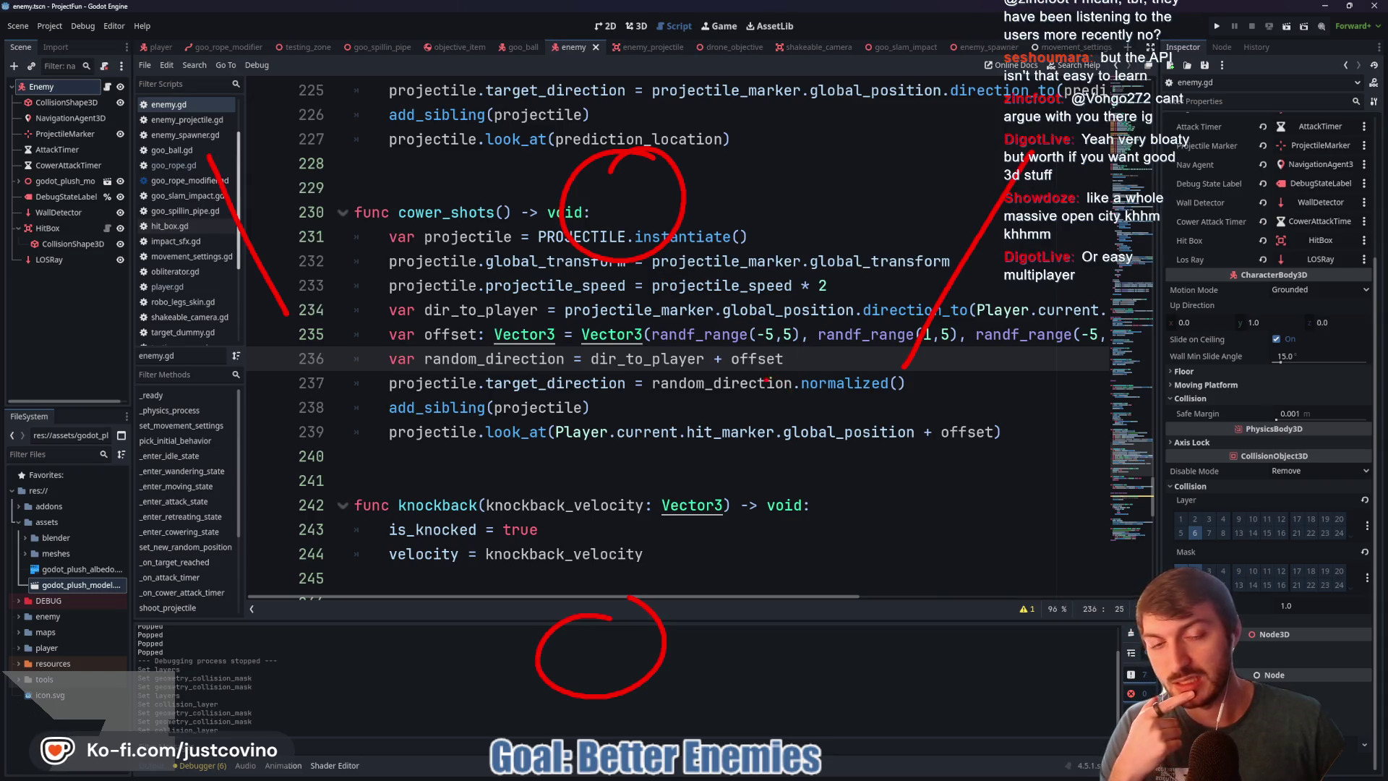
drag(786, 328, 718, 456)
drag(716, 273, 682, 354)
drag(650, 256, 624, 323)
drag(562, 371, 541, 249)
drag(455, 274, 499, 402)
drag(309, 311, 332, 375)
drag(359, 296, 383, 428)
drag(444, 277, 466, 408)
drag(470, 285, 484, 411)
drag(613, 275, 574, 411)
drag(702, 255, 660, 363)
drag(820, 283, 763, 389)
drag(887, 305, 843, 406)
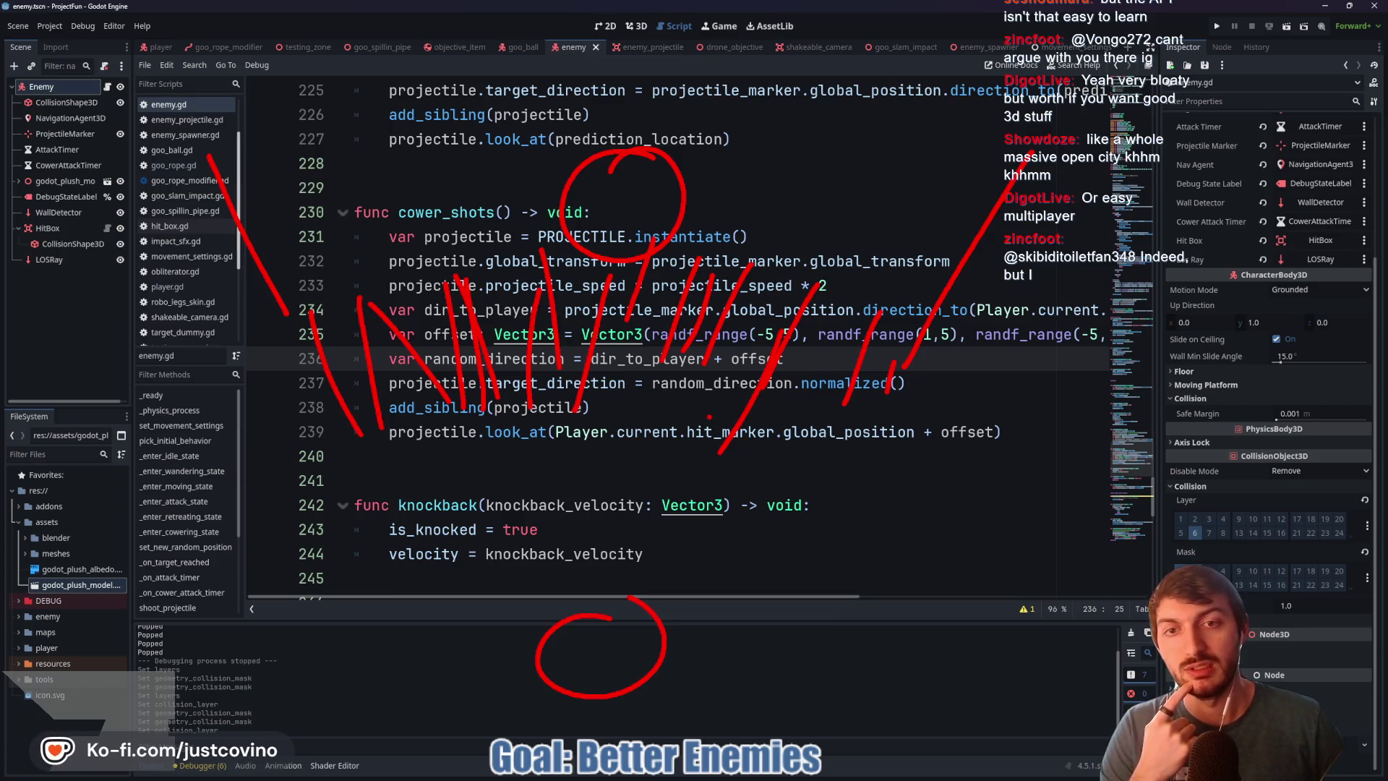
key(Escape)
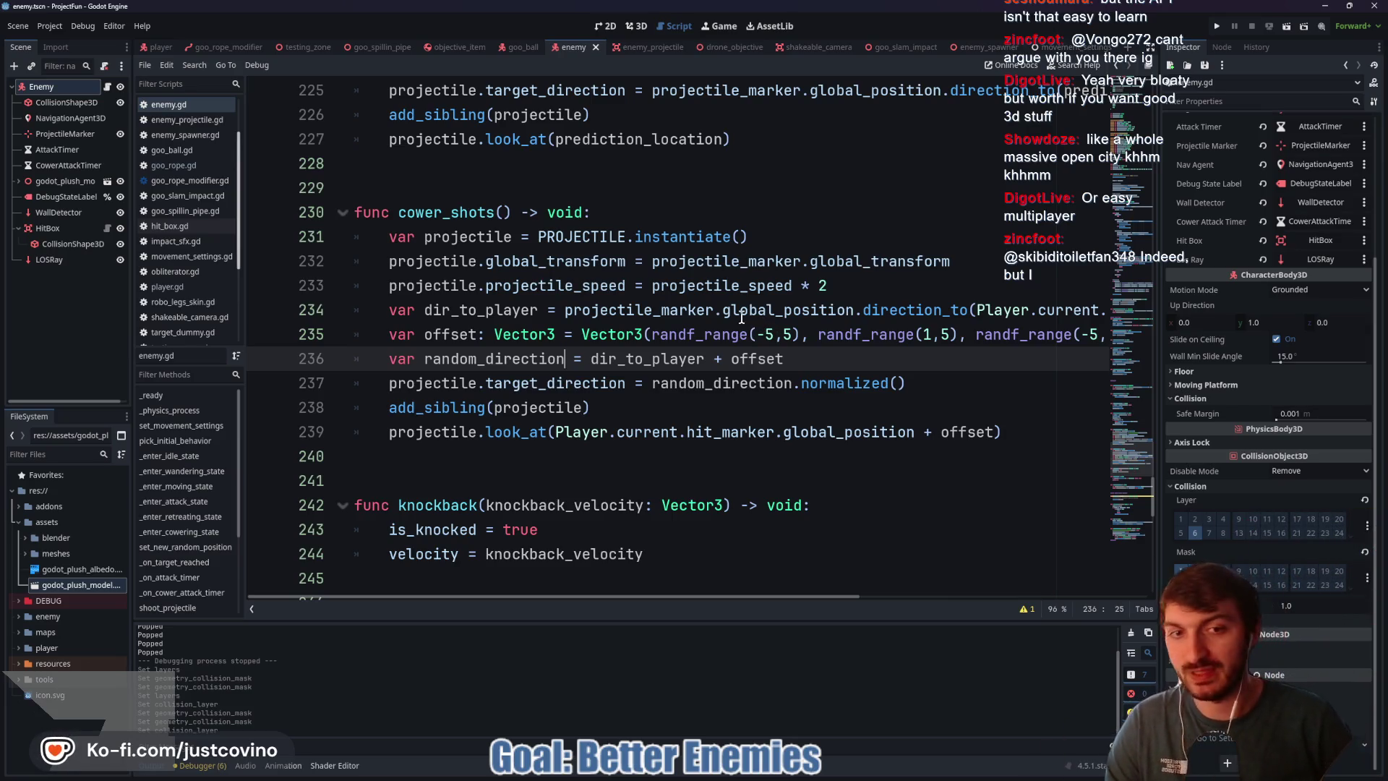
mouse_move(696, 358)
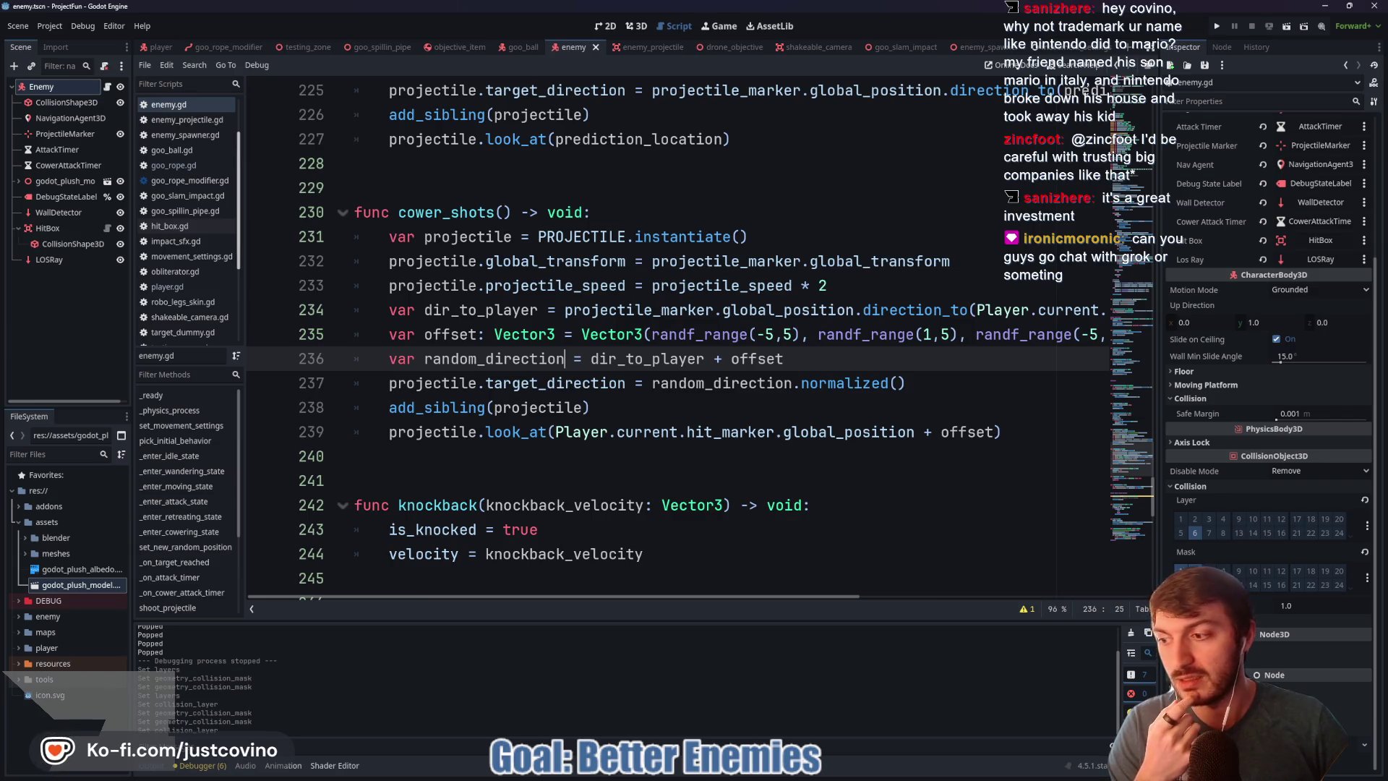
mouse_move(798, 371)
click(718, 406)
click(810, 365)
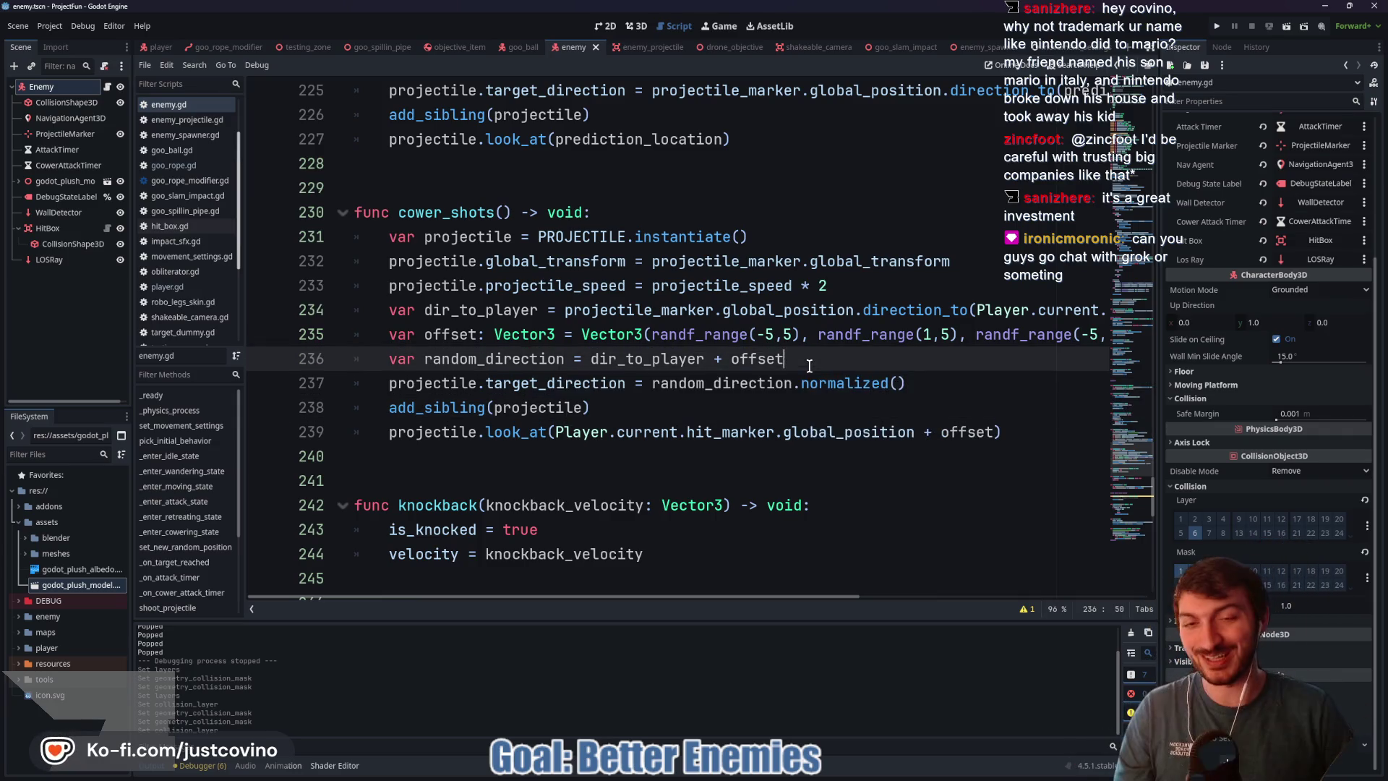
drag(778, 357, 551, 358)
click(716, 334)
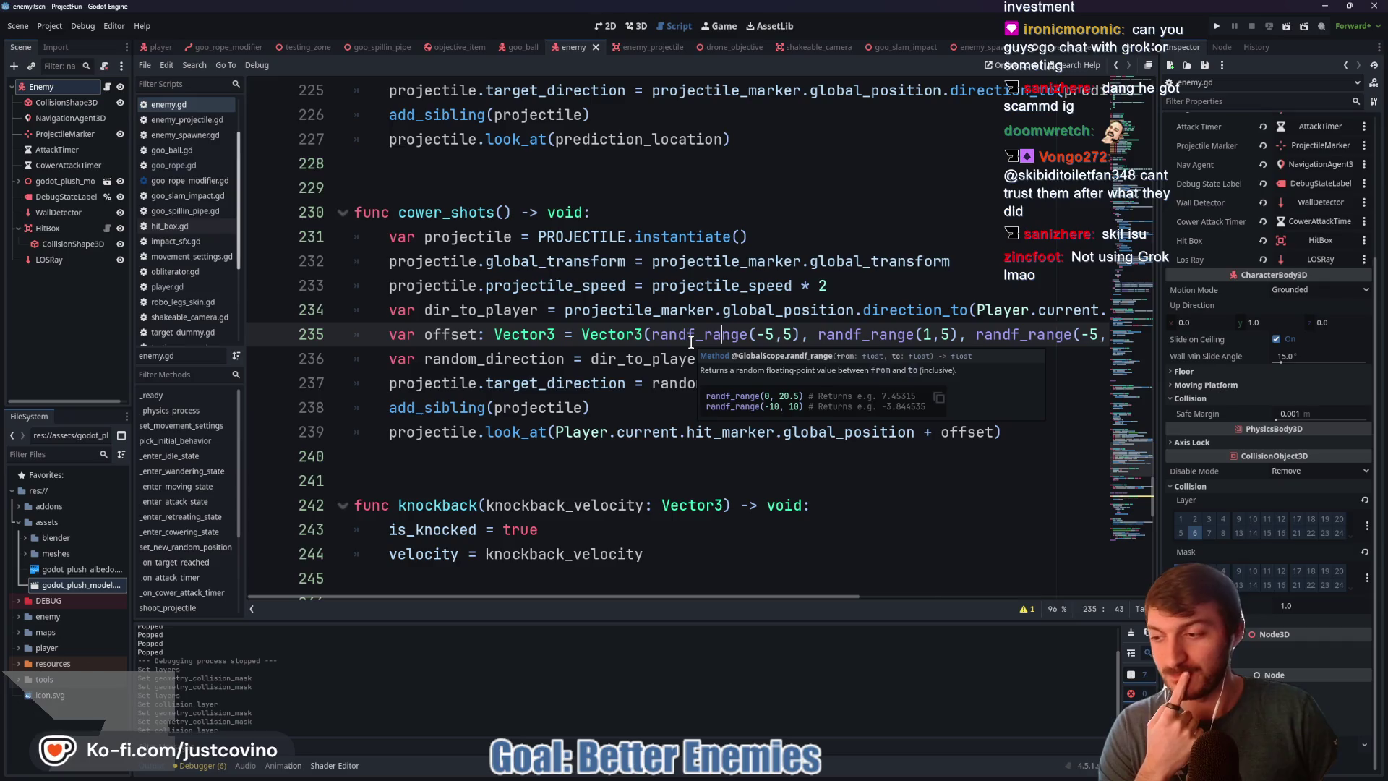
click(610, 334)
mouse_move(623, 334)
mouse_down()
mouse_move(1096, 336)
mouse_move(1070, 338)
mouse_up()
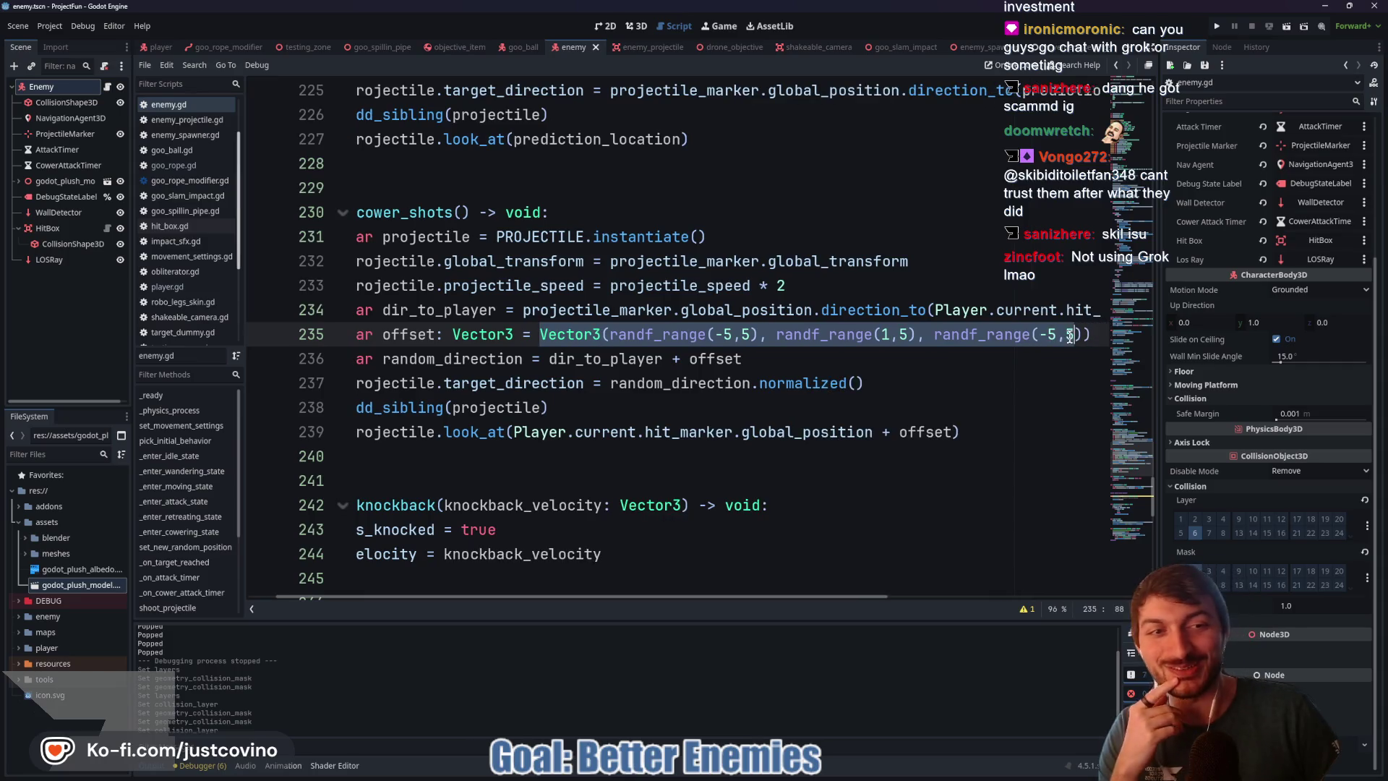
click(910, 334)
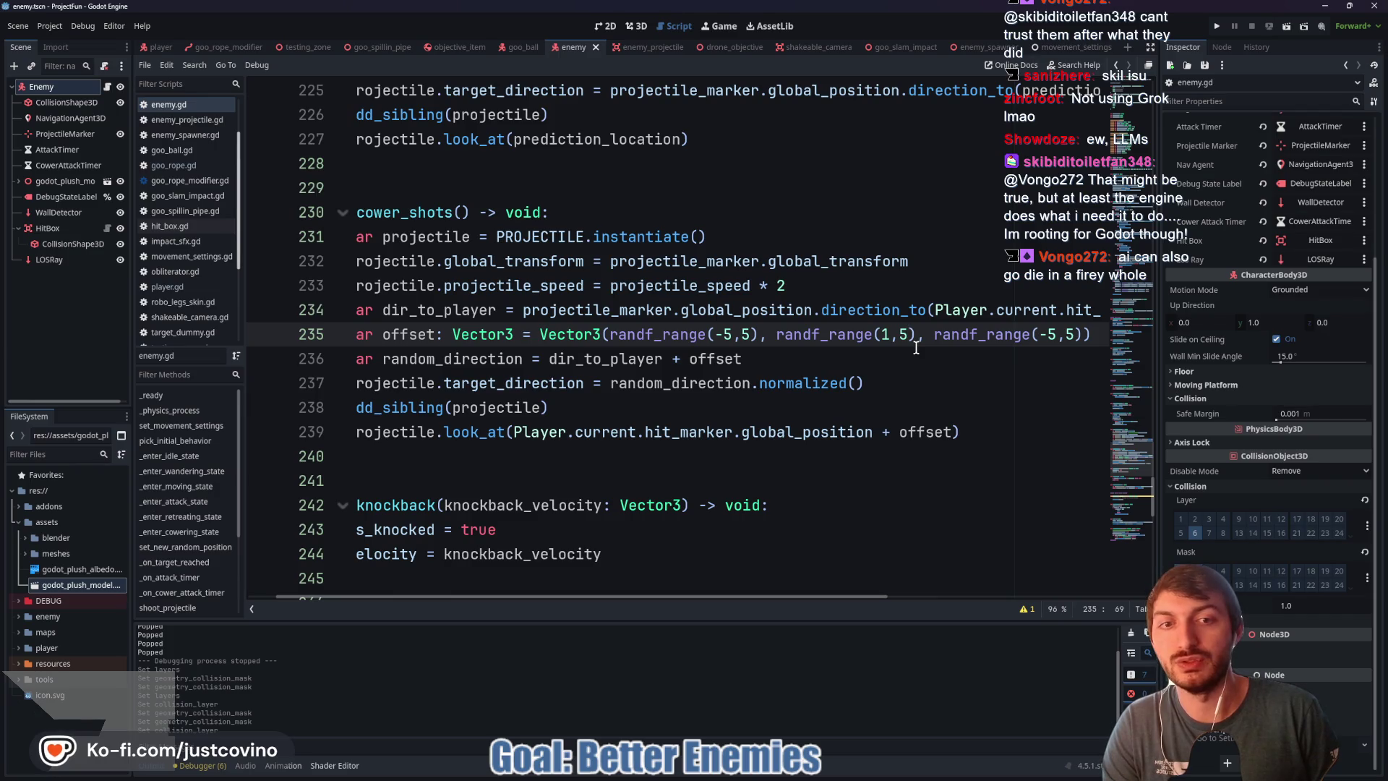
Step: Change randf_range(1,5) to randf_range(1,2) on line 235 and save enemy.gd
drag(915, 335, 774, 336)
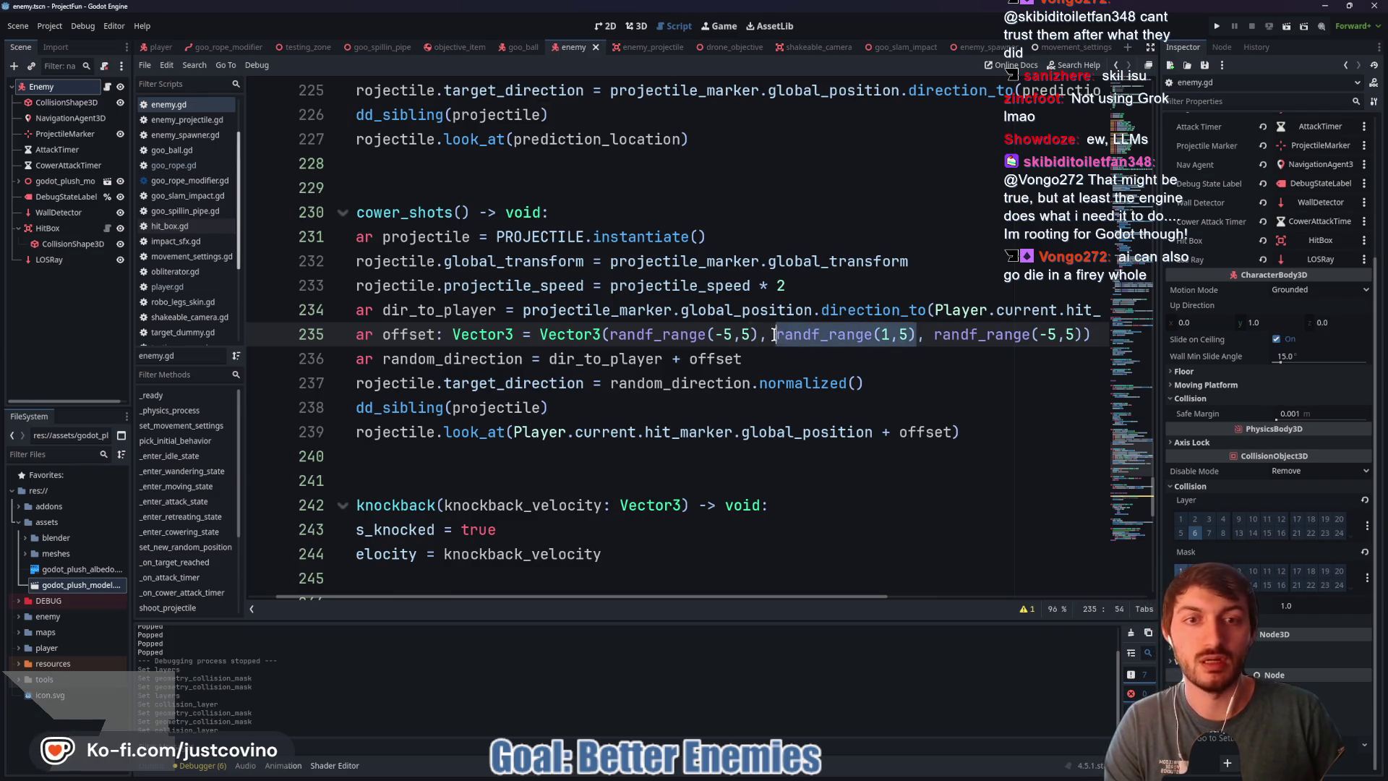
key(Left)
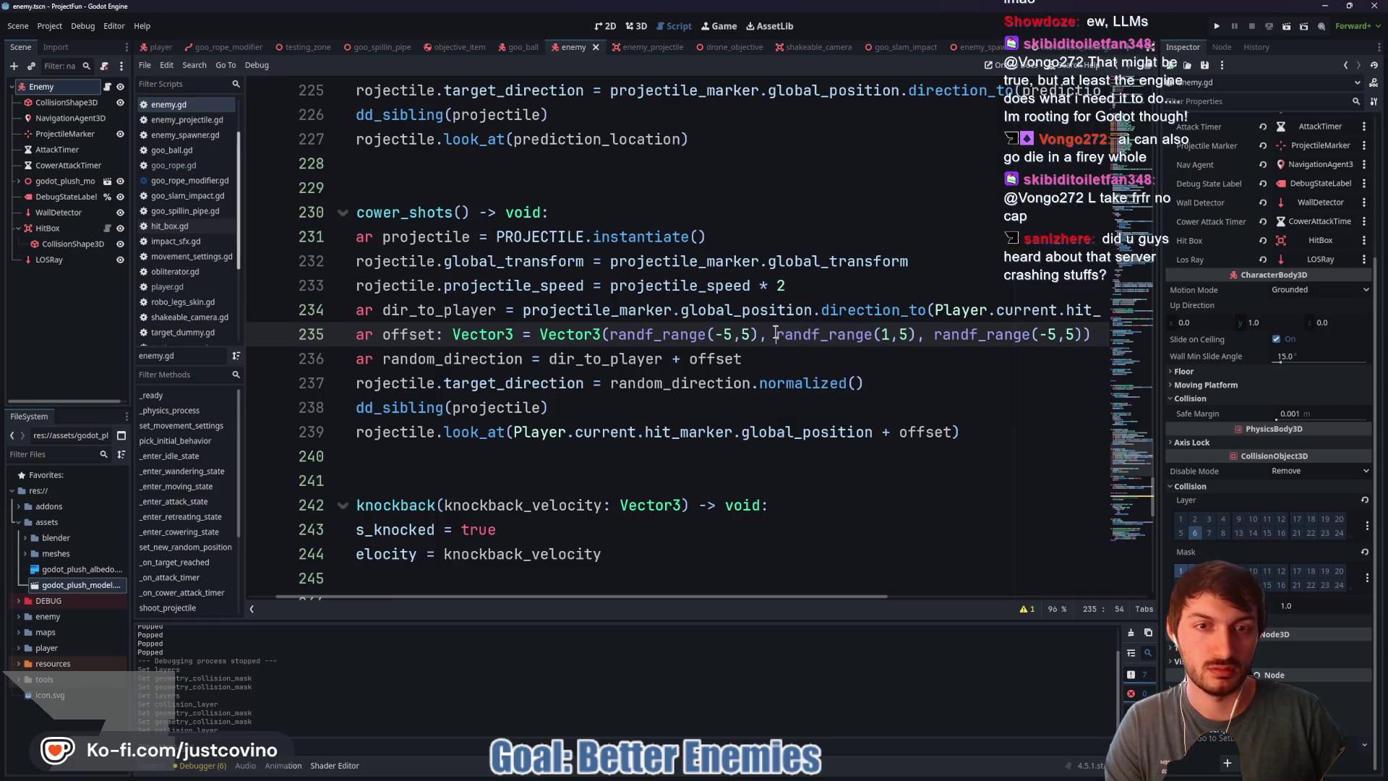
click(922, 337)
key(BackSpace)
text(2))
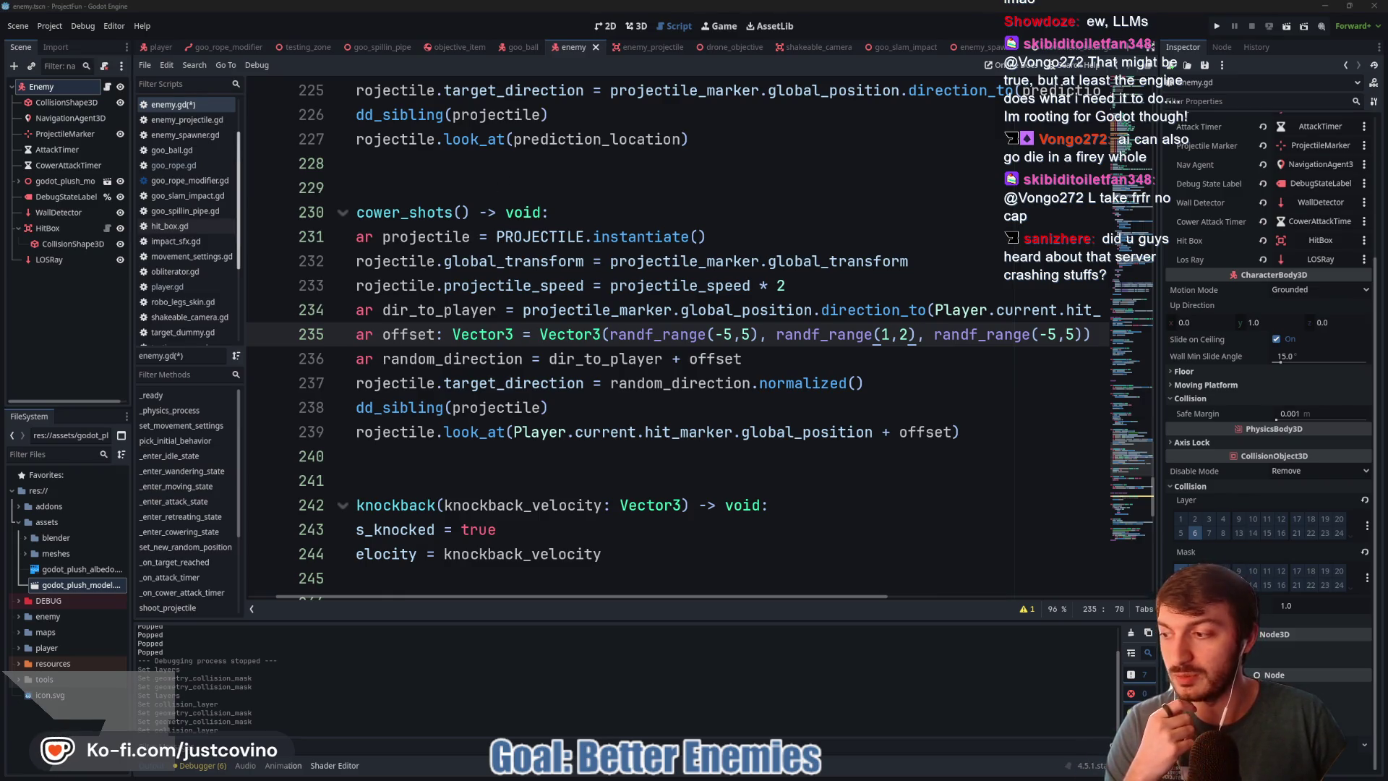
click(814, 366)
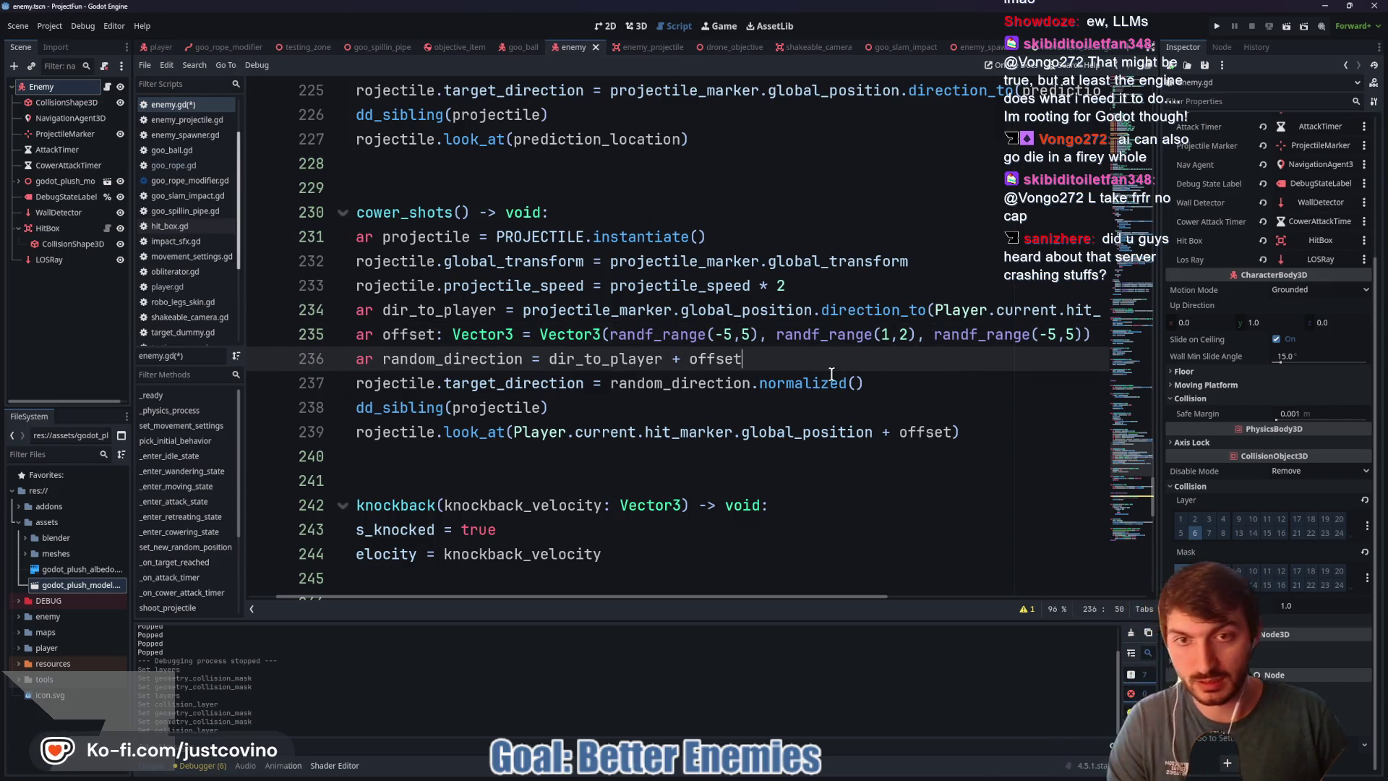
key(ctrl+s)
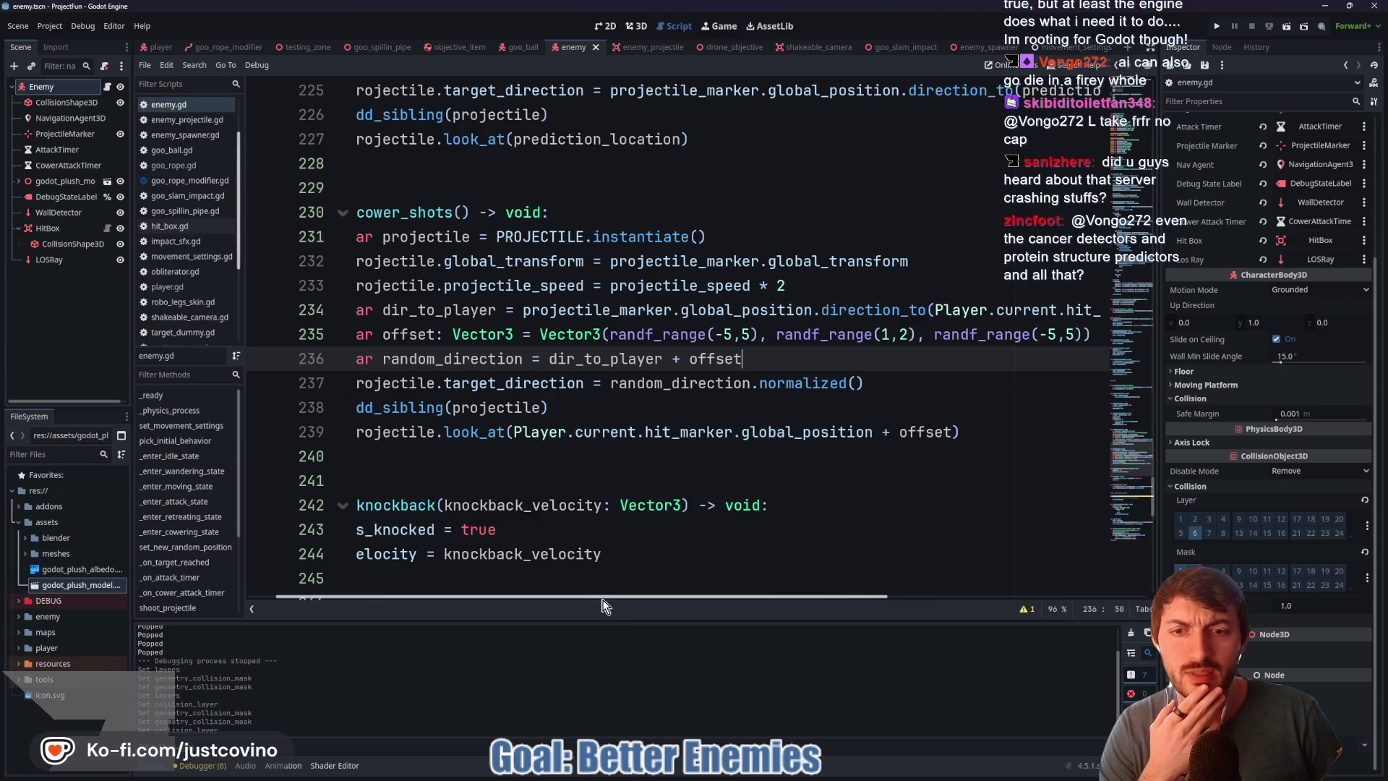
Step: Select the direction_to target on line 234, then switch to the testing_zone script
drag(568, 601, 540, 601)
click(486, 312)
drag(486, 313, 1088, 311)
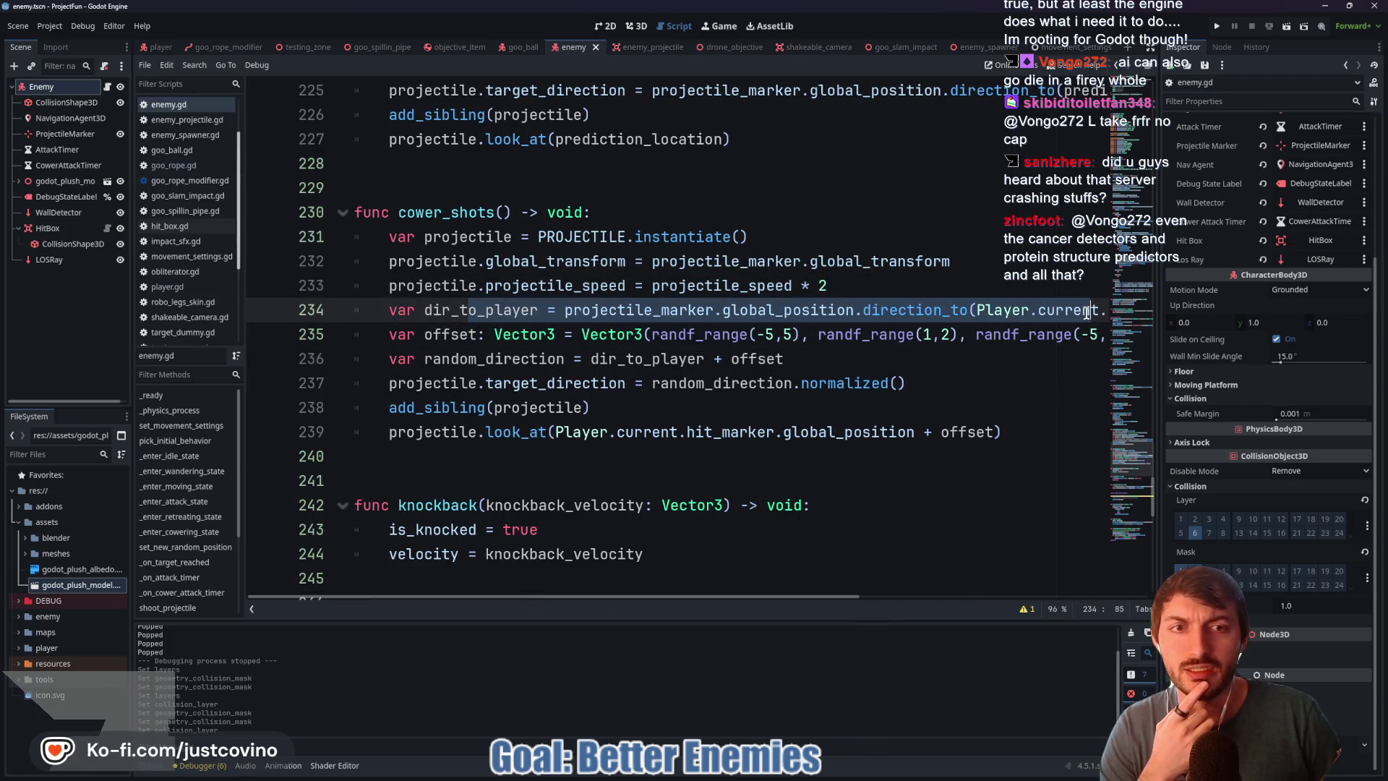
click(803, 359)
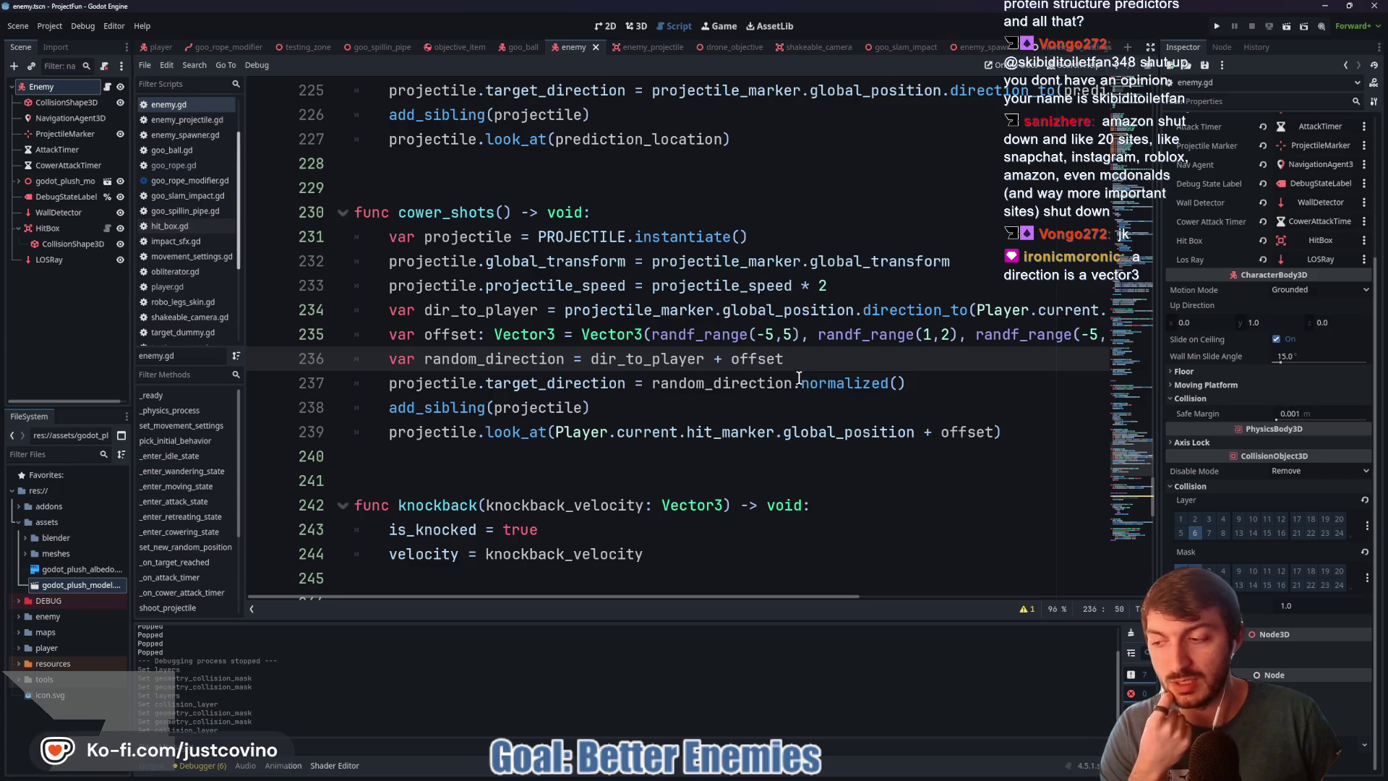
mouse_move(798, 381)
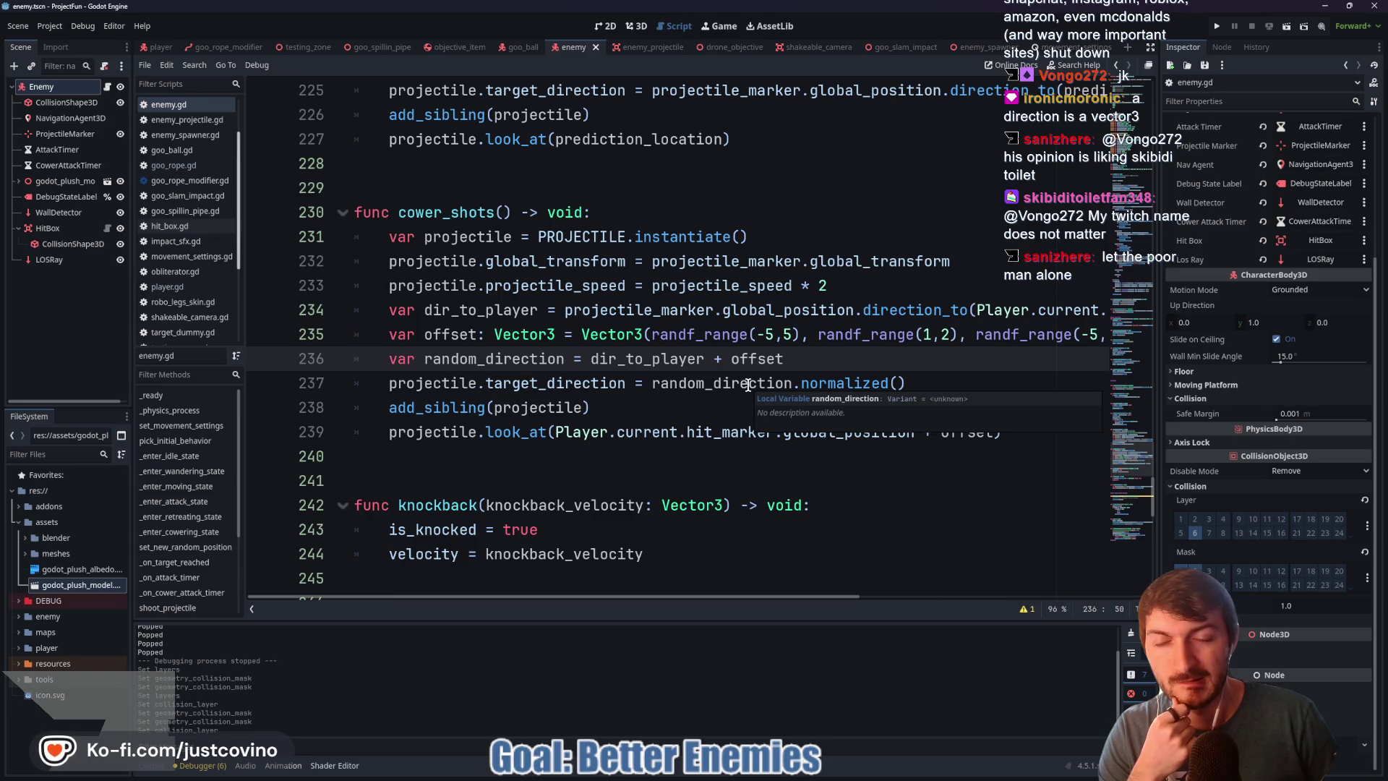
click(308, 49)
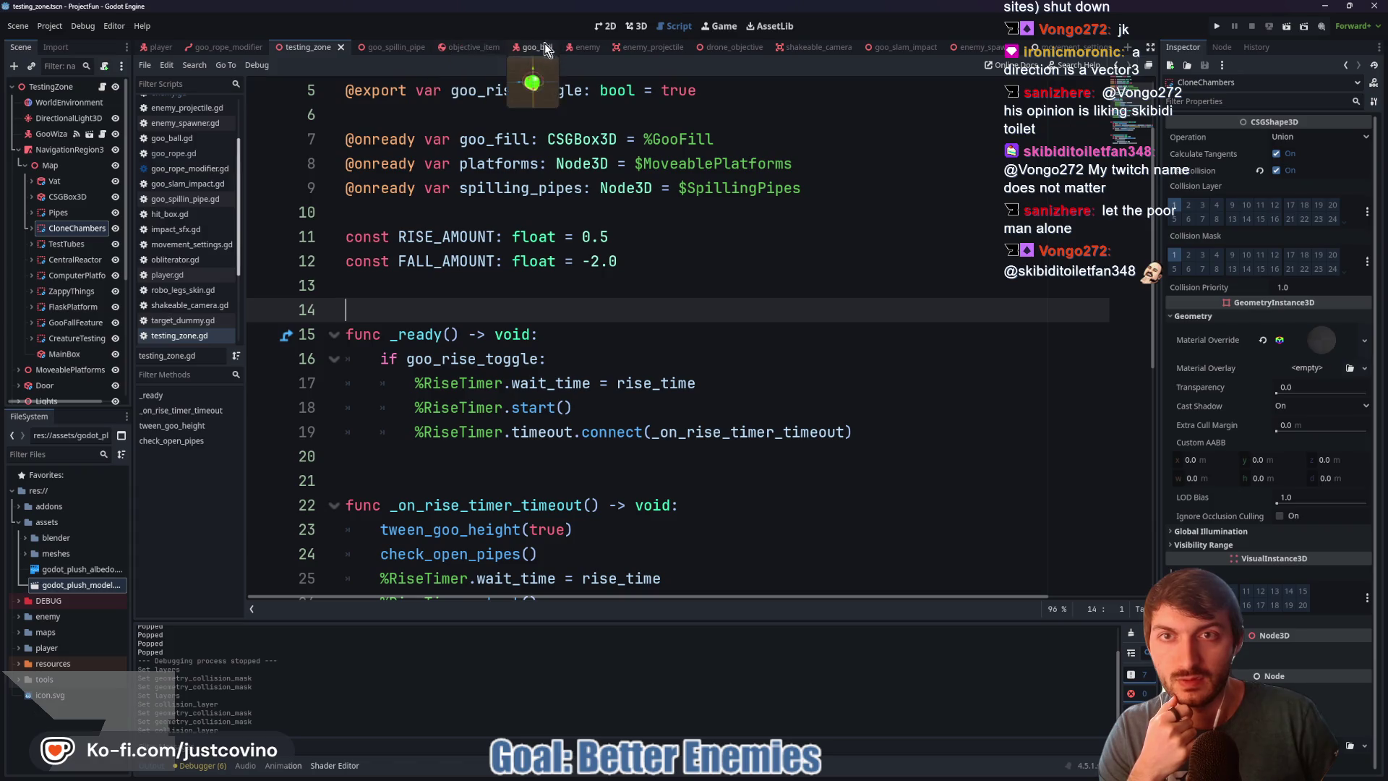
Step: Uncomment the pick_initial_behavior().call() line in enemy.gd's _ready()
click(582, 47)
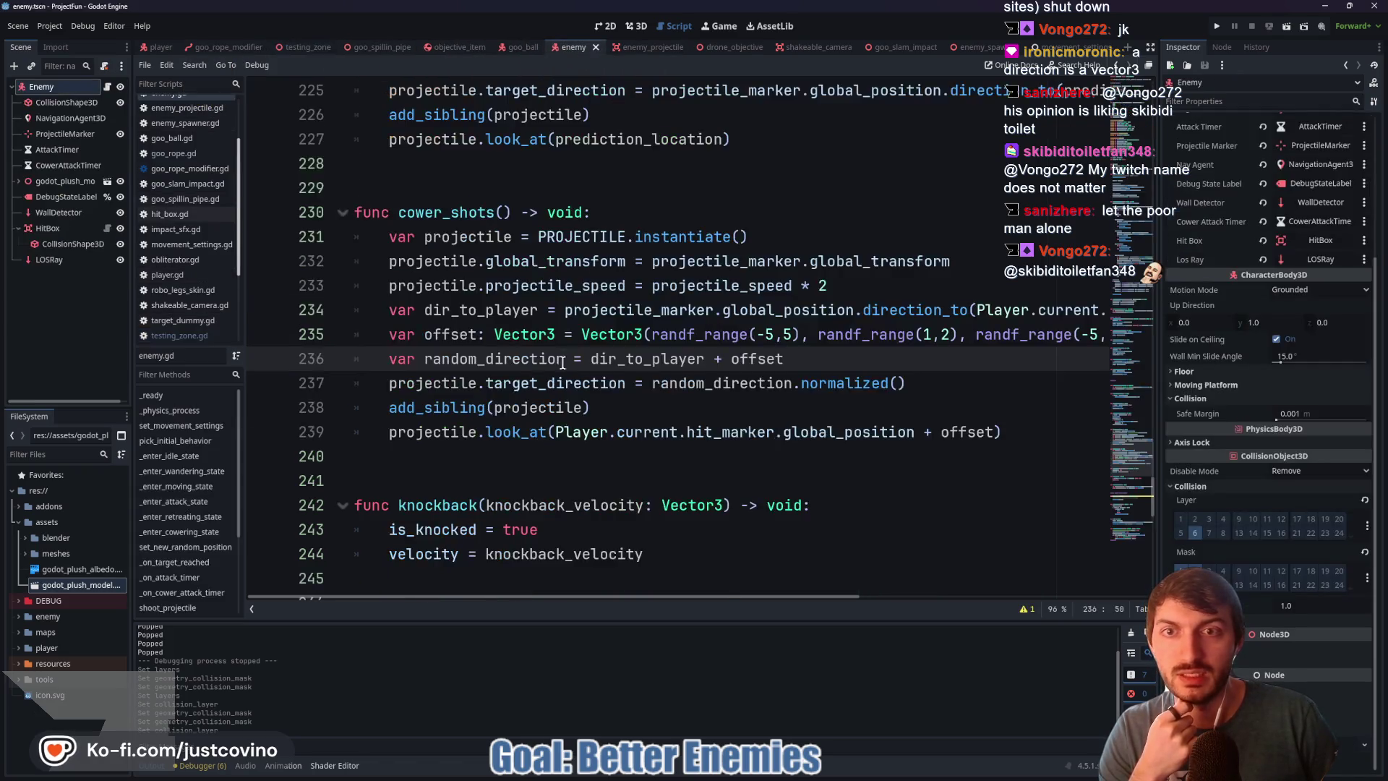
scroll(567, 351, up, 20)
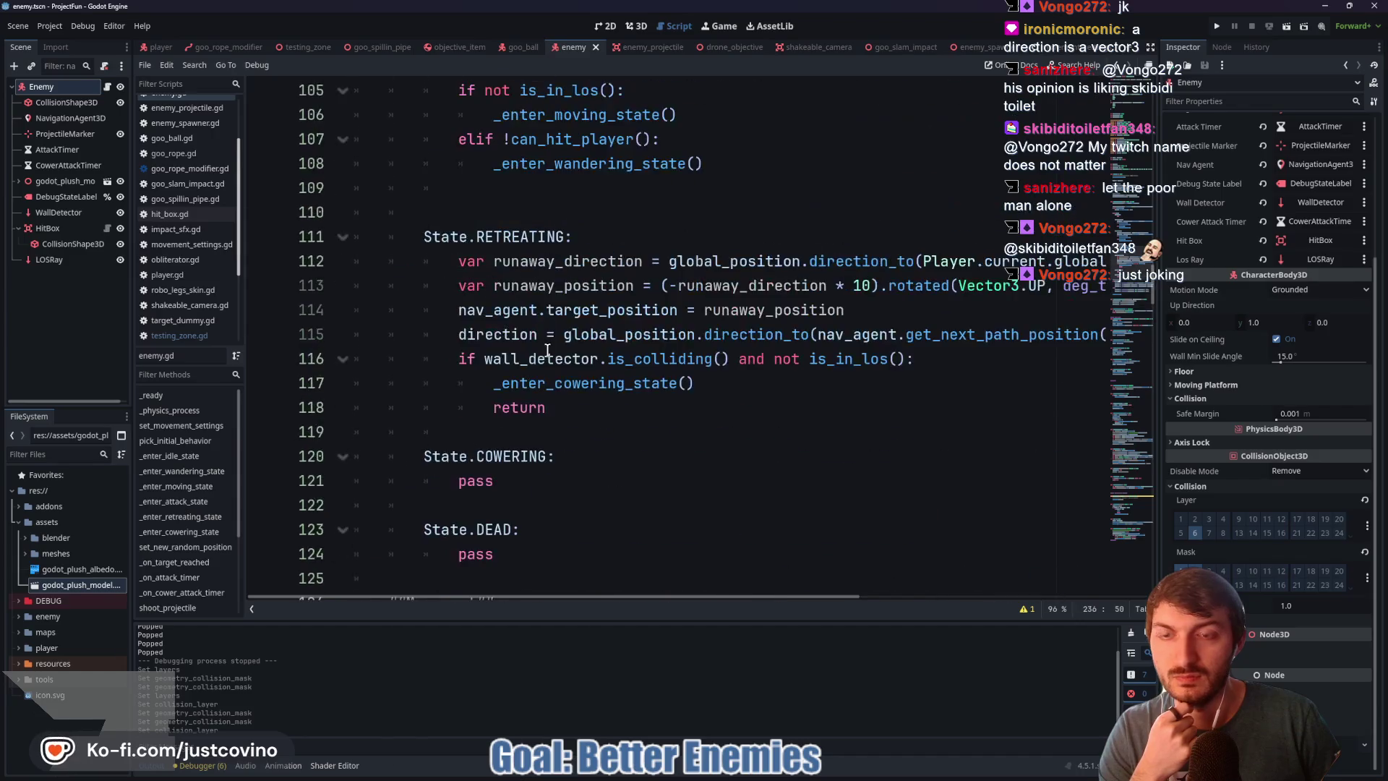
scroll(543, 349, up, 12)
scroll(539, 351, down, 3)
scroll(614, 326, down, 1)
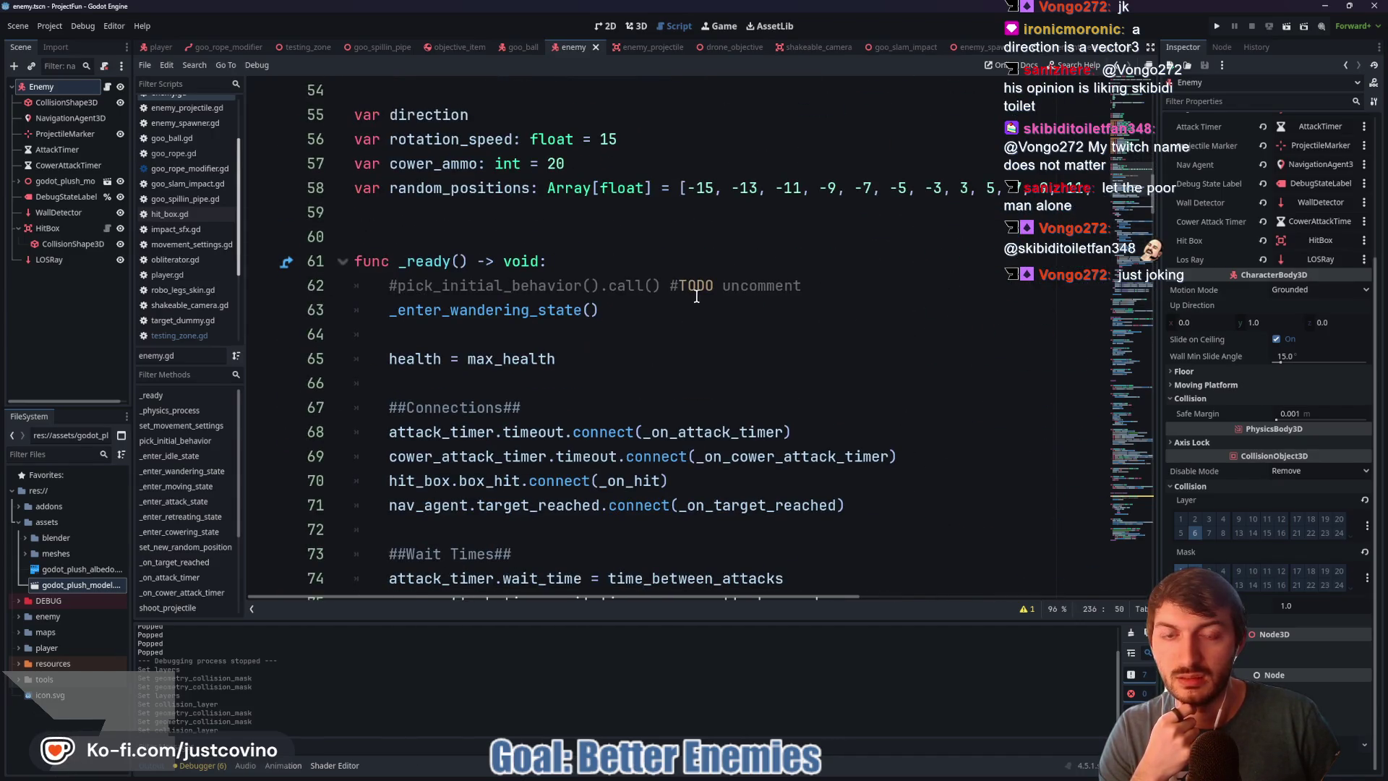
click(399, 286)
key(BackSpace)
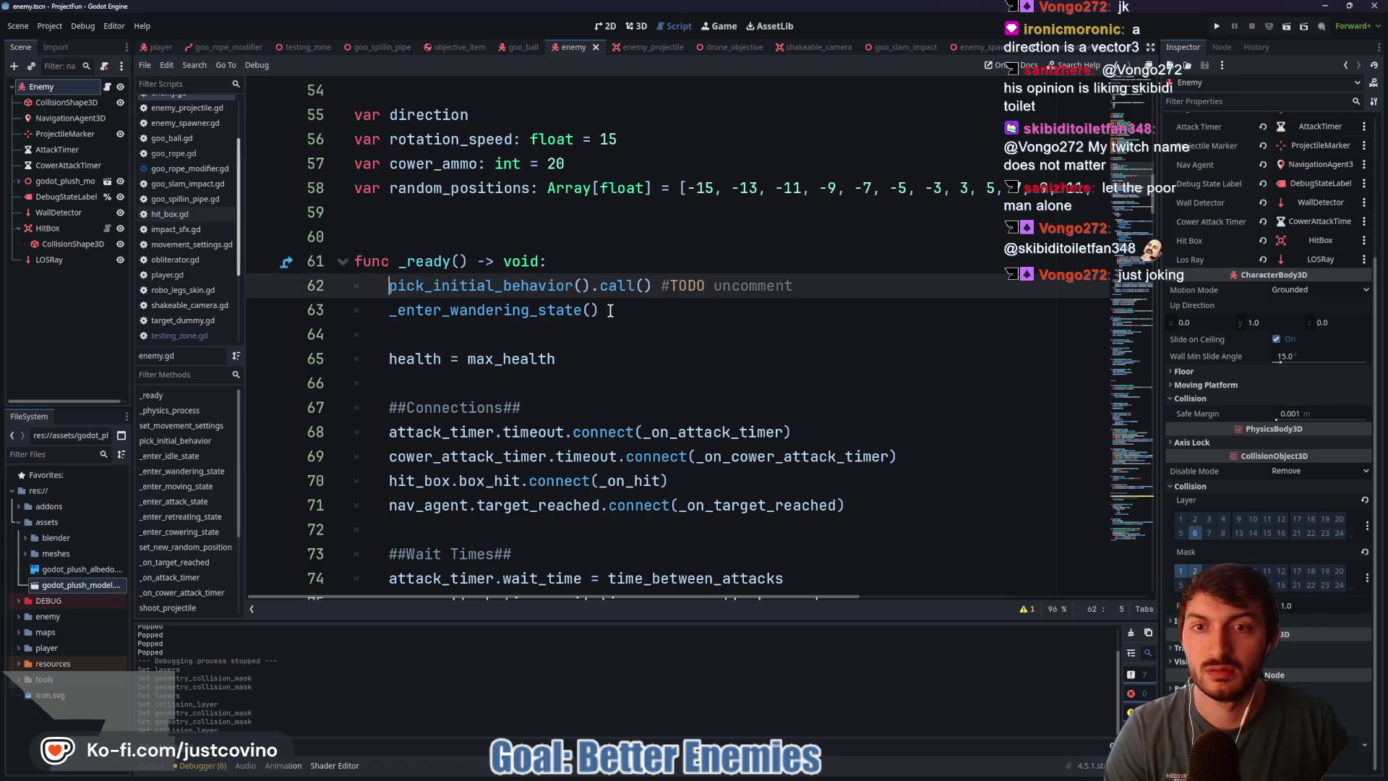
Step: Delete the _enter_wandering_state() line and #TODO comment, save, and run the scene with F6
triple_click(433, 310)
key(BackSpace)
key(BackSpace)
drag(794, 286, 663, 287)
key(BackSpace)
key(BackSpace)
key(BackSpace)
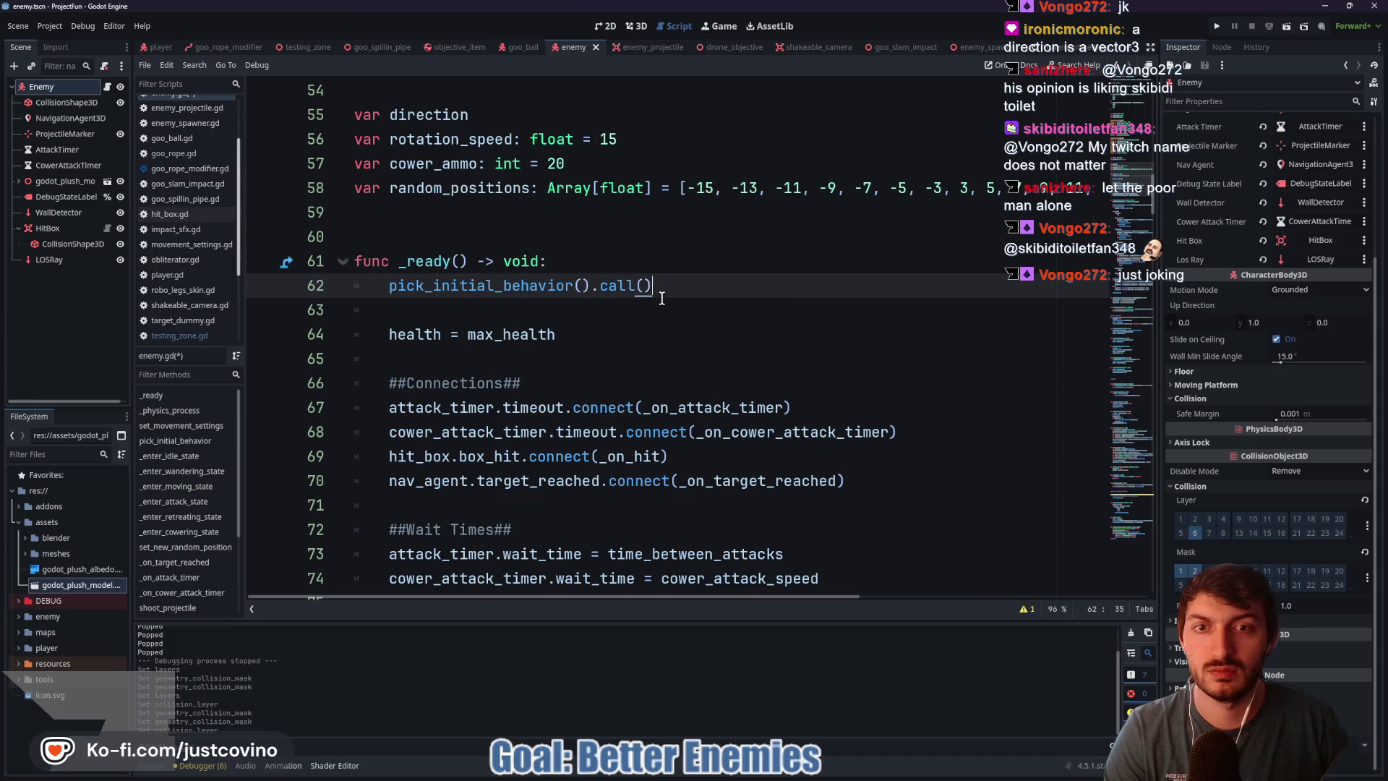
key(ctrl+s)
key(ctrl+shift+Tab)
key(F6)
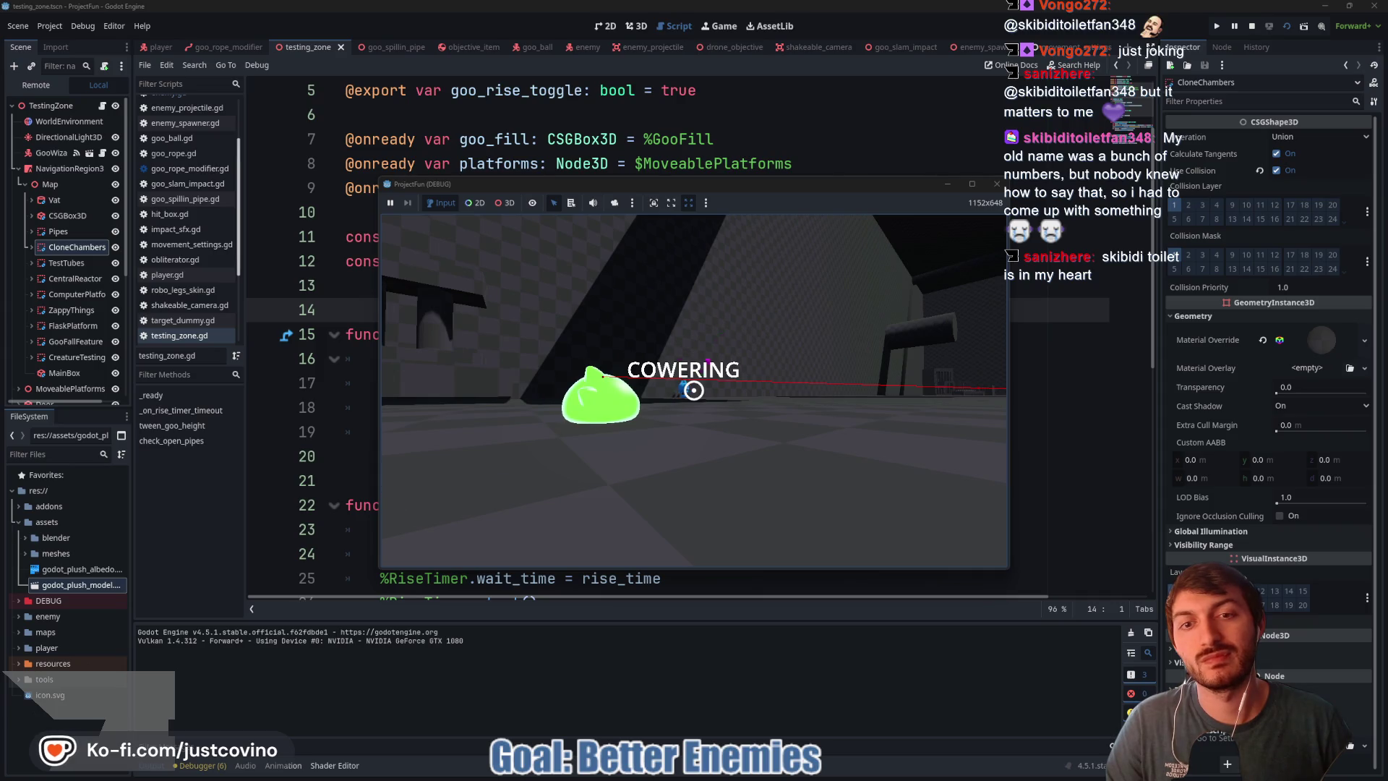
Step: Stop the running game with F8
key(F8)
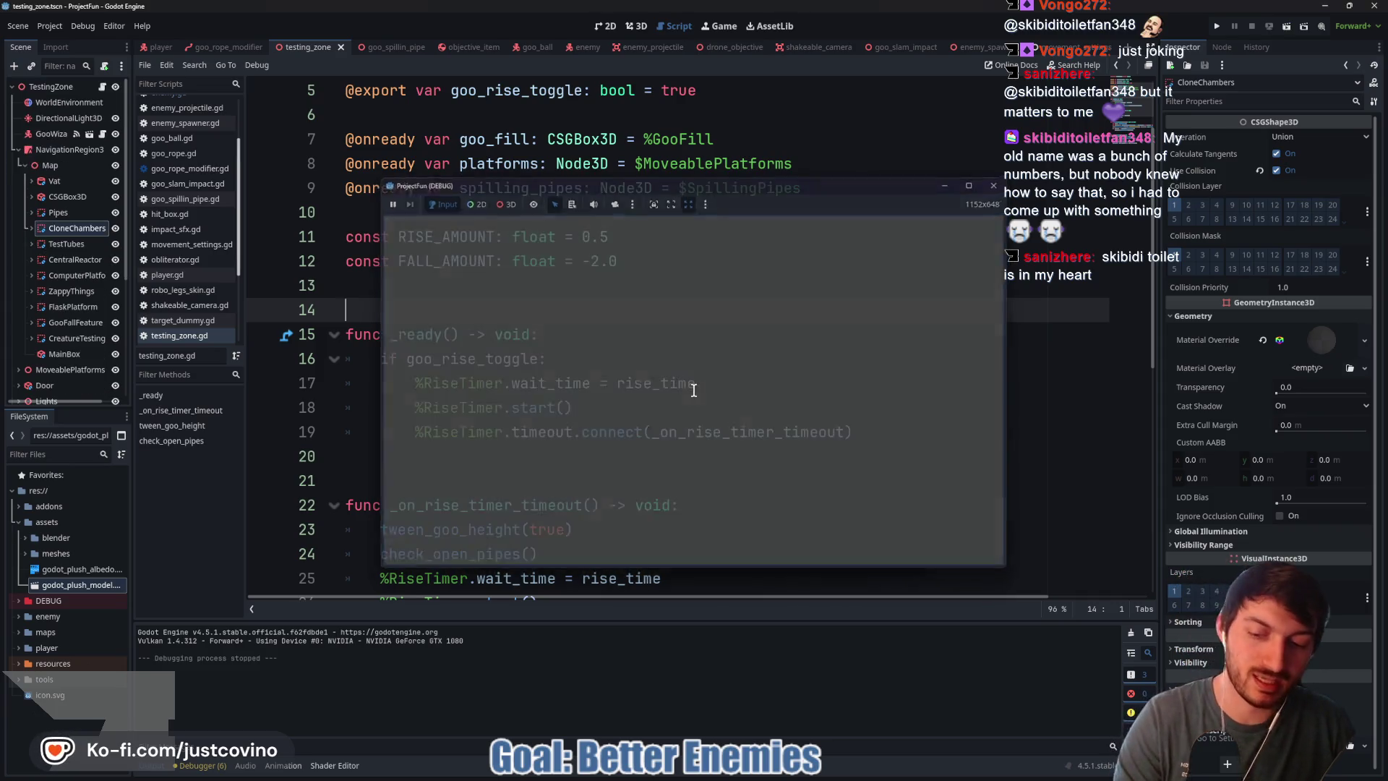
Step: Set cower_ammo to 50 instead of 20 on line 57 of enemy.gd and save
scroll(730, 382, up, 2)
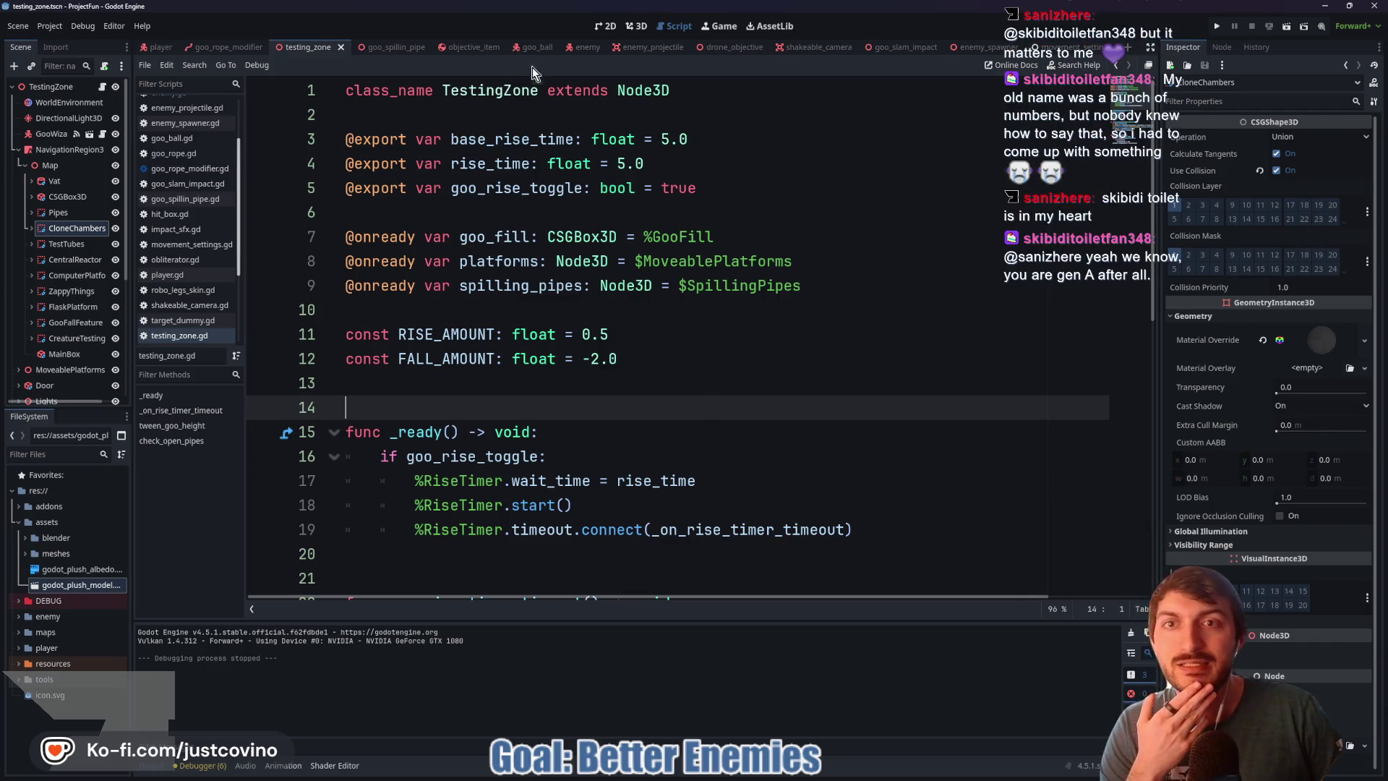
click(585, 48)
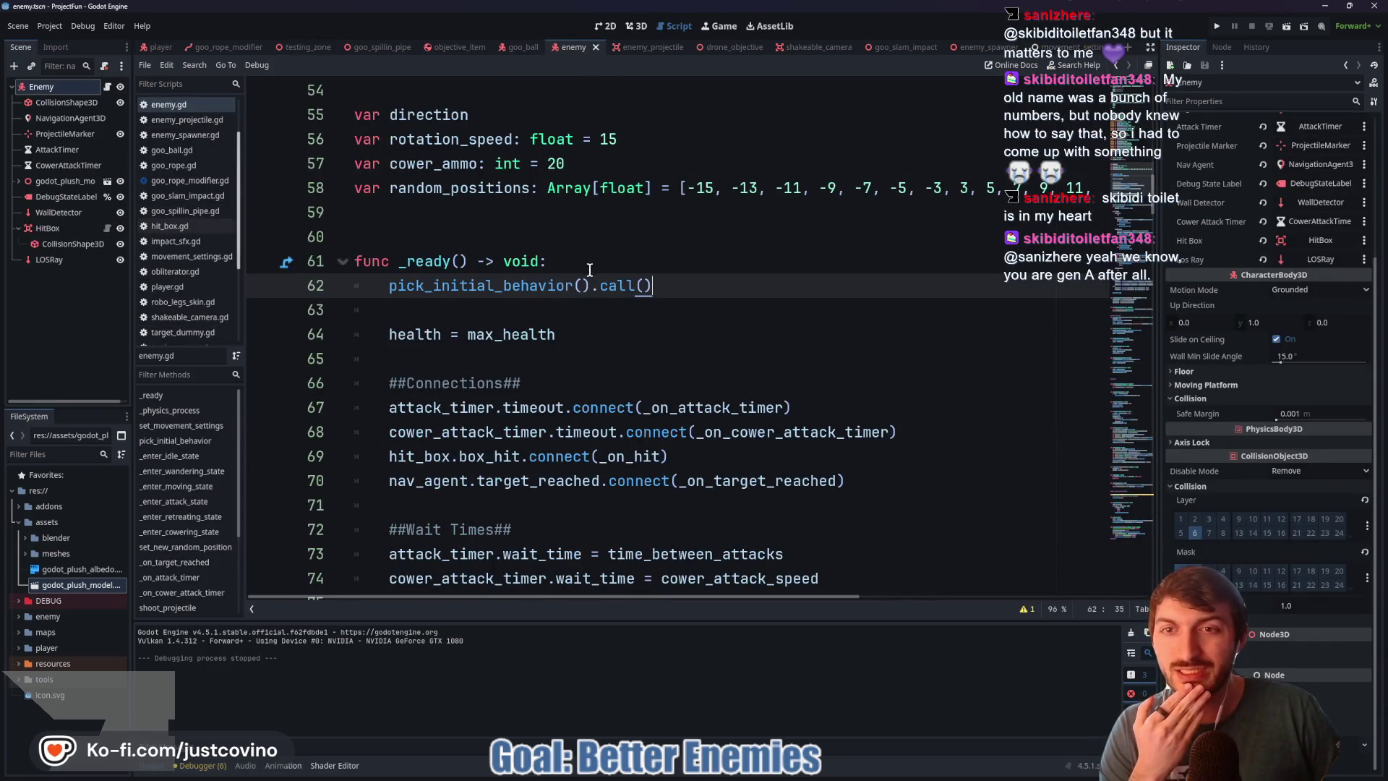
scroll(588, 270, up, 2)
click(554, 311)
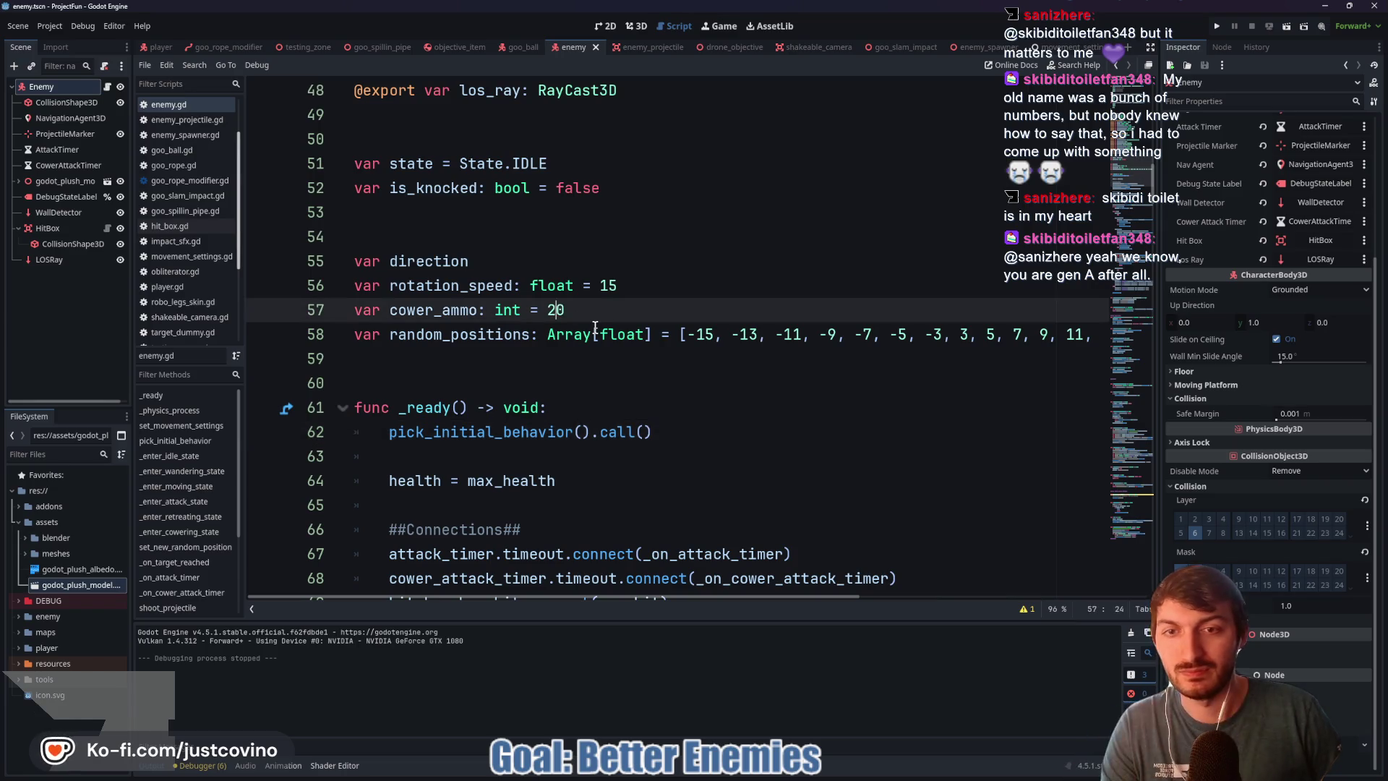
text(5)
key(Right)
key(ctrl+s)
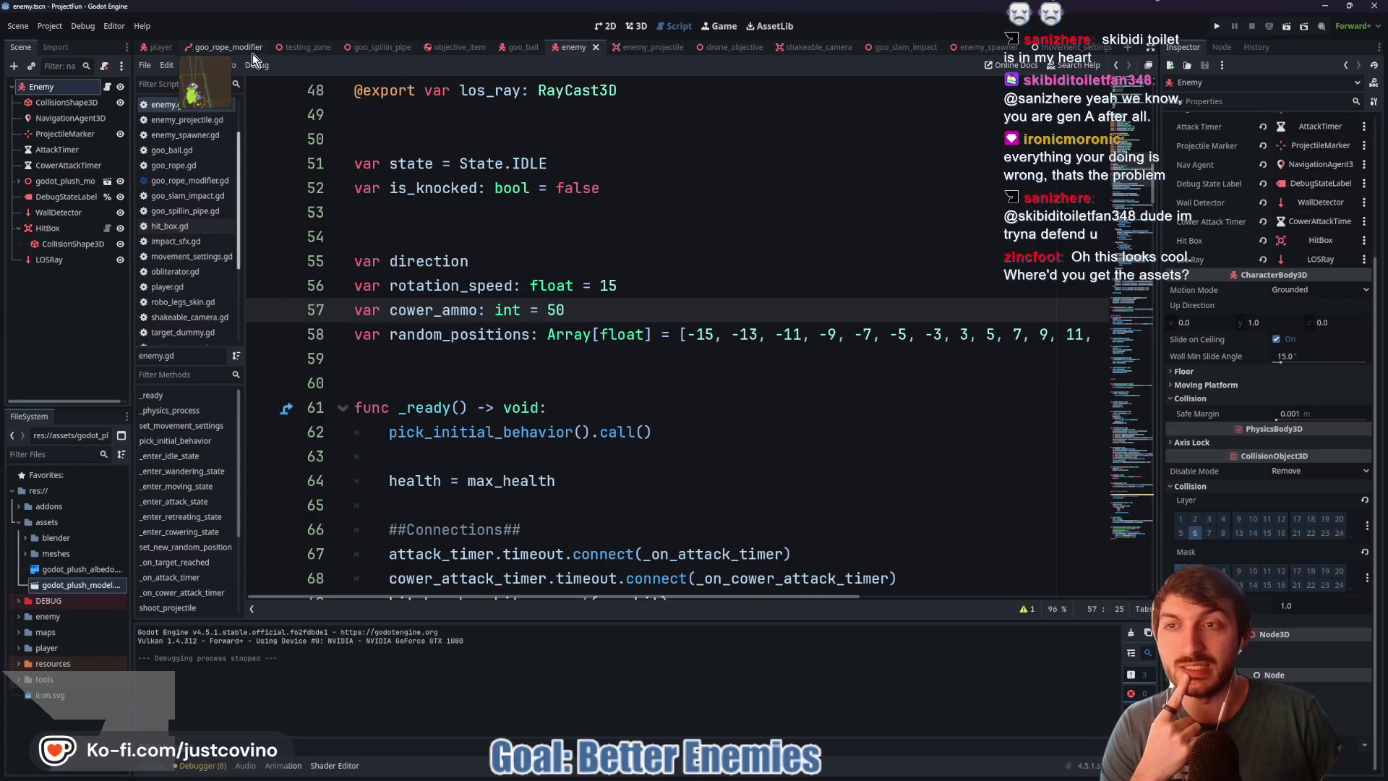
click(308, 47)
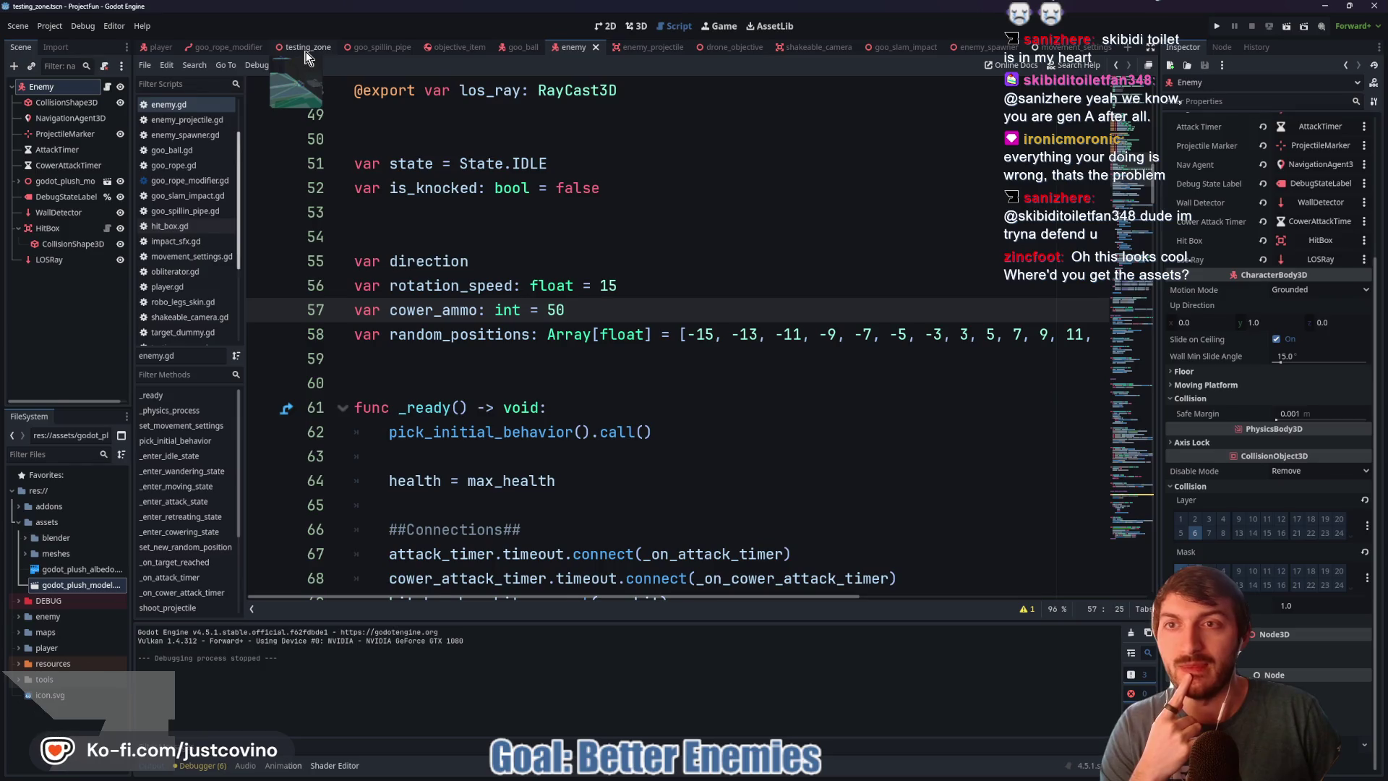
Step: Run the scene with F6 in a maximized debug window and move the slime toward the enemies
key(F6)
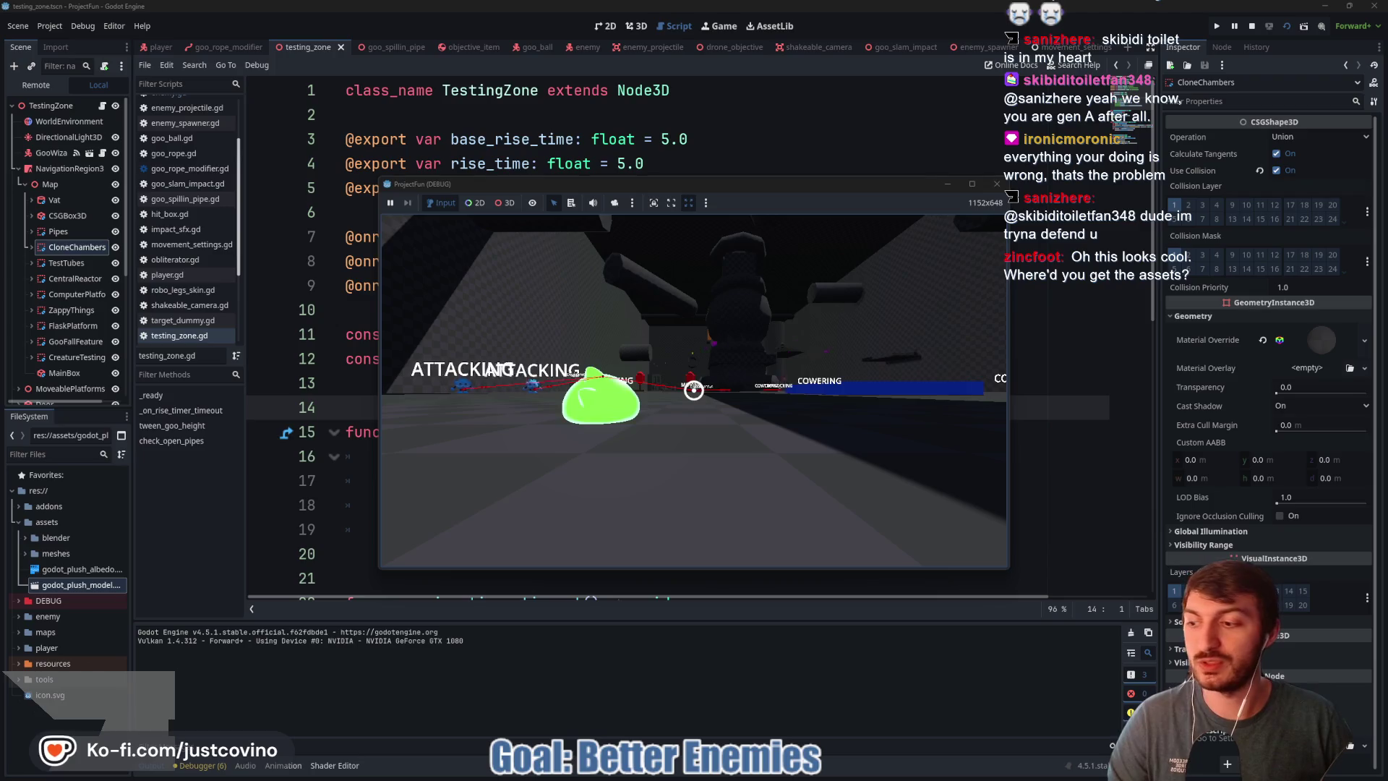
key(super+Up)
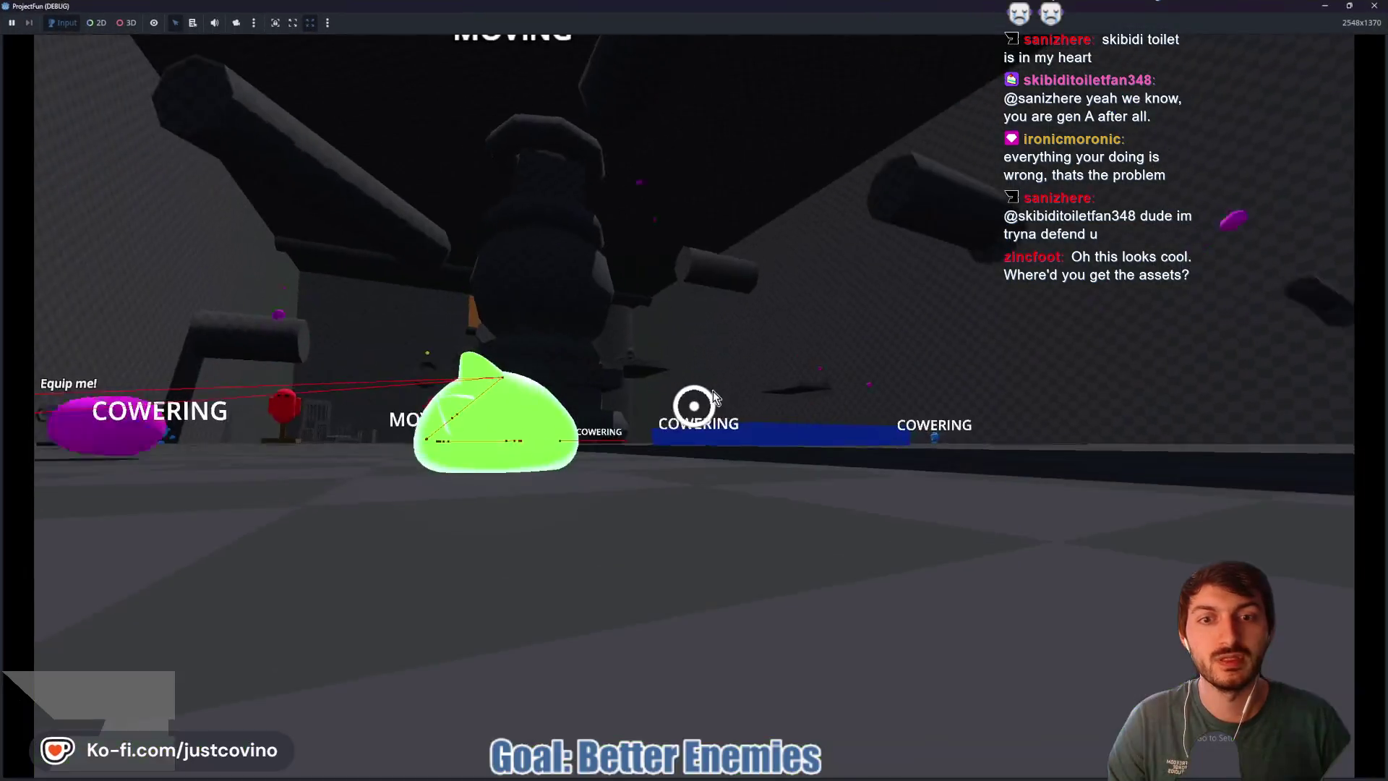
click(714, 396)
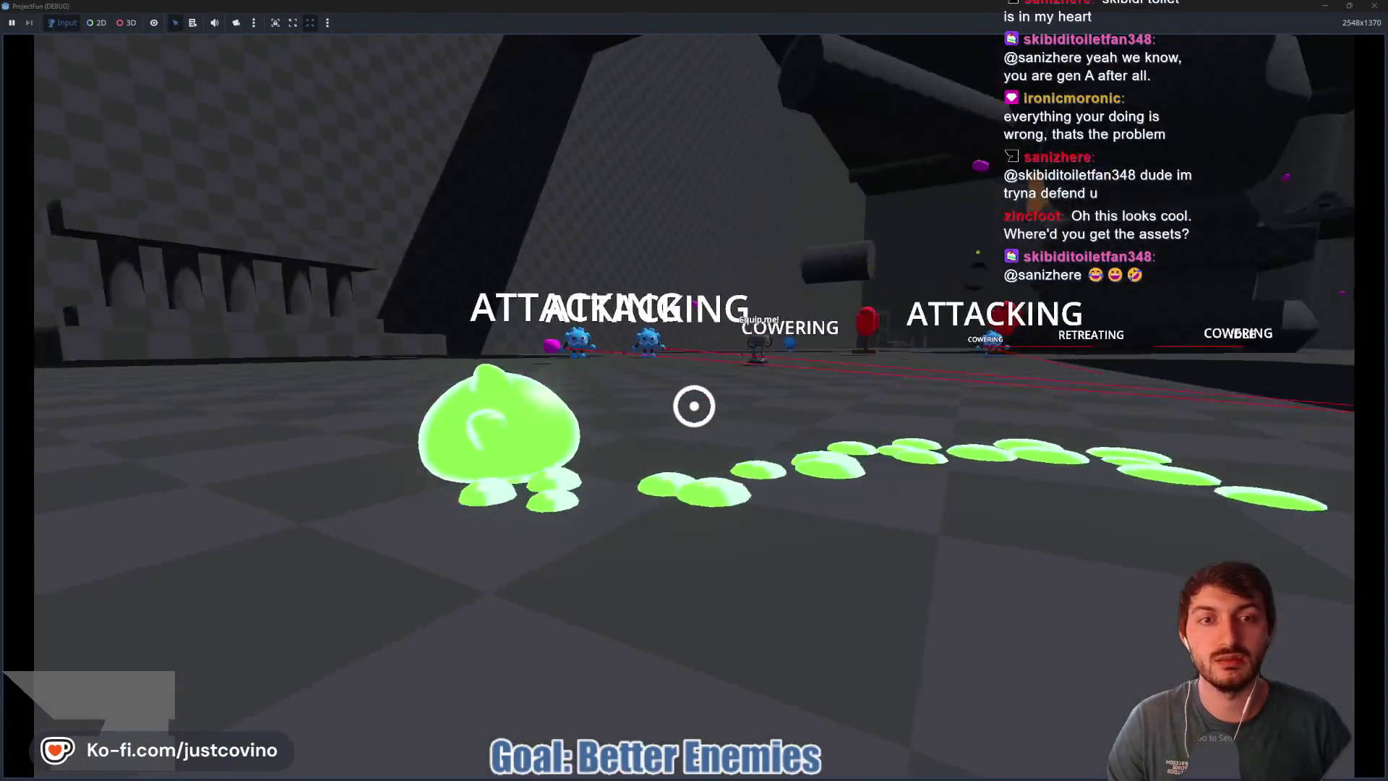
key(w)
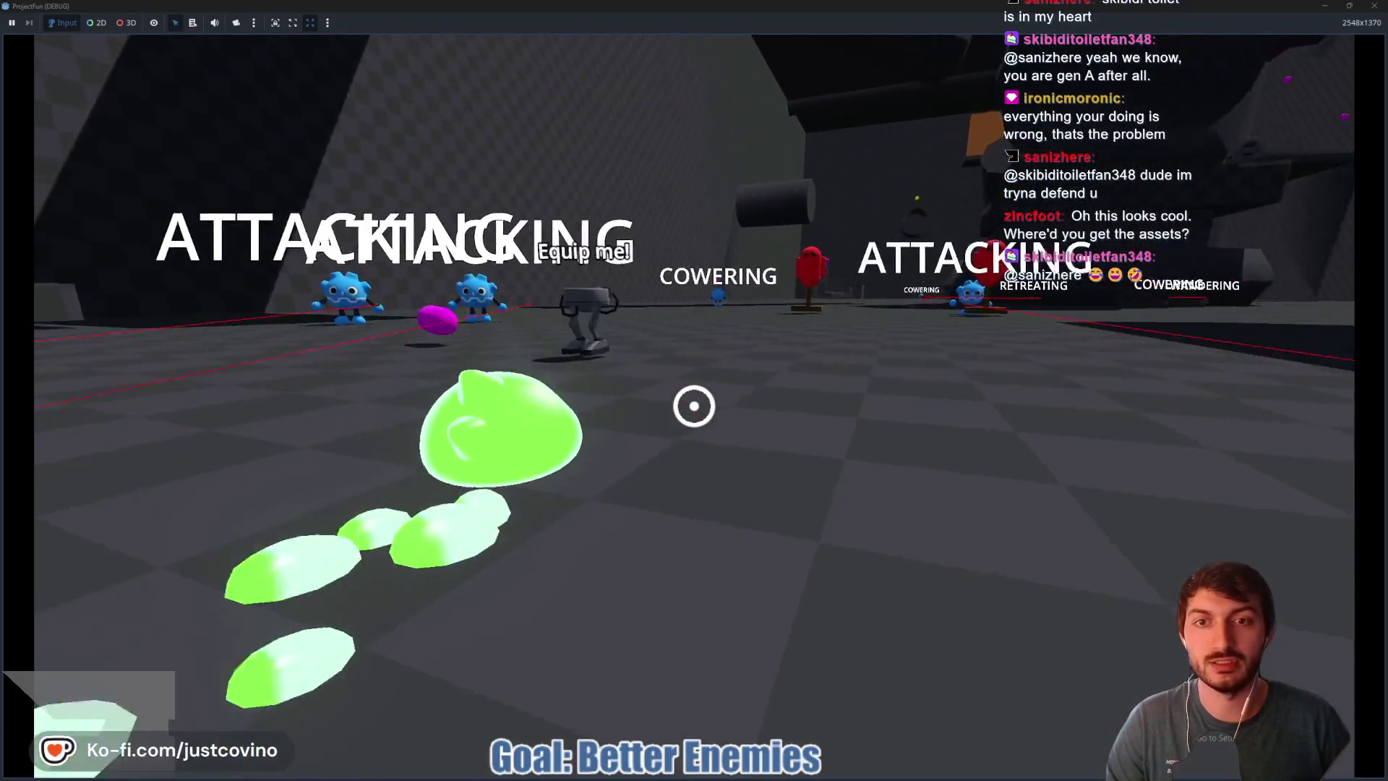
key(w)
Step: Climb into the Equip me! robot and throw the magenta pill at the enemies
key(e)
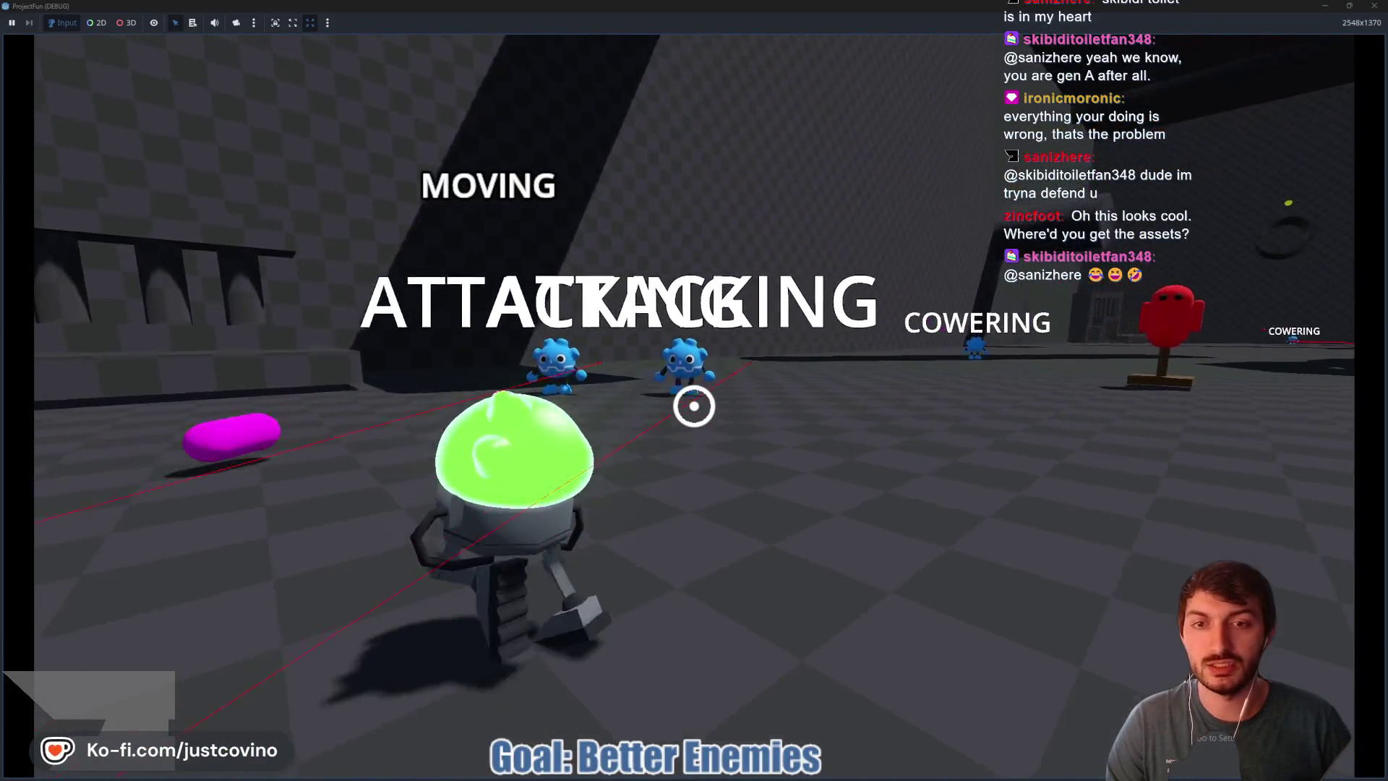
key(w)
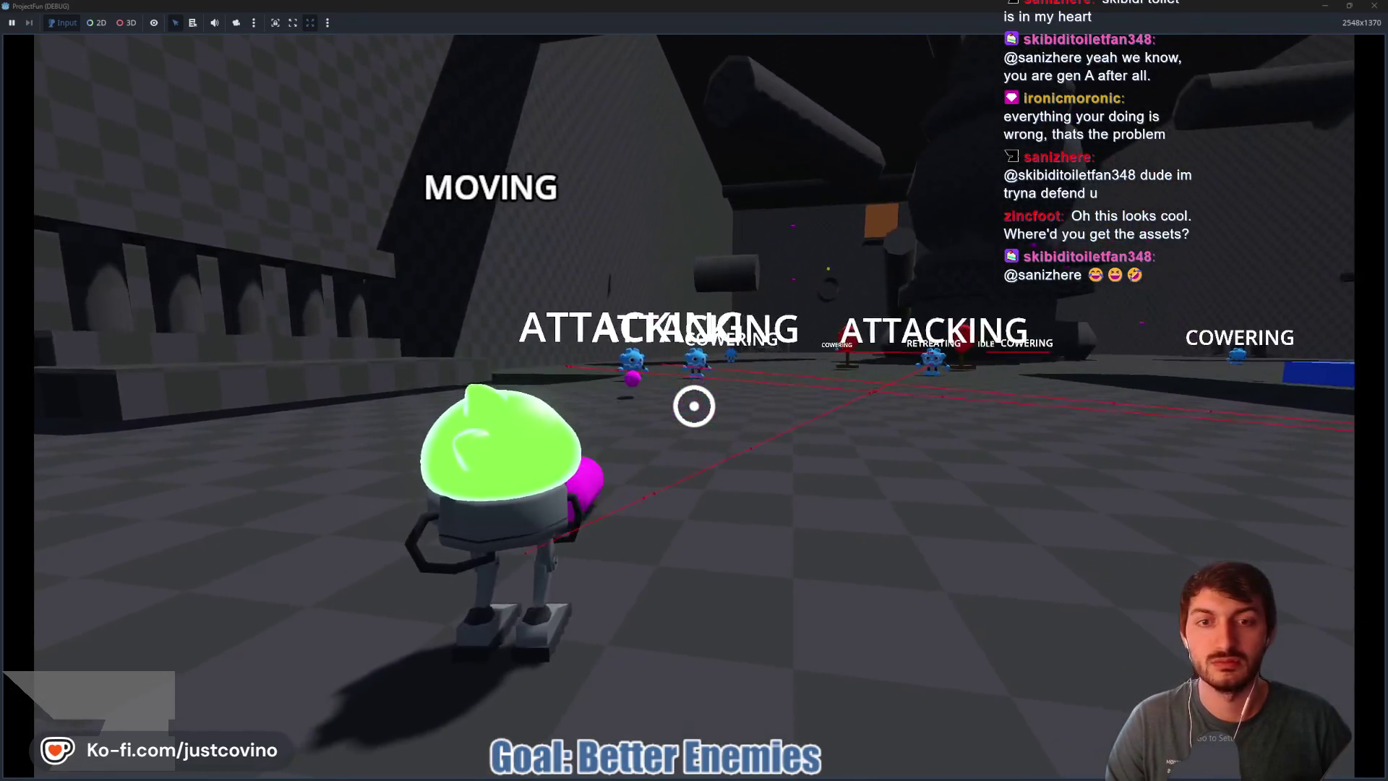
key(w)
click(694, 406)
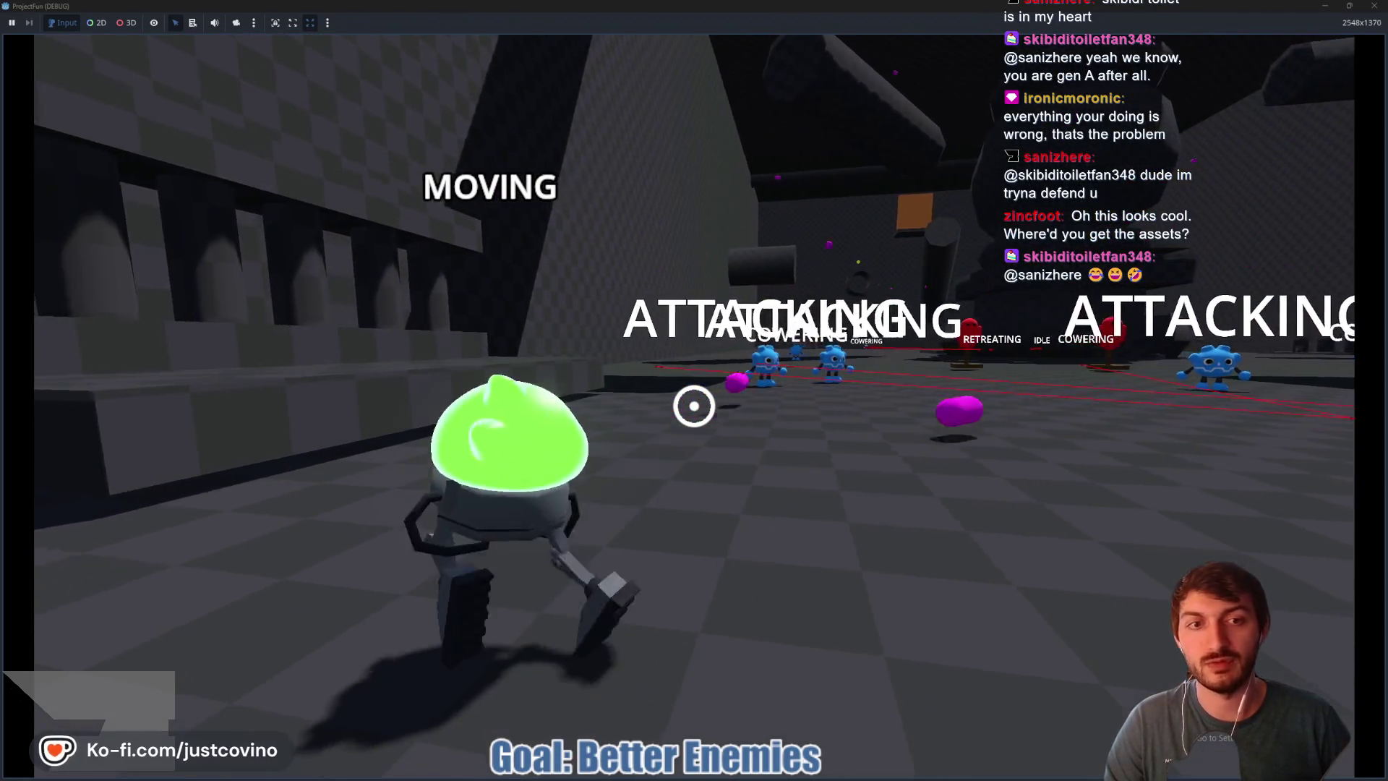
Step: Grapple-swing the robot around the room, reattach the rope, then let go
key(w)
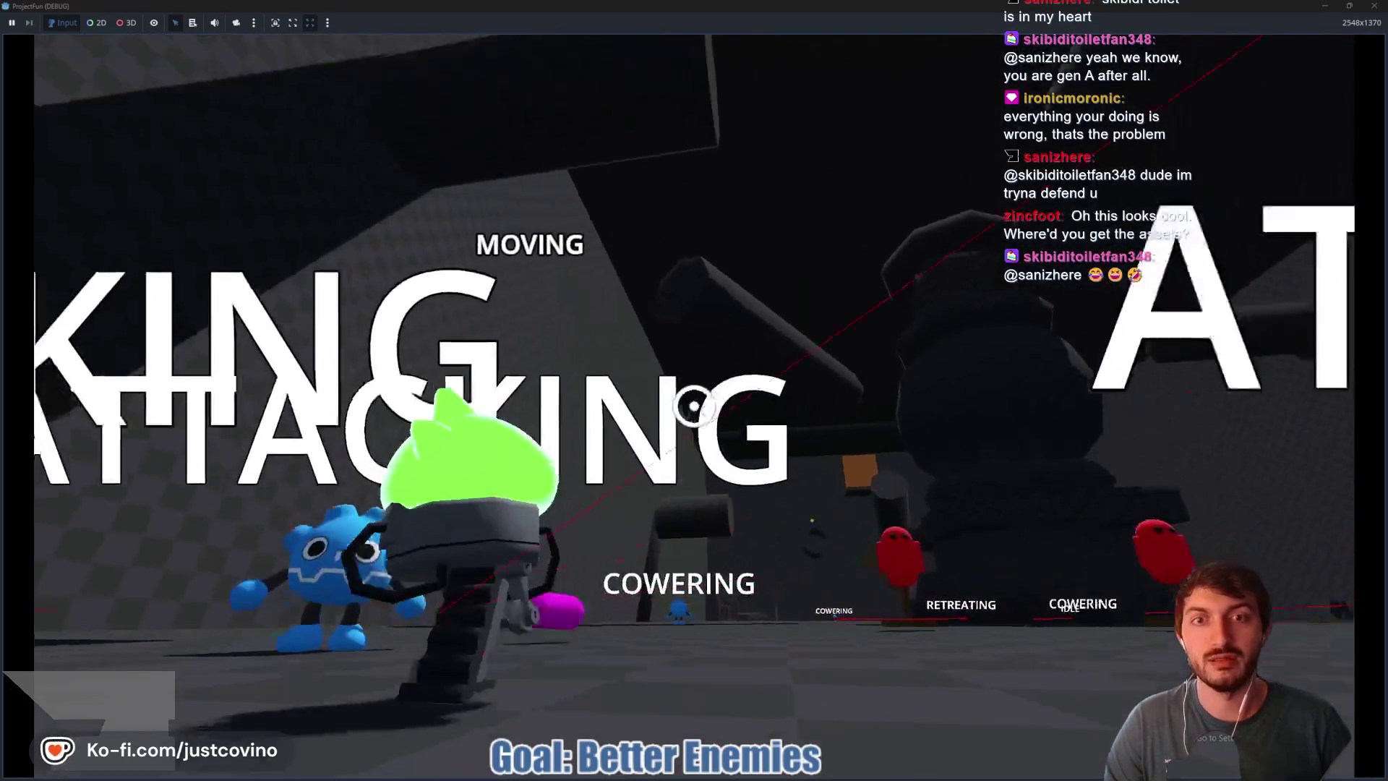
key(w)
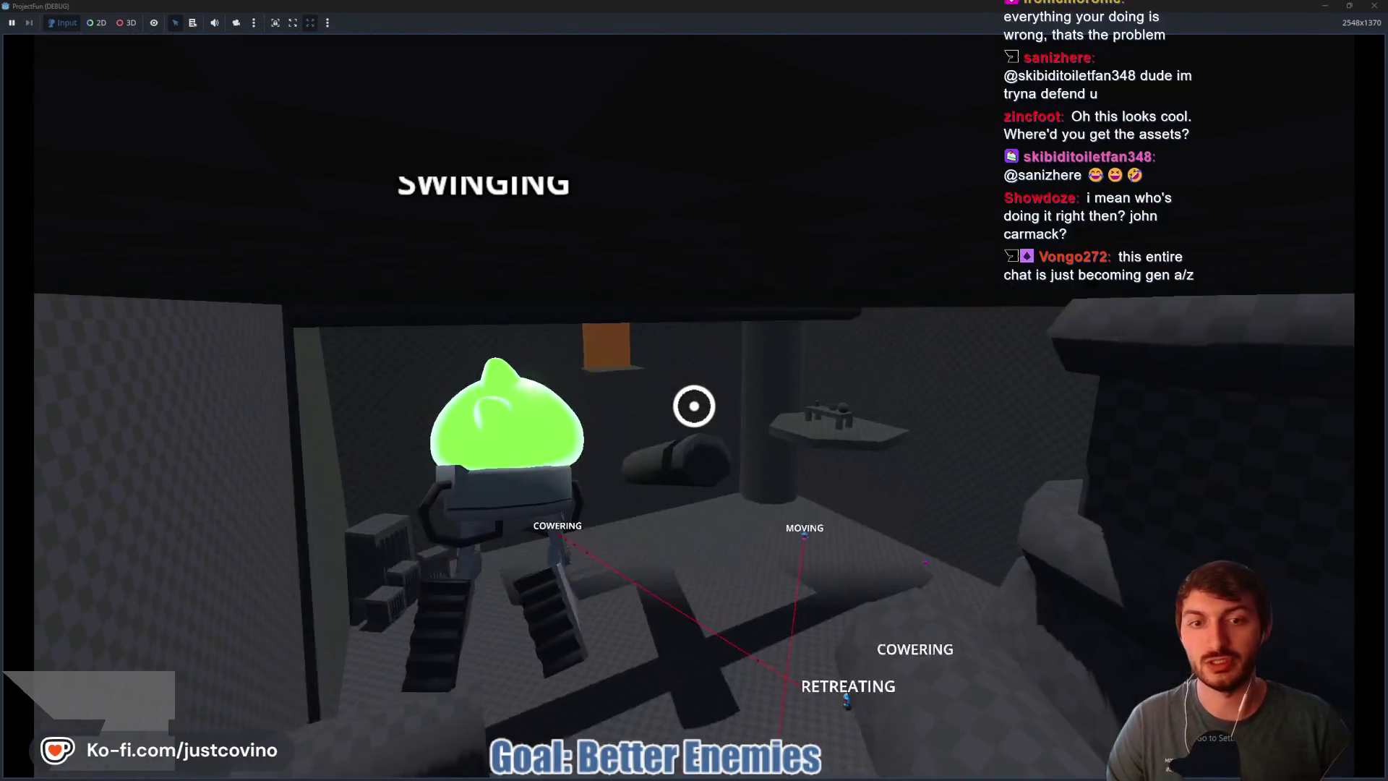
key(w)
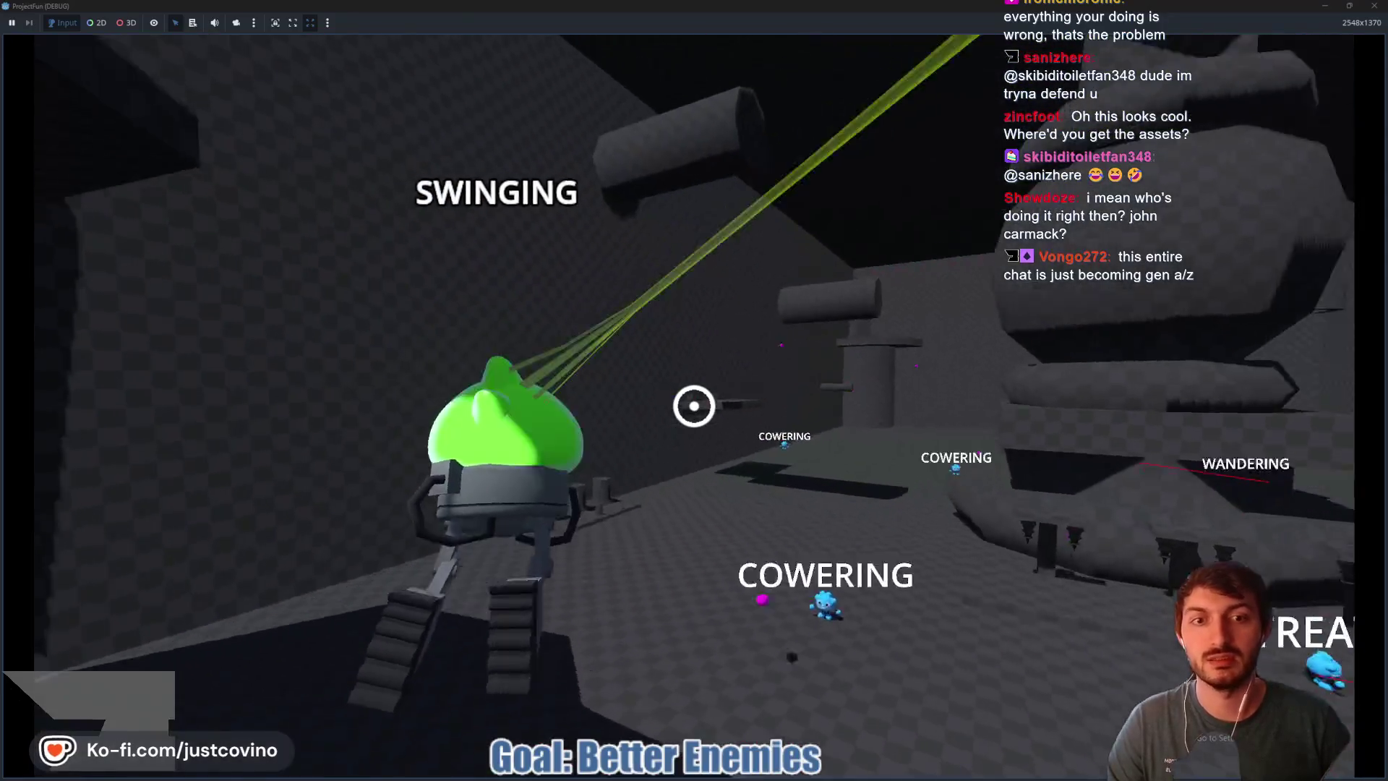
key(w)
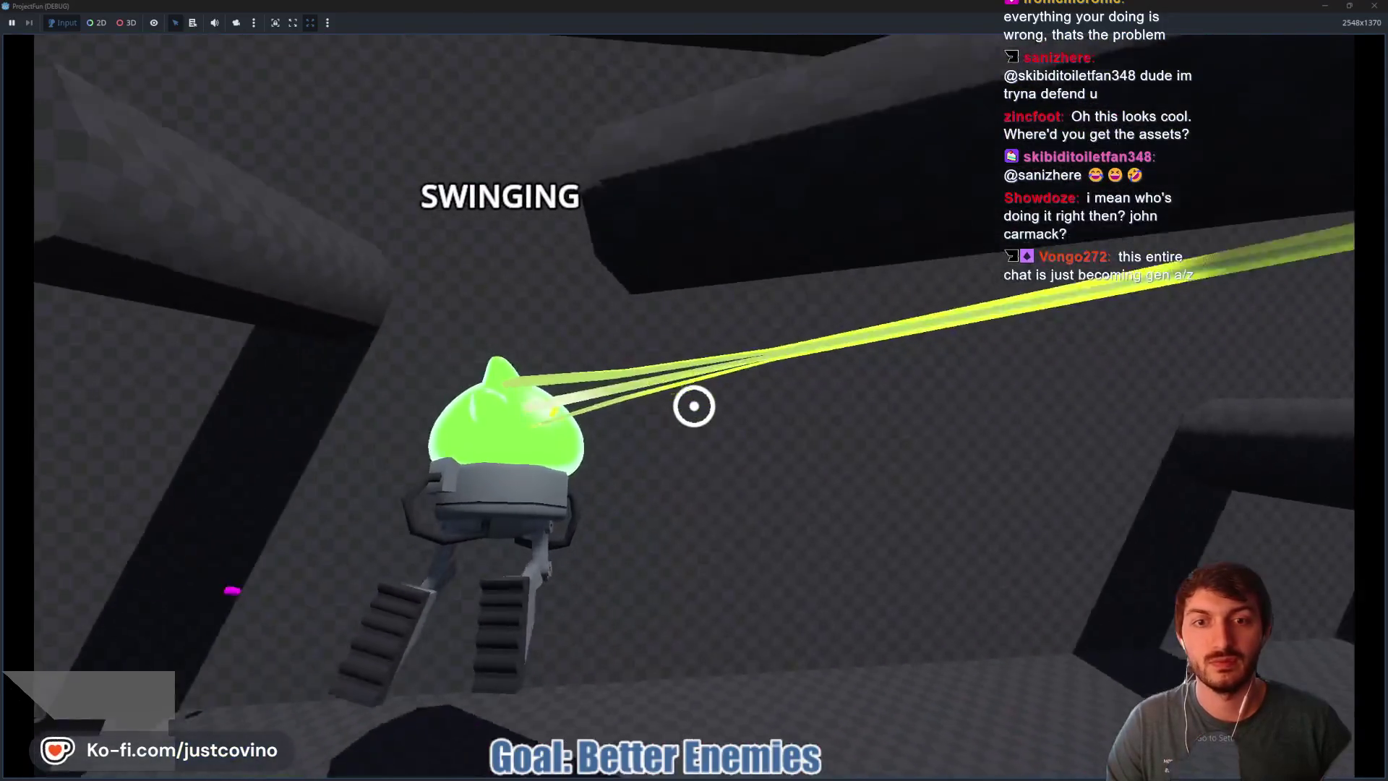
key(w)
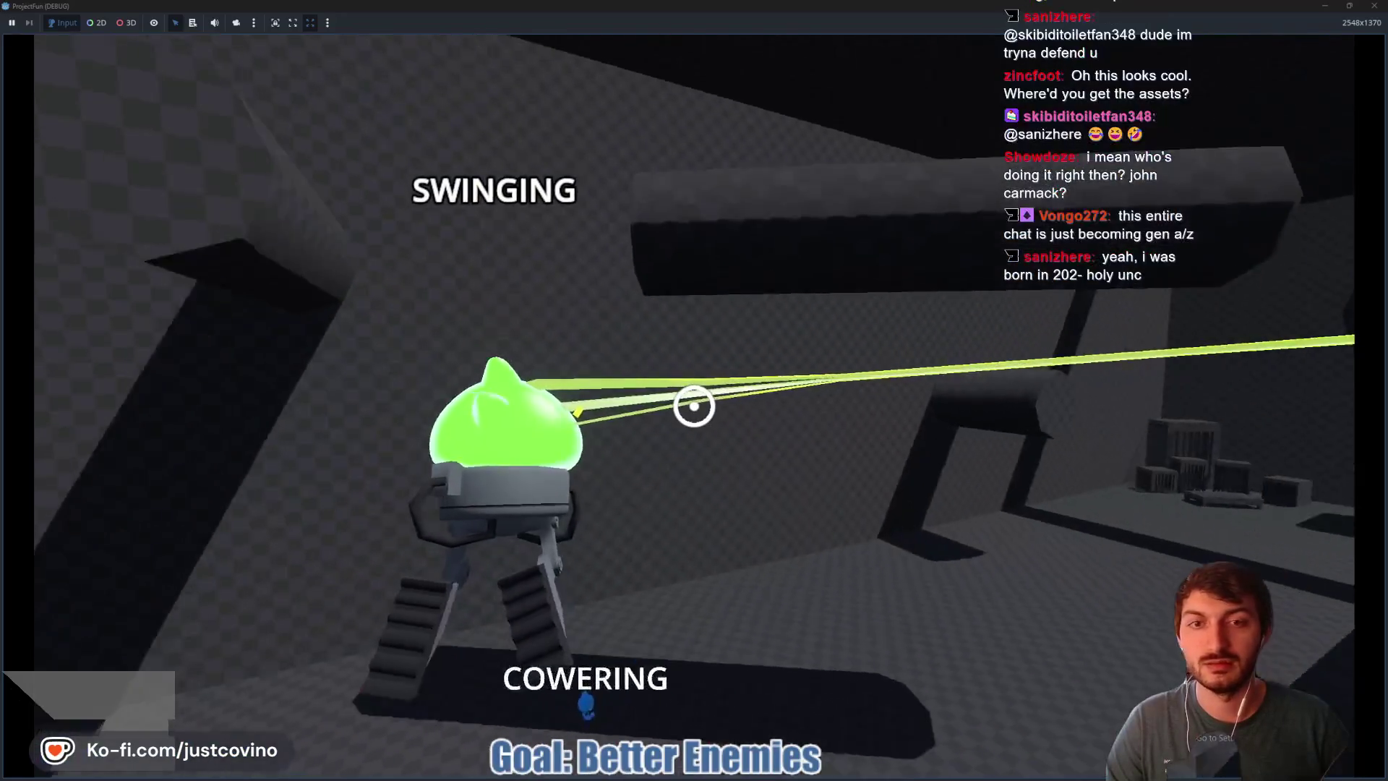
key(w)
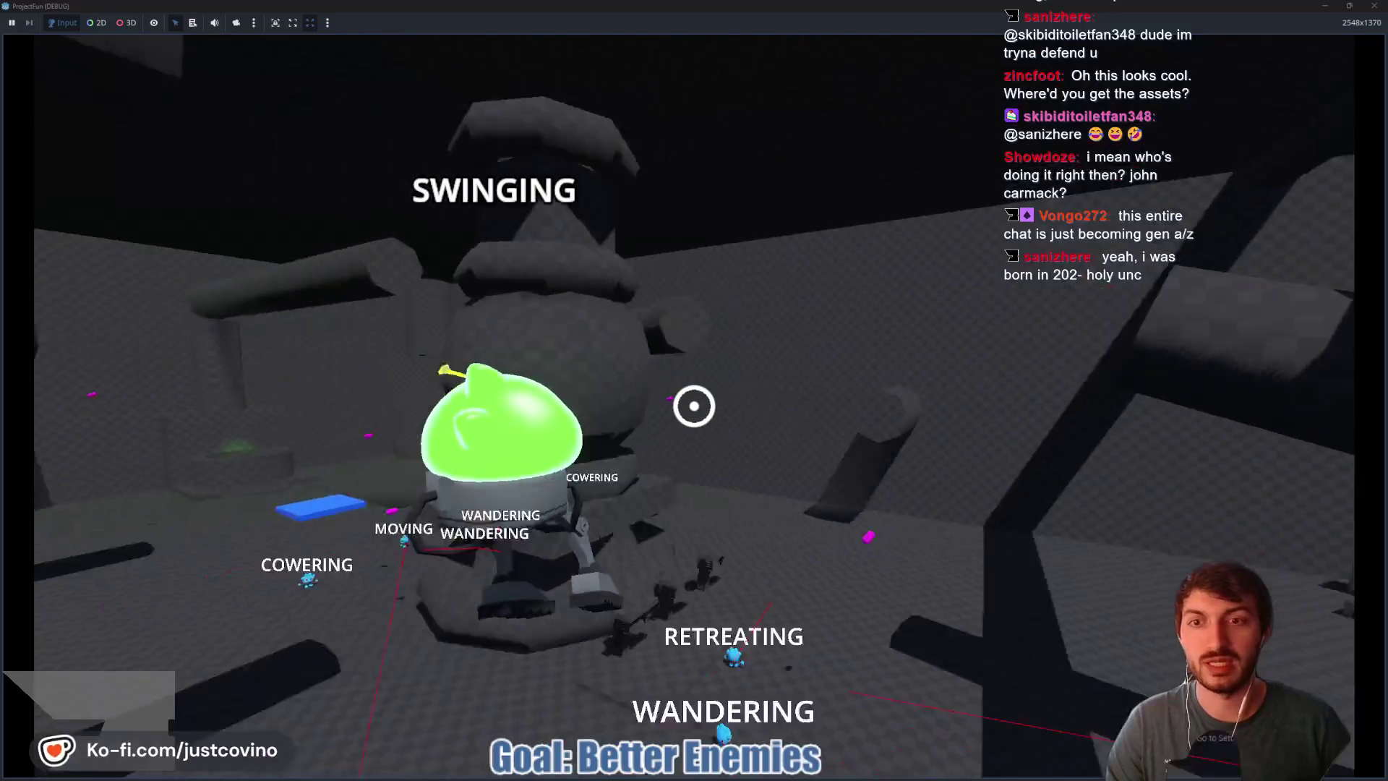
click(694, 406)
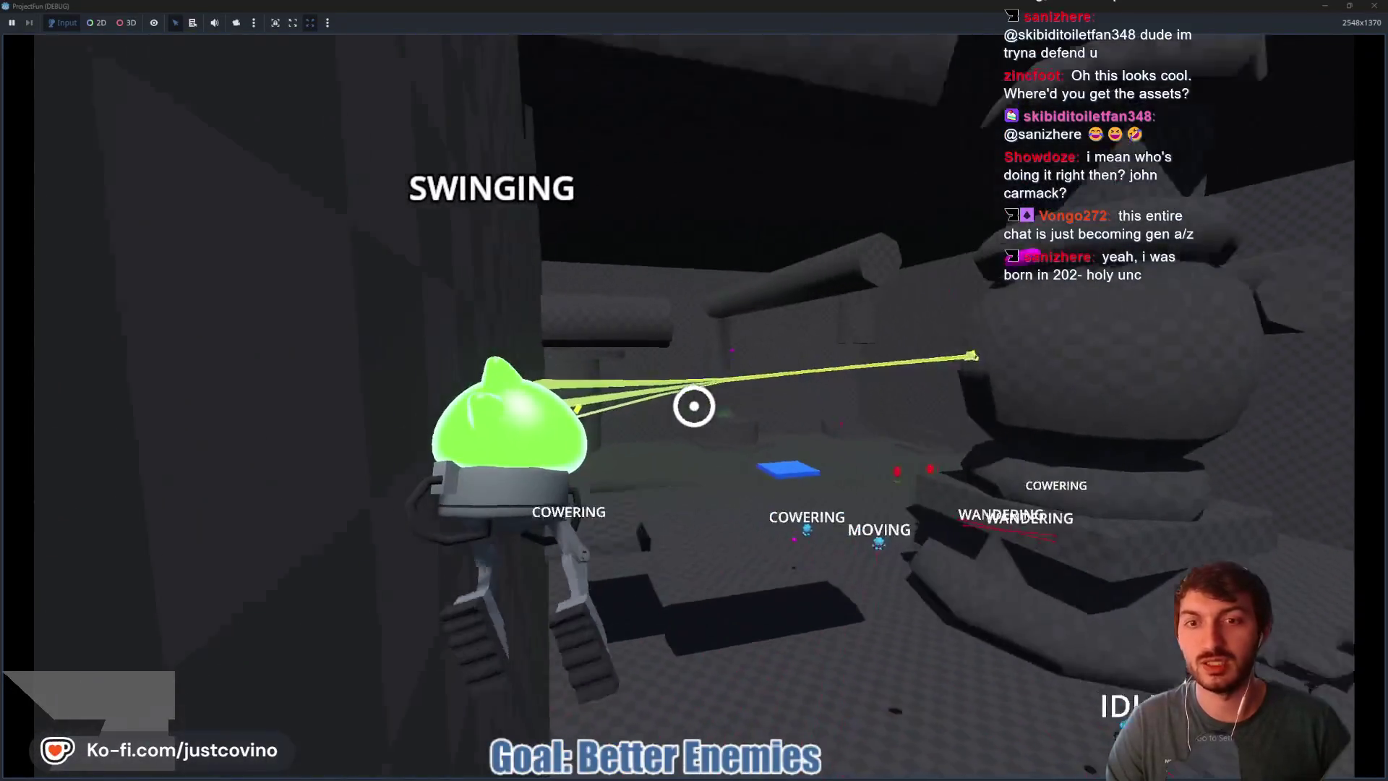
click(694, 405)
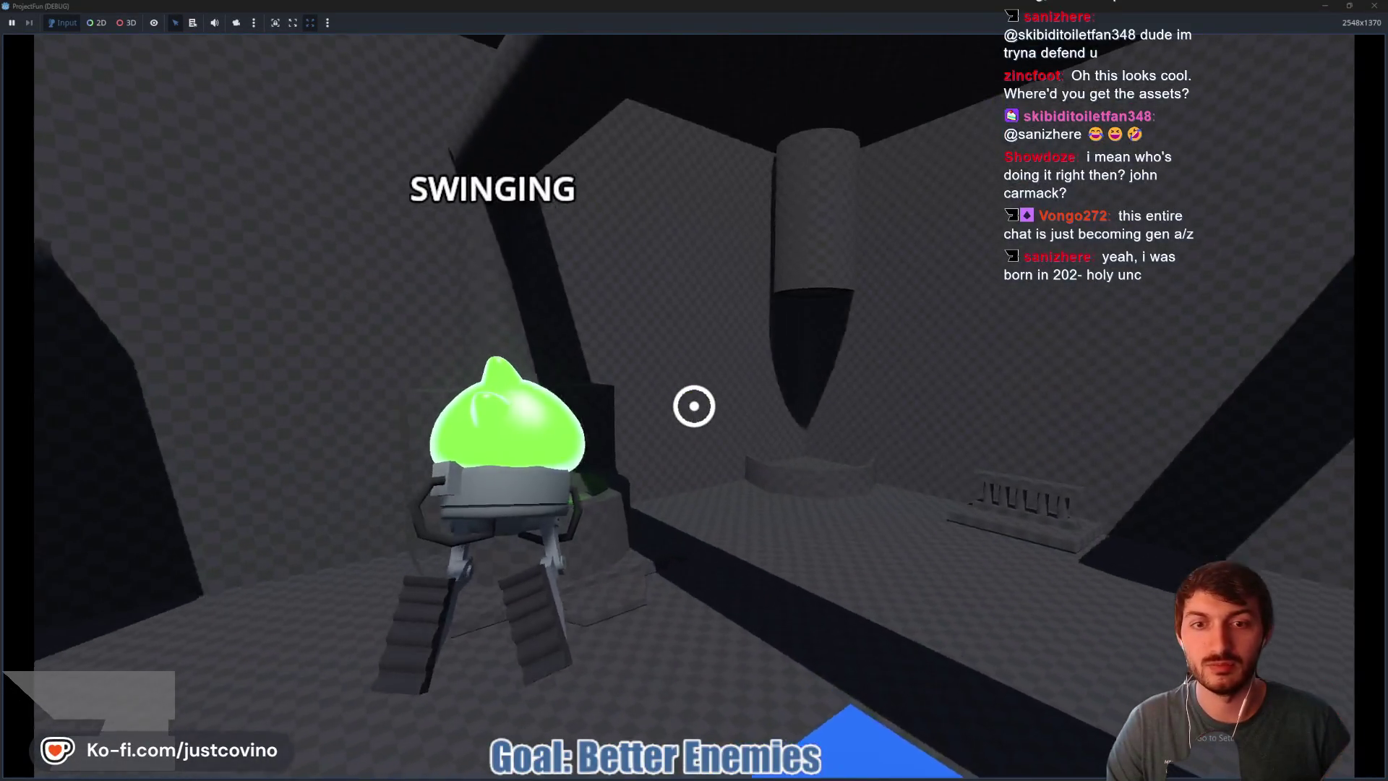
key(w)
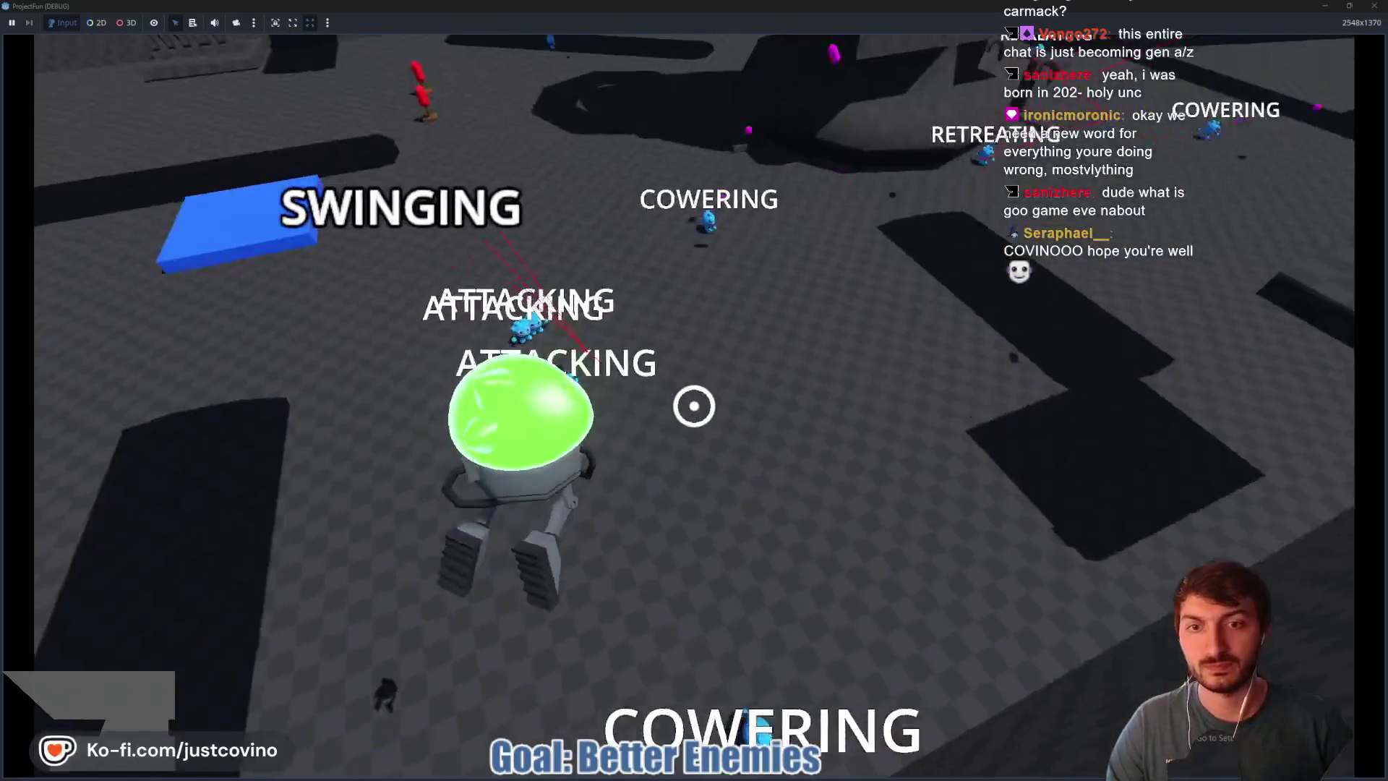
Step: Slam down, head for the dark pillar, grapple across the arena and ground-slam near the enemies
click(694, 406)
key(space)
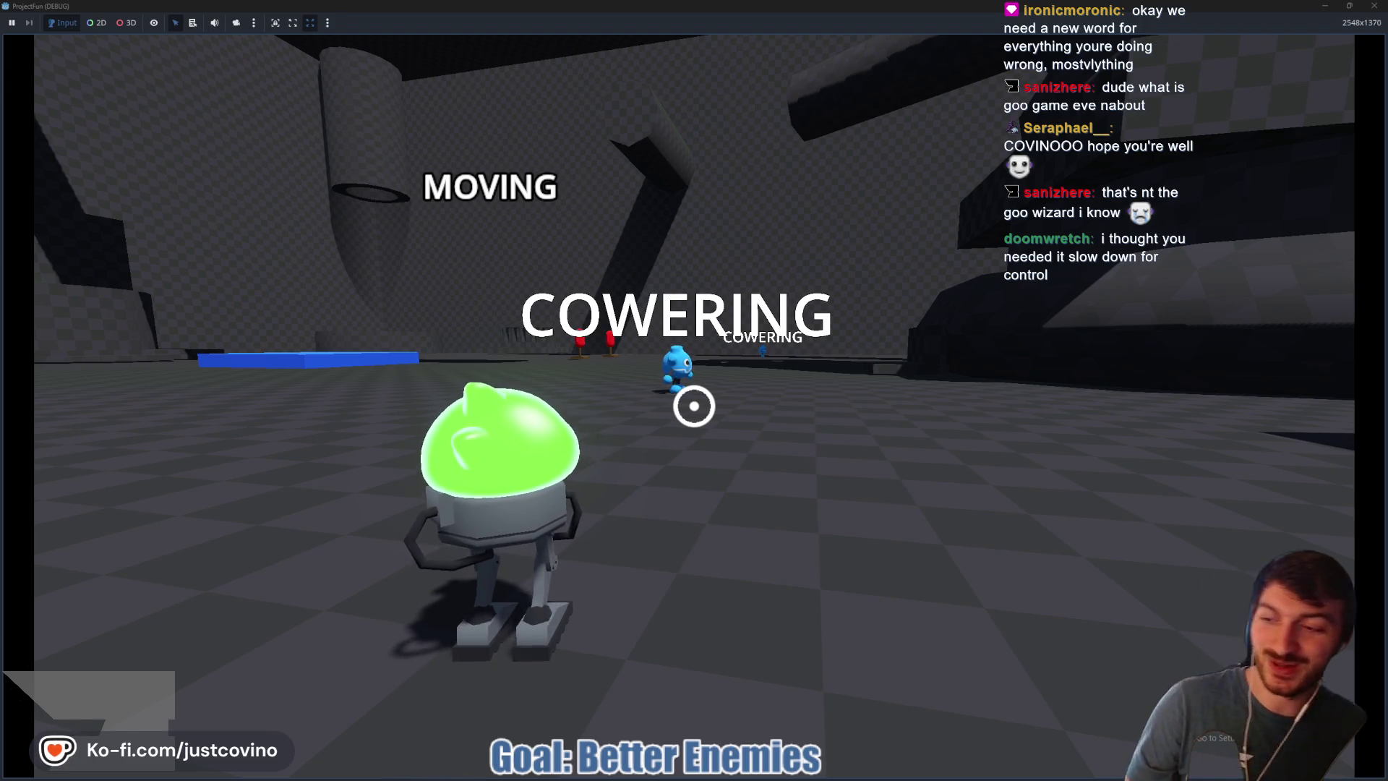
key(w)
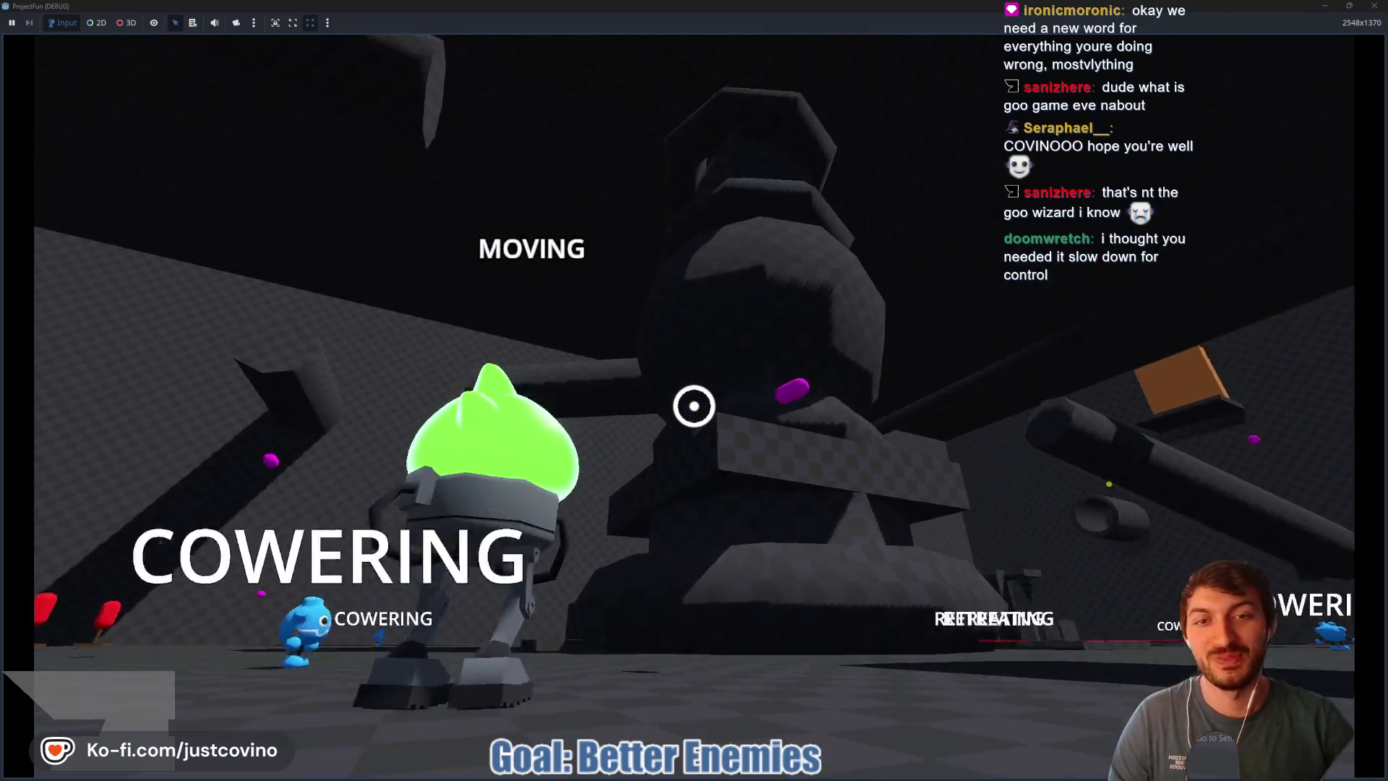
click(694, 406)
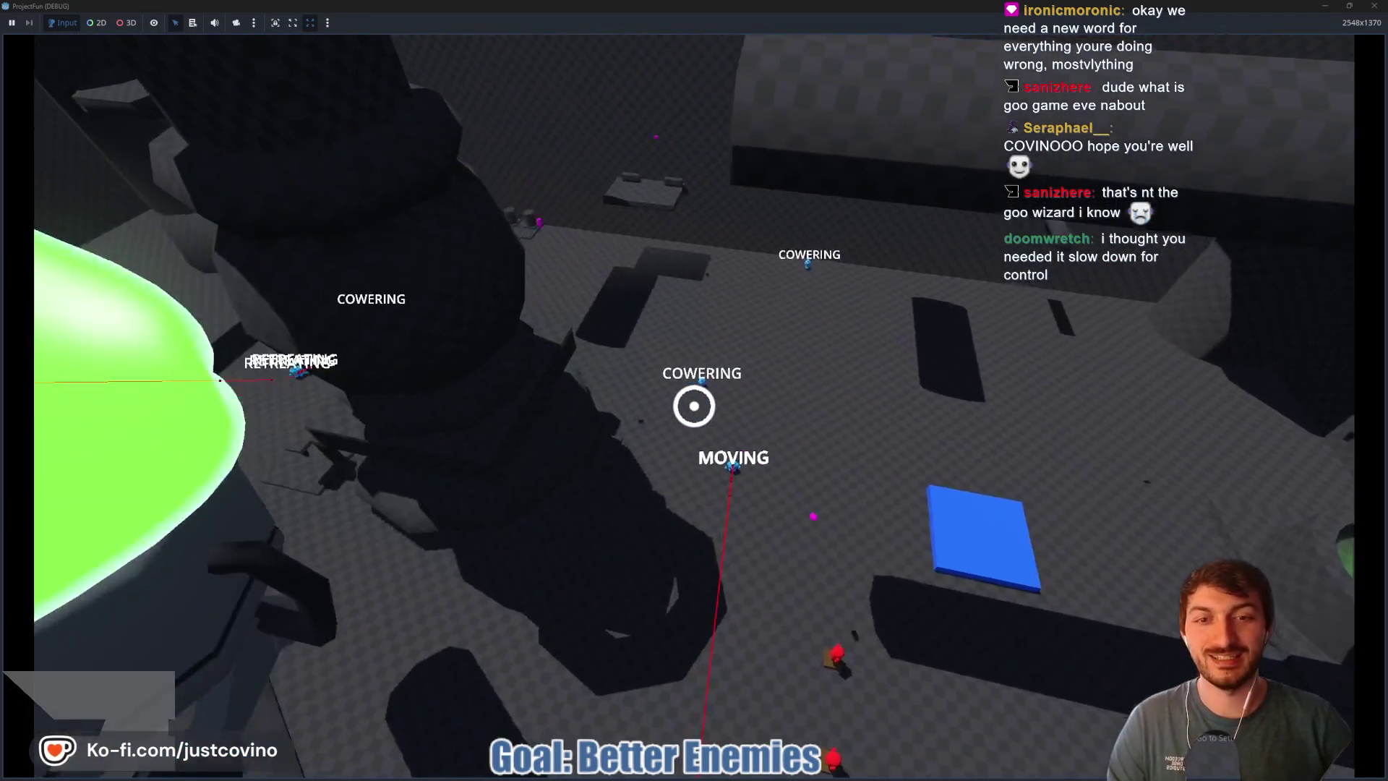
right_click(695, 405)
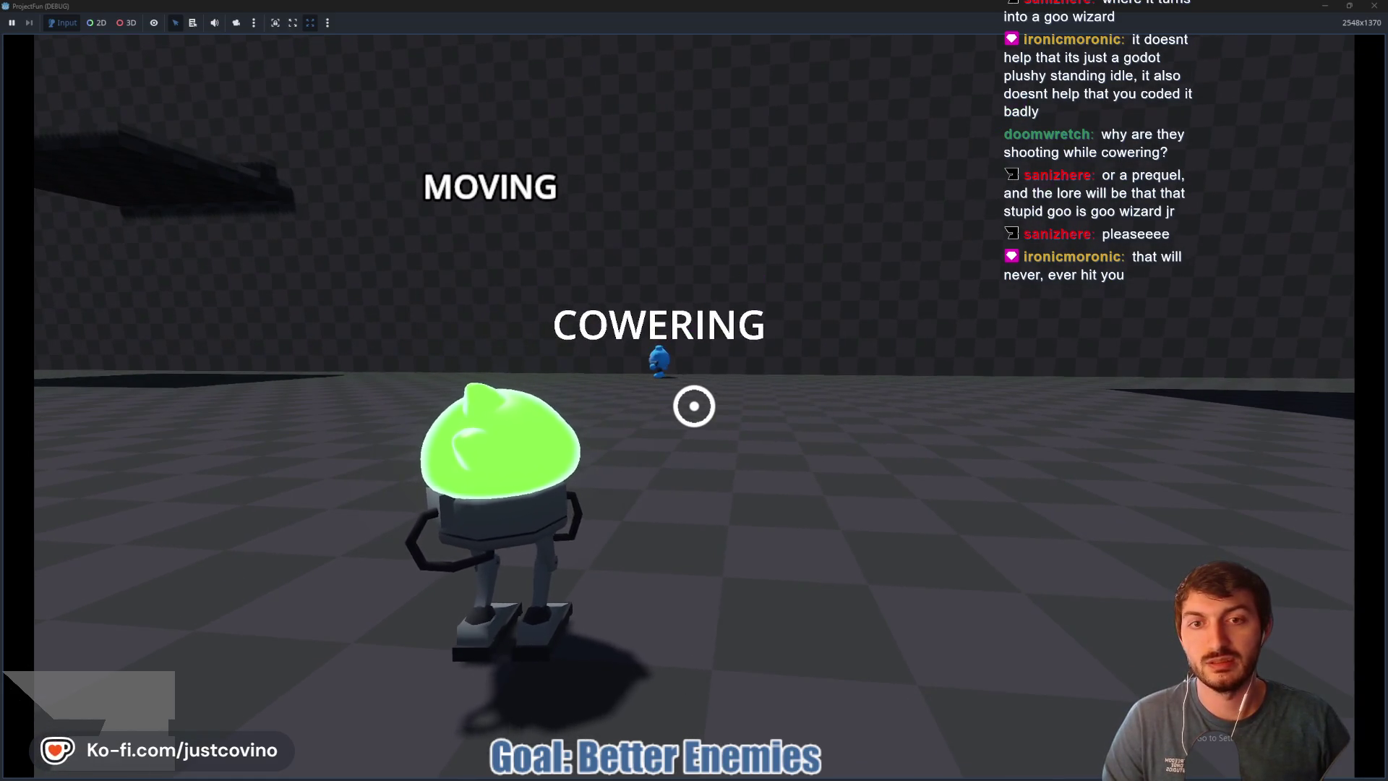
Step: Fire one last grapple, then stop the running game with F8
click(695, 405)
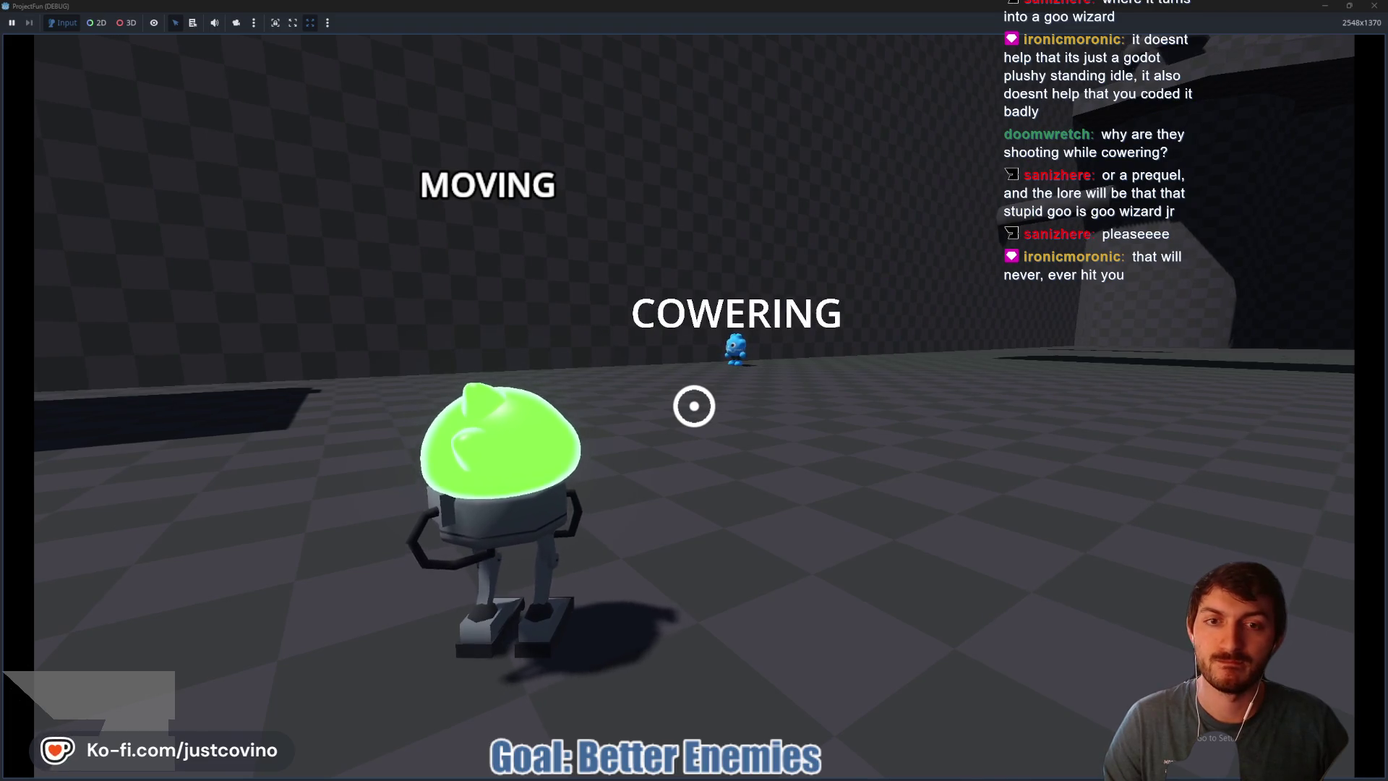
key(F8)
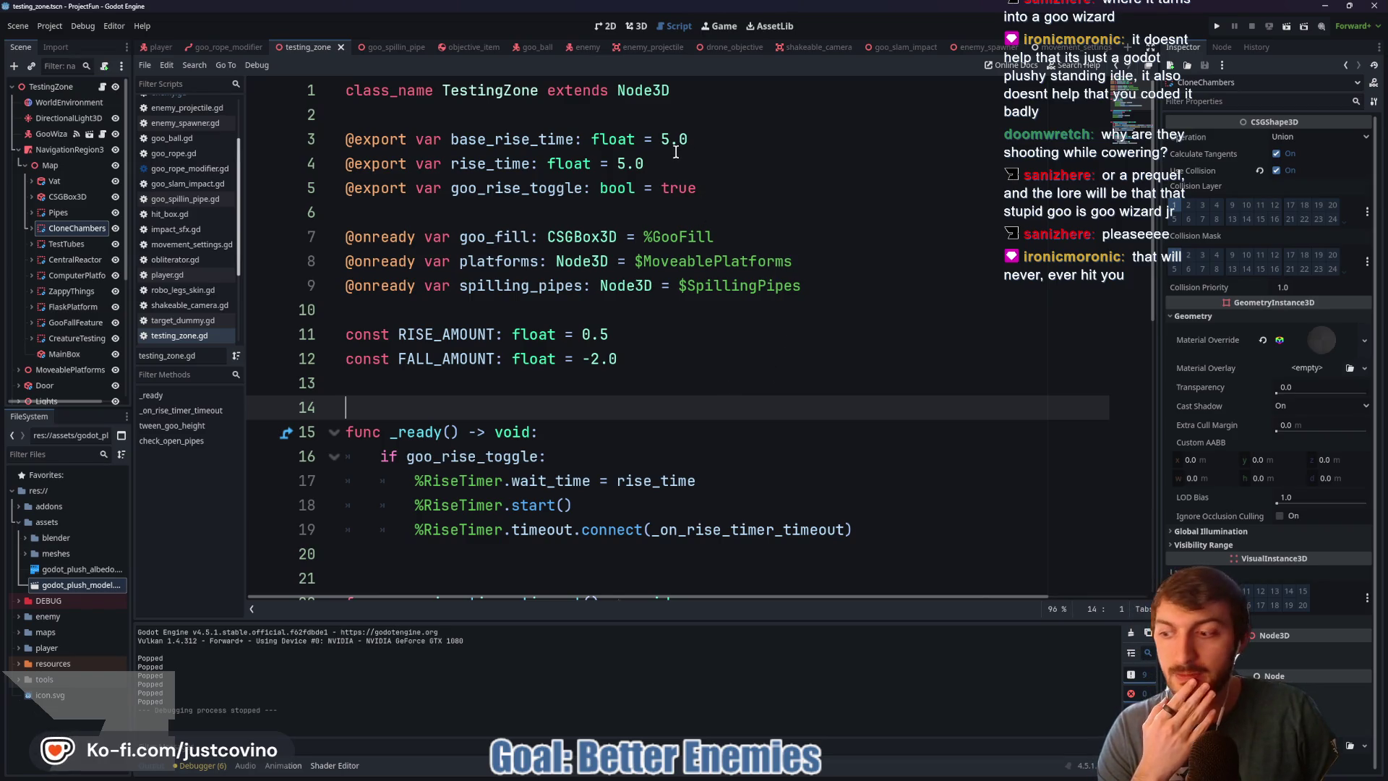
Step: Review the state code in enemy.gd, selecting the cowering state case on line 119
click(585, 48)
scroll(832, 353, down, 10)
scroll(830, 353, down, 14)
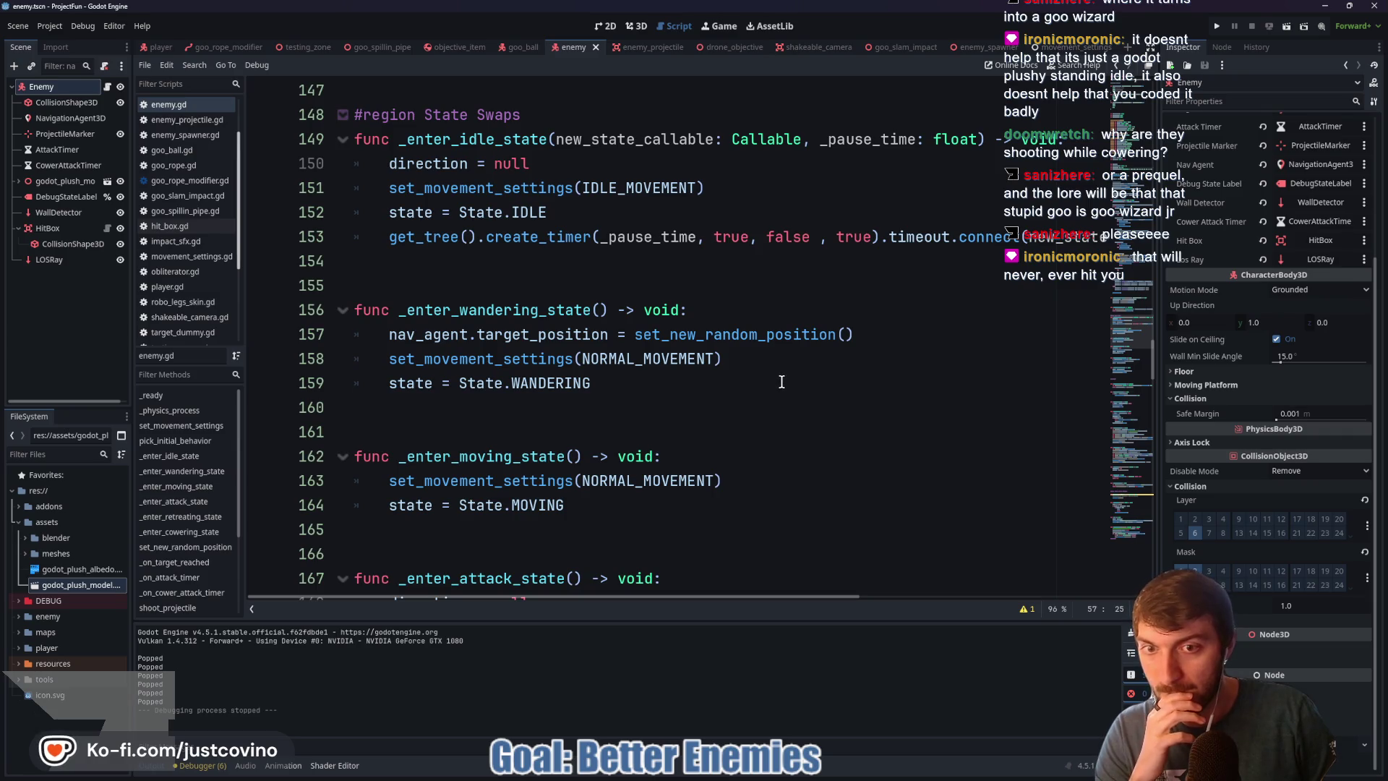
scroll(788, 380, up, 8)
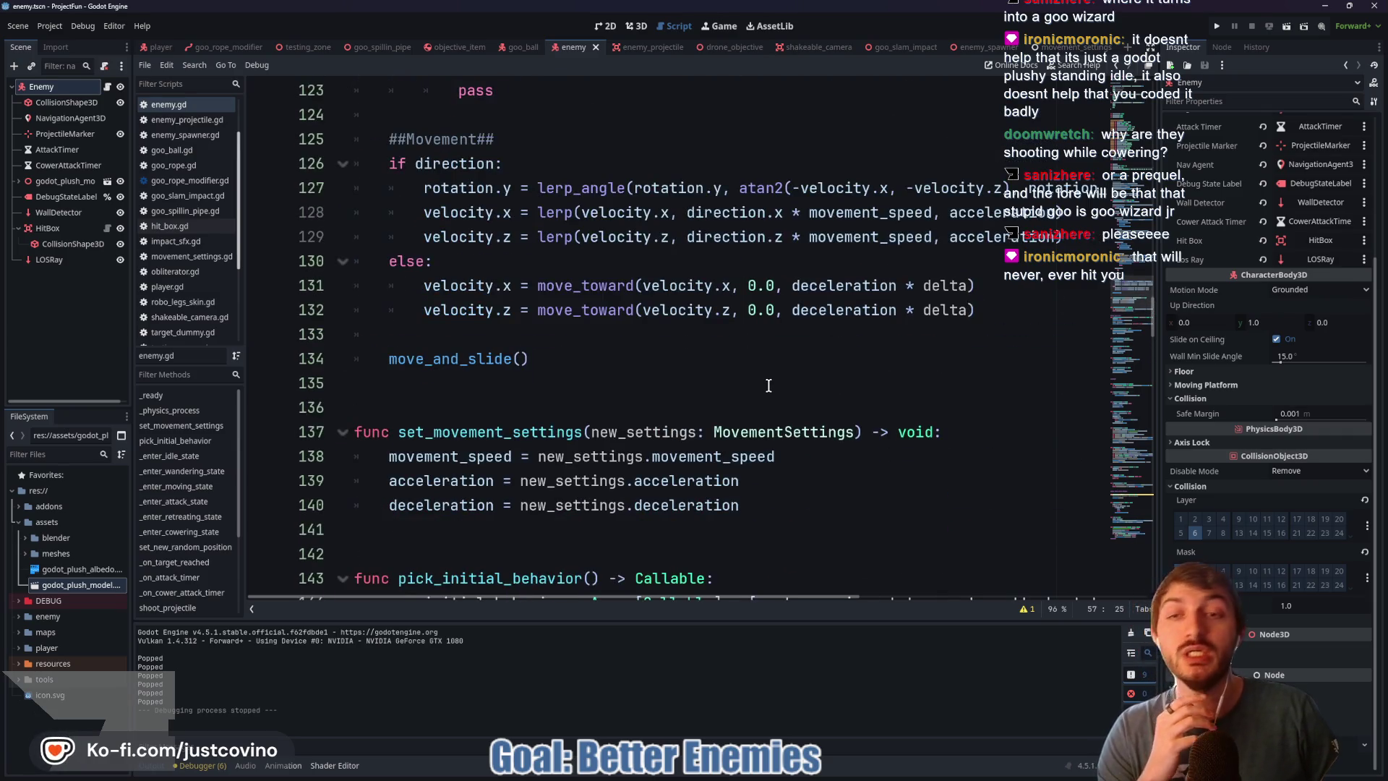
scroll(766, 383, up, 4)
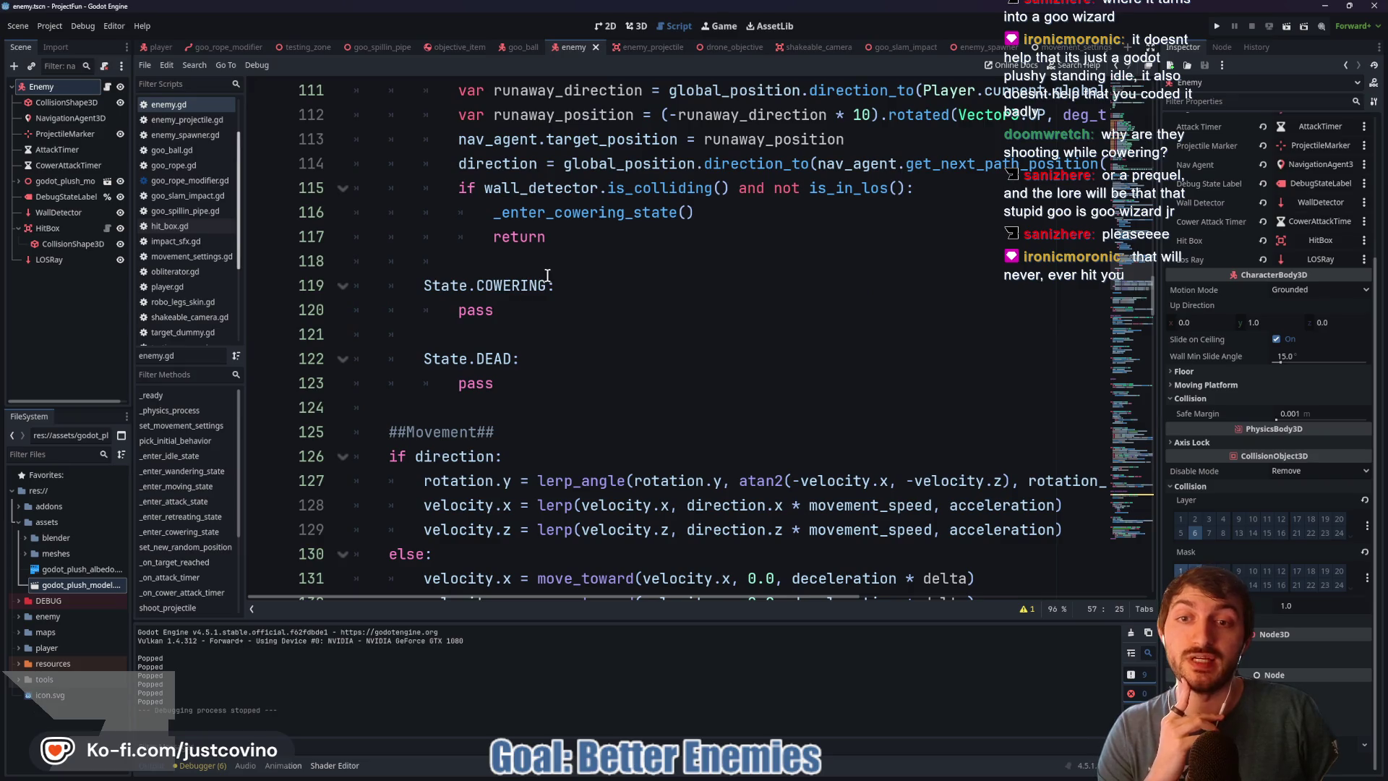
drag(553, 284, 431, 286)
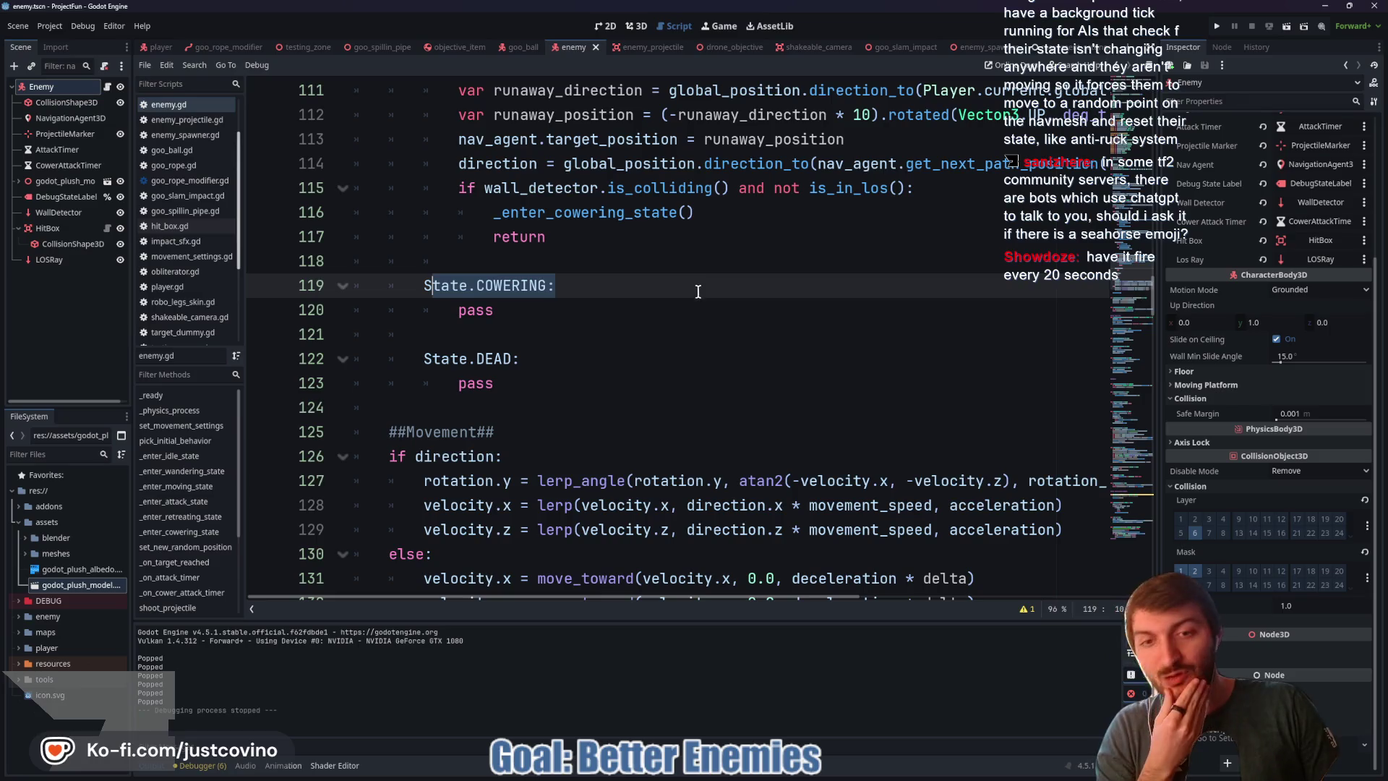
scroll(702, 311, up, 14)
Step: Glance at the enemy scene in the 3D view, then return to the enemy.gd script
click(637, 26)
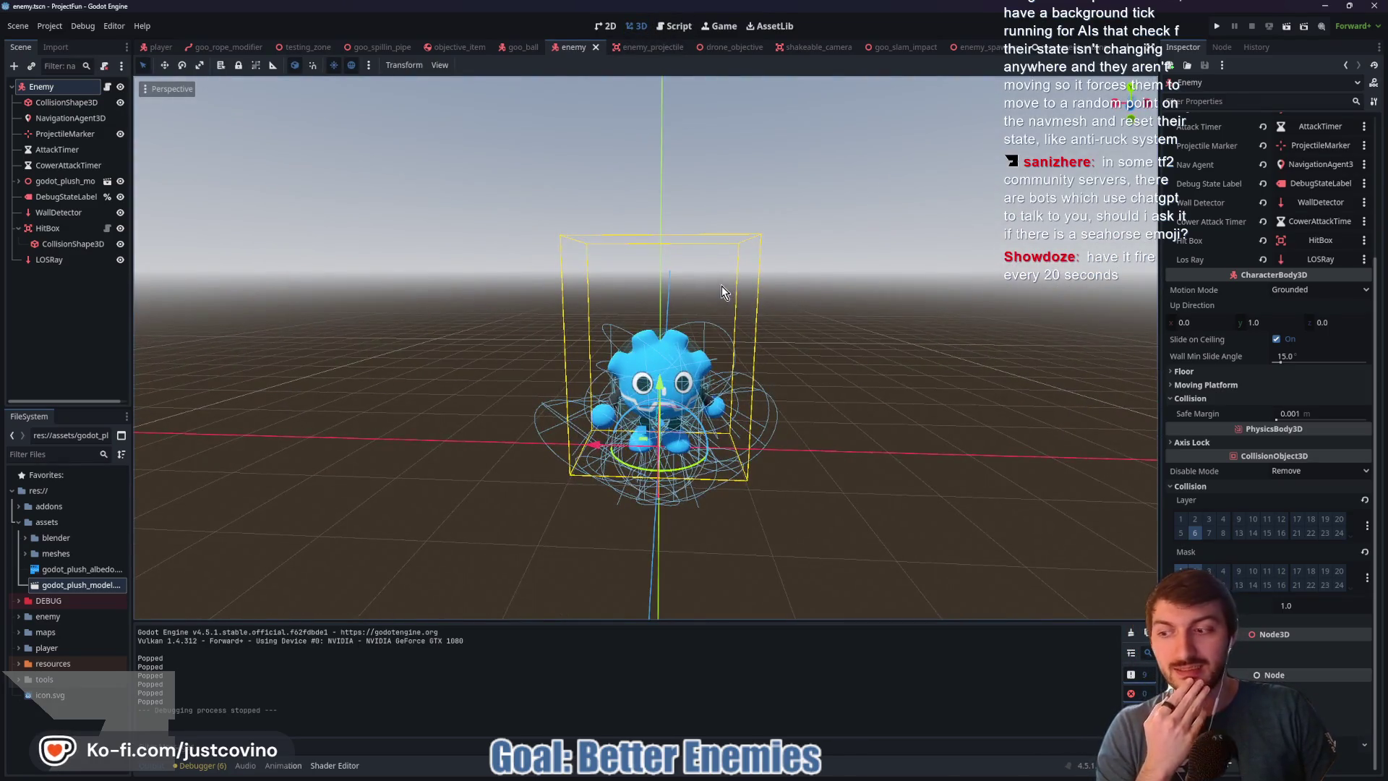
click(105, 66)
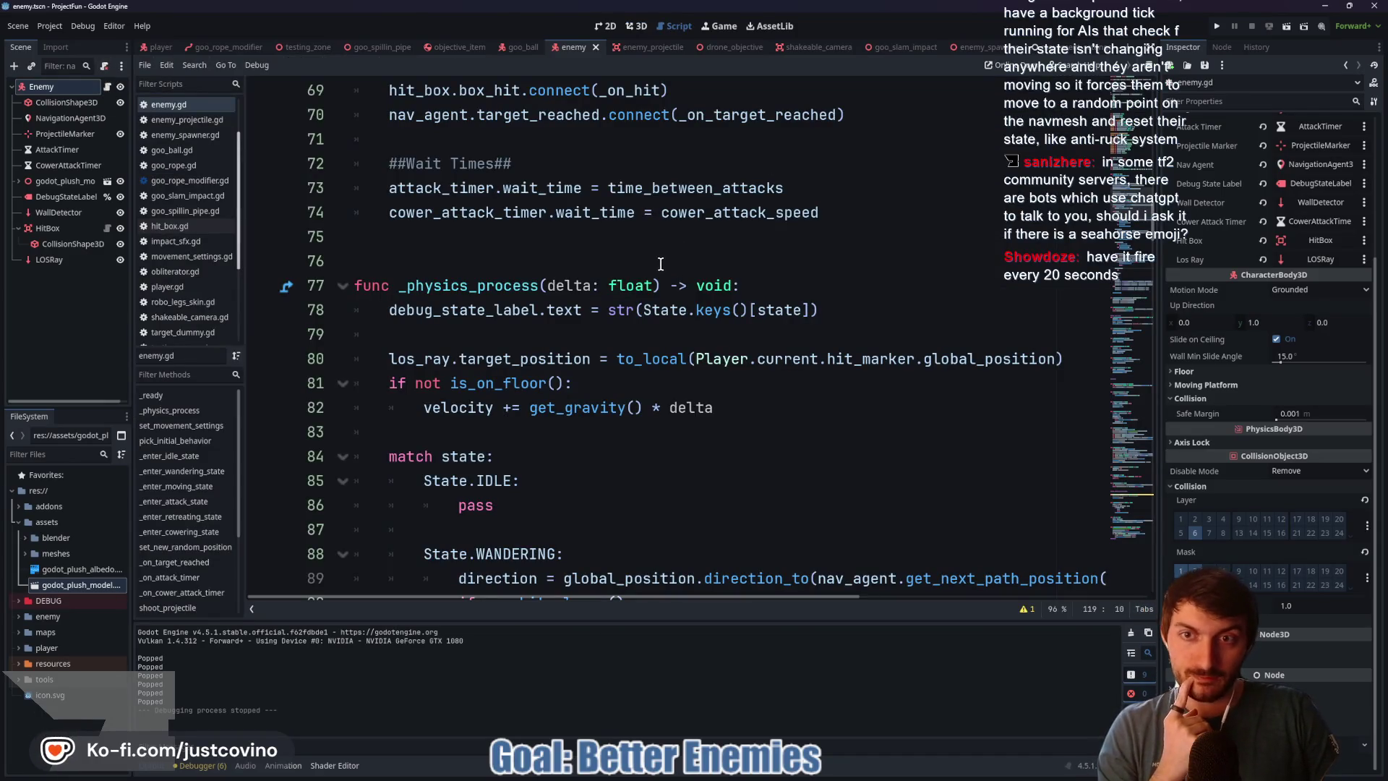
scroll(660, 264, down, 7)
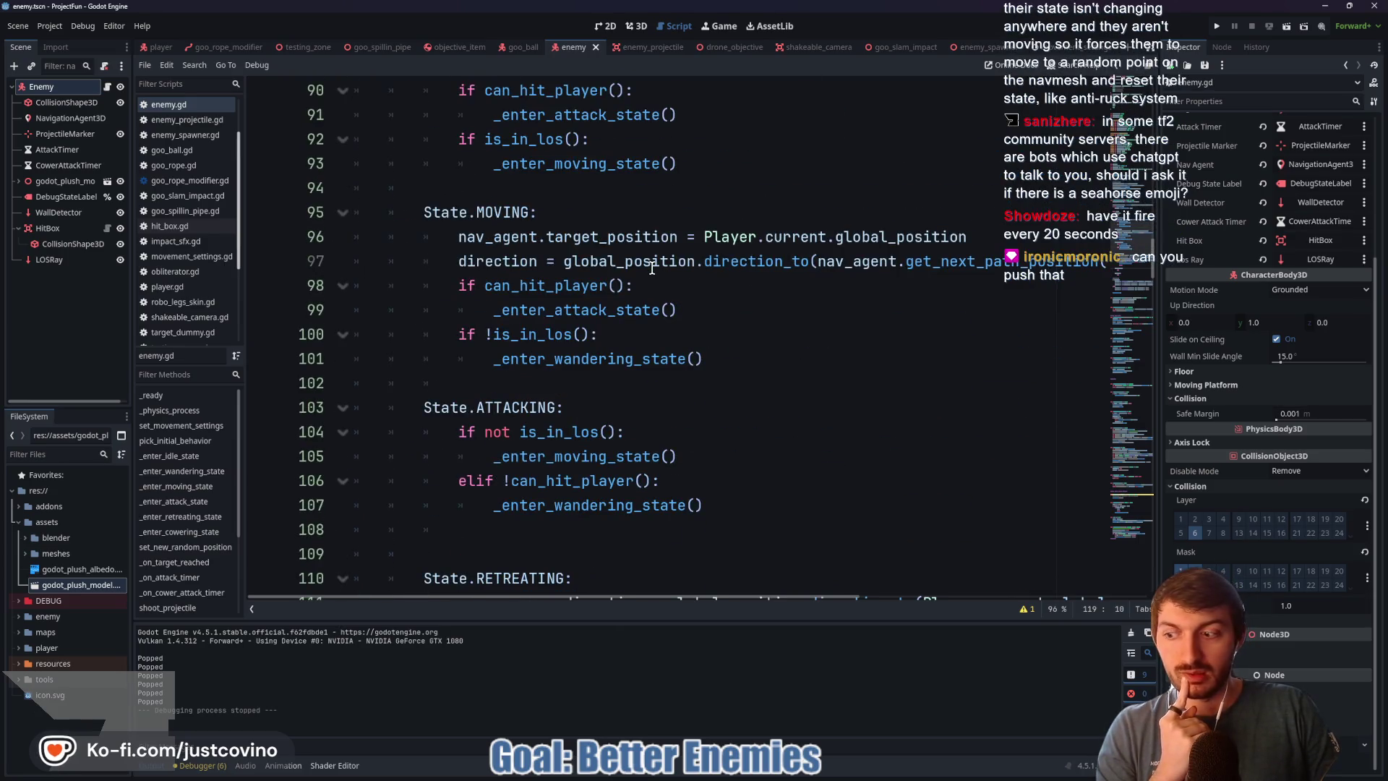
click(805, 773)
Step: Commit the 27 changed files to main as 'Enemy Interactions' and push them to origin
click(507, 473)
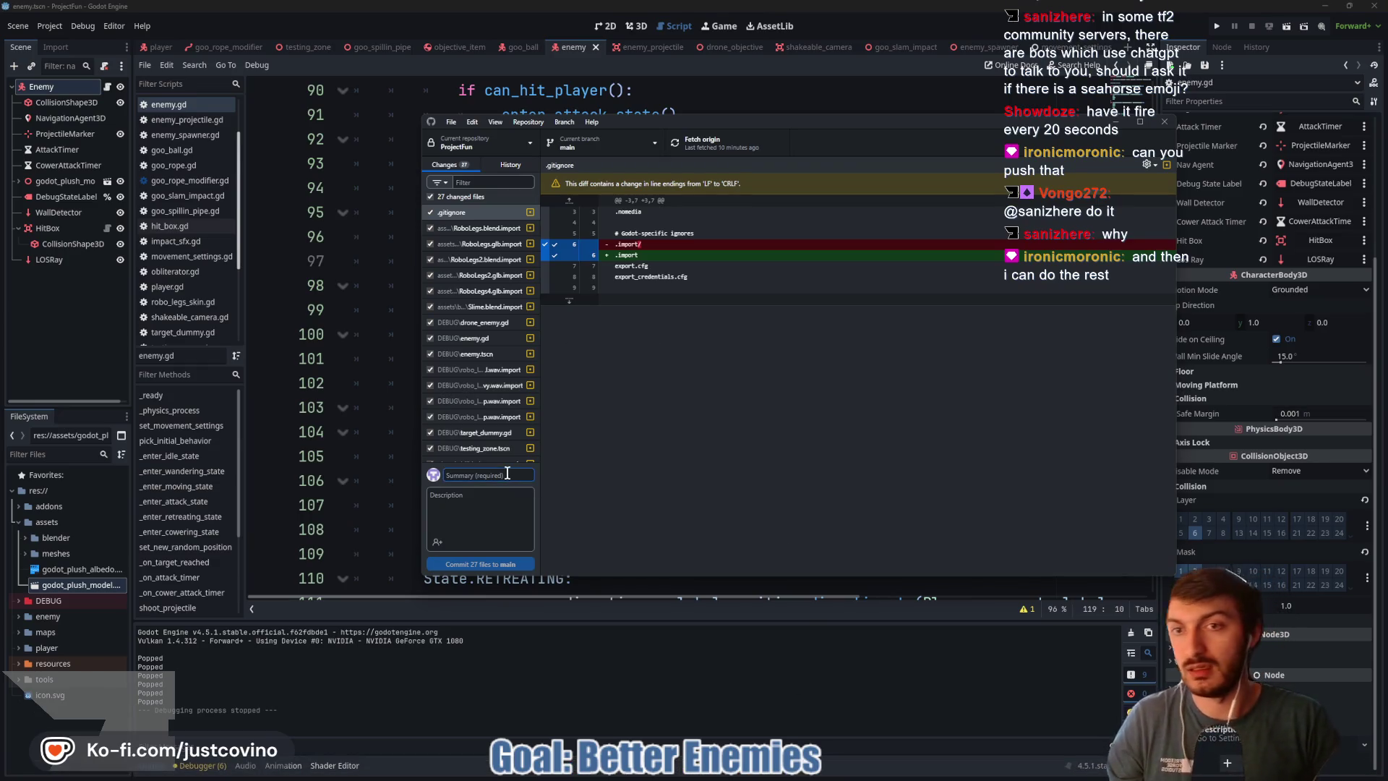
text(Enemy Interactions)
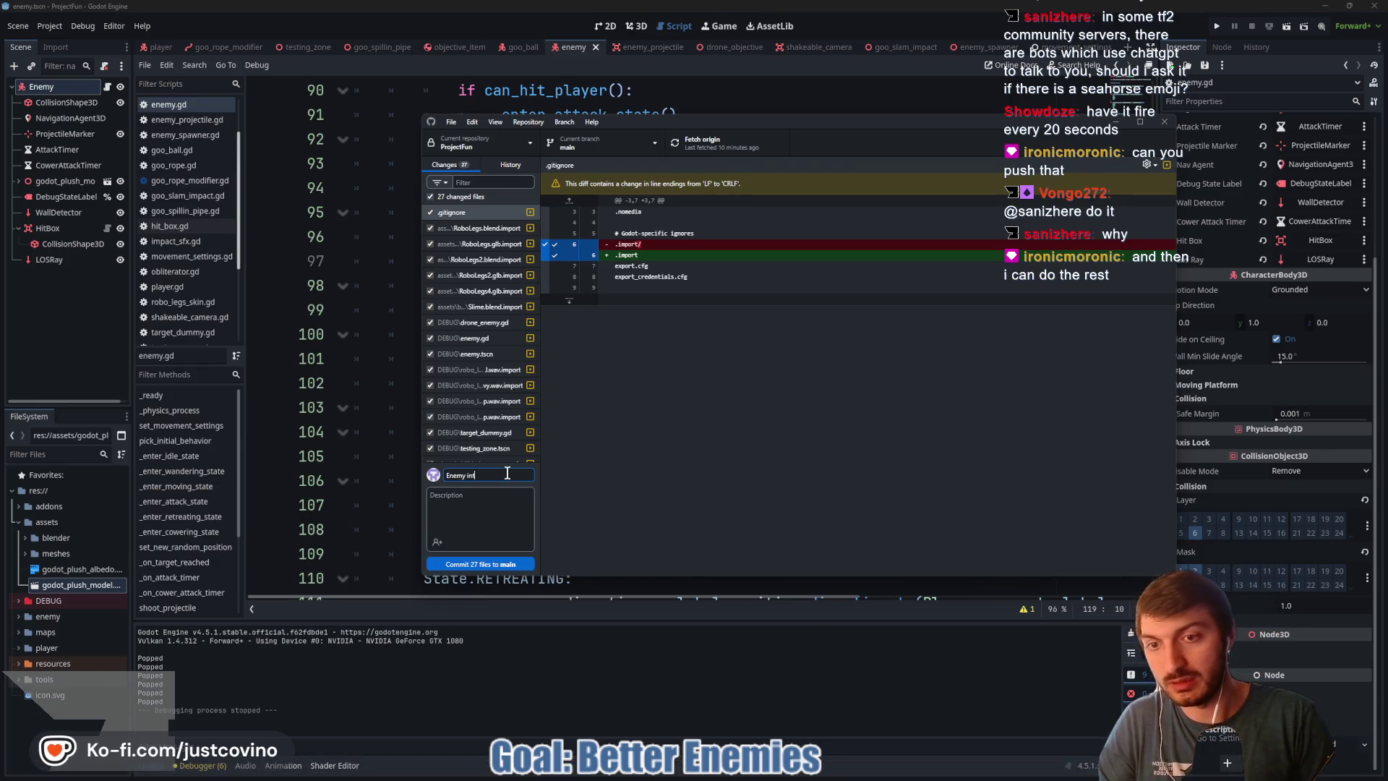
click(510, 565)
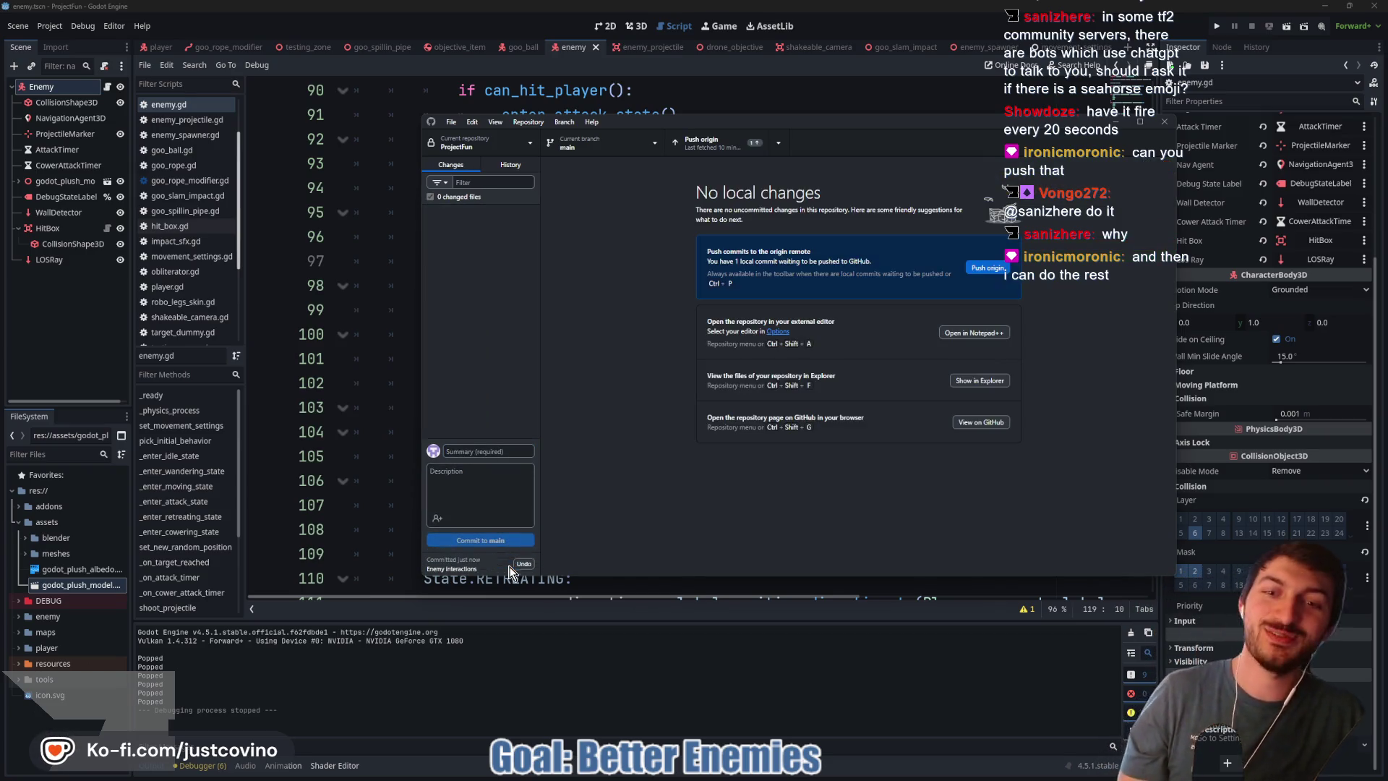
click(989, 267)
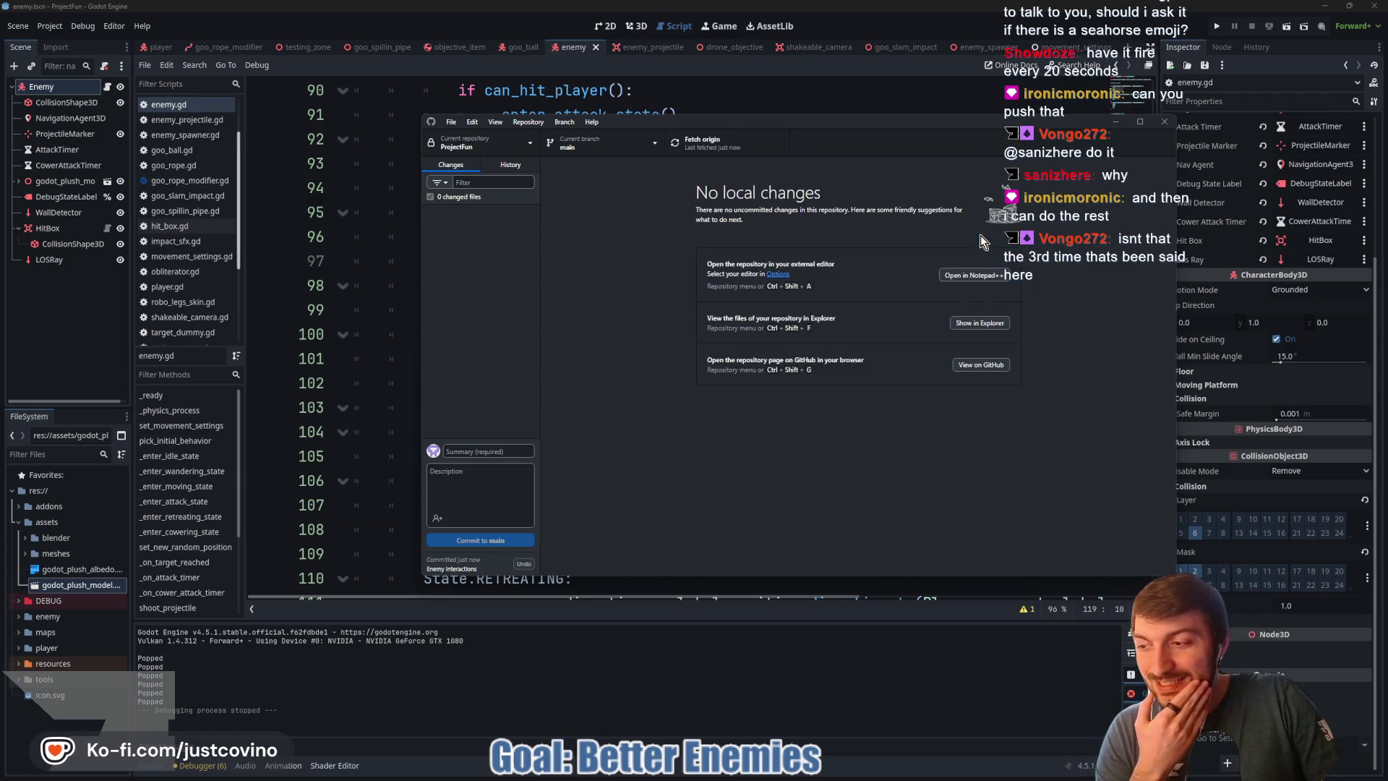
click(825, 91)
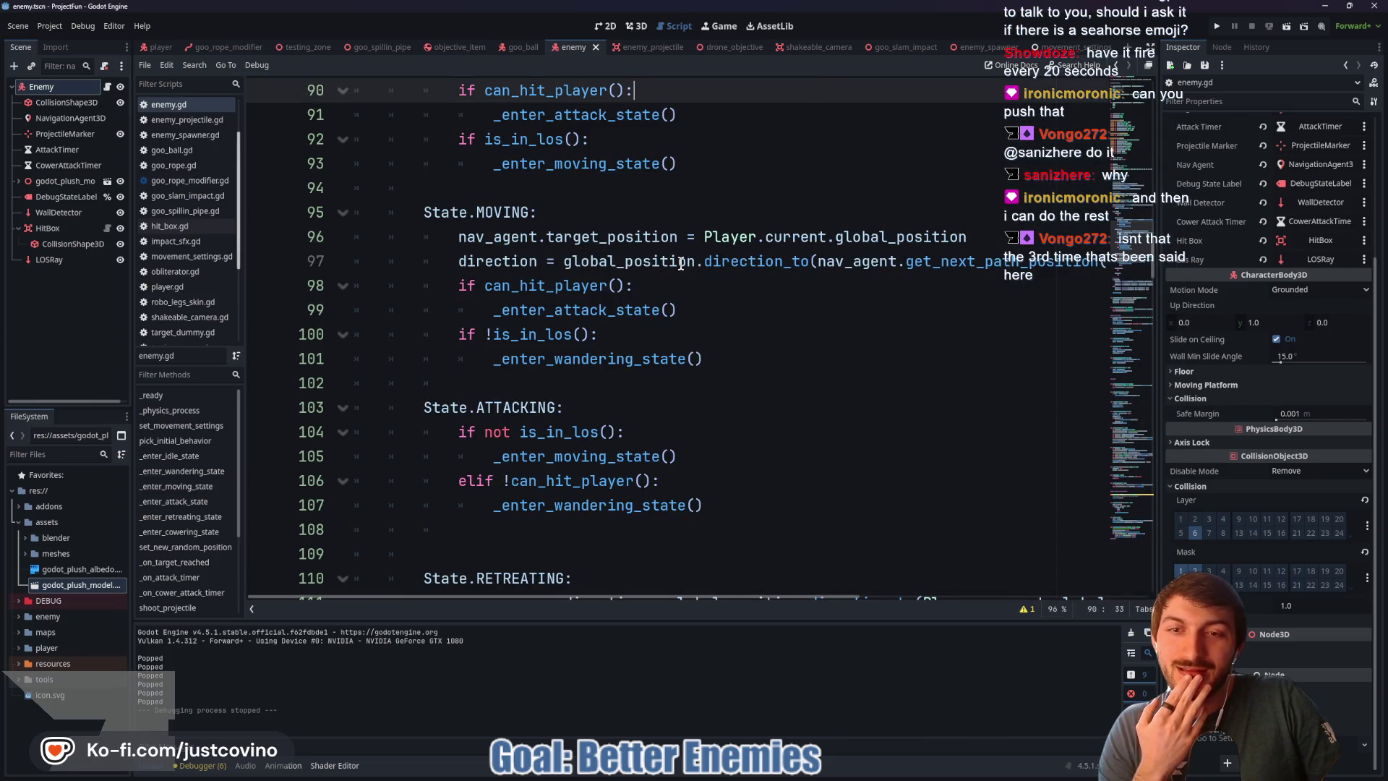
scroll(650, 314, down, 3)
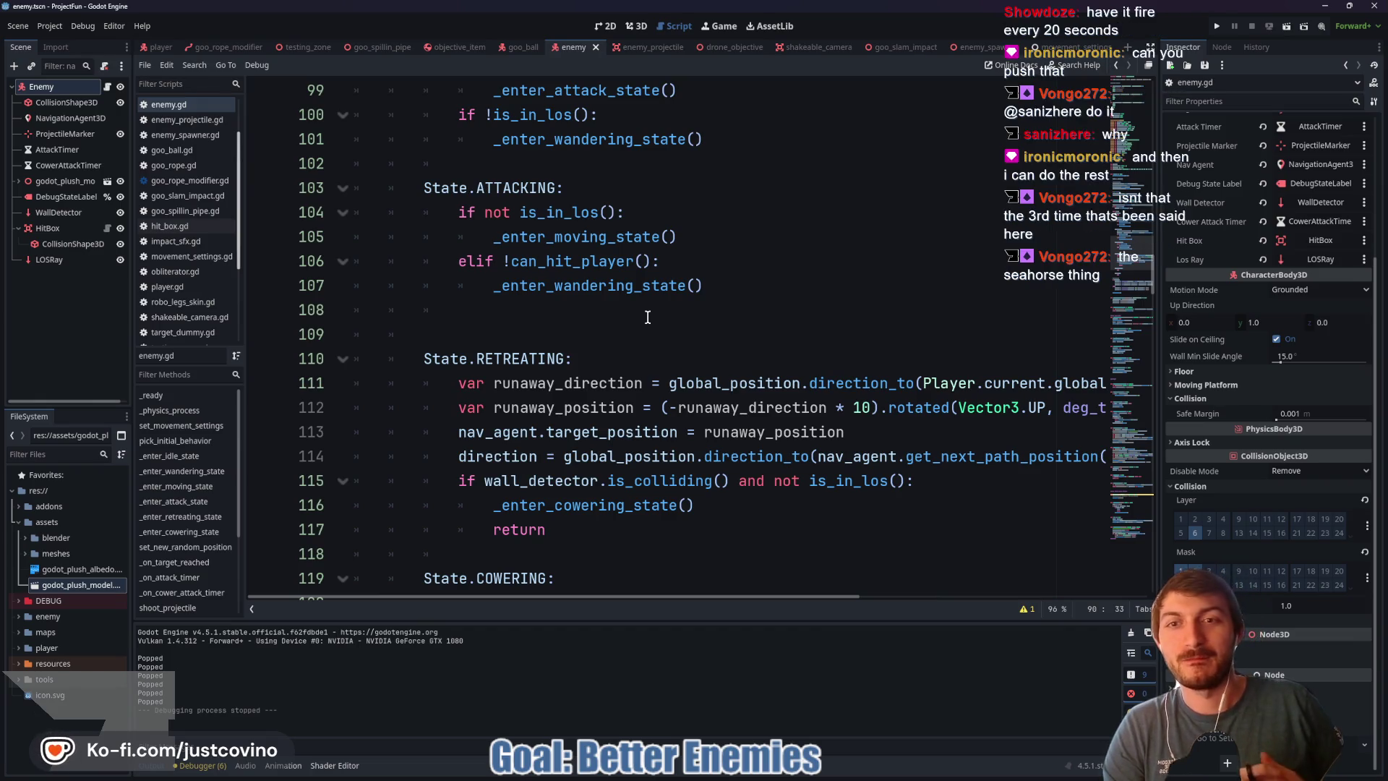
scroll(583, 310, down, 3)
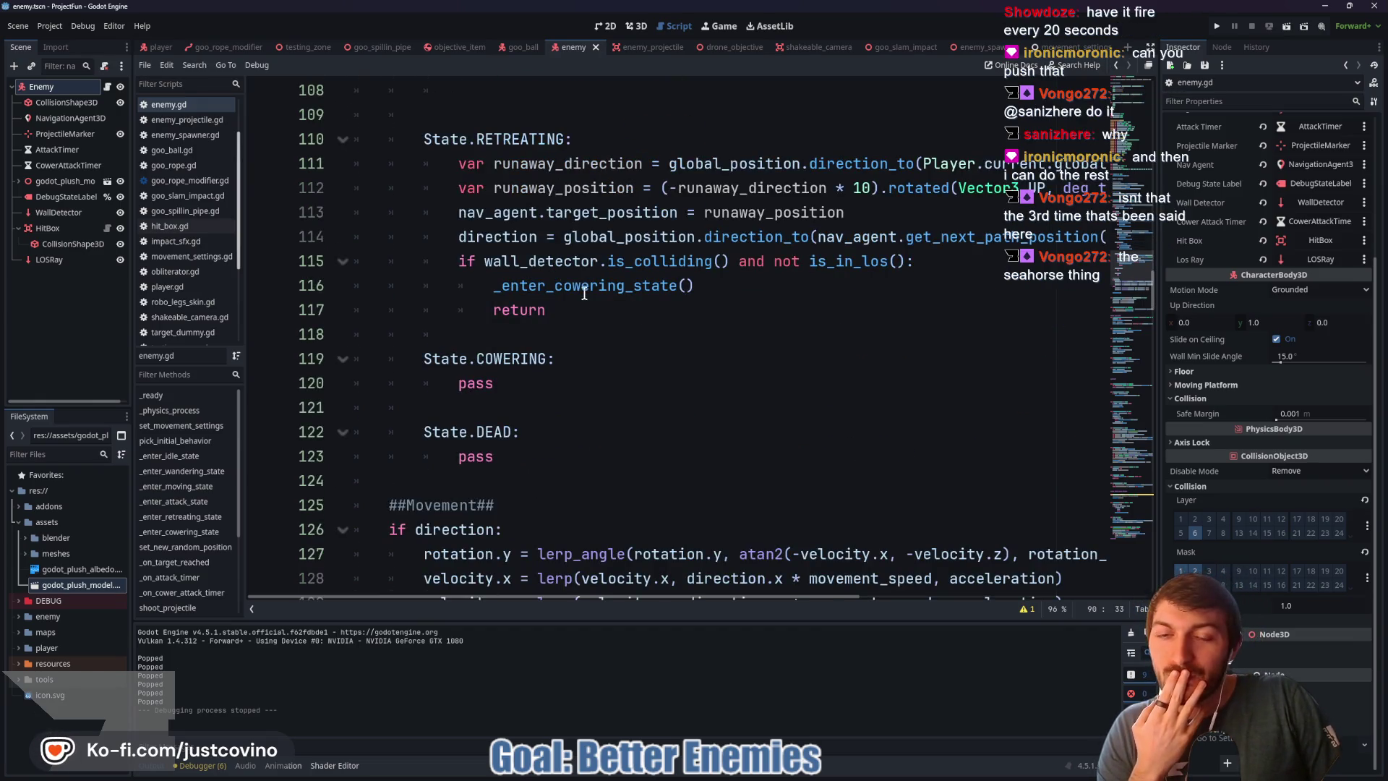
scroll(584, 294, down, 2)
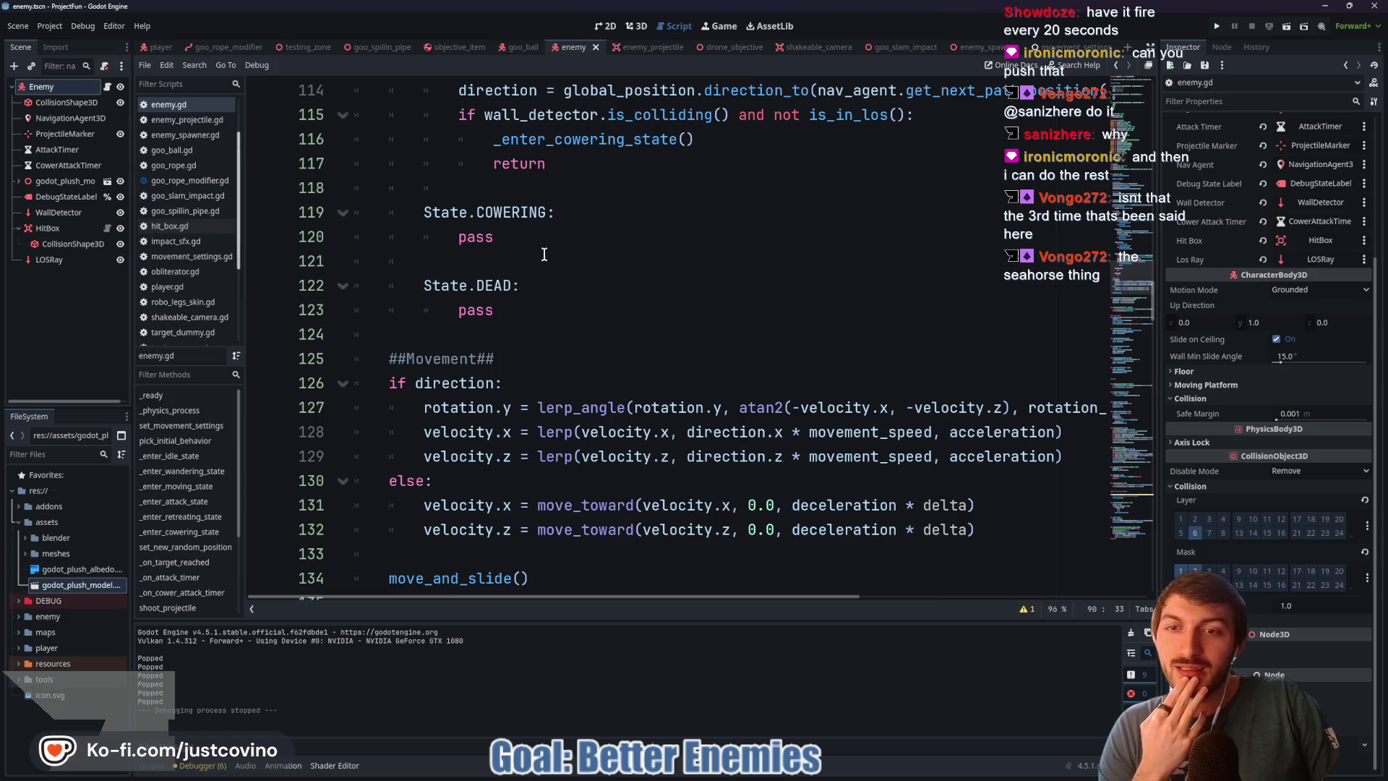
scroll(547, 251, up, 6)
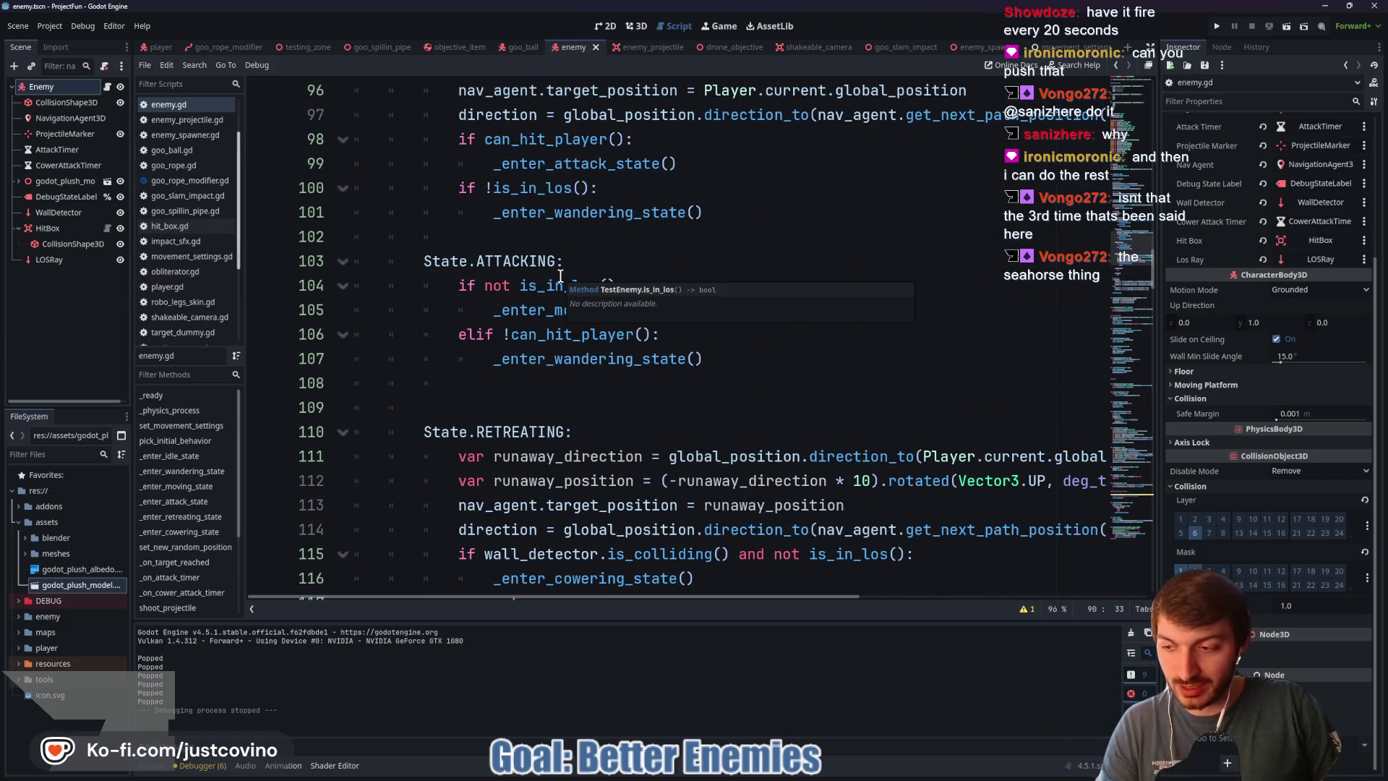
drag(280, 134, 438, 251)
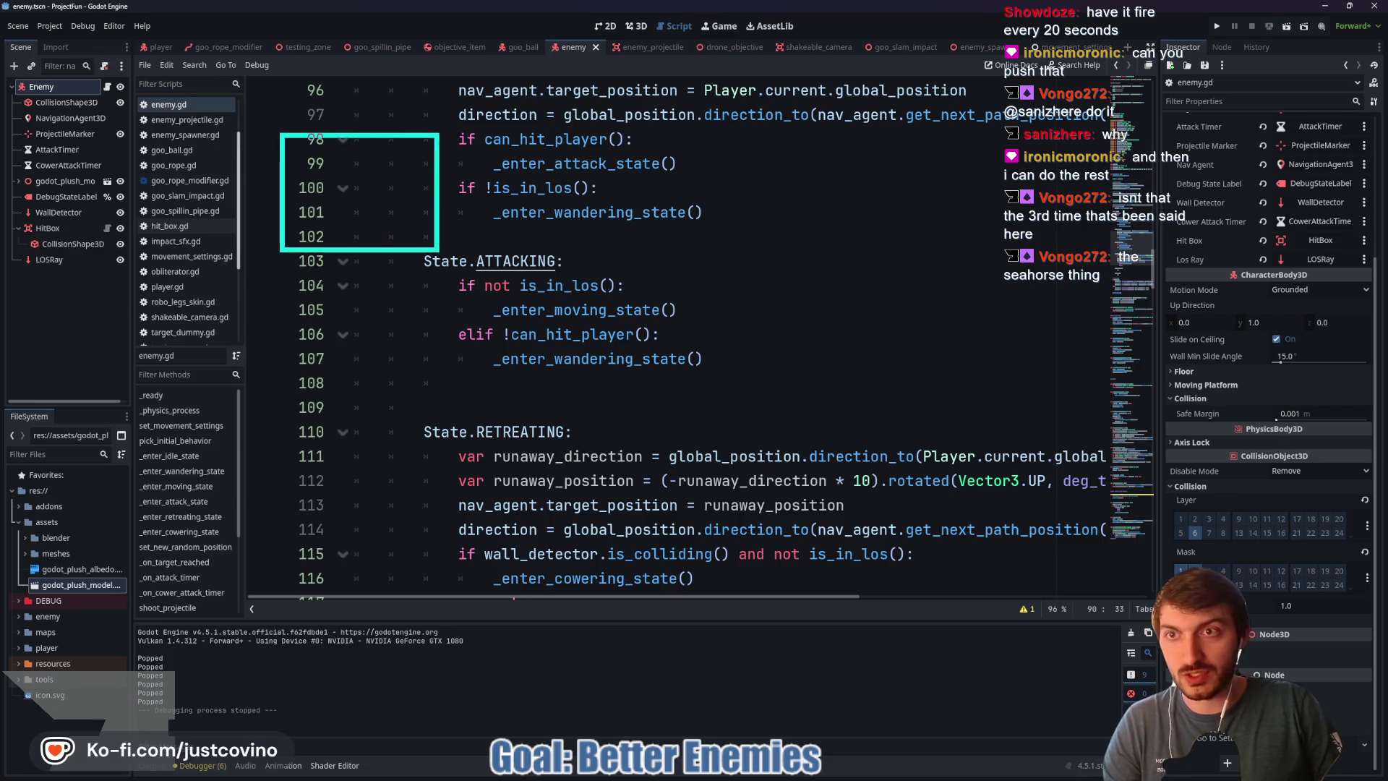
drag(497, 135, 672, 251)
mouse_move(725, 137)
mouse_down()
mouse_move(868, 217)
mouse_move(898, 256)
mouse_up()
drag(940, 140, 1104, 248)
mouse_move(368, 434)
mouse_down()
mouse_move(350, 592)
mouse_move(334, 434)
mouse_move(279, 484)
mouse_move(307, 469)
mouse_move(383, 501)
mouse_up()
mouse_move(261, 517)
mouse_down()
mouse_move(368, 521)
mouse_move(406, 494)
mouse_up()
click(405, 489)
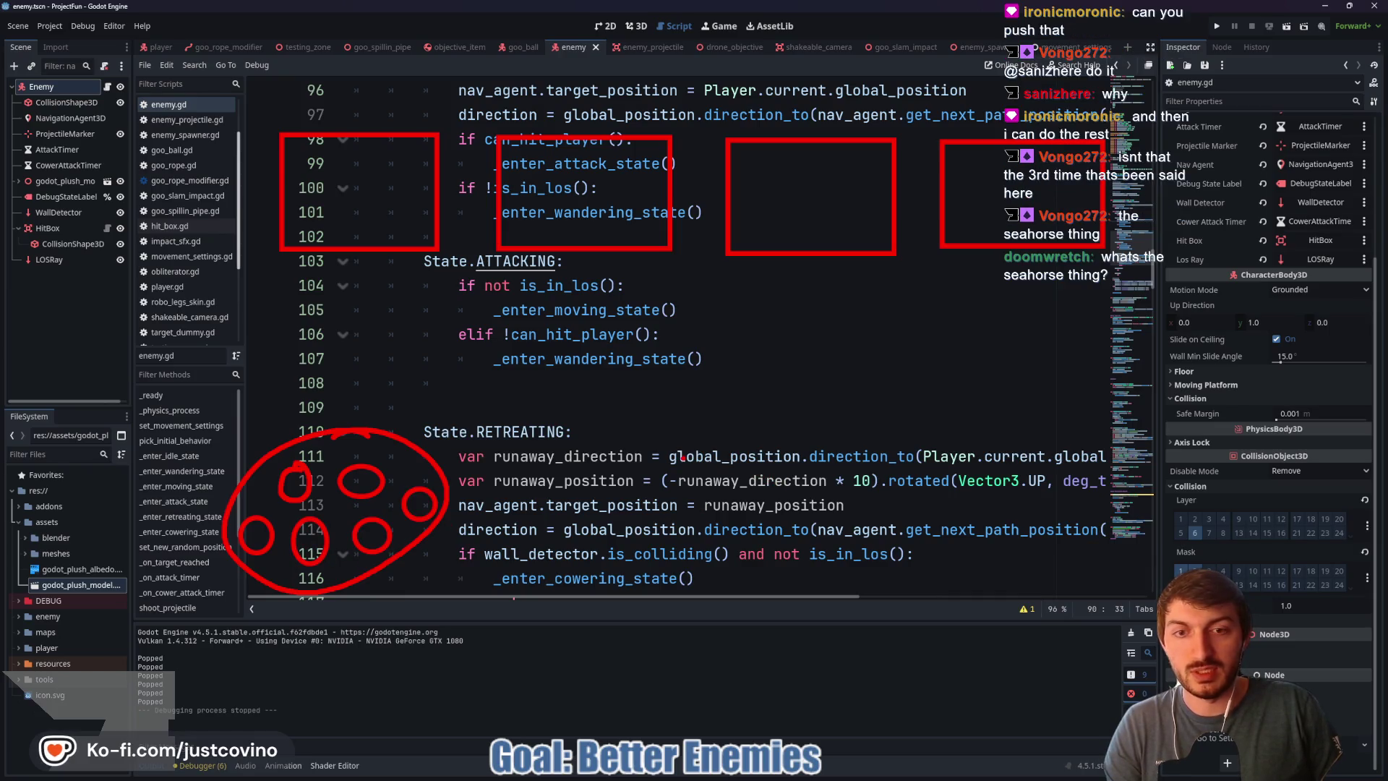
drag(646, 423, 890, 606)
mouse_move(755, 458)
mouse_down()
mouse_move(689, 571)
mouse_move(827, 525)
mouse_up()
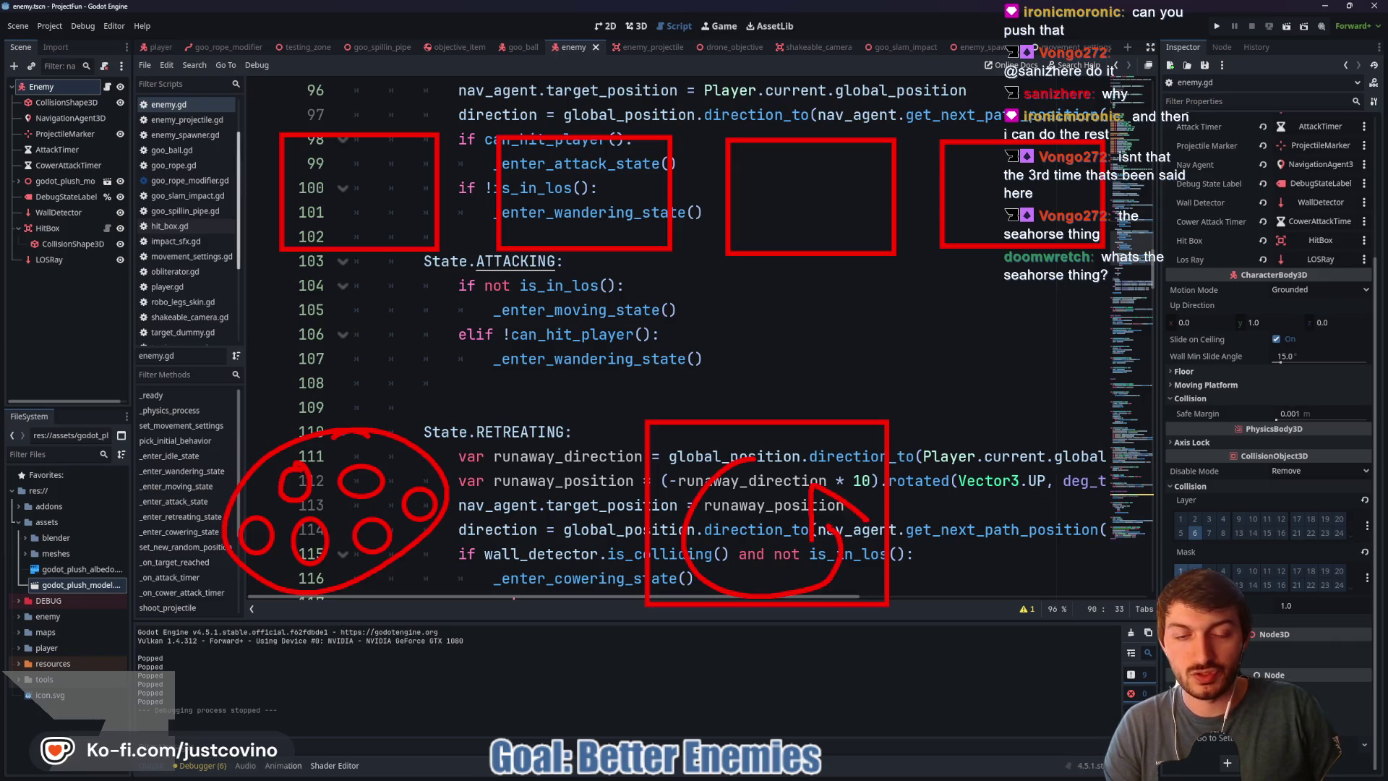
drag(480, 508, 627, 508)
drag(710, 409, 432, 280)
drag(757, 414, 626, 276)
drag(794, 382, 793, 279)
drag(864, 398, 1005, 282)
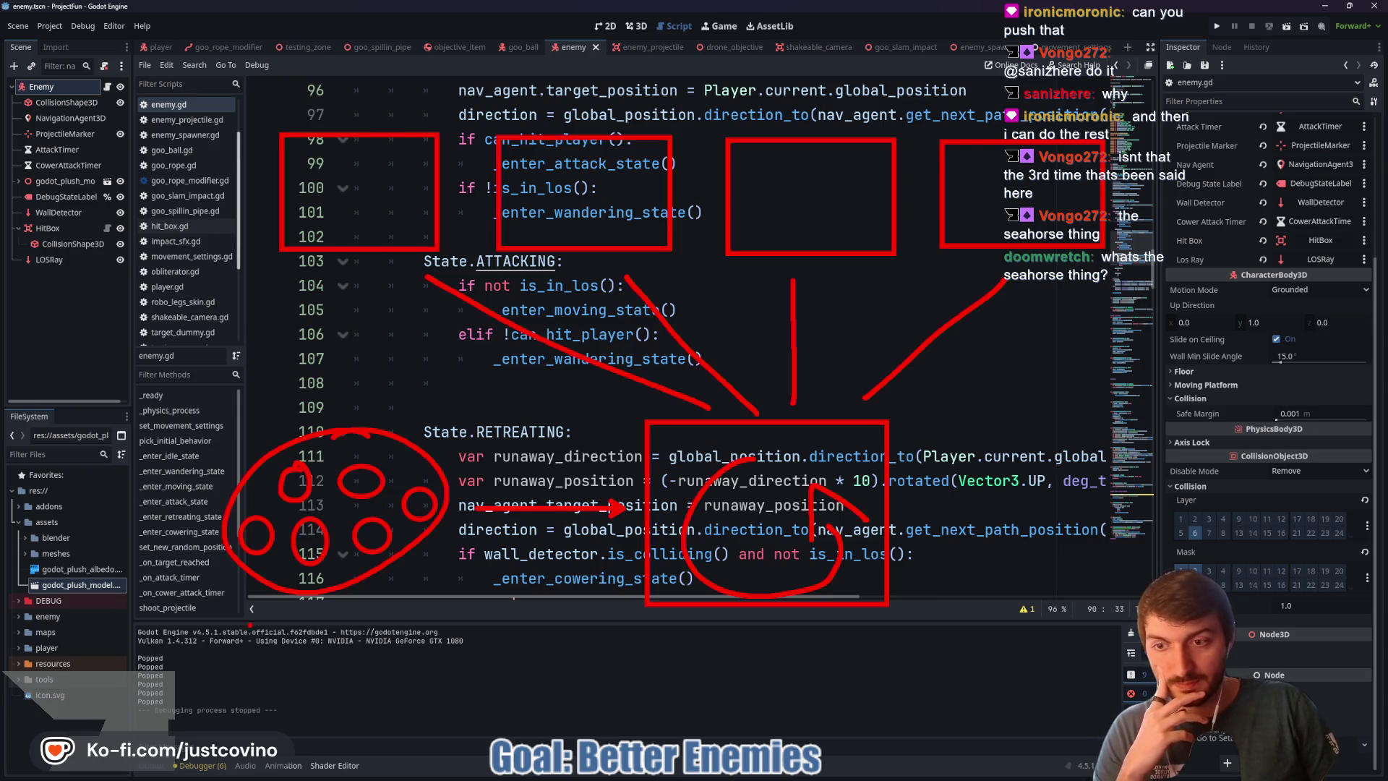
drag(250, 614, 250, 662)
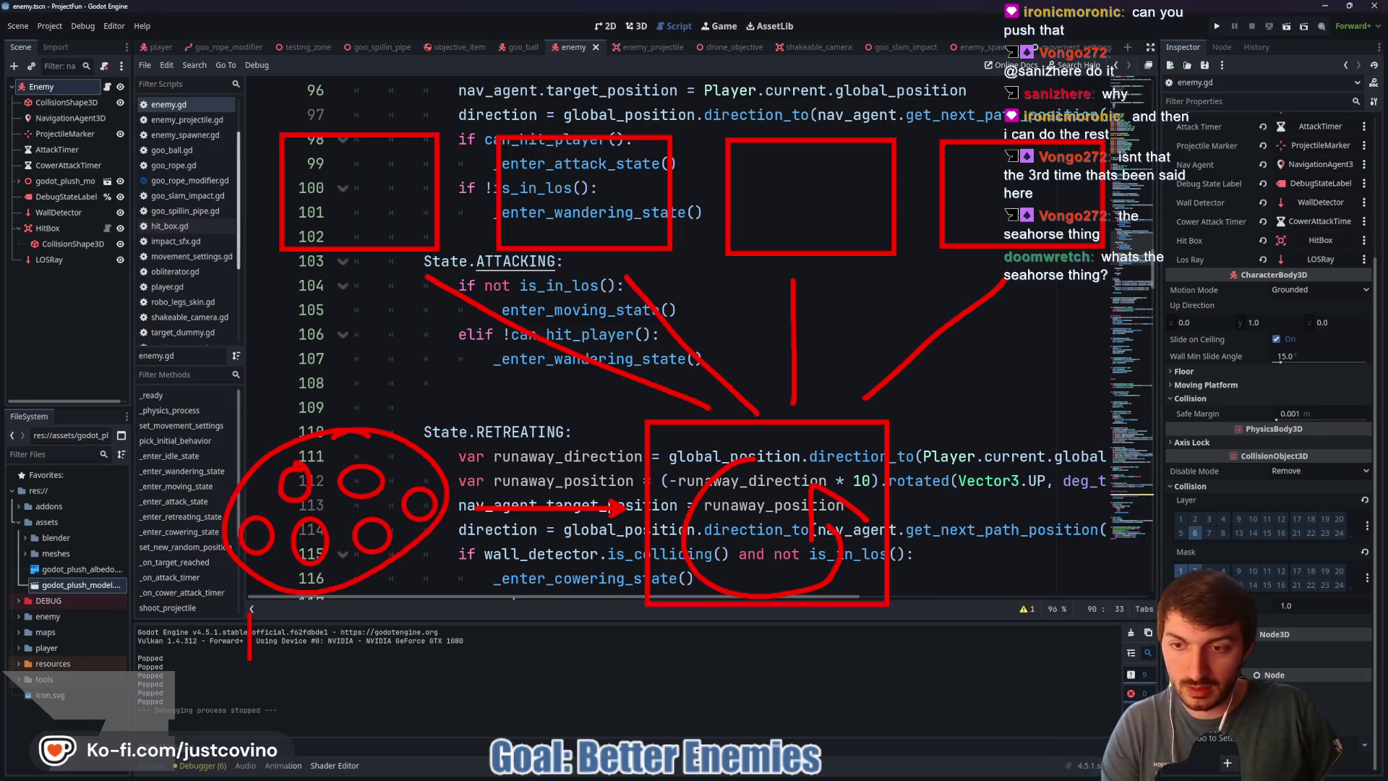
drag(251, 614, 251, 649)
drag(286, 613, 285, 658)
text(ehaviors)
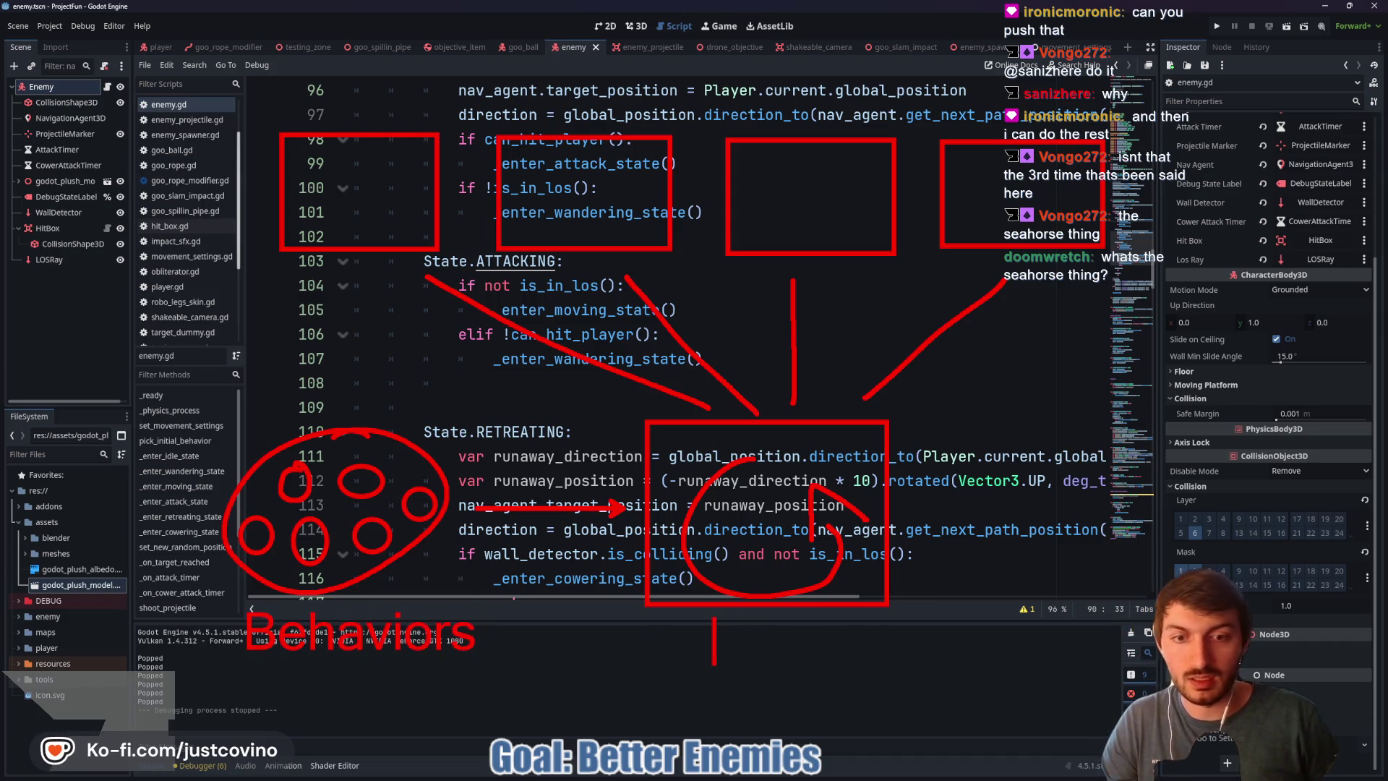
text(Decider)
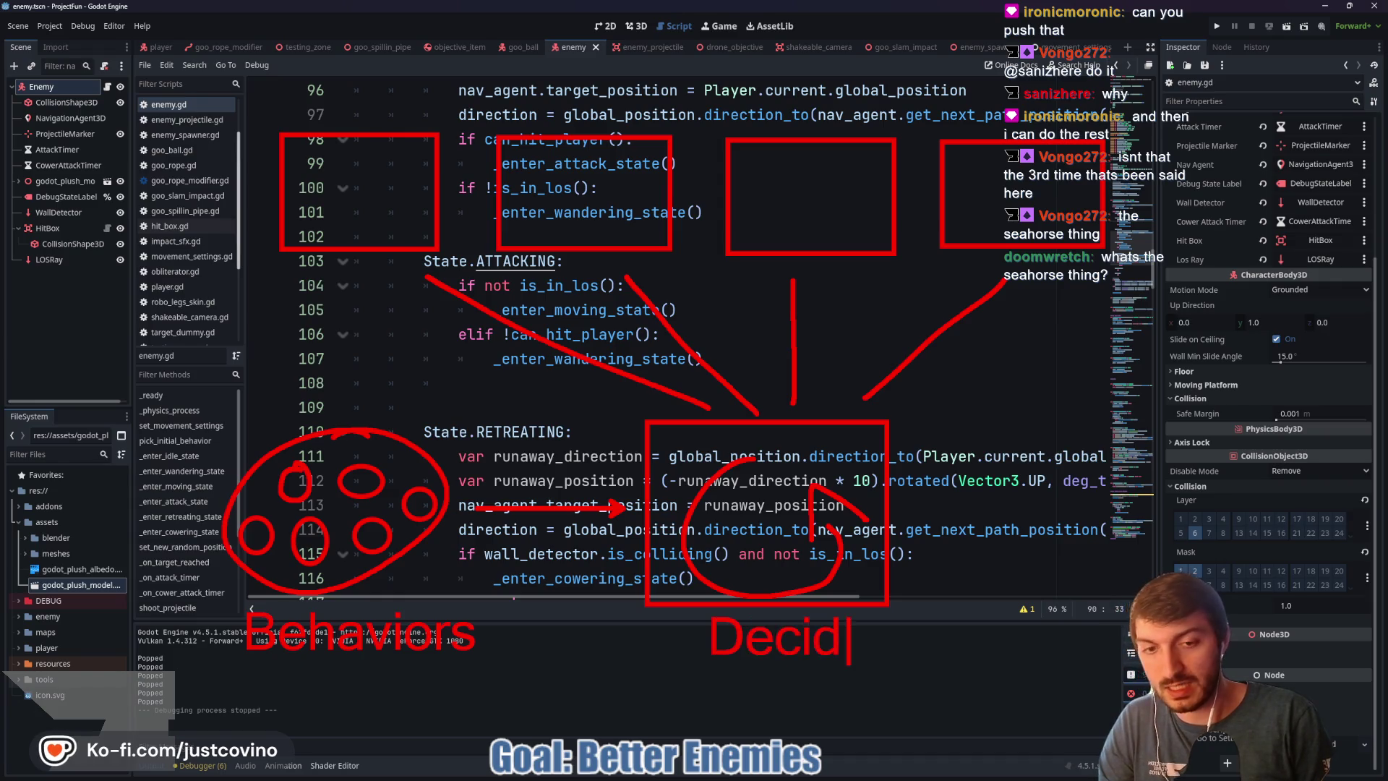
click(302, 191)
text(al)
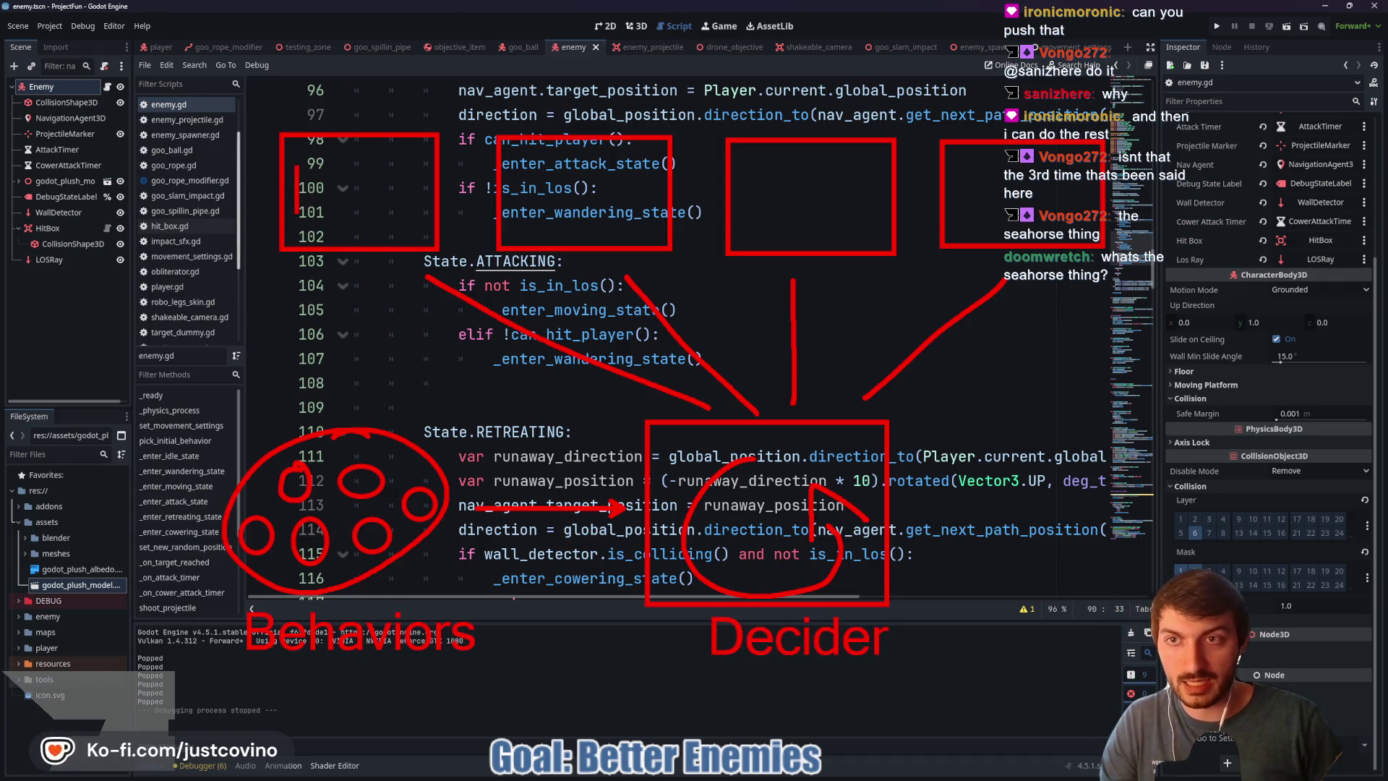
text(ction)
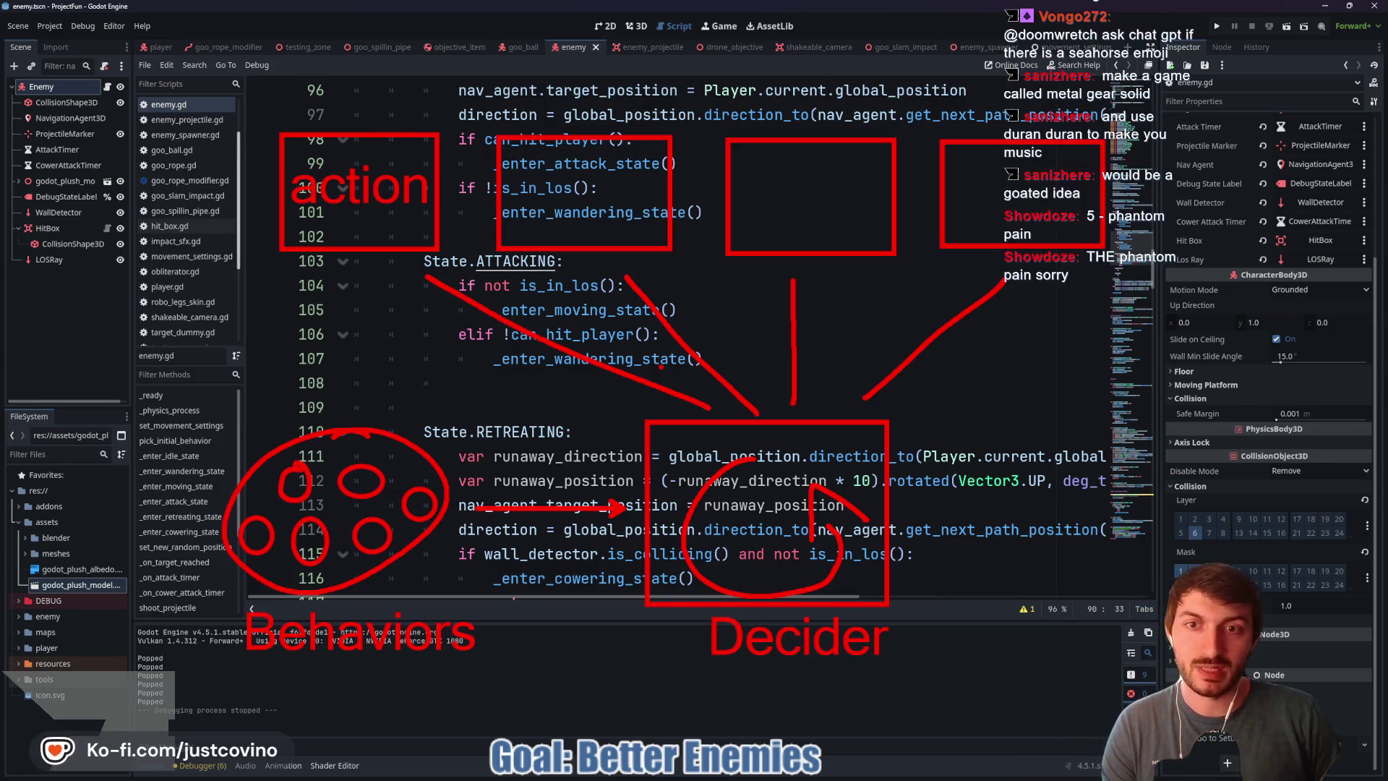
key(Escape)
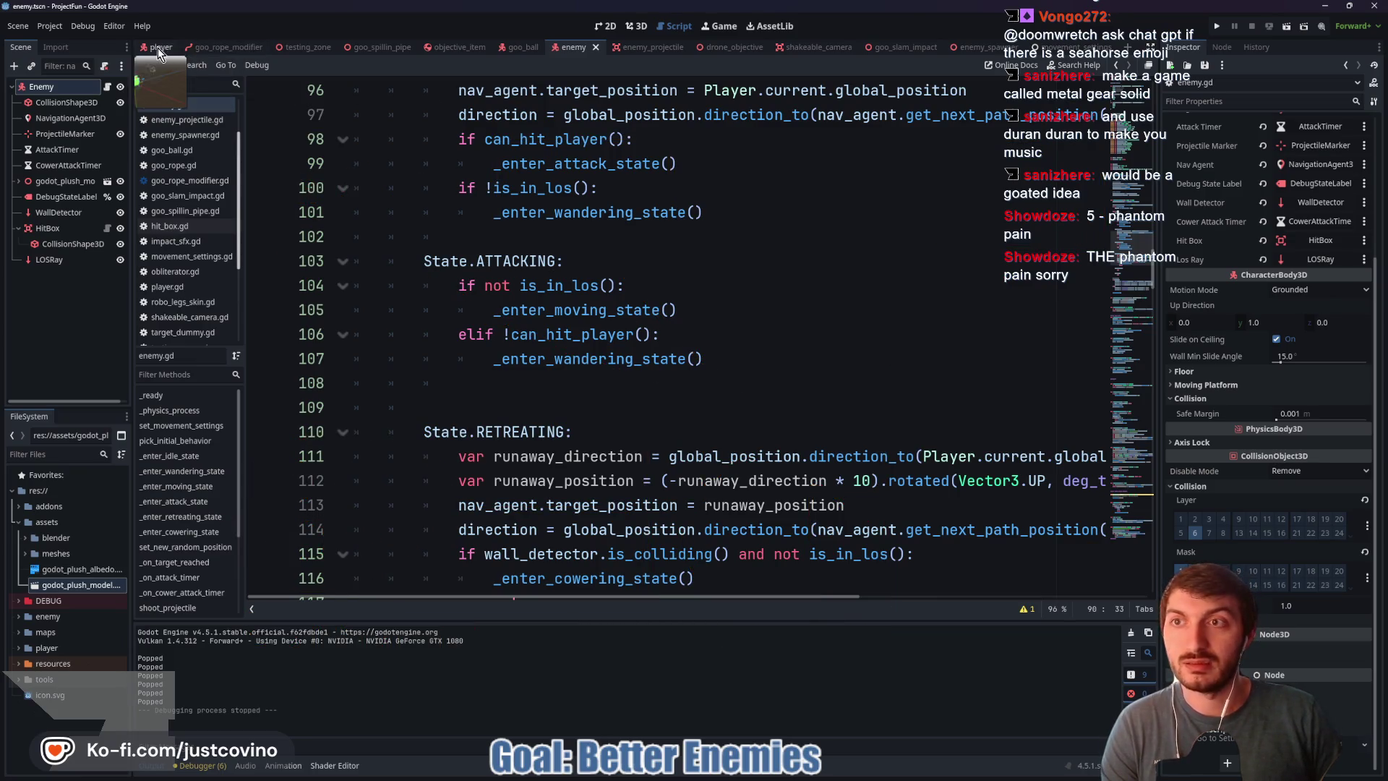
Step: Open RoboLegs' robo_legs_skin.gd script and find its landing code
click(161, 47)
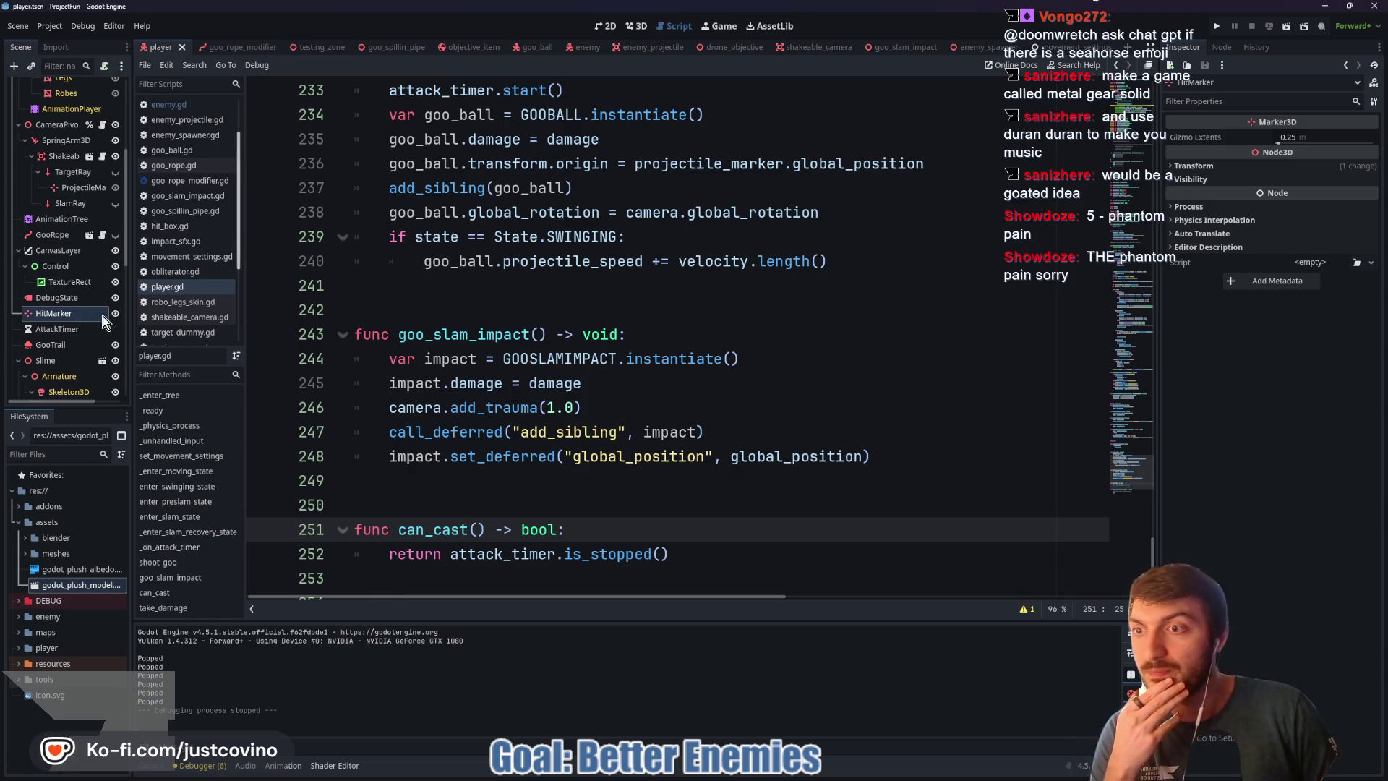
scroll(534, 355, down, 2)
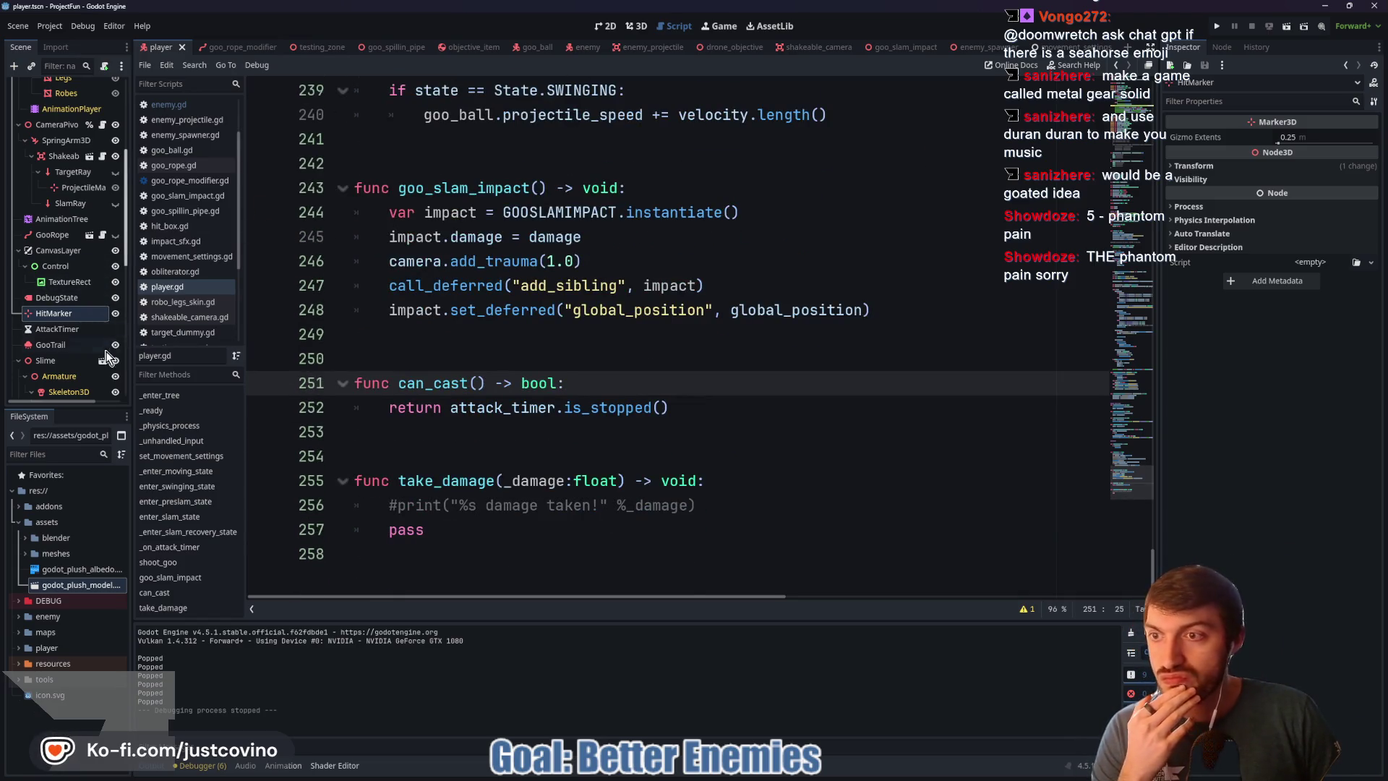
scroll(100, 290, down, 2)
scroll(99, 289, down, 3)
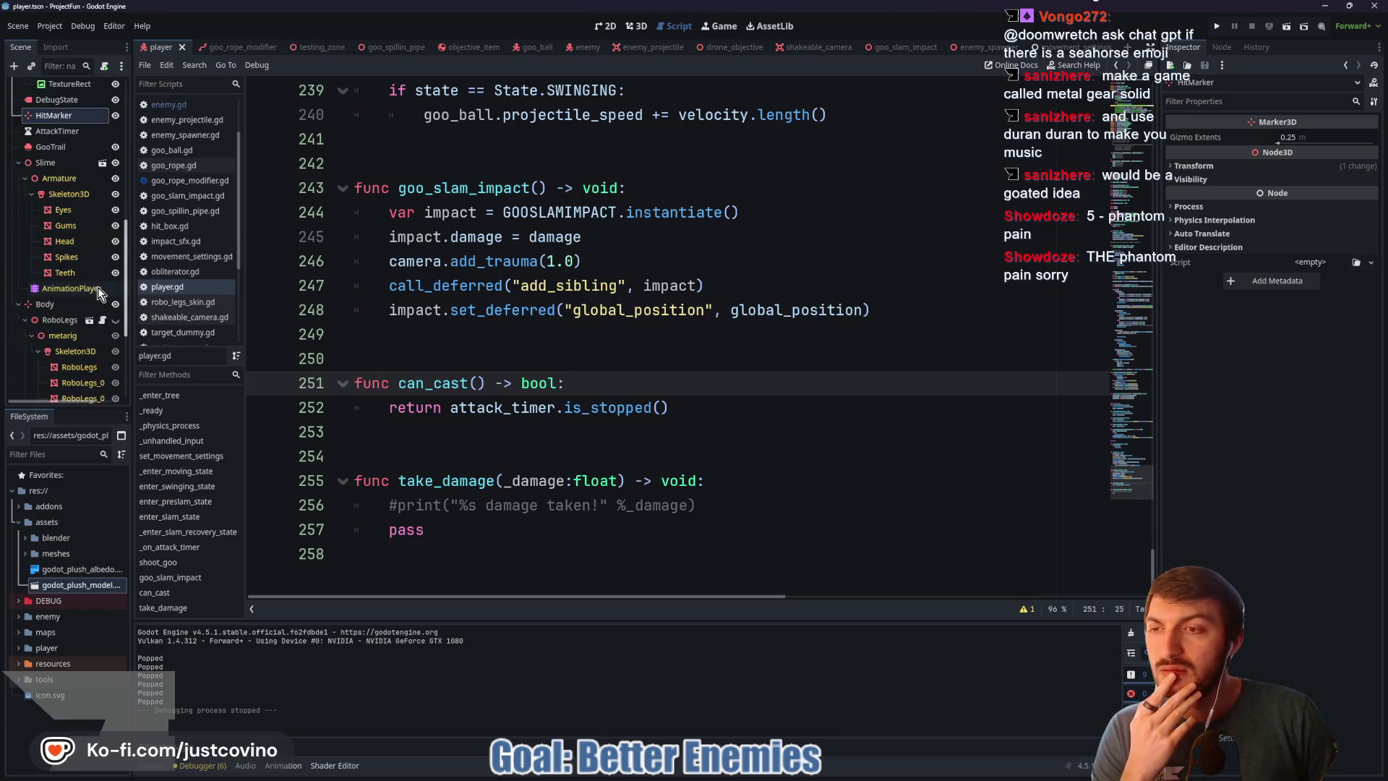
click(102, 319)
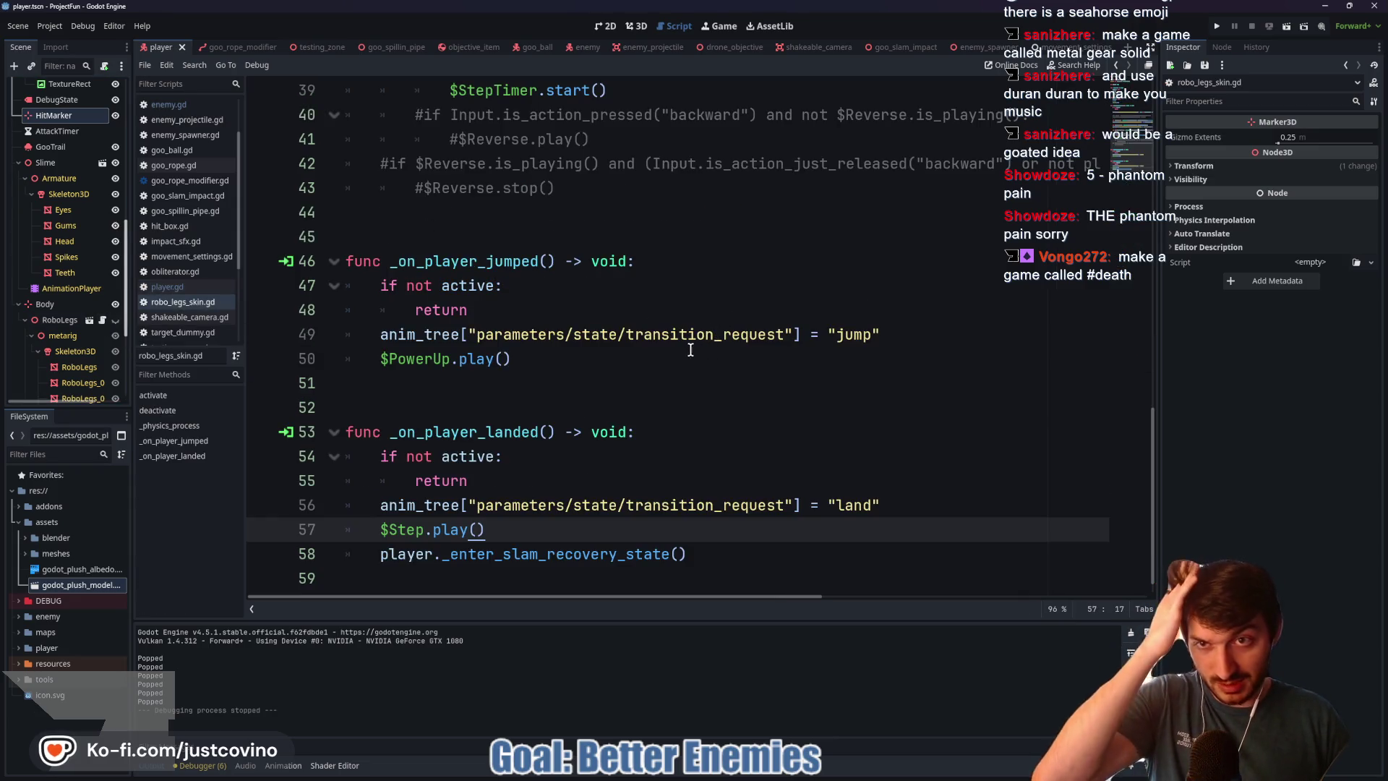
scroll(673, 330, up, 1)
scroll(669, 336, up, 1)
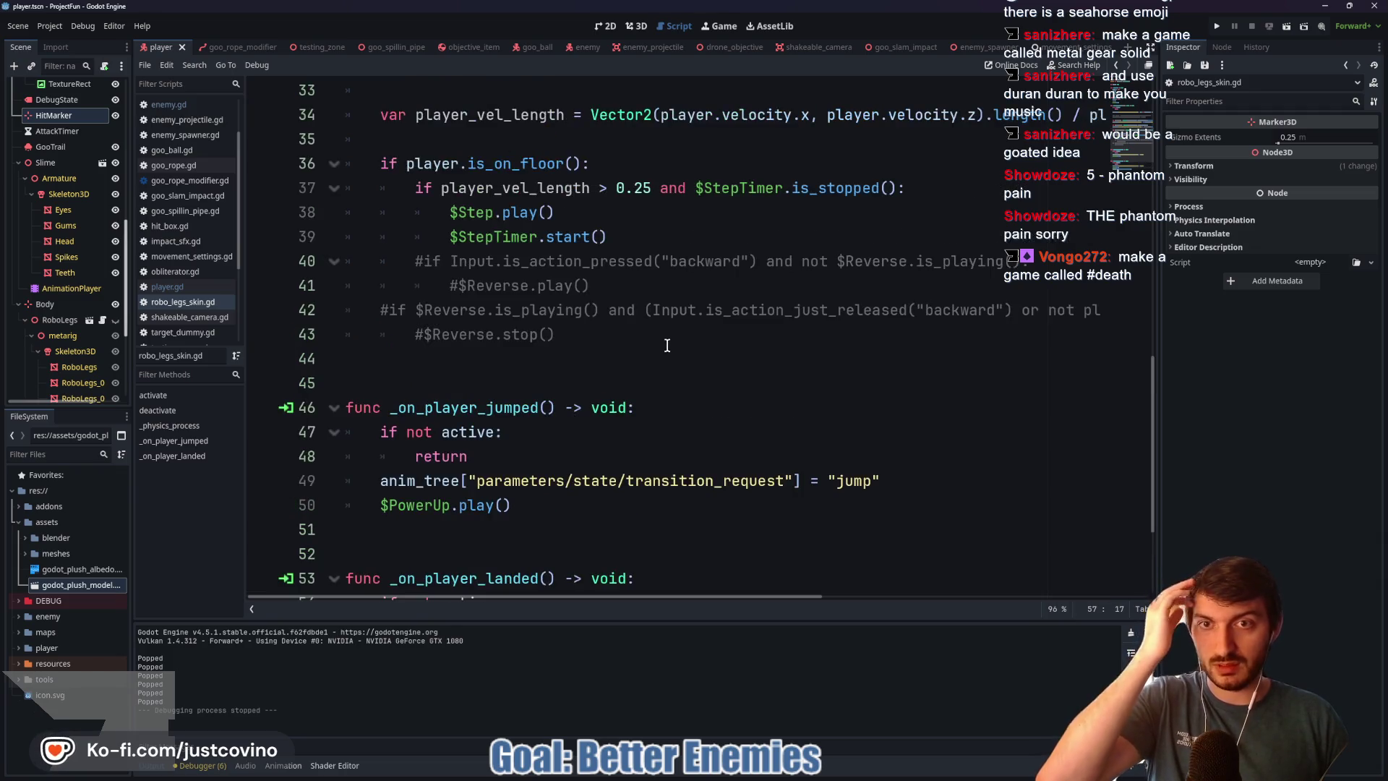
scroll(665, 349, down, 2)
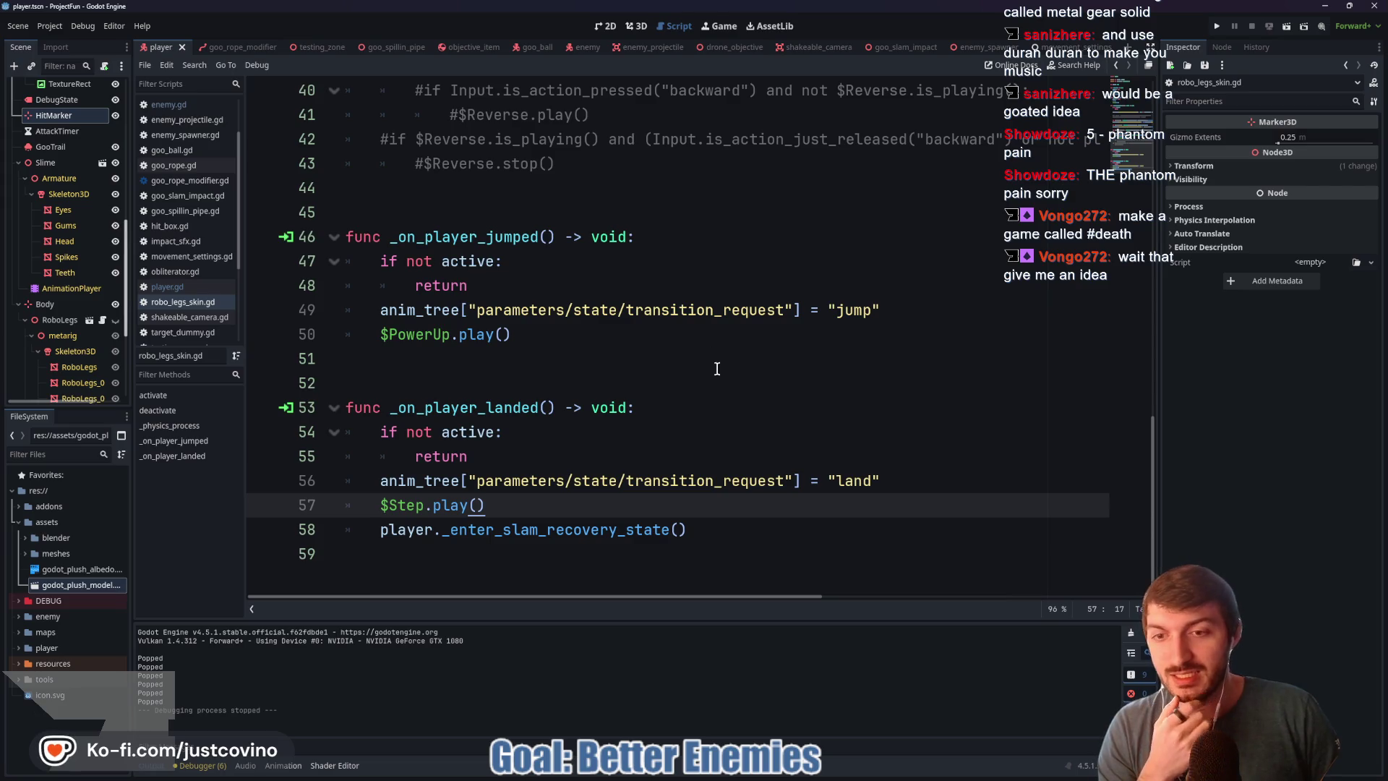
Step: Comment out the _enter_slam_recovery_state() call on line 58 and relaunch the testing zone with F5
double_click(601, 531)
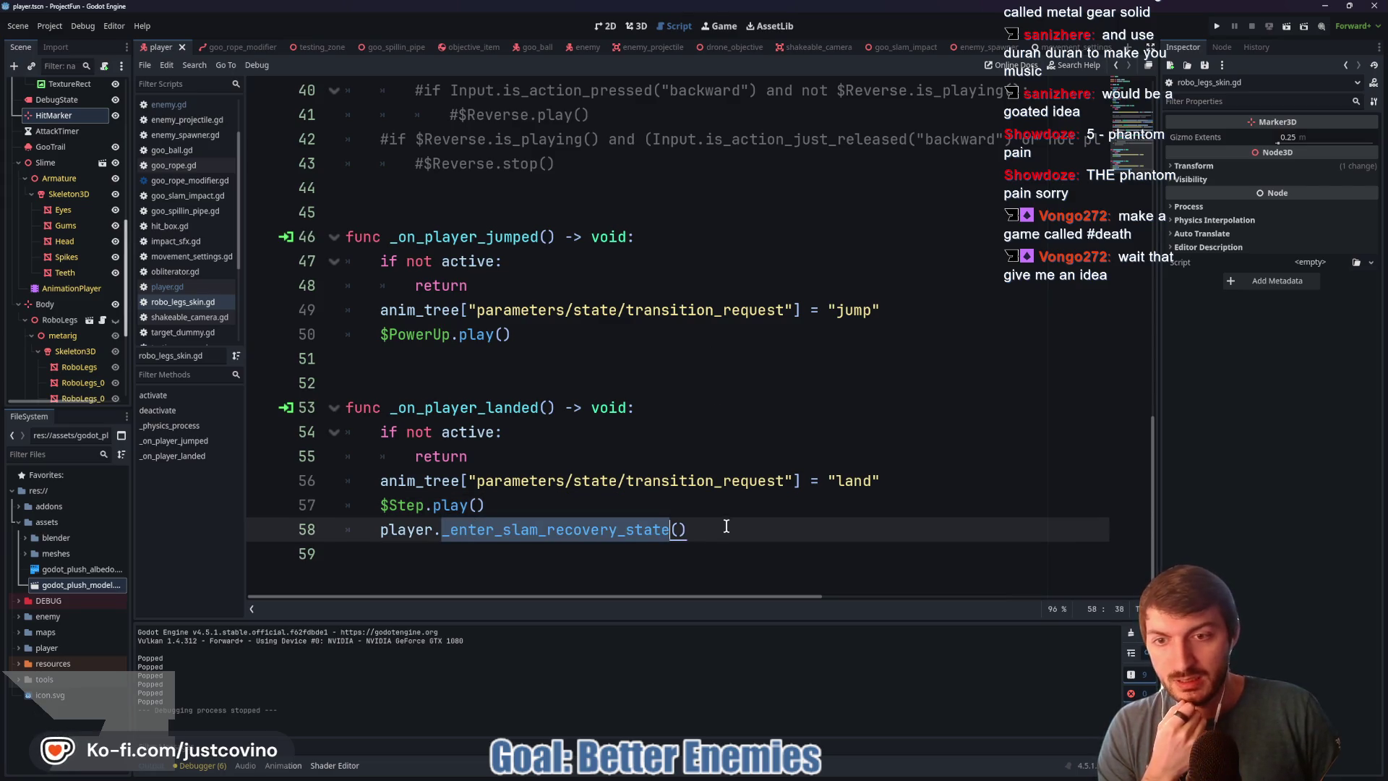
click(365, 531)
text(#)
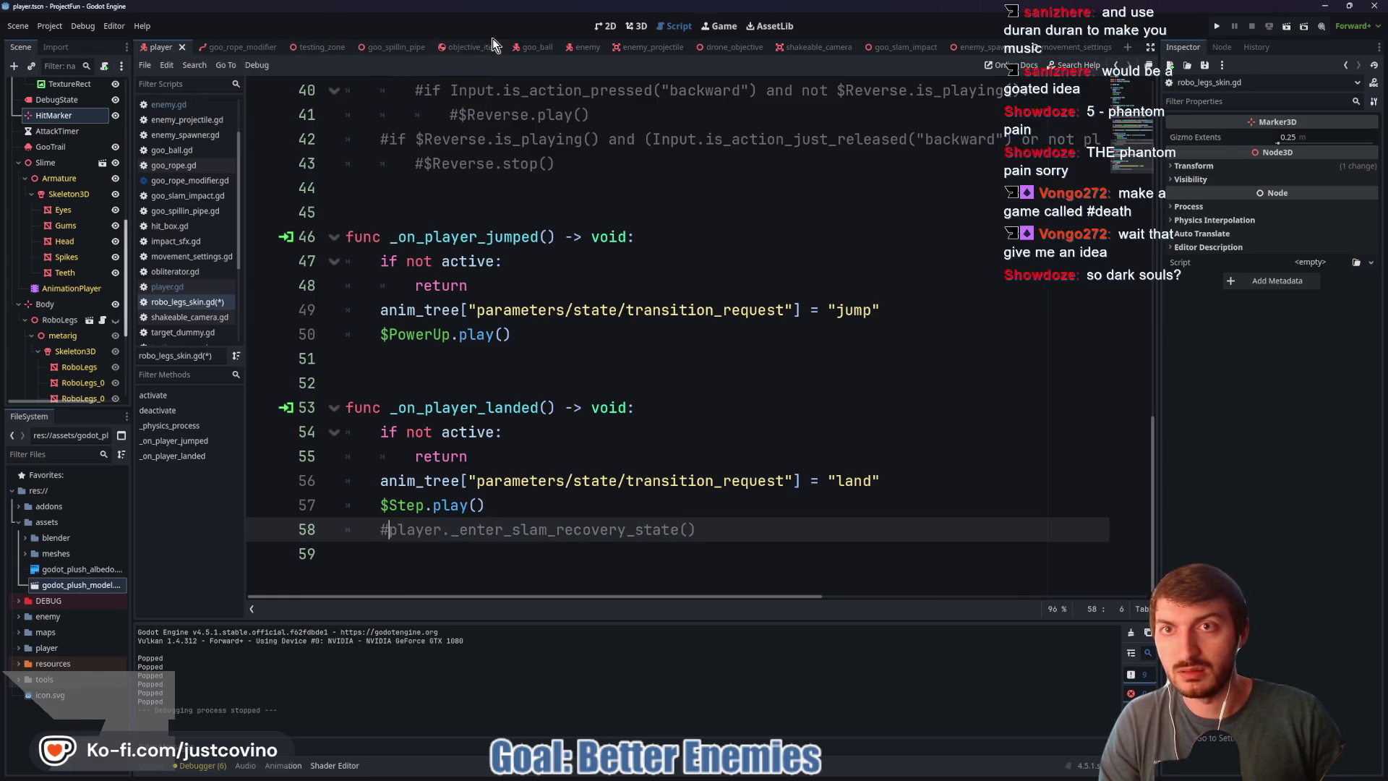
click(322, 47)
key(F5)
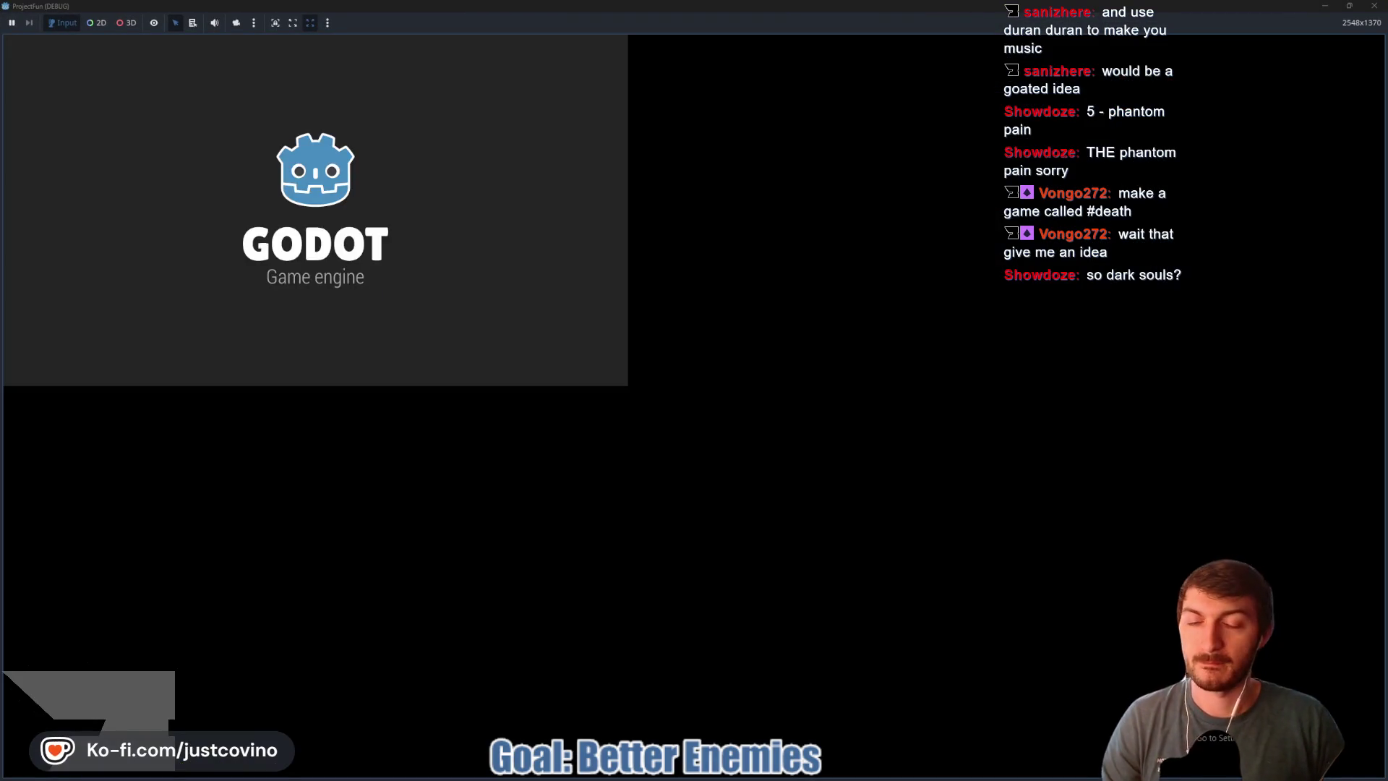
key(w)
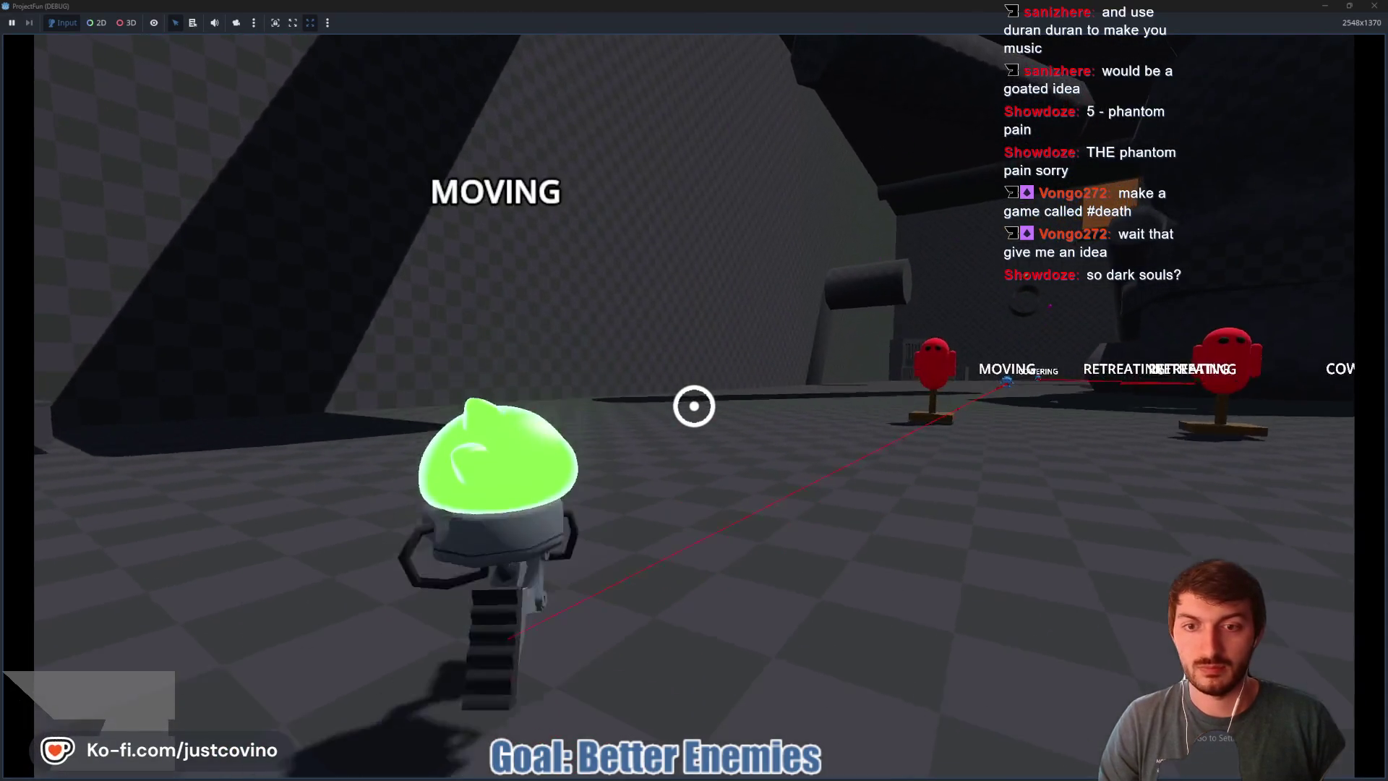
key(w)
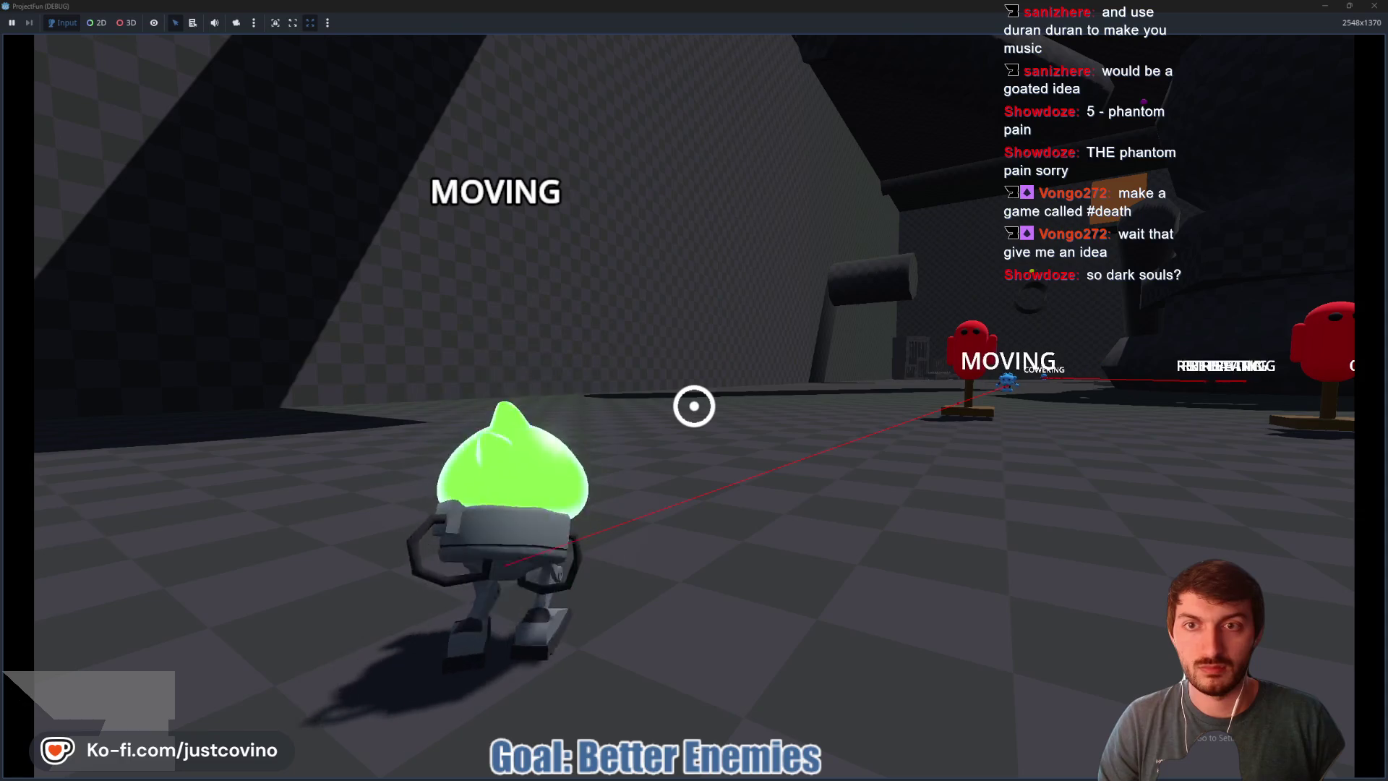
key(w)
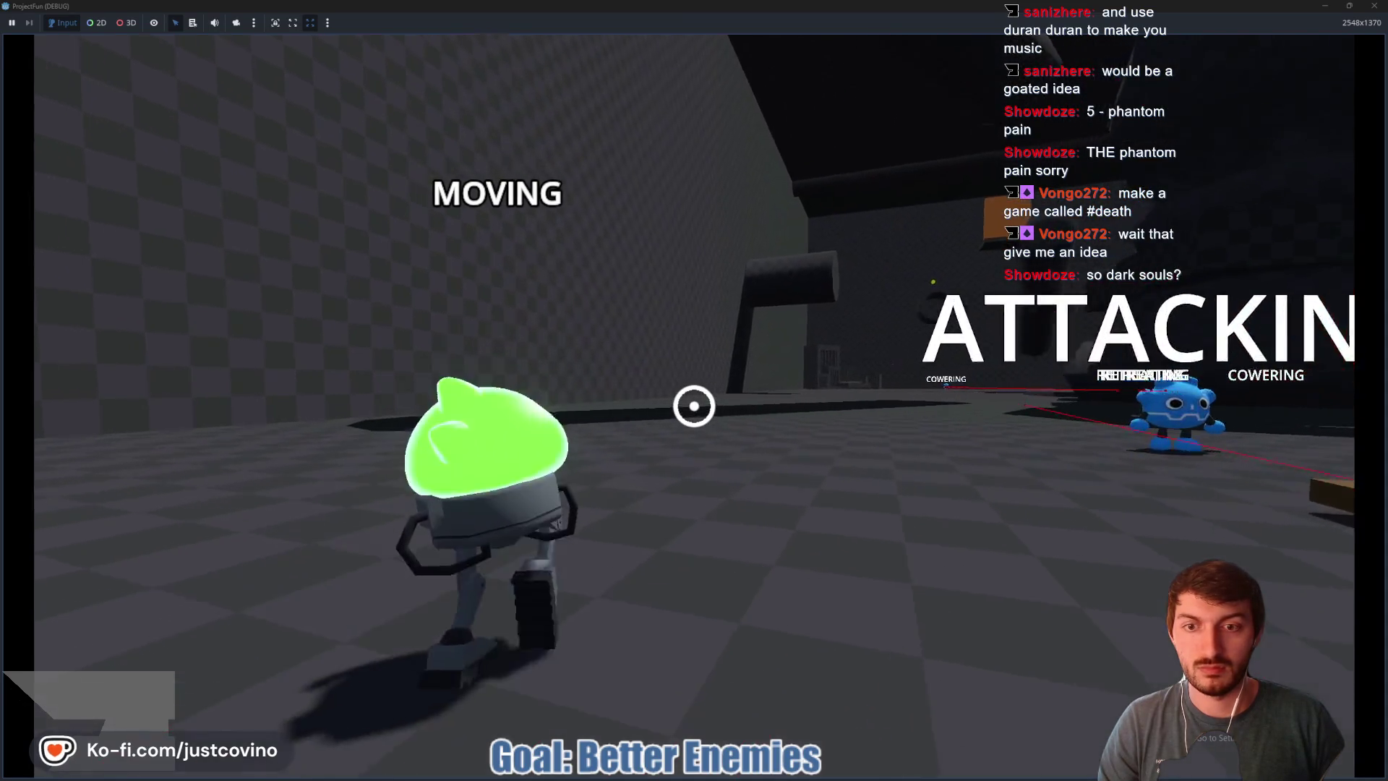
key(w)
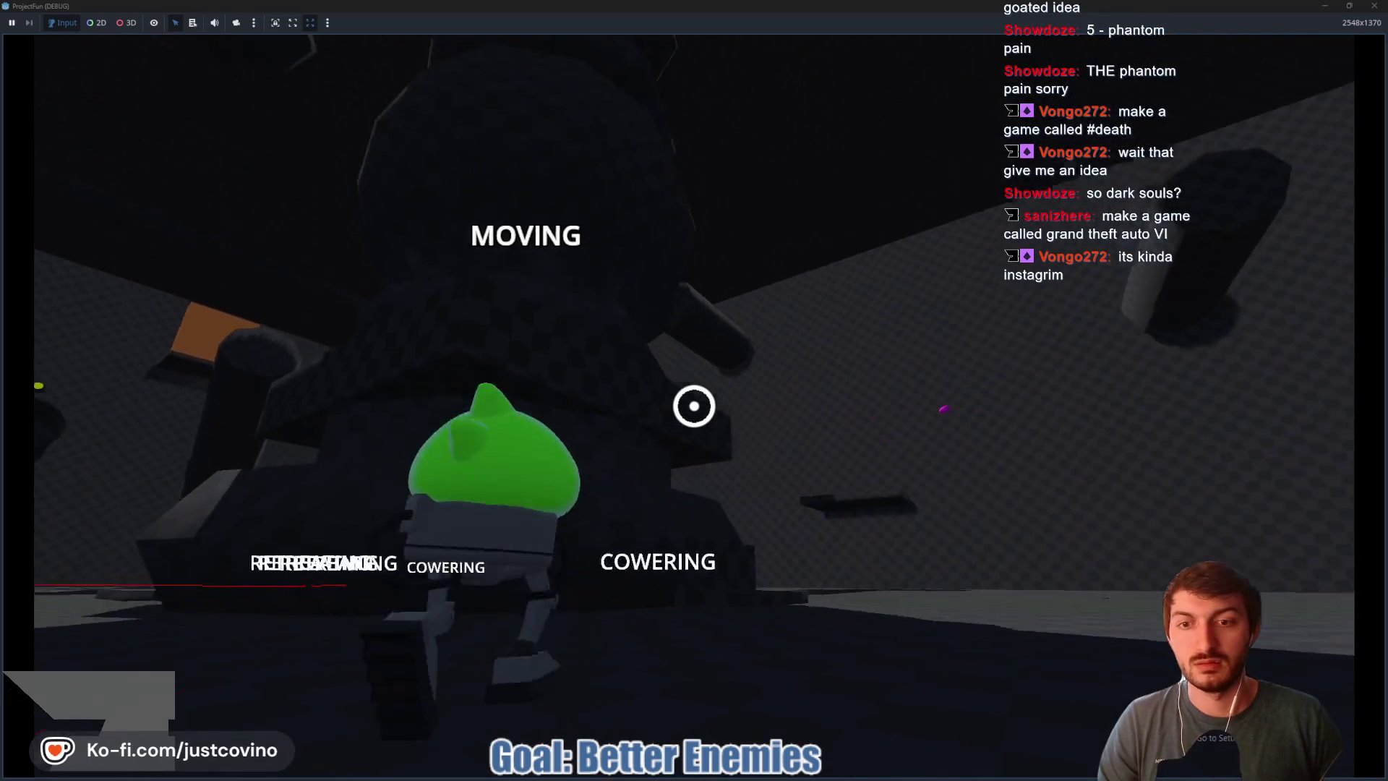
click(694, 406)
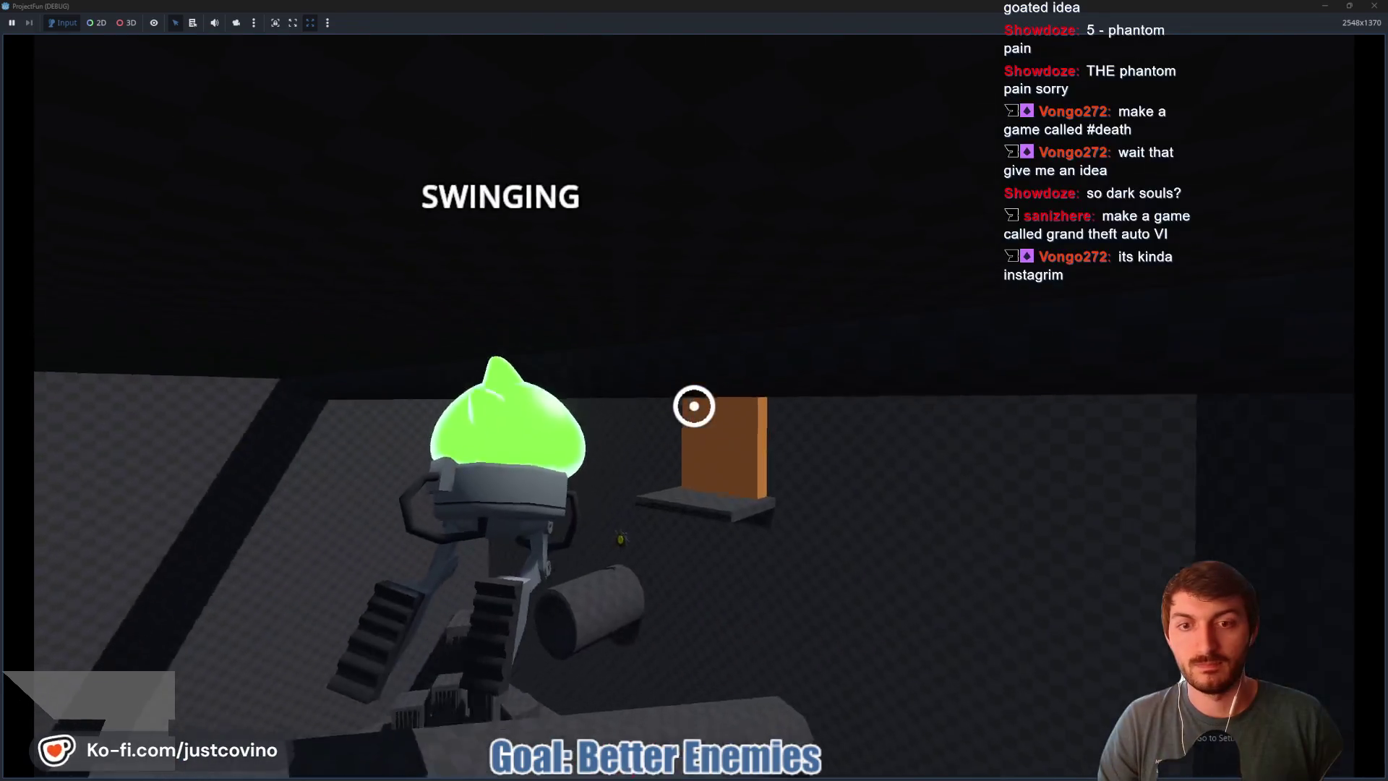
click(694, 406)
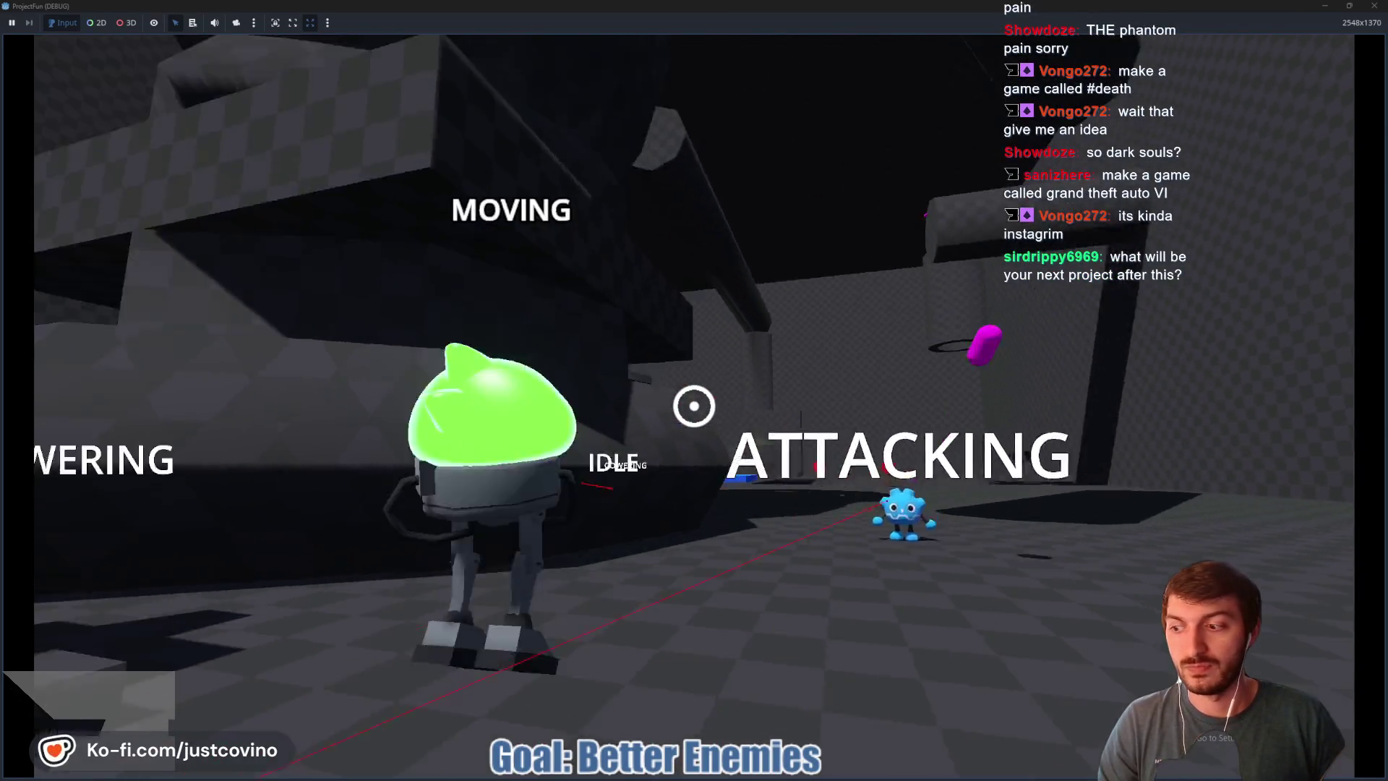
click(694, 406)
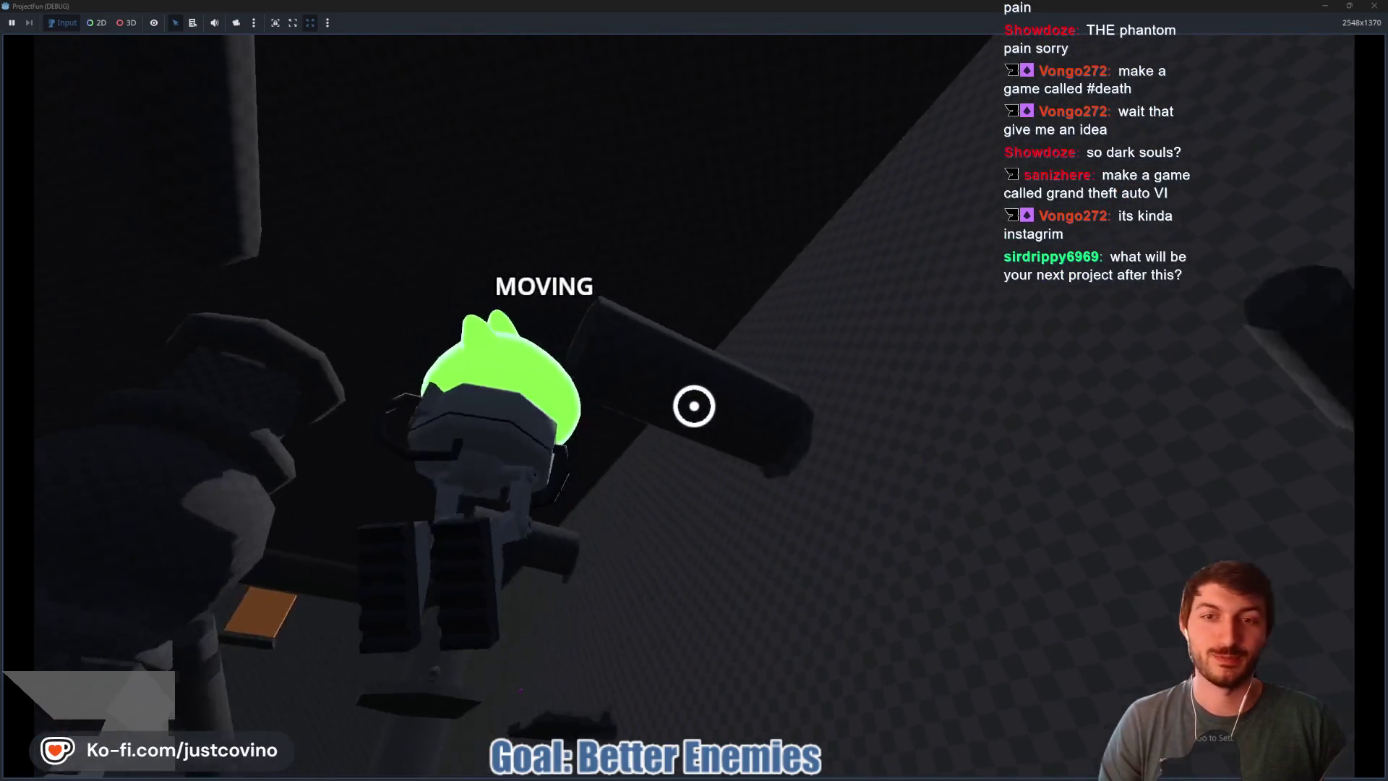
click(694, 405)
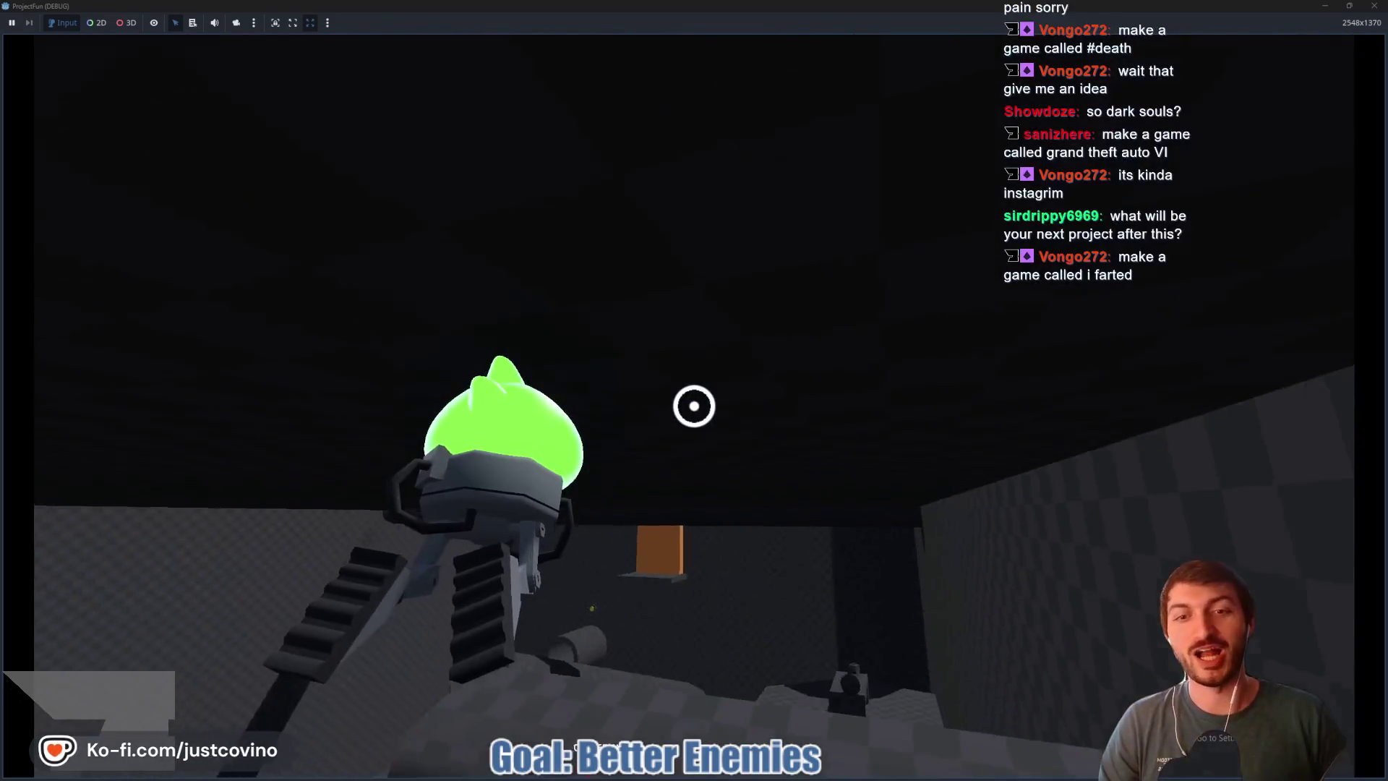
click(694, 405)
click(694, 405)
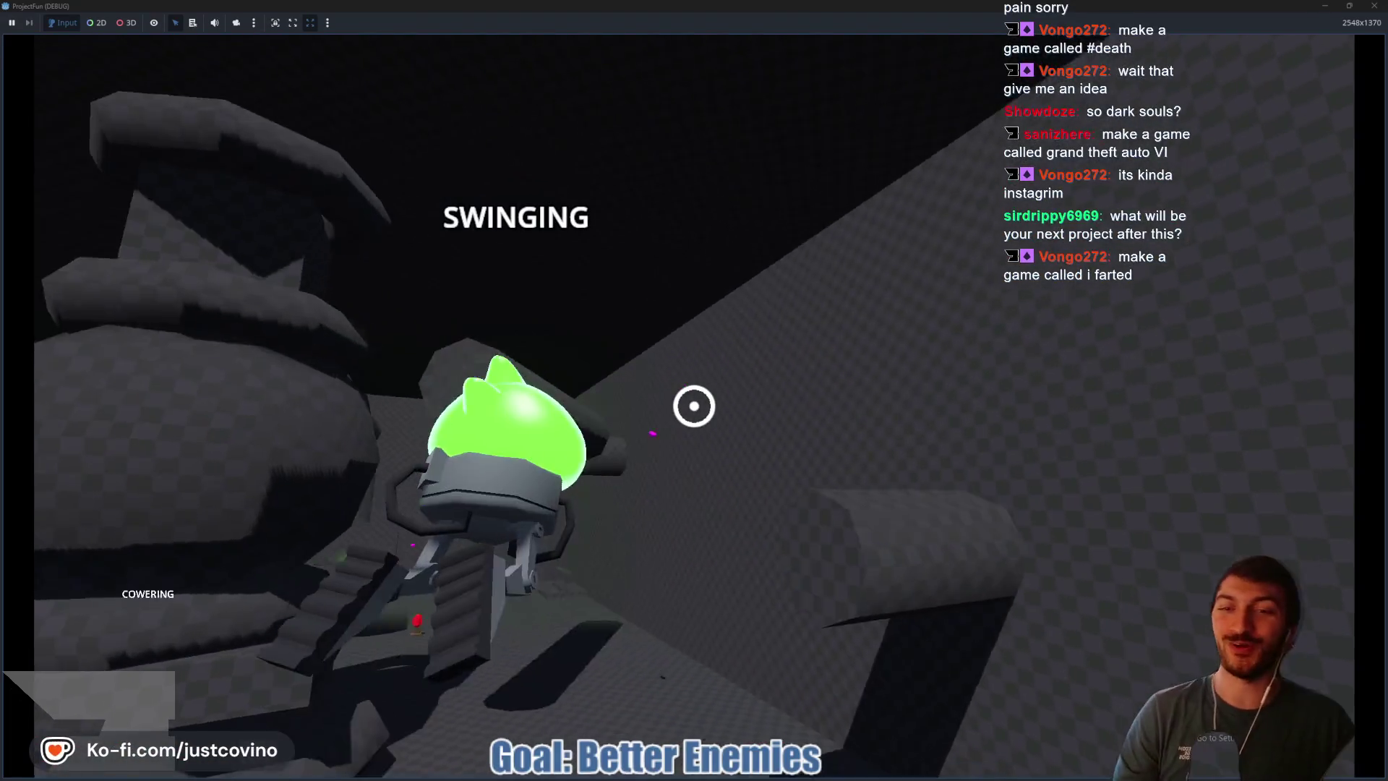
click(695, 406)
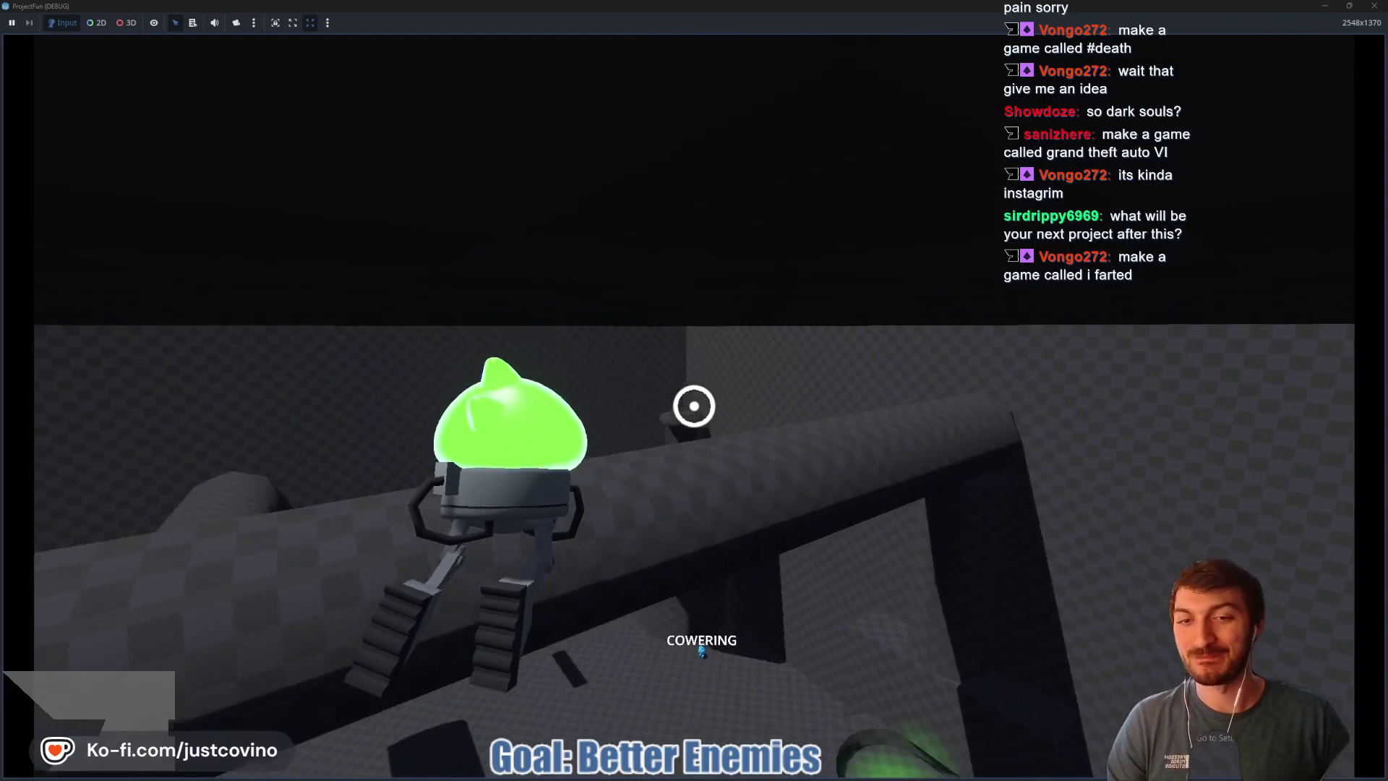
click(694, 406)
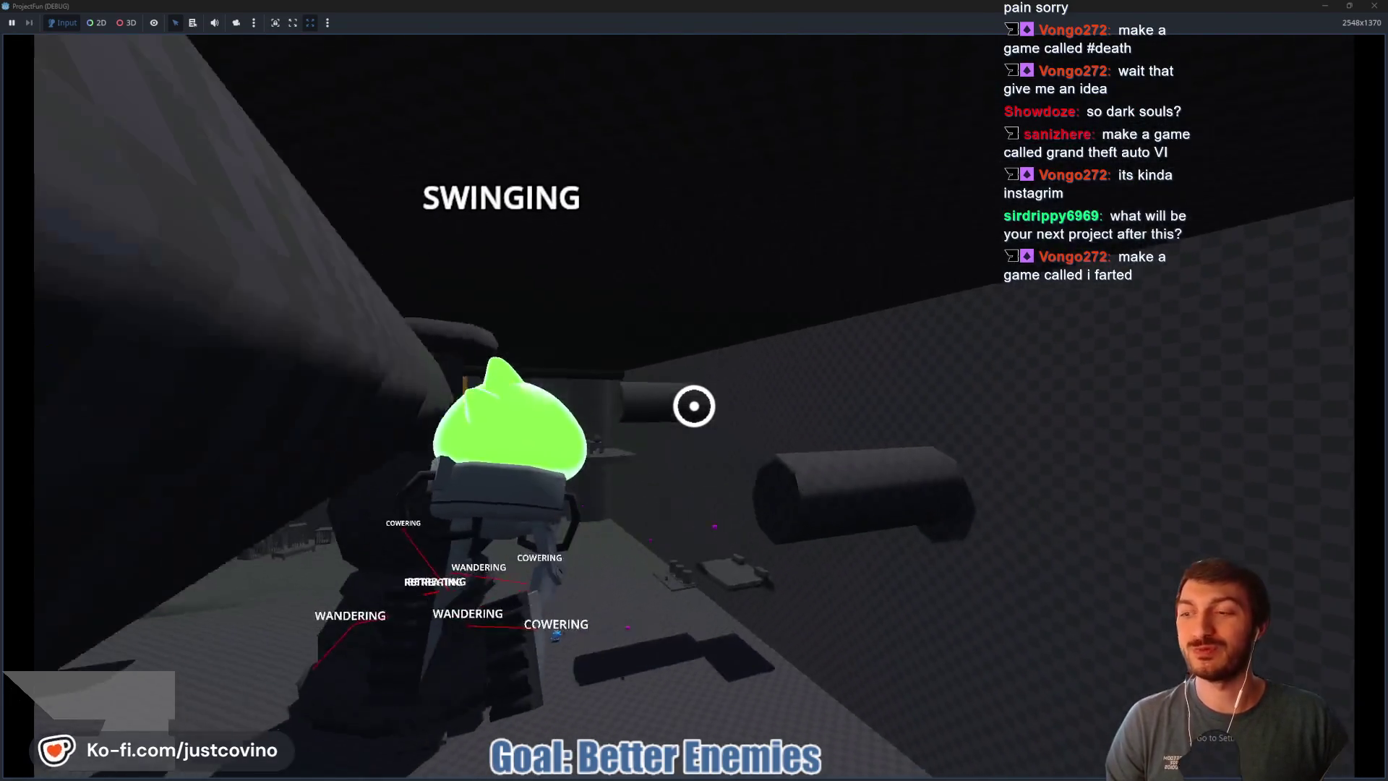
click(695, 406)
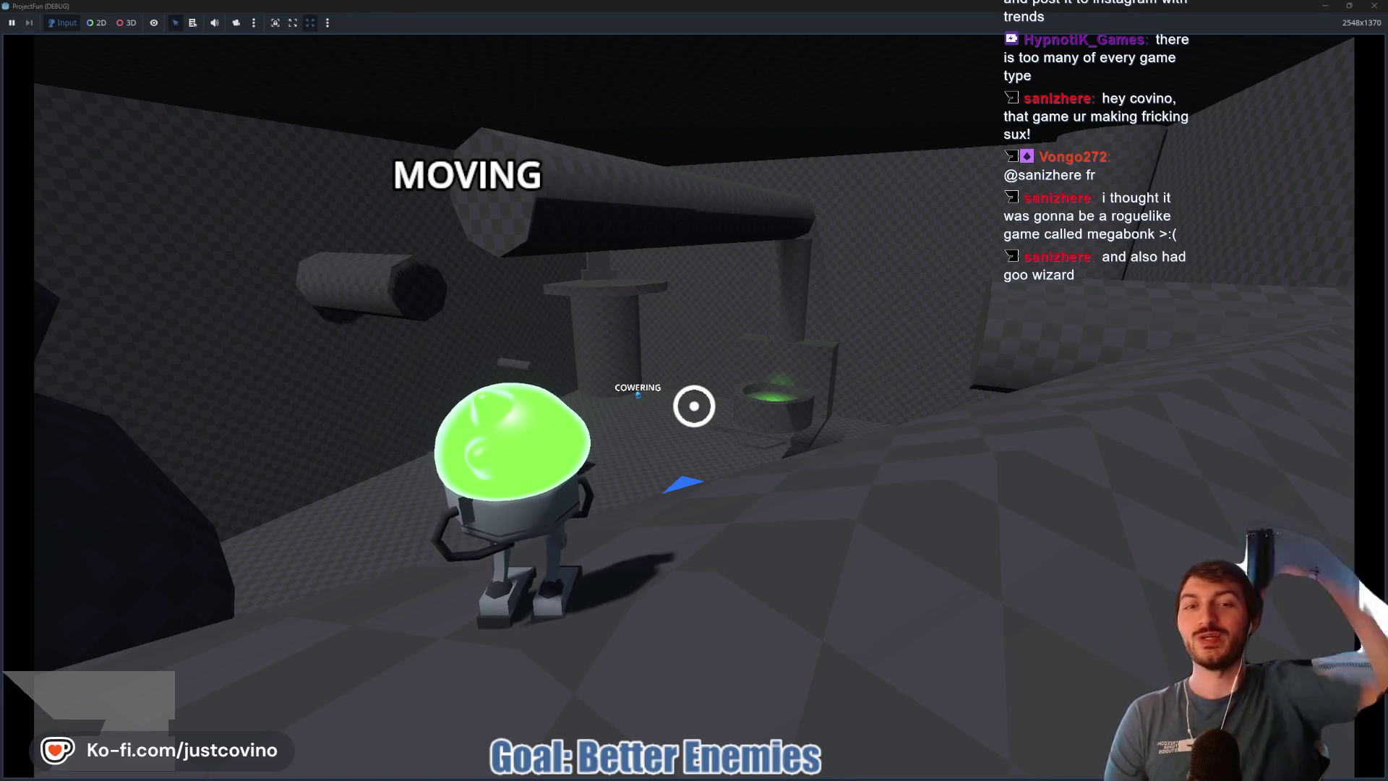
key(w)
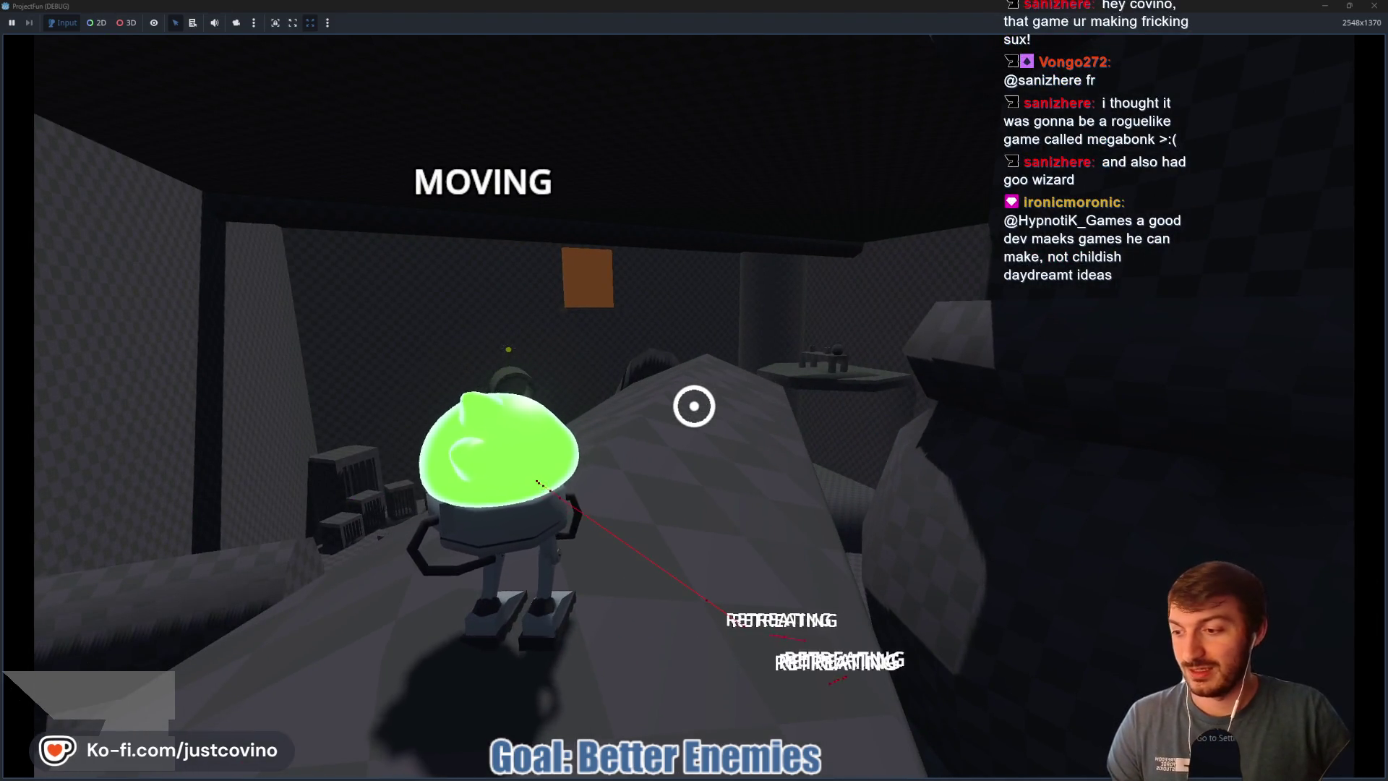
key(d)
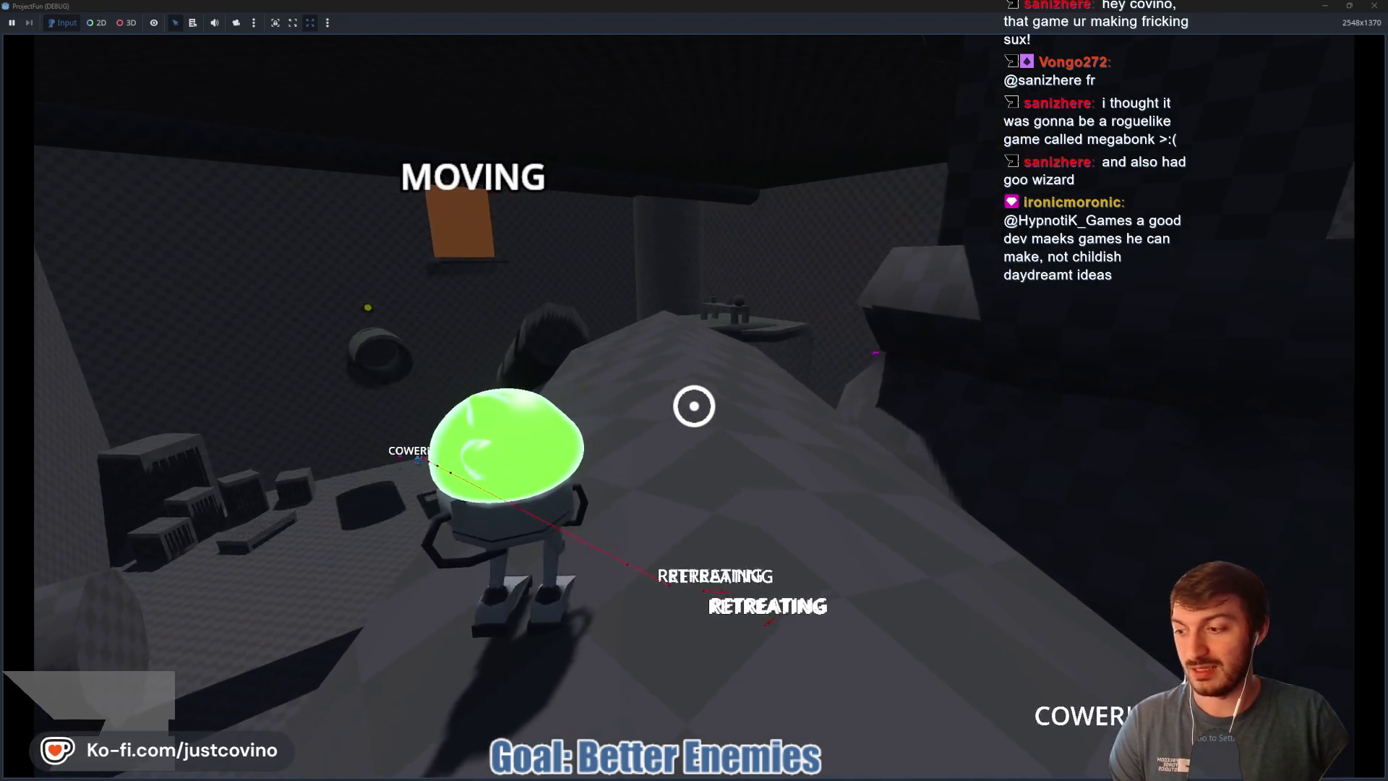
key(d)
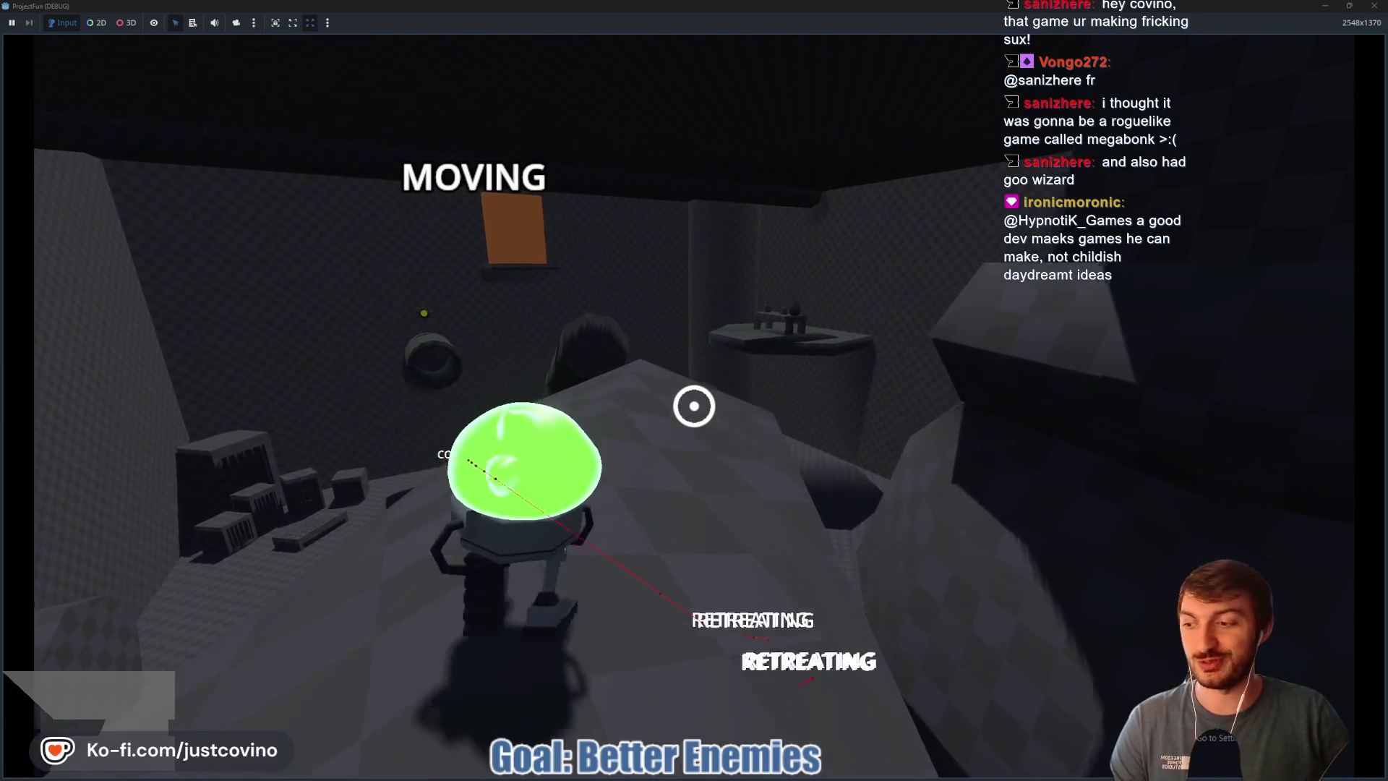
key(d)
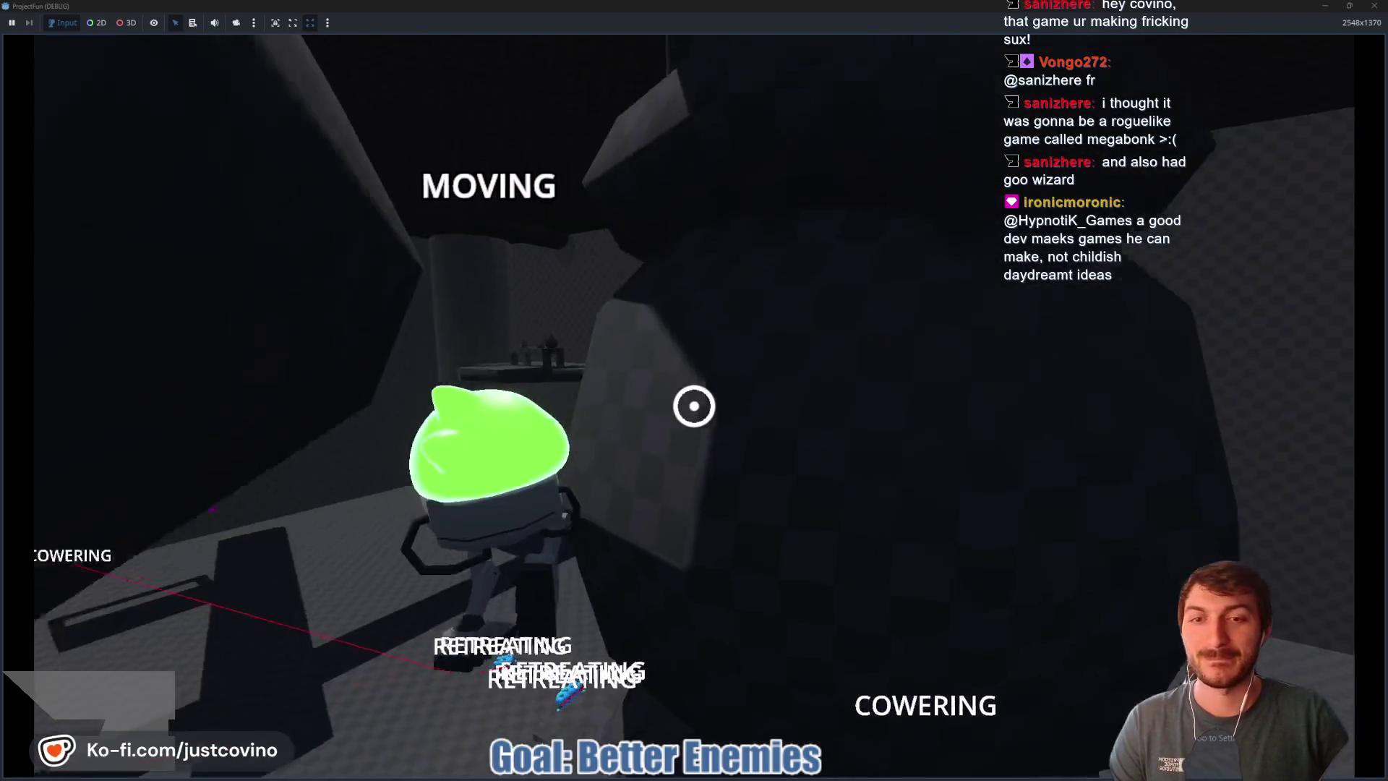
click(694, 405)
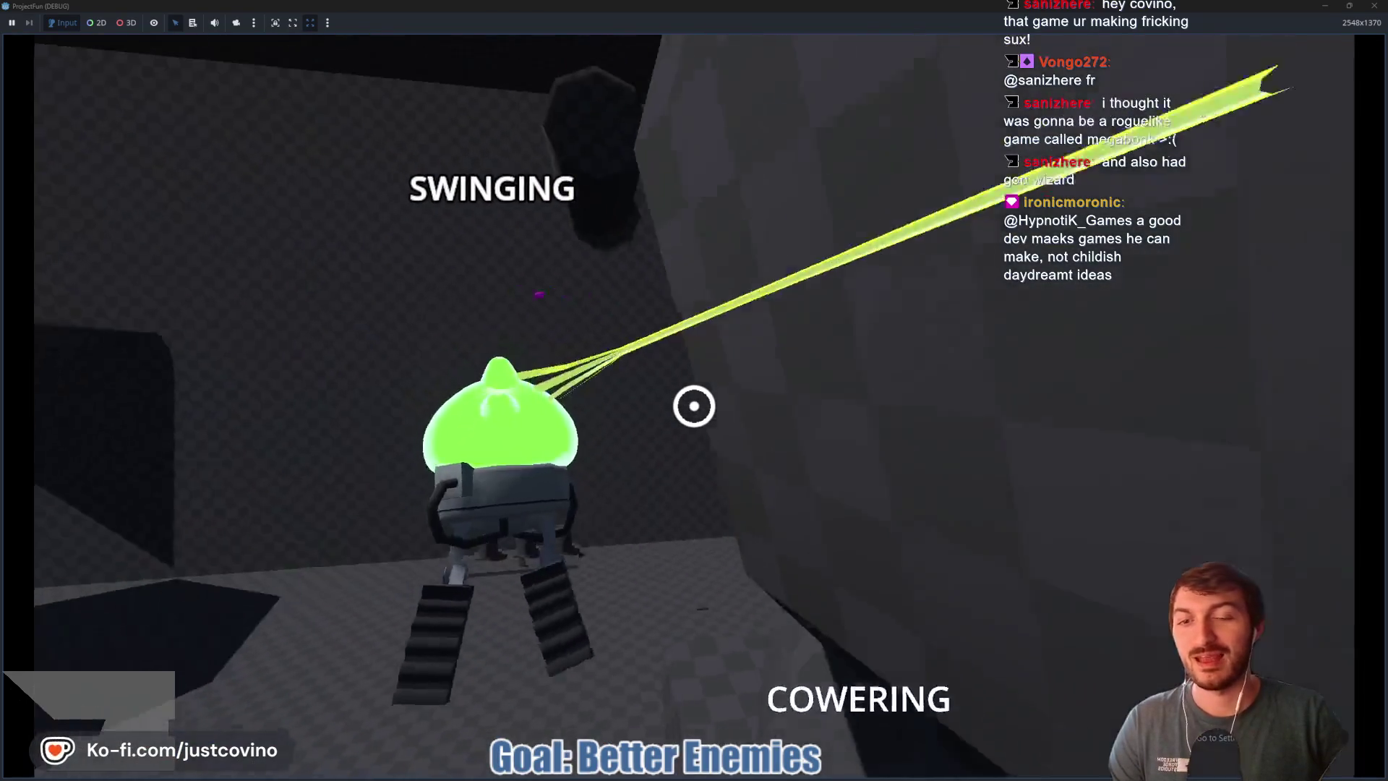
key(w)
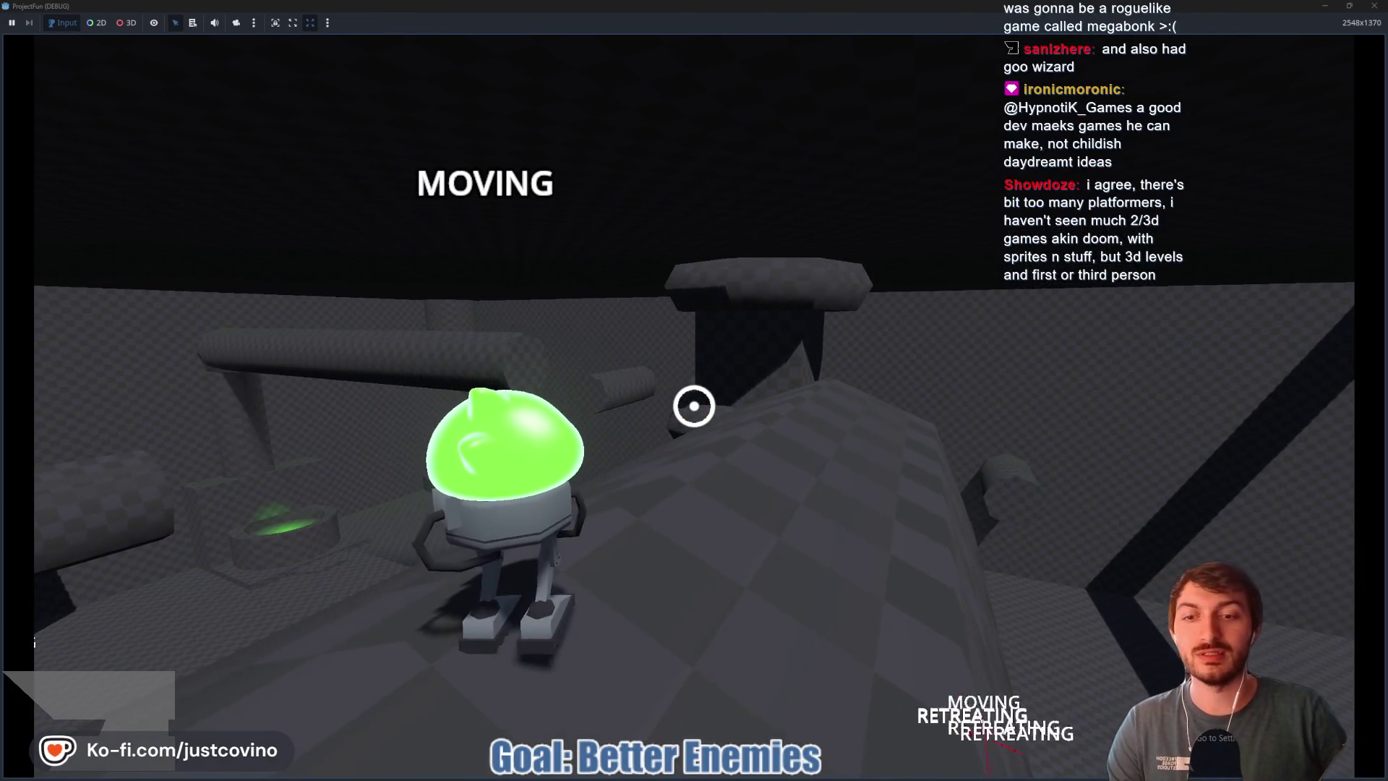
key(F8)
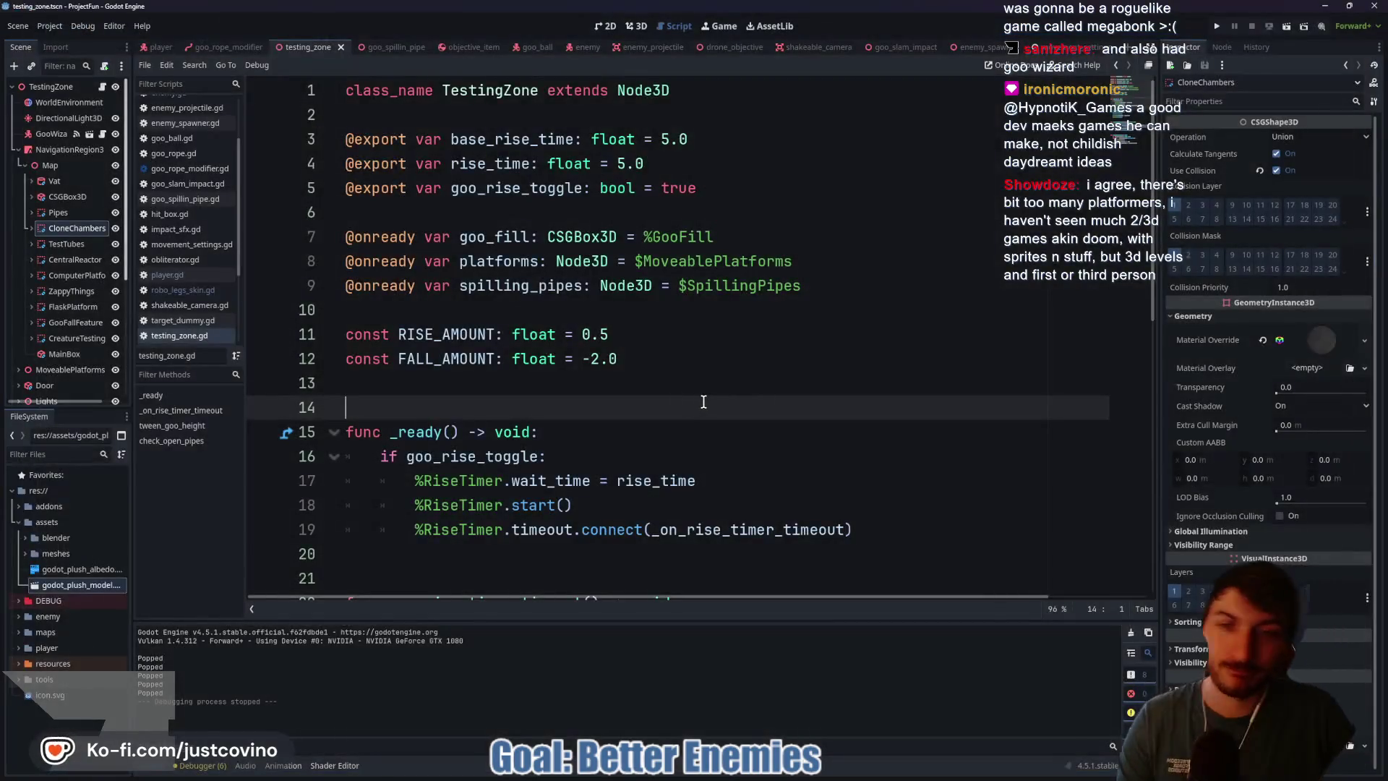
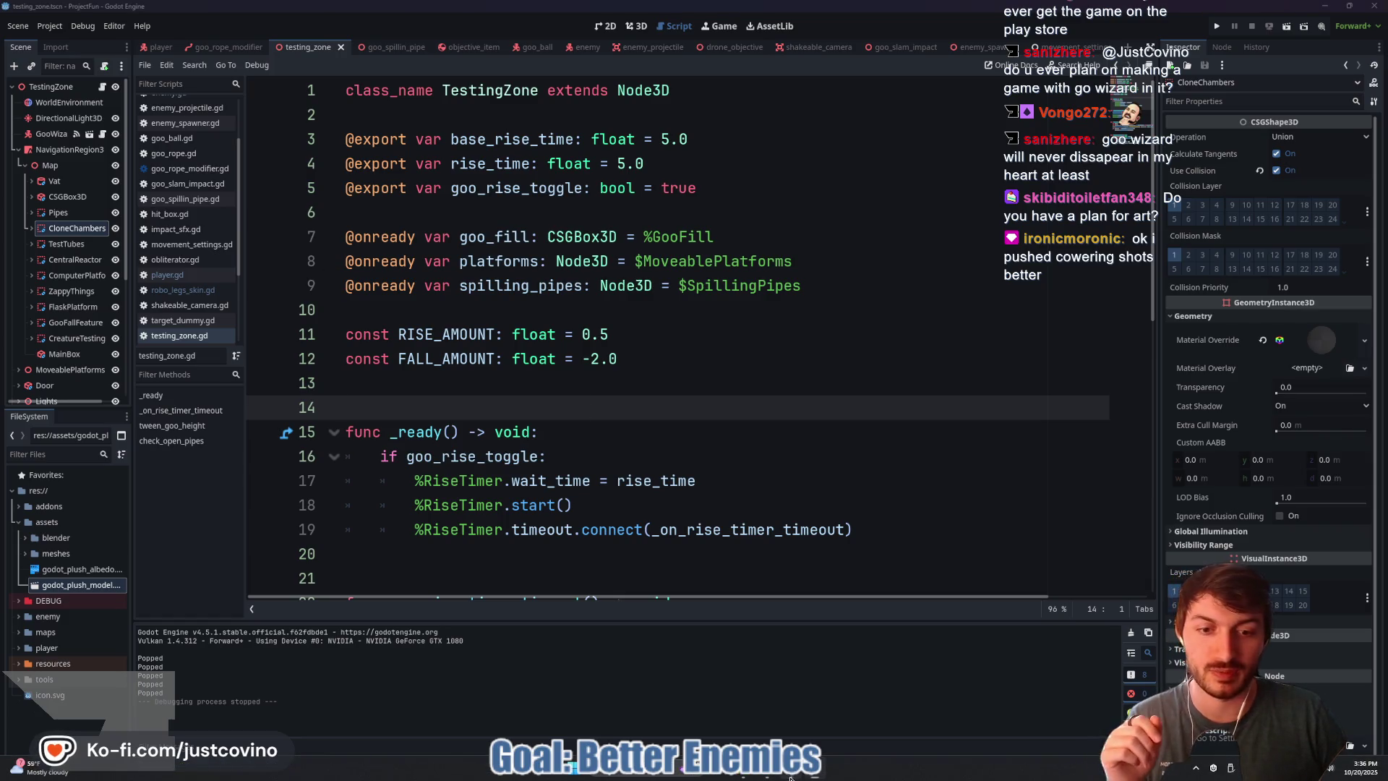
Step: In GitHub Desktop, discard the local change to robo_legs_skin.gd
key(alt+Tab)
right_click(491, 216)
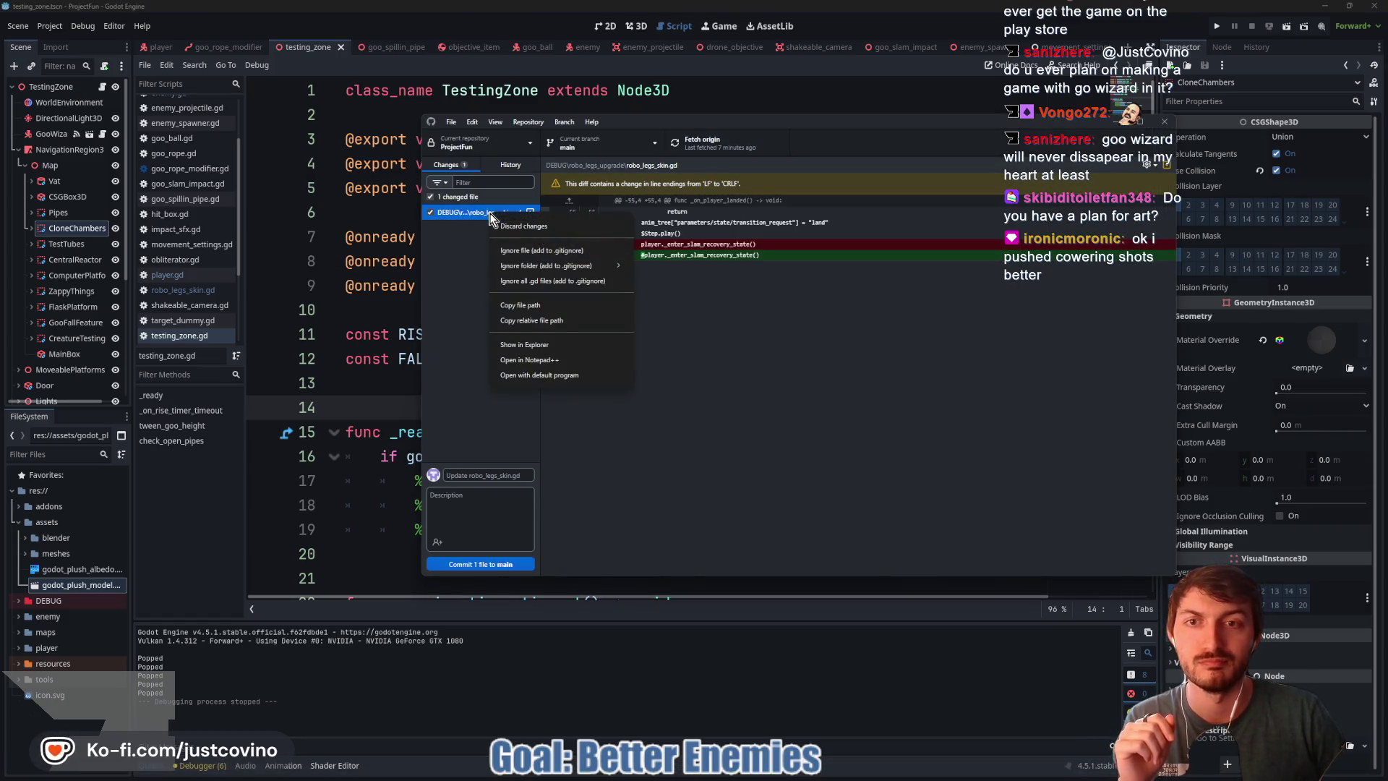
click(511, 225)
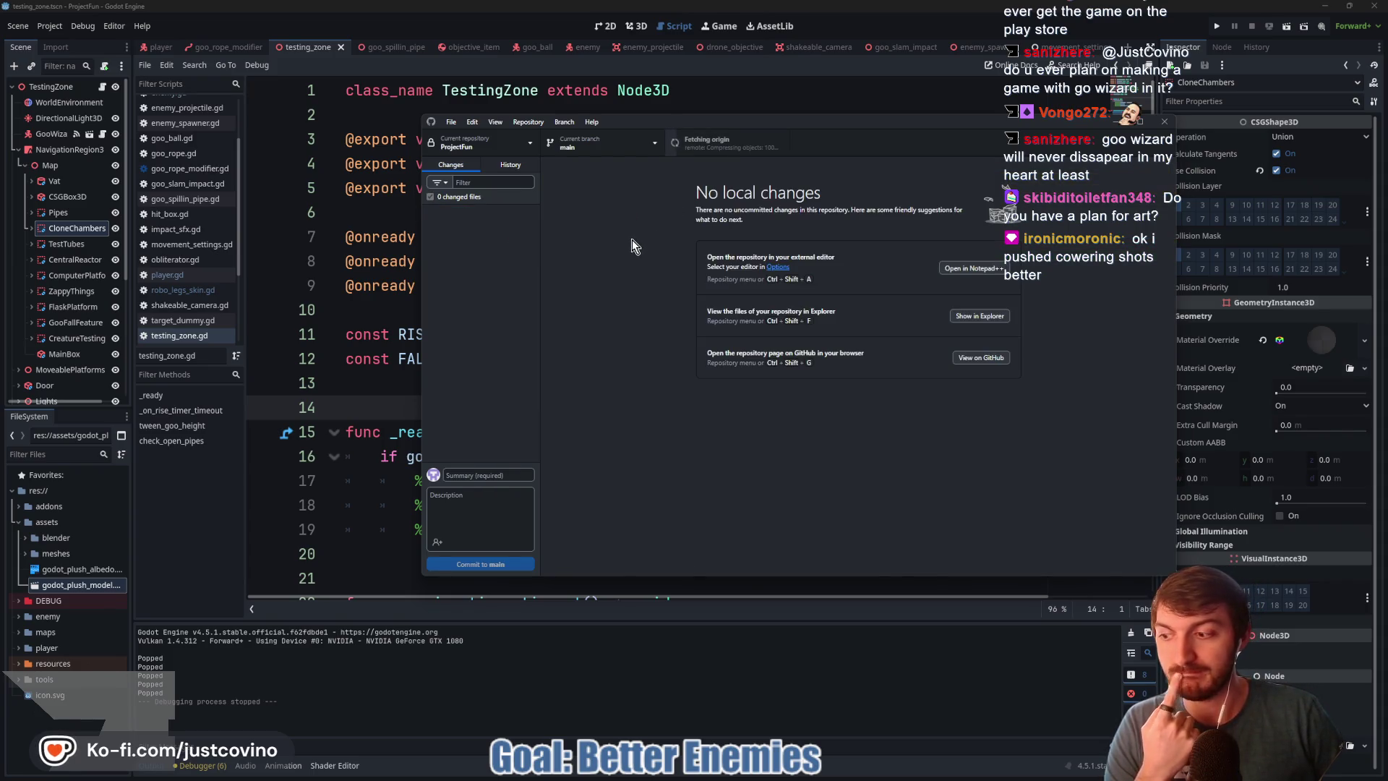
Step: Pull the remote commit and reload the changed enemy files in Godot
key(ctrl+shift+p)
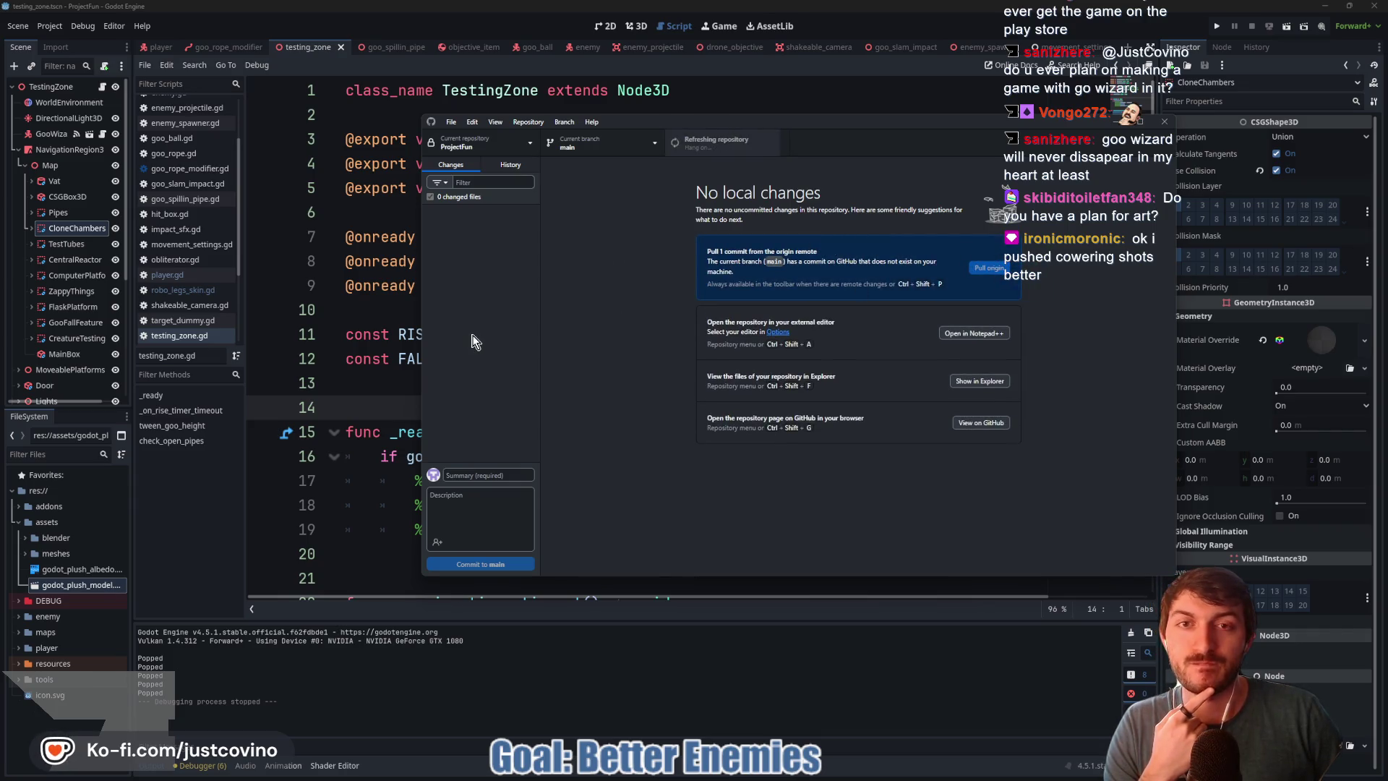
key(alt+Tab)
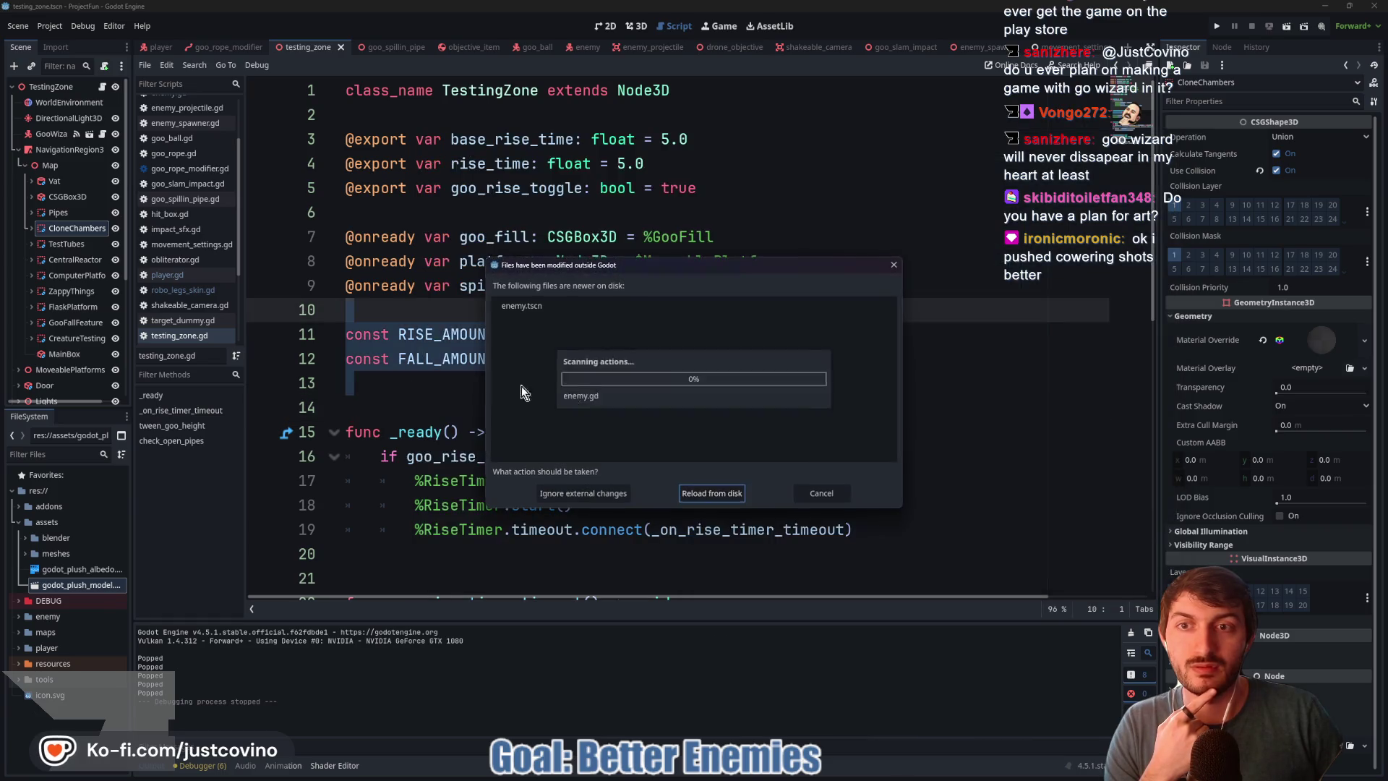
click(713, 493)
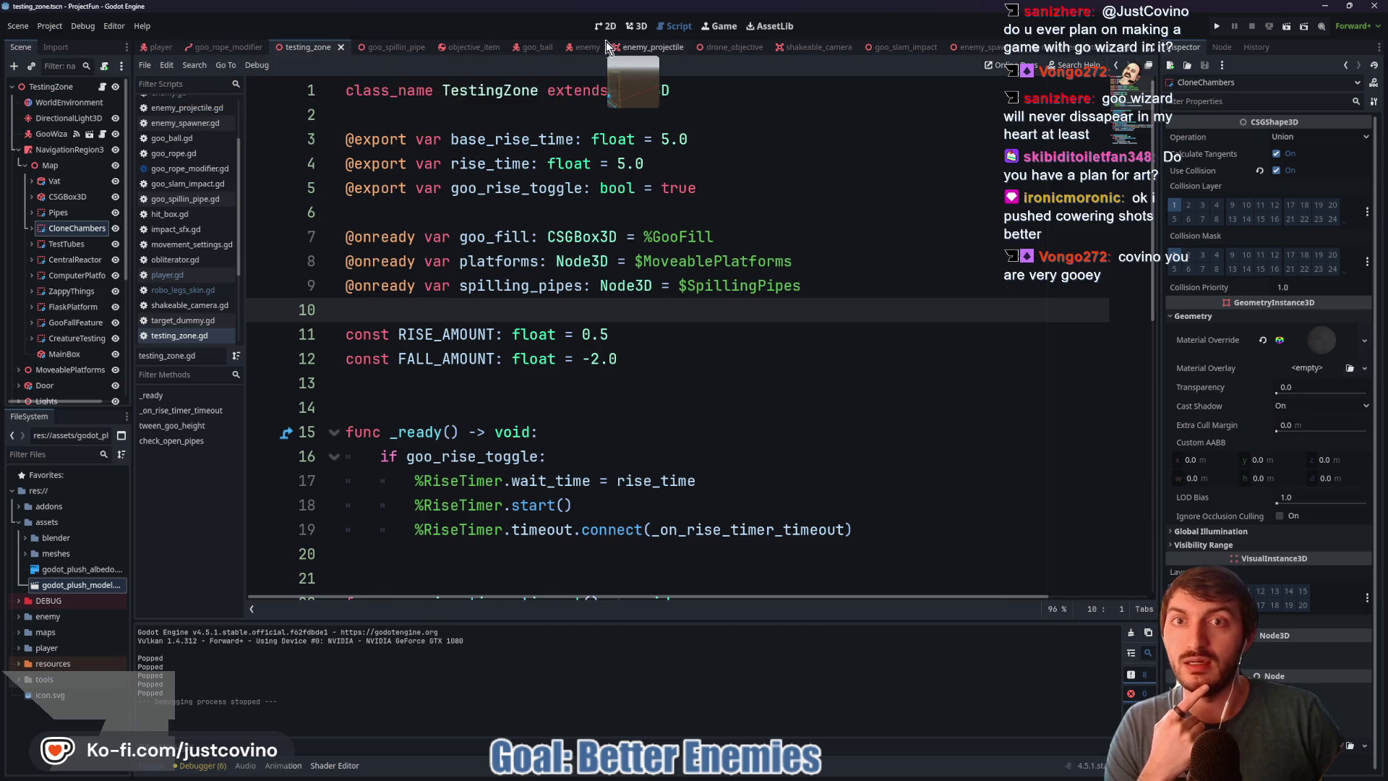
Step: Review cower_shots() in the enemy script, then return to testing_zone and run it with F6
click(575, 47)
scroll(501, 350, down, 6)
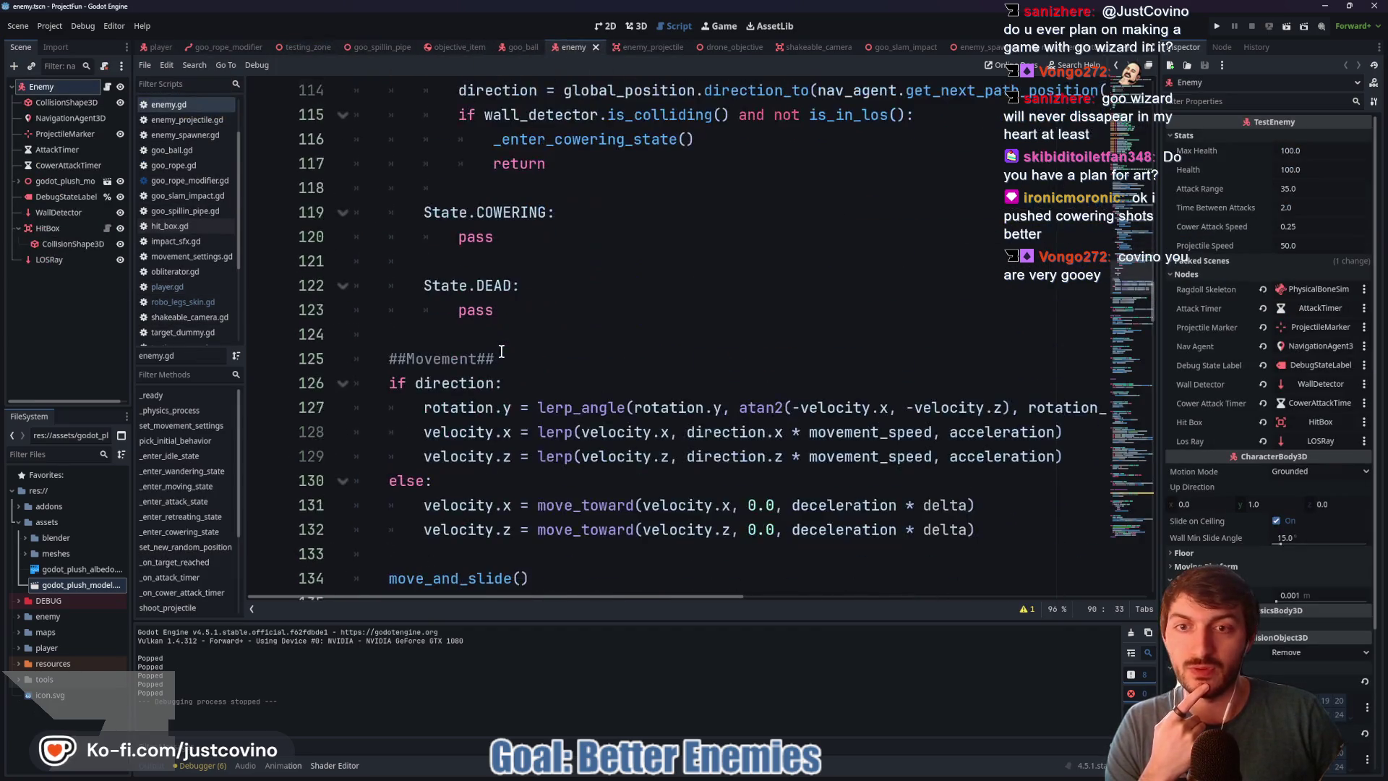
scroll(501, 351, down, 6)
scroll(501, 350, down, 20)
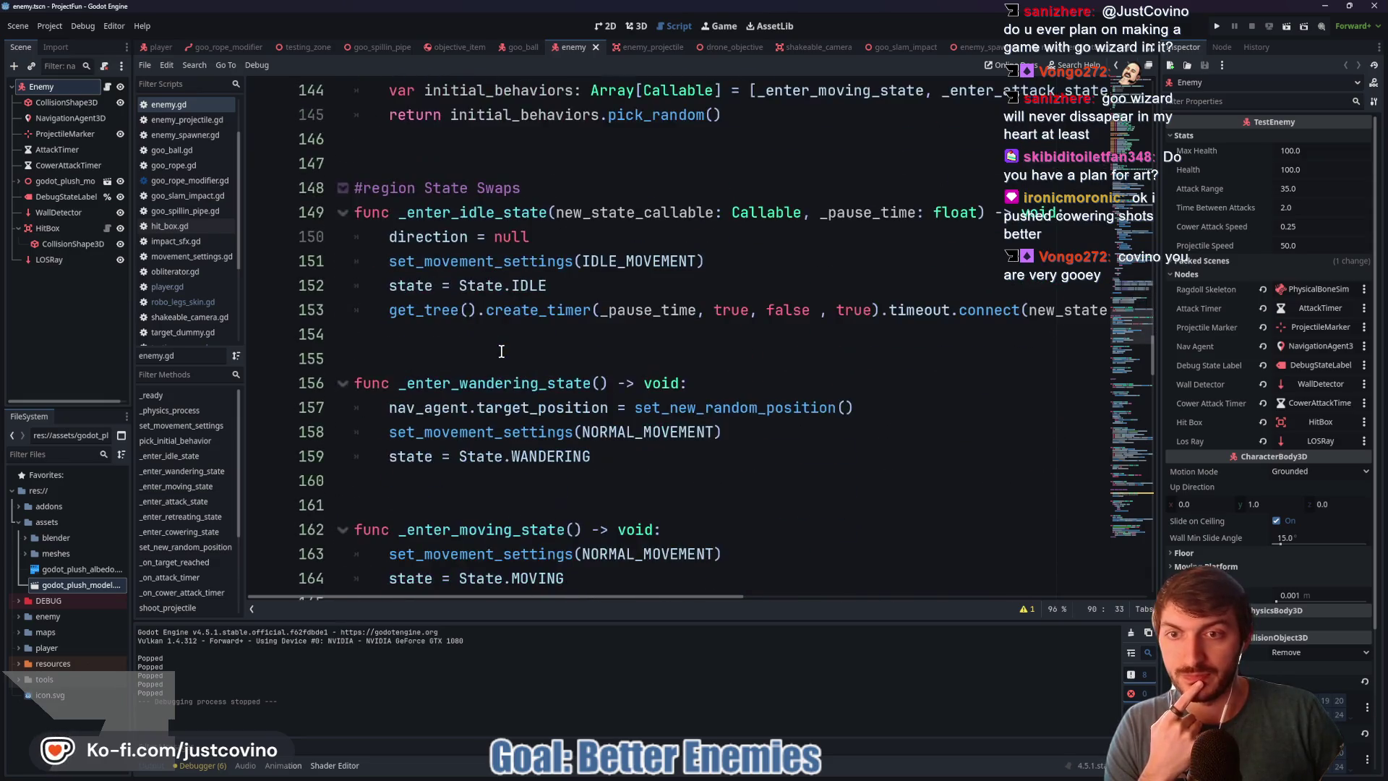
scroll(501, 350, down, 8)
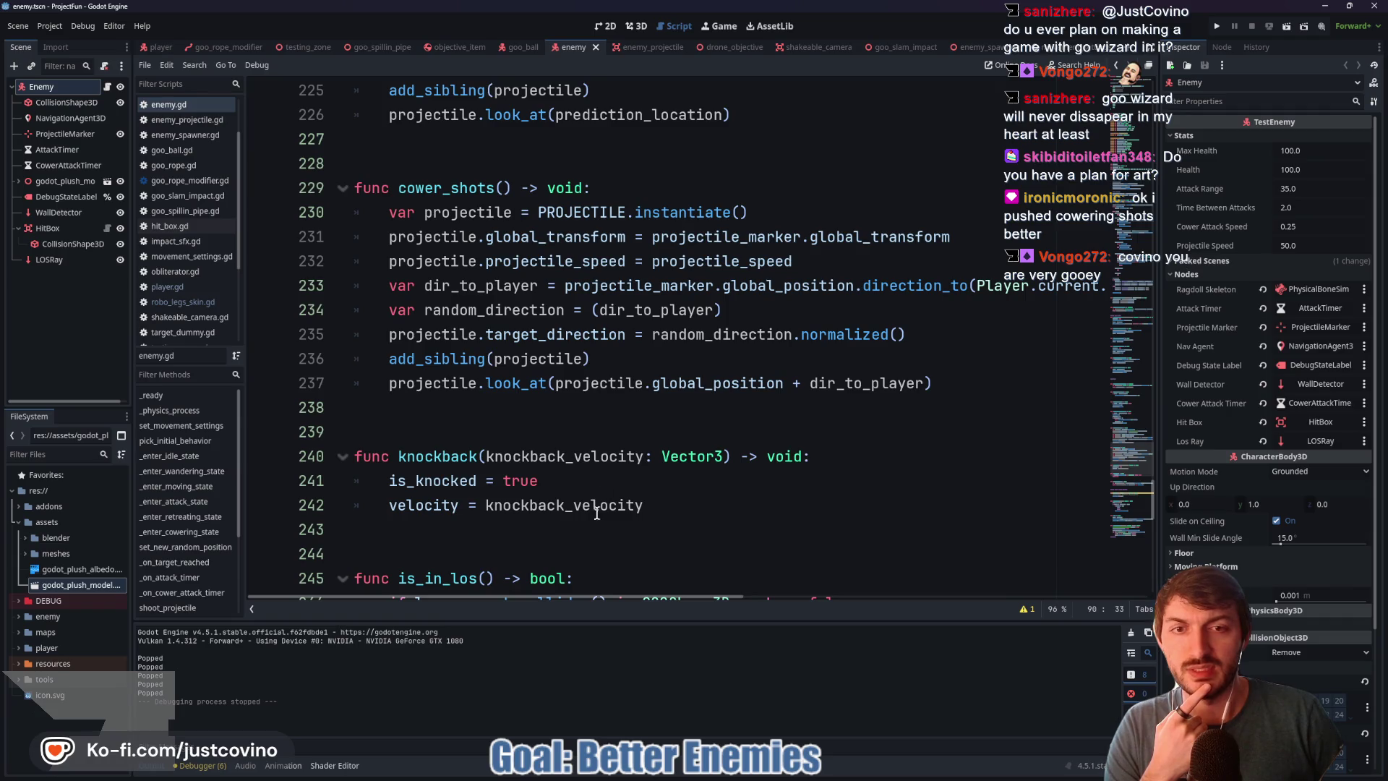
mouse_move(539, 597)
mouse_down()
mouse_move(984, 612)
mouse_move(467, 593)
mouse_move(878, 597)
mouse_up()
drag(880, 605, 545, 604)
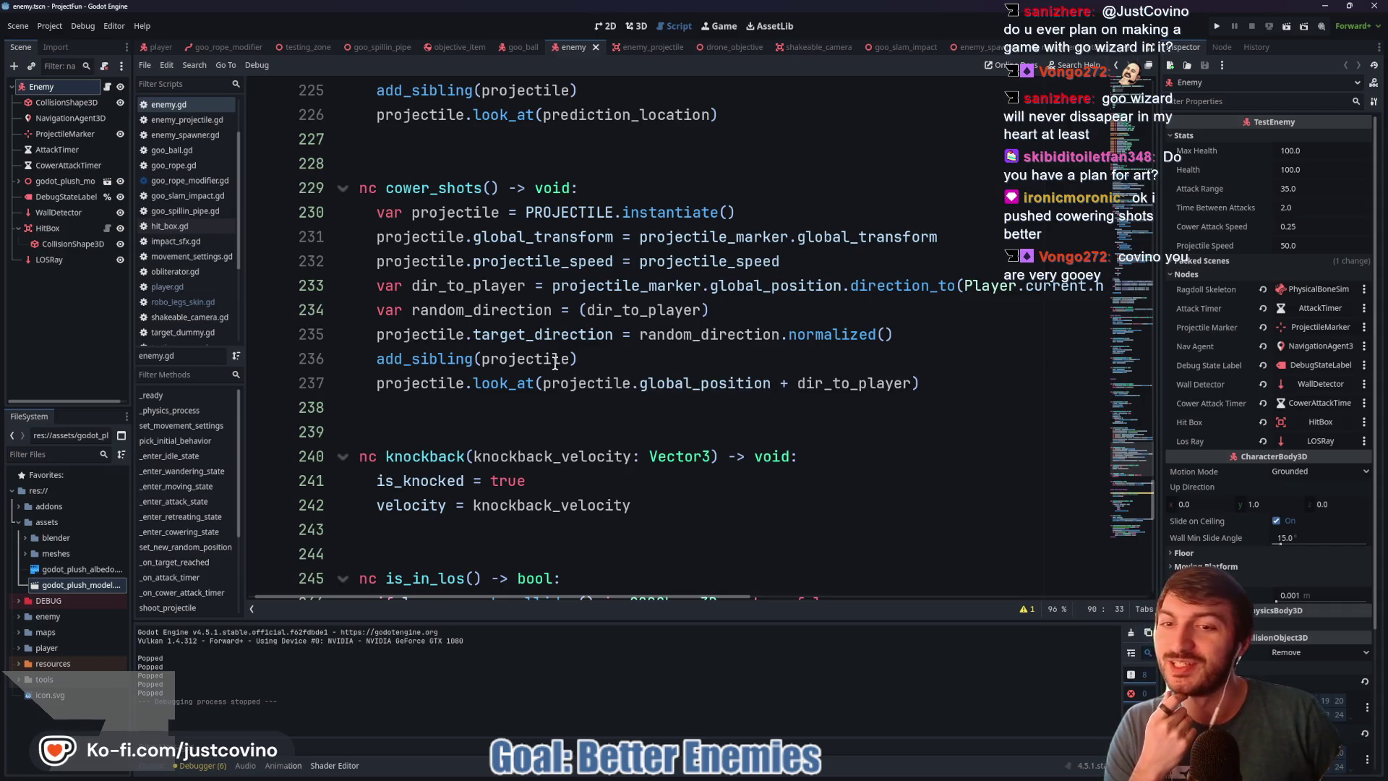
click(304, 47)
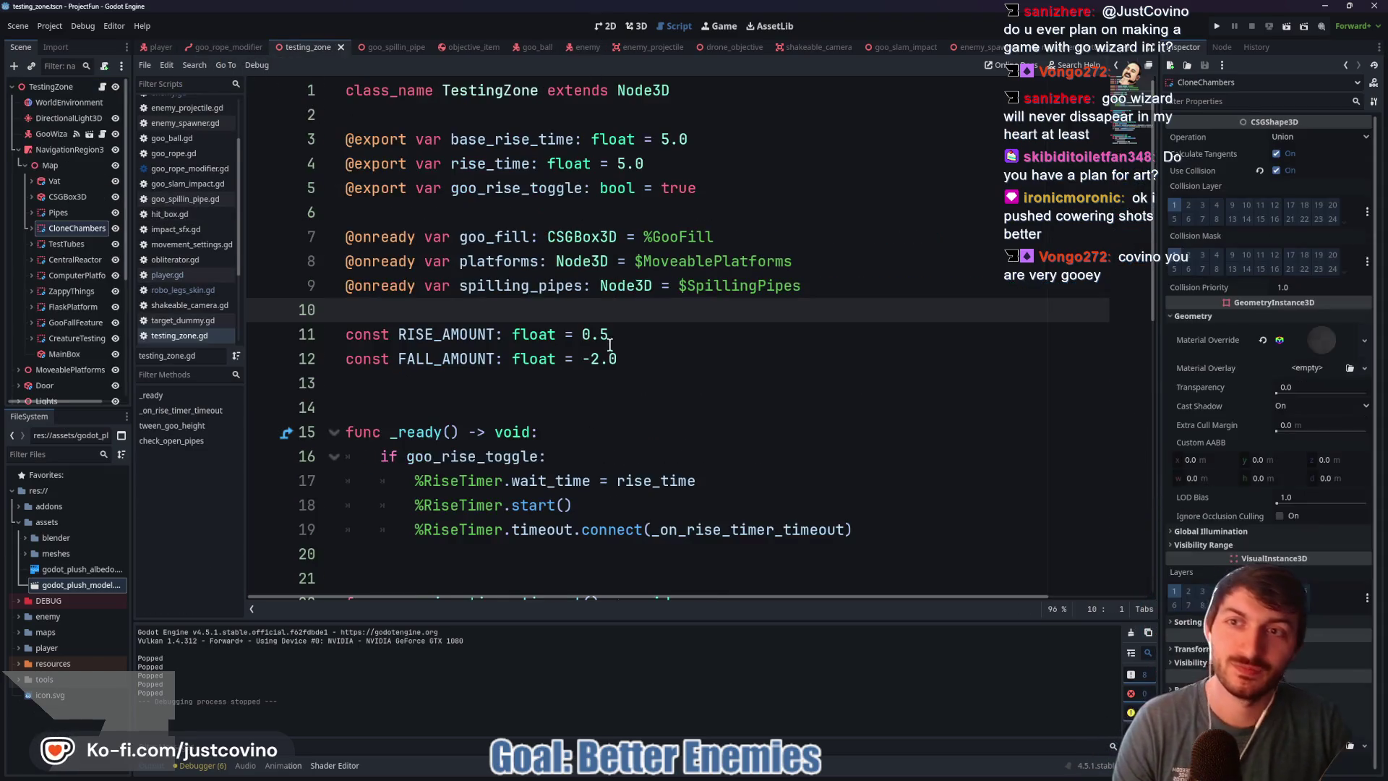
key(F6)
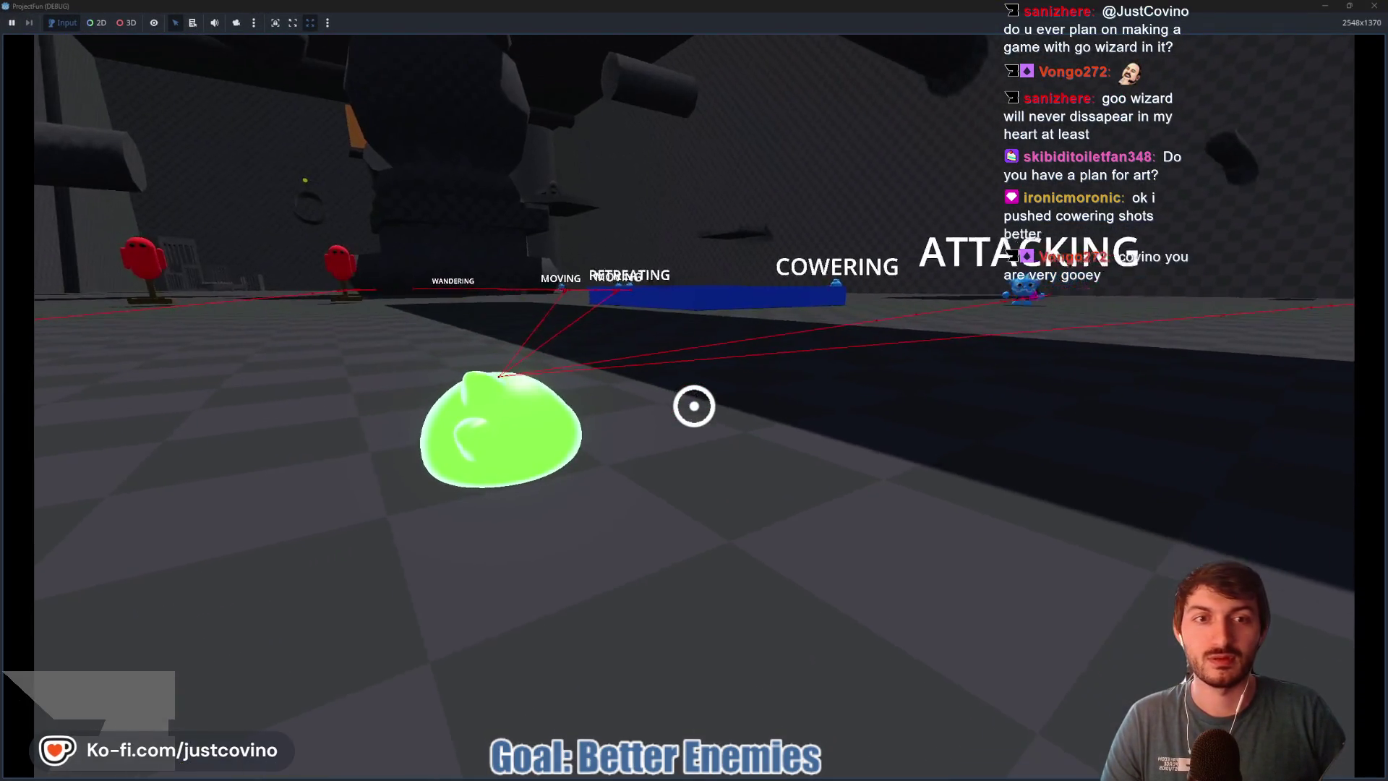
Step: Move the slime among the enemies, swing on a goo tendril, then stop the game
key(w)
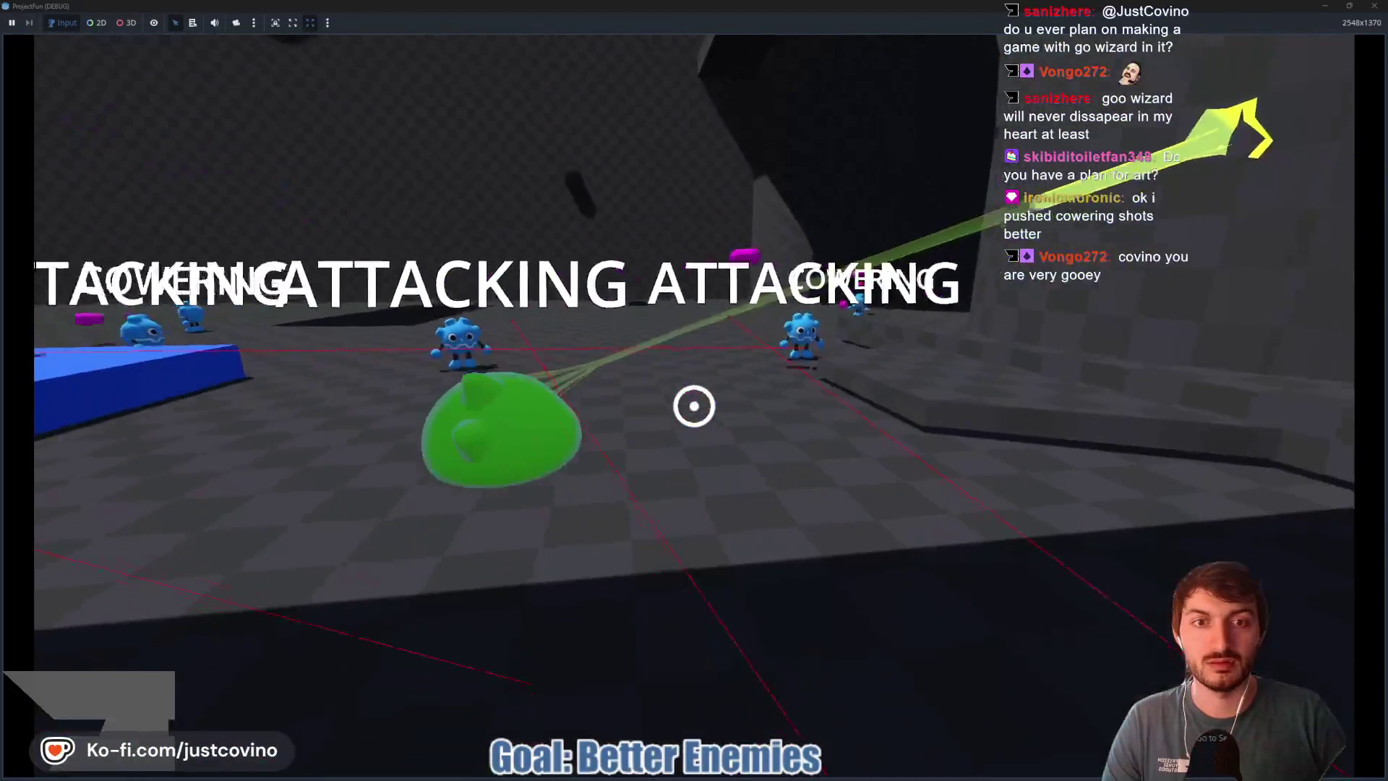
key(w)
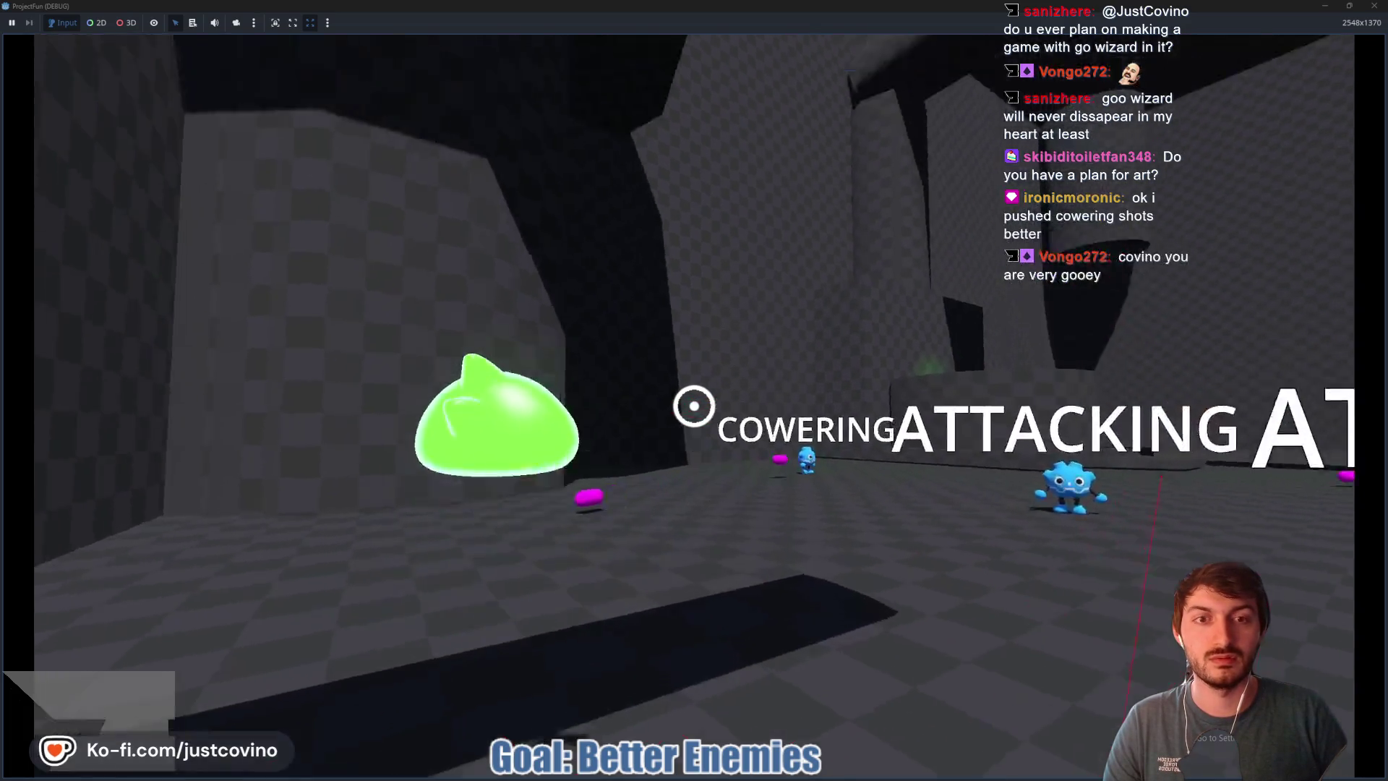
click(694, 406)
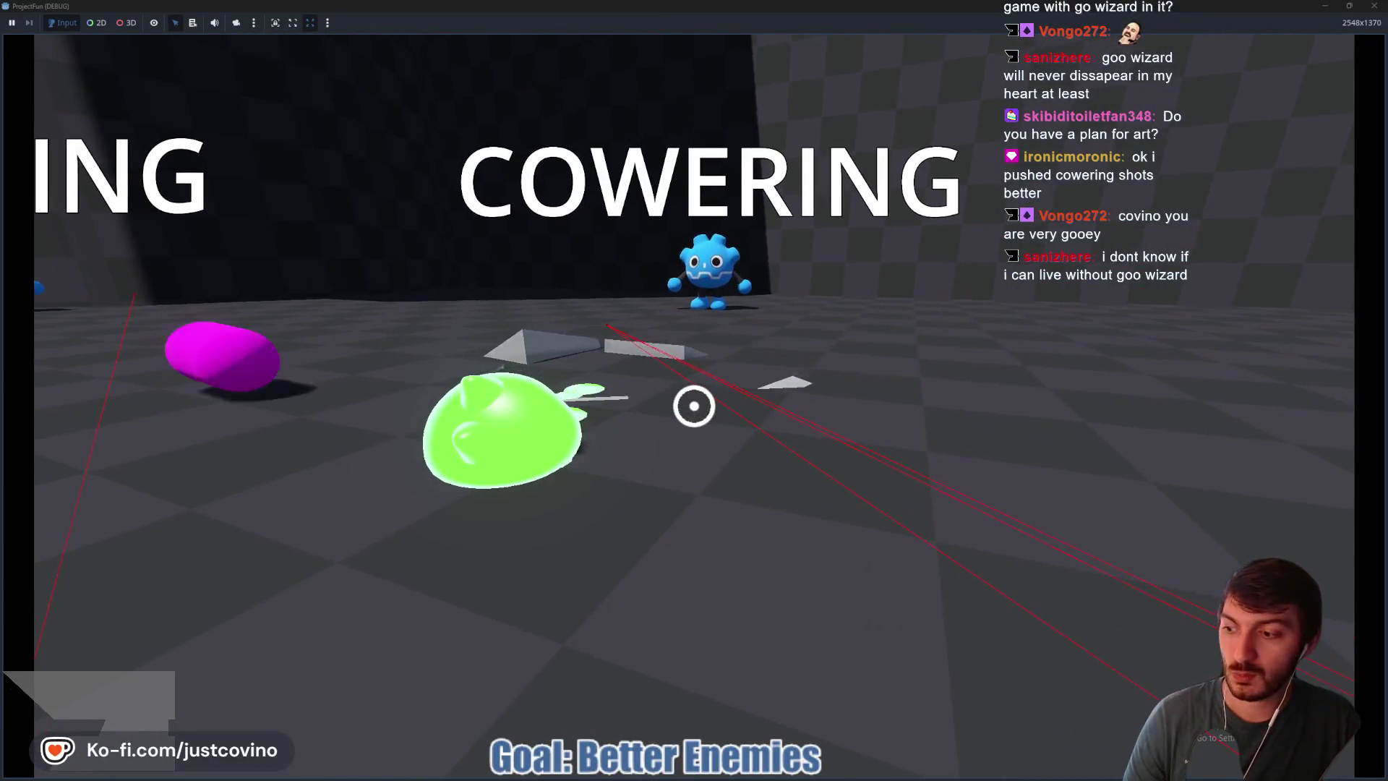
key(F8)
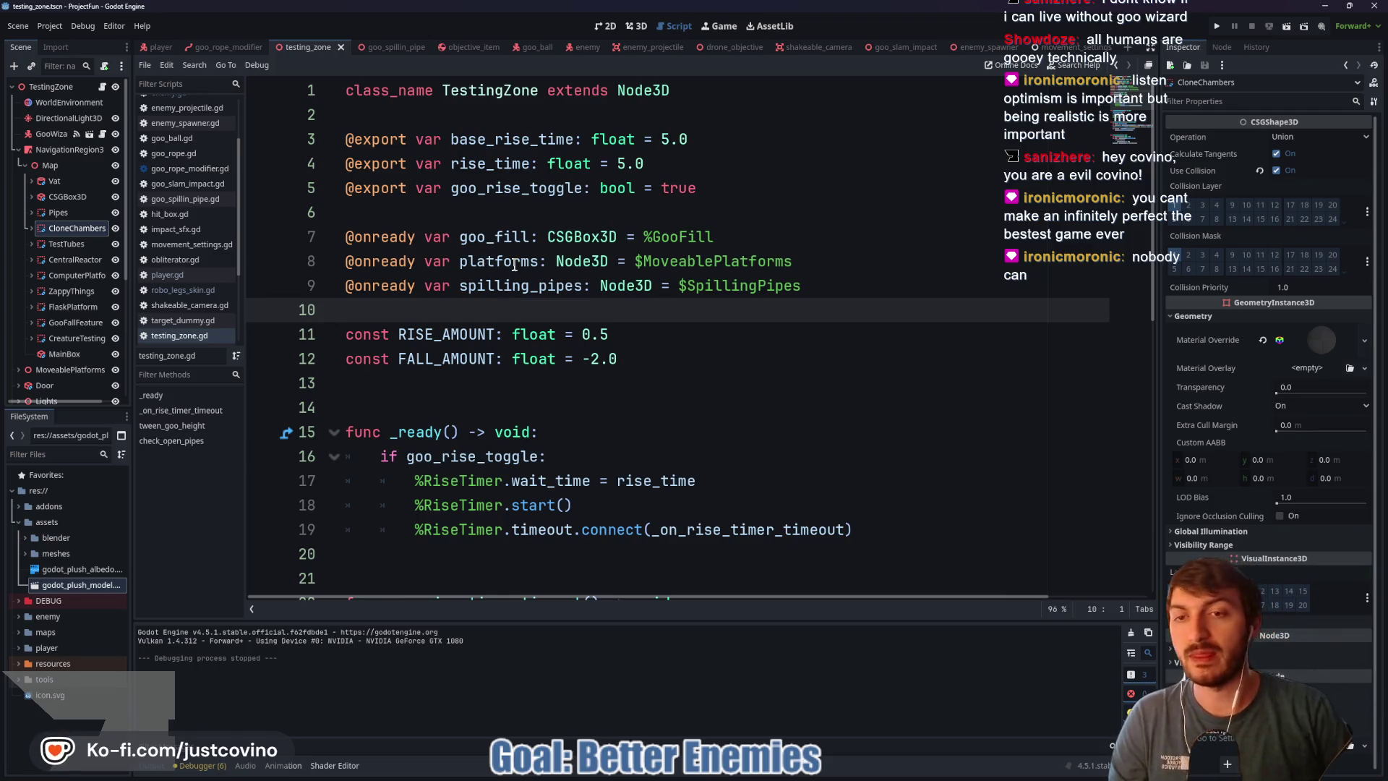
Step: Place the caret on empty line 14 of testing_zone.gd and select the nearby code
click(443, 397)
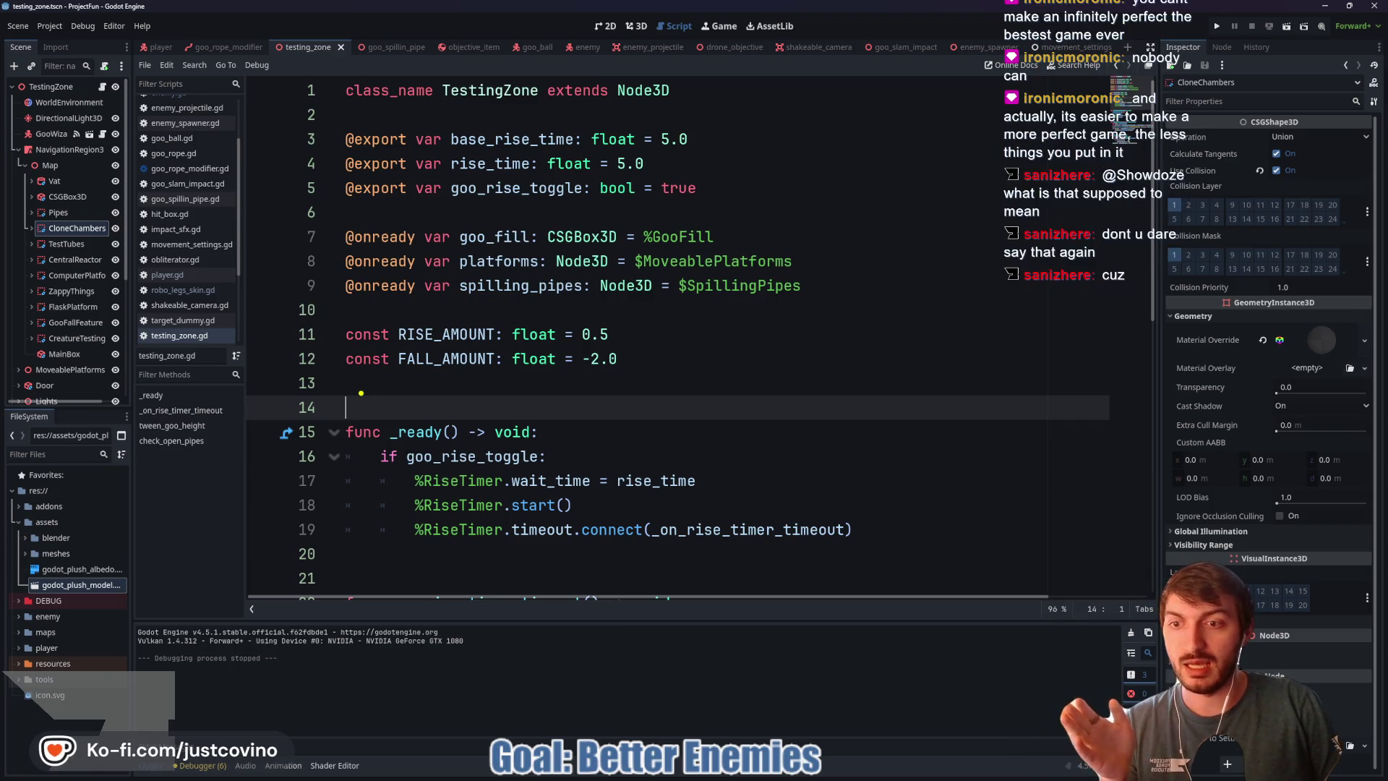
drag(361, 393, 331, 432)
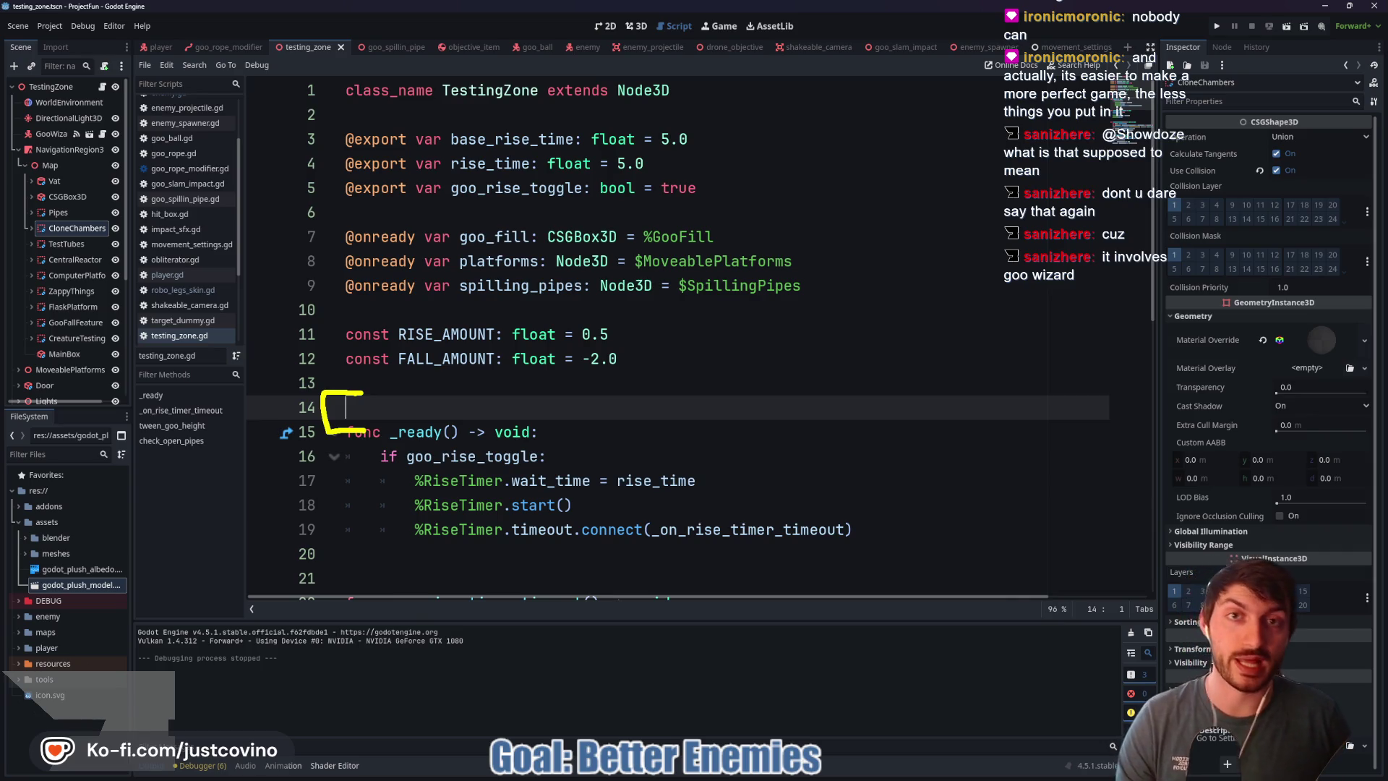
key(Escape)
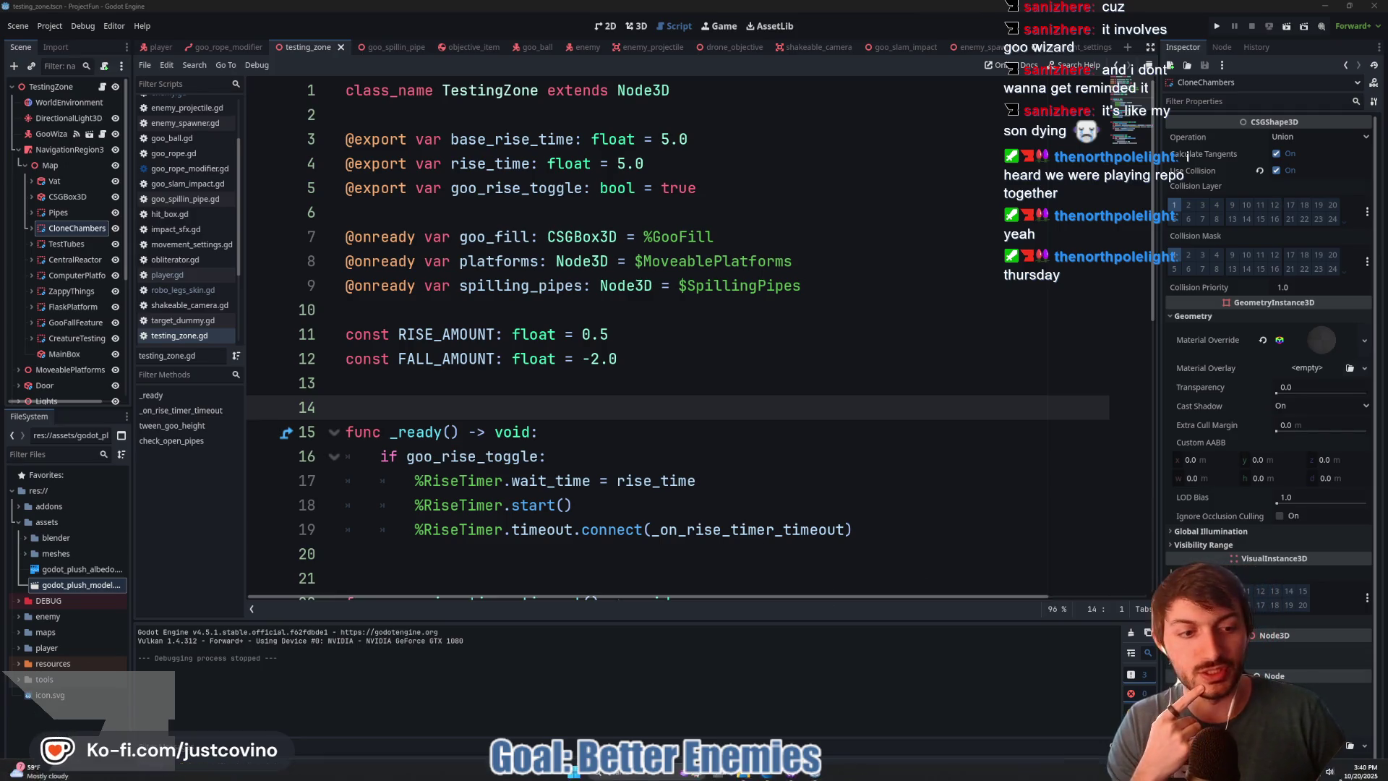
key(super+n)
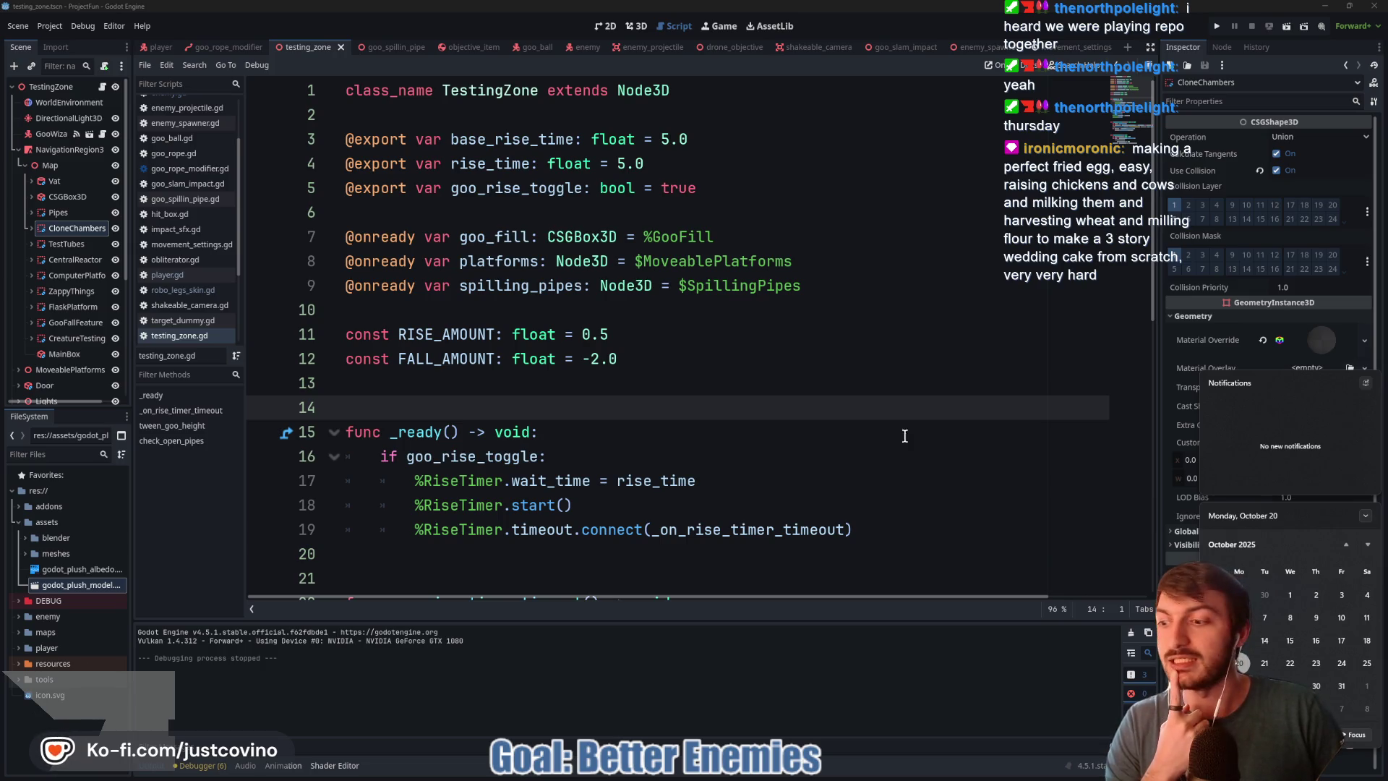
click(745, 437)
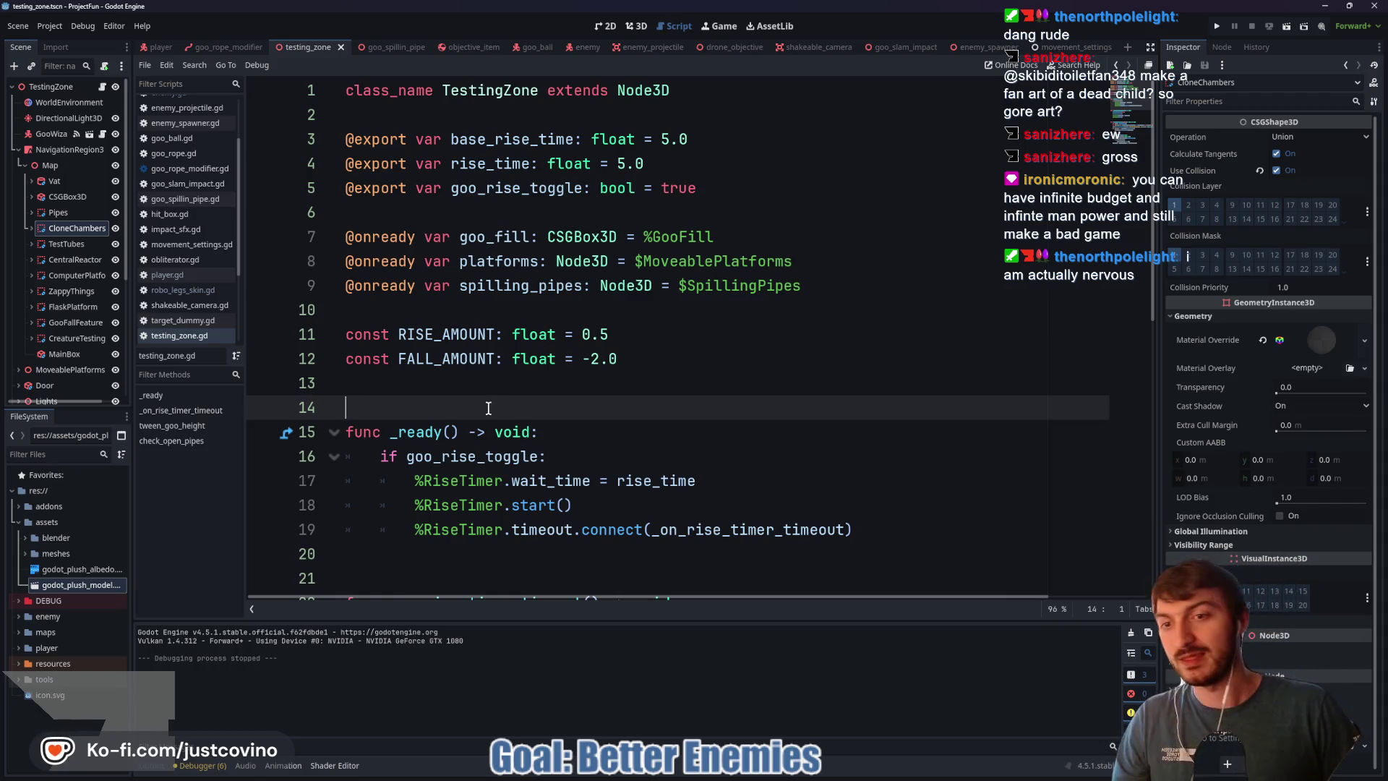
scroll(506, 400, down, 1)
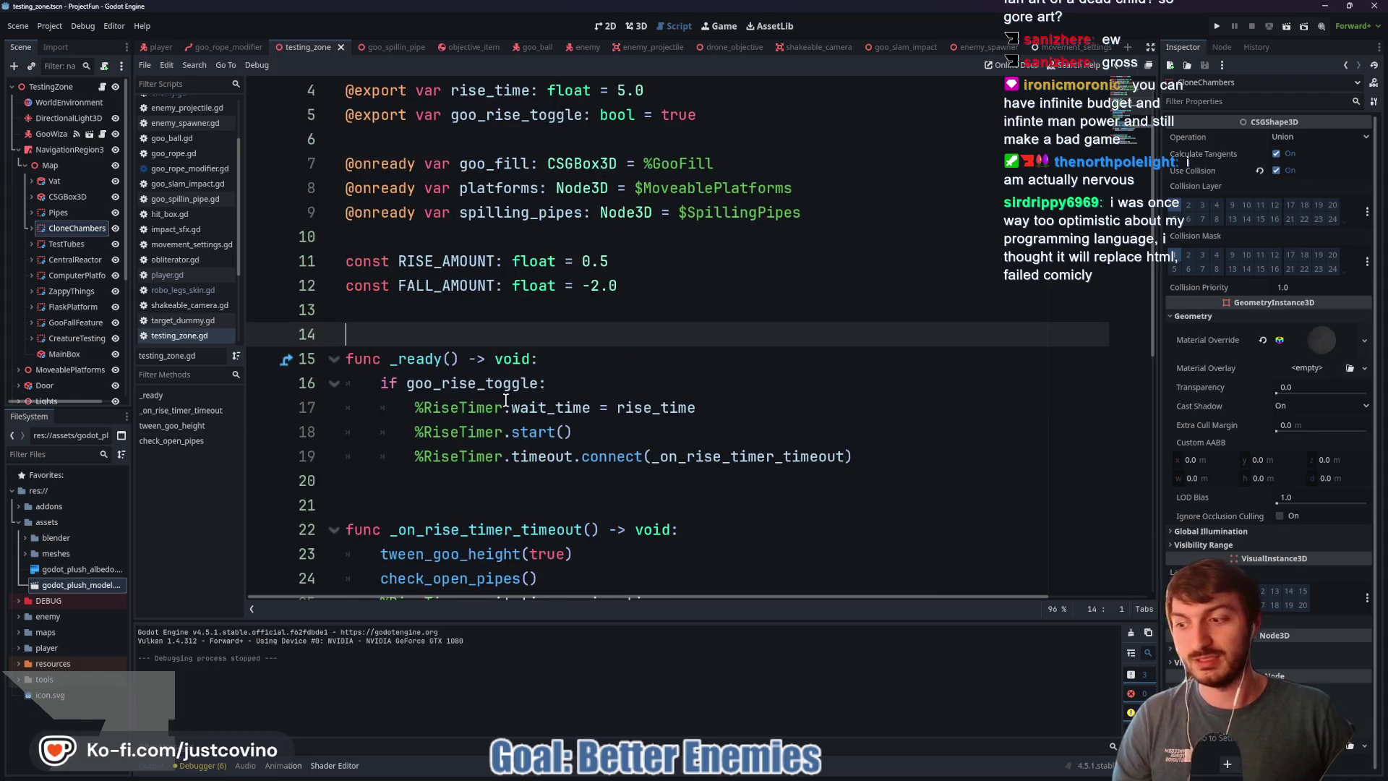
Step: Read through testing_zone.gd around lines 20–36, then open the goo_ball scene
scroll(507, 400, down, 1)
click(476, 409)
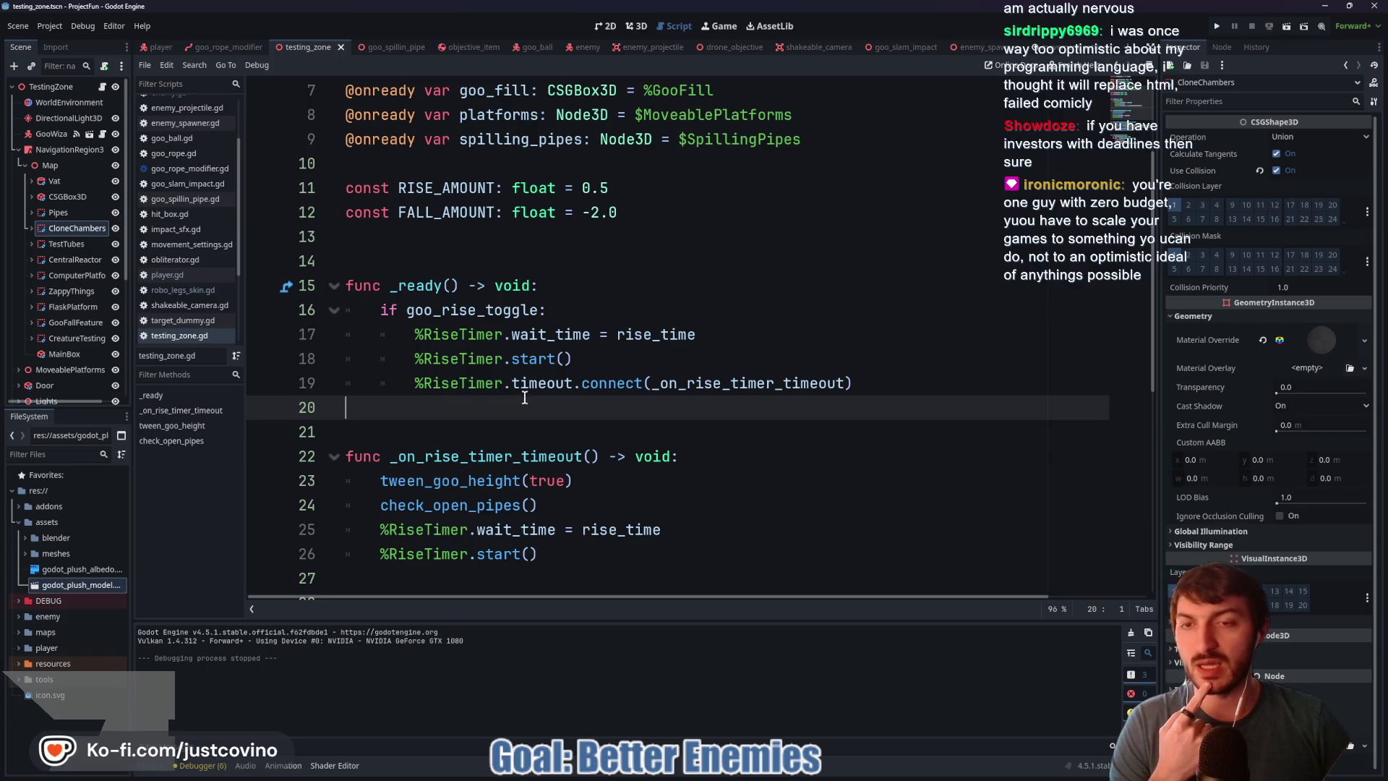
click(504, 426)
click(483, 409)
click(474, 427)
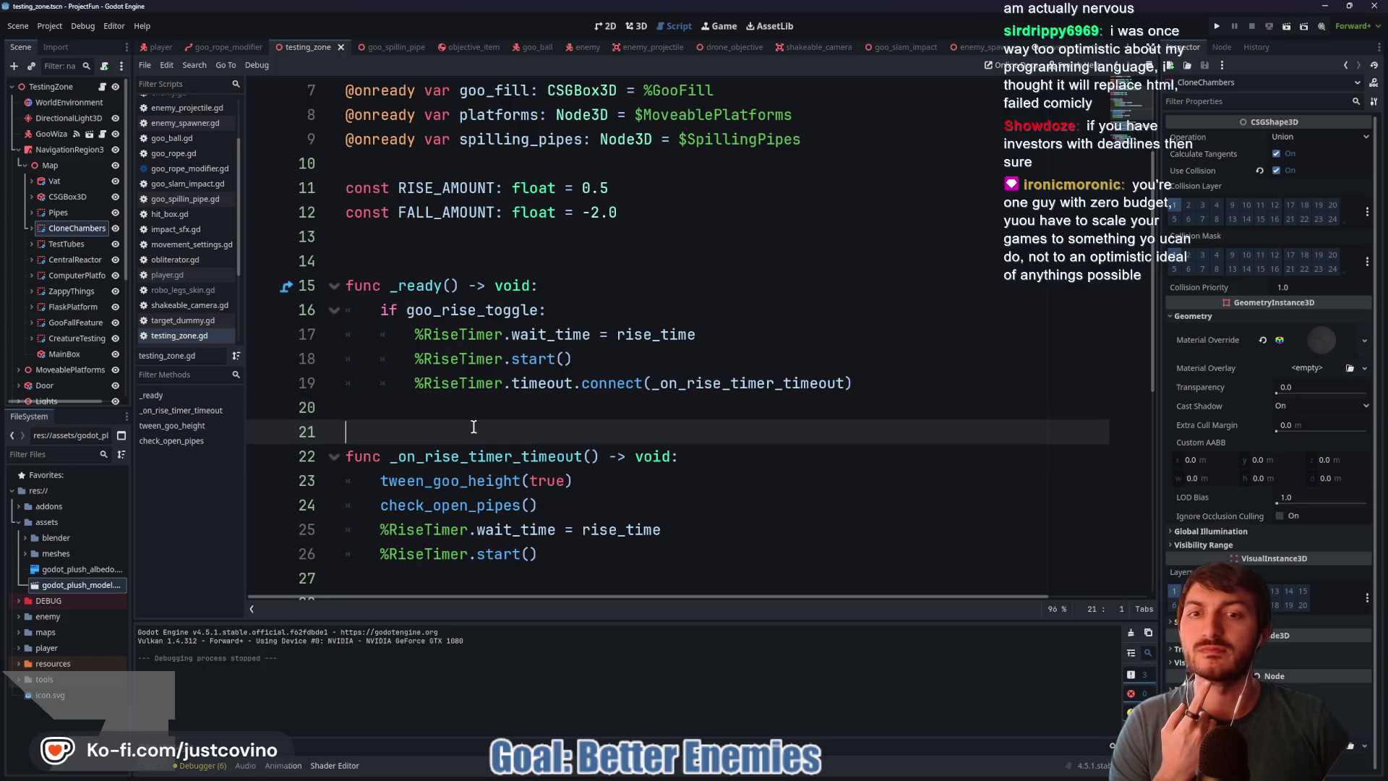
click(471, 414)
click(475, 430)
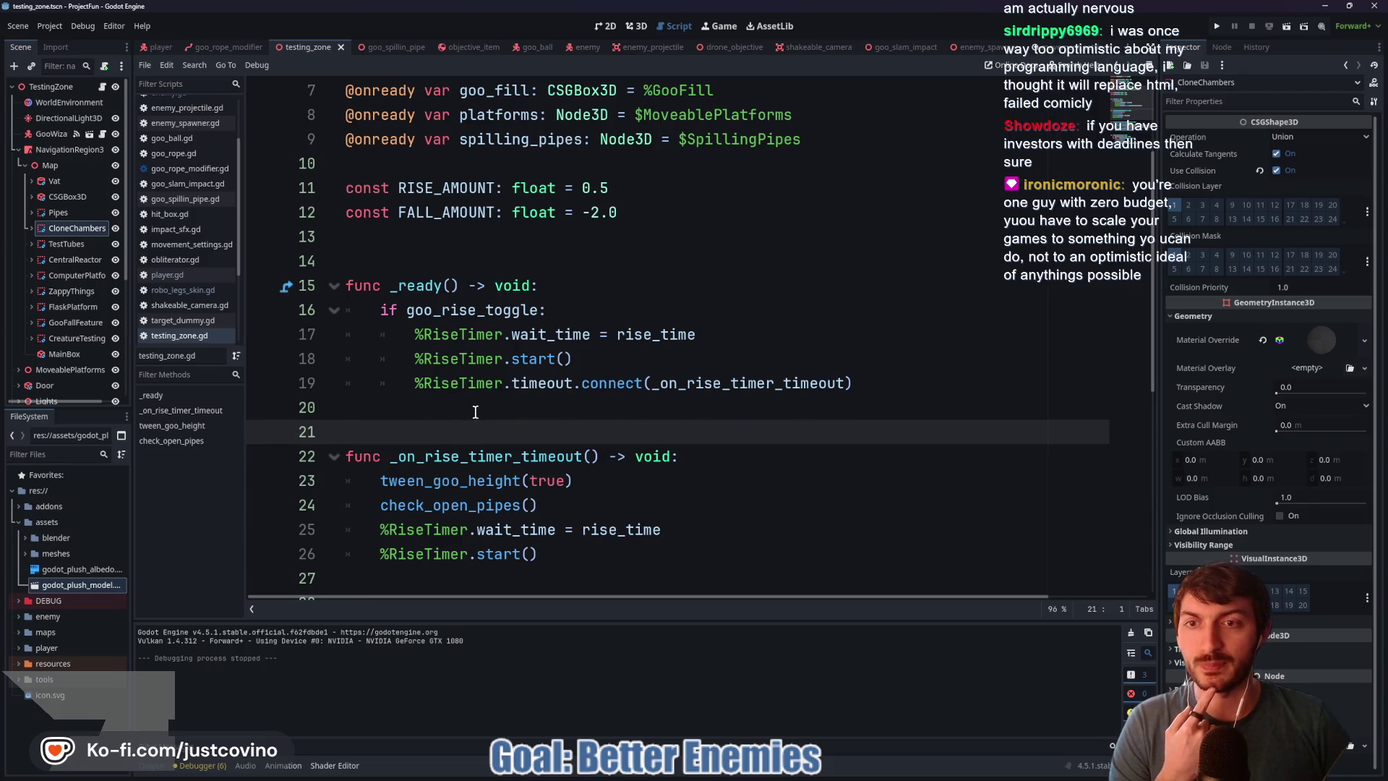
click(475, 412)
scroll(506, 427, down, 4)
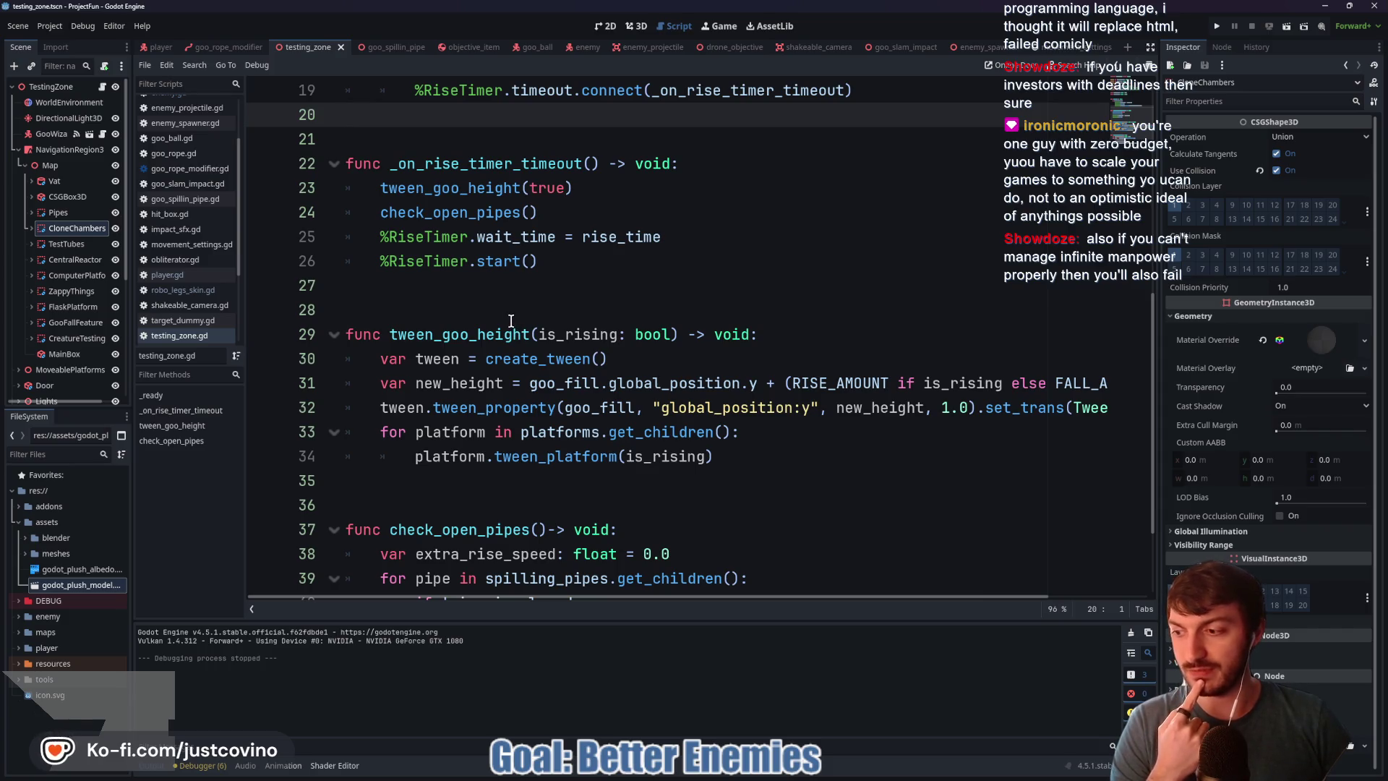
scroll(506, 371, down, 2)
click(486, 365)
click(468, 373)
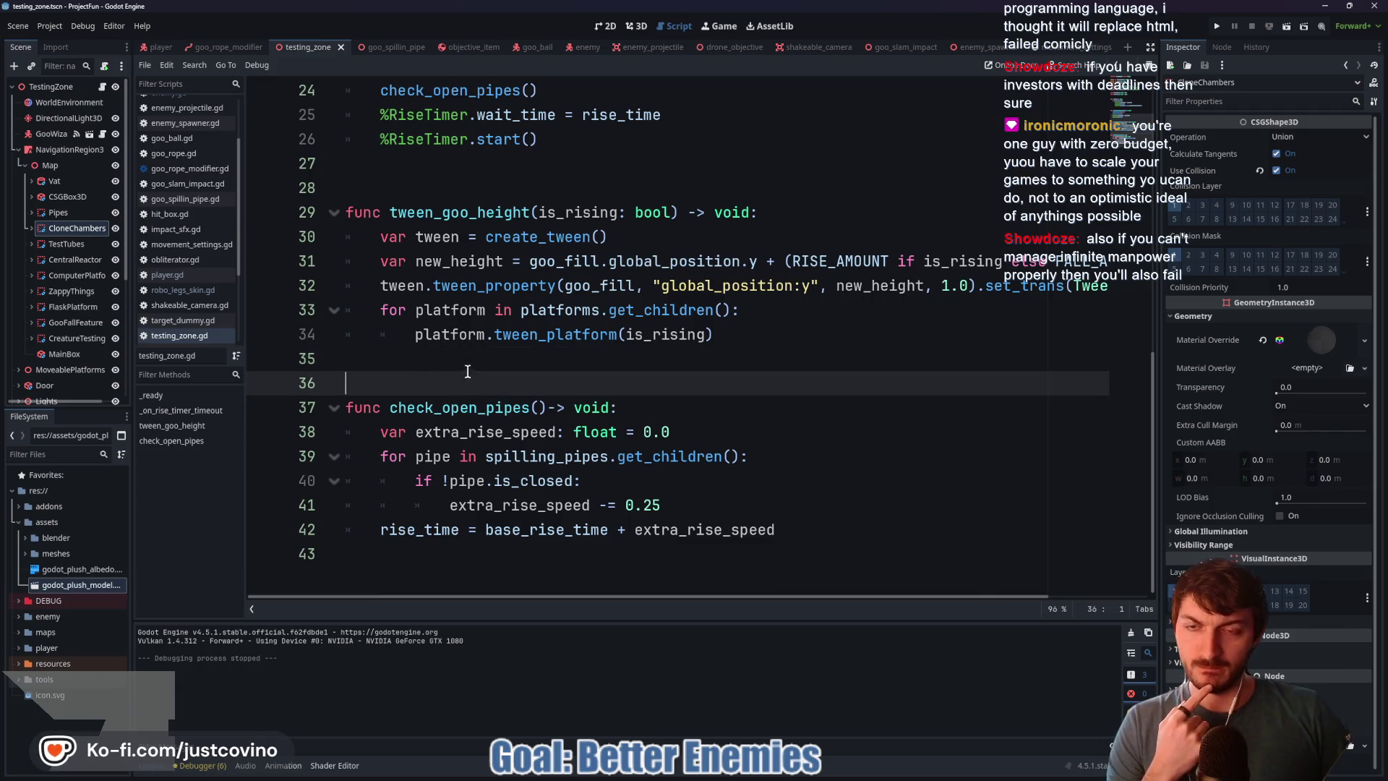
scroll(550, 347, up, 8)
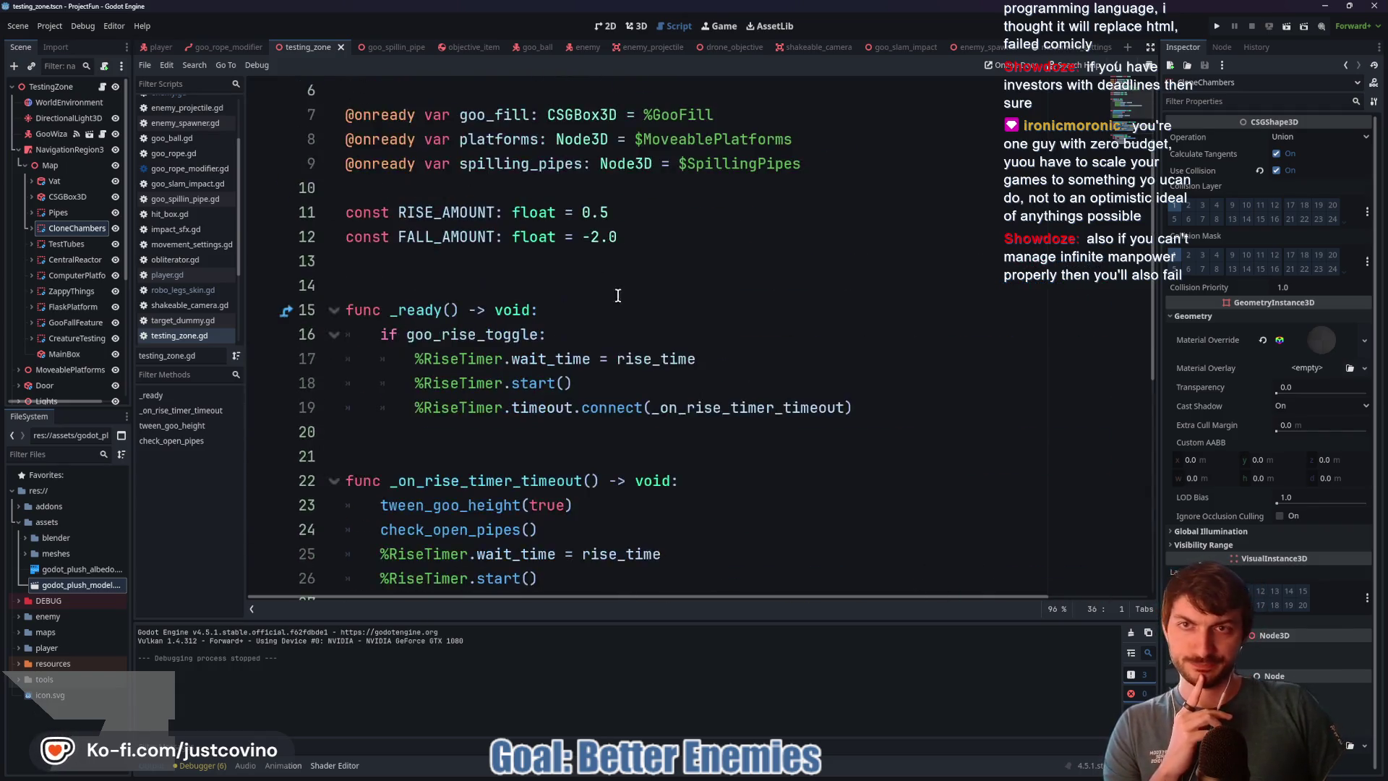
click(522, 47)
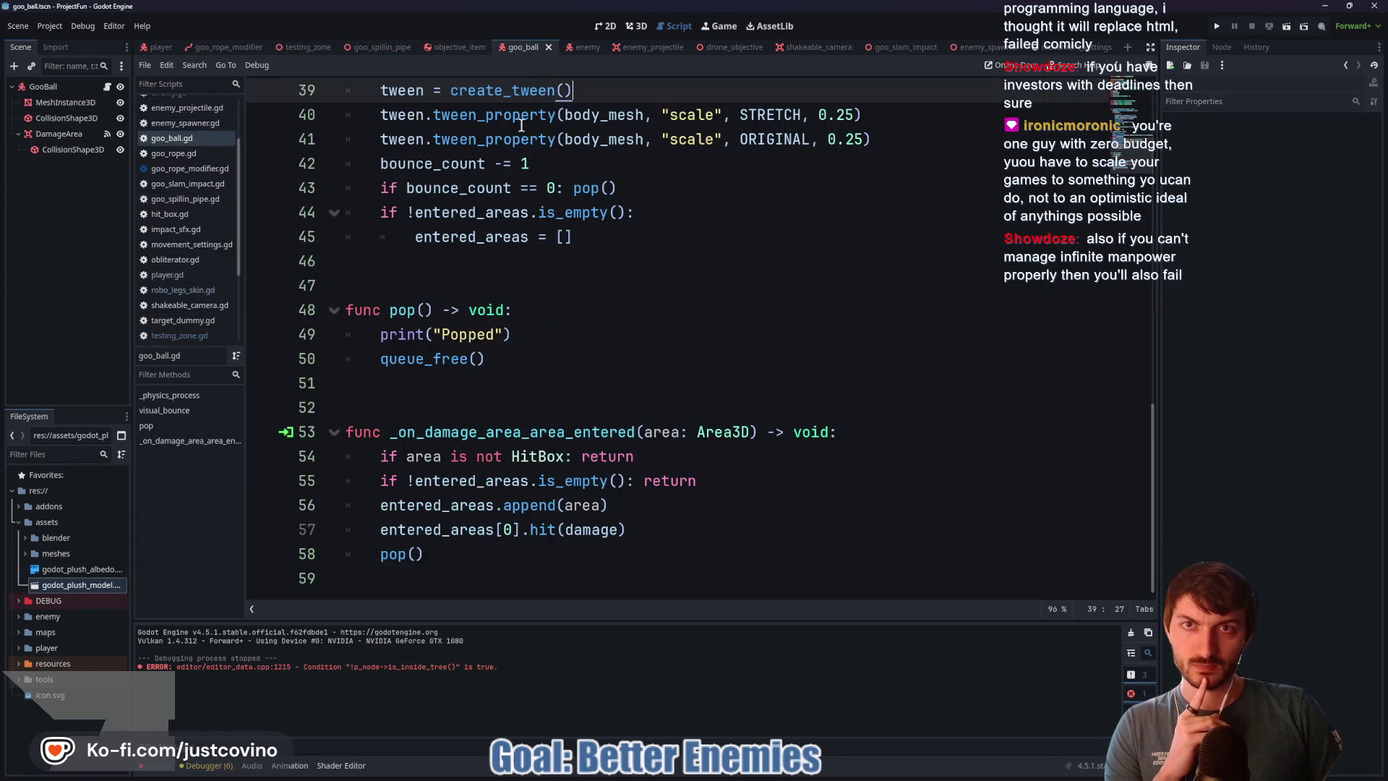
Step: View cower_shots() in the enemy script, then return to the testing_zone scene
click(582, 47)
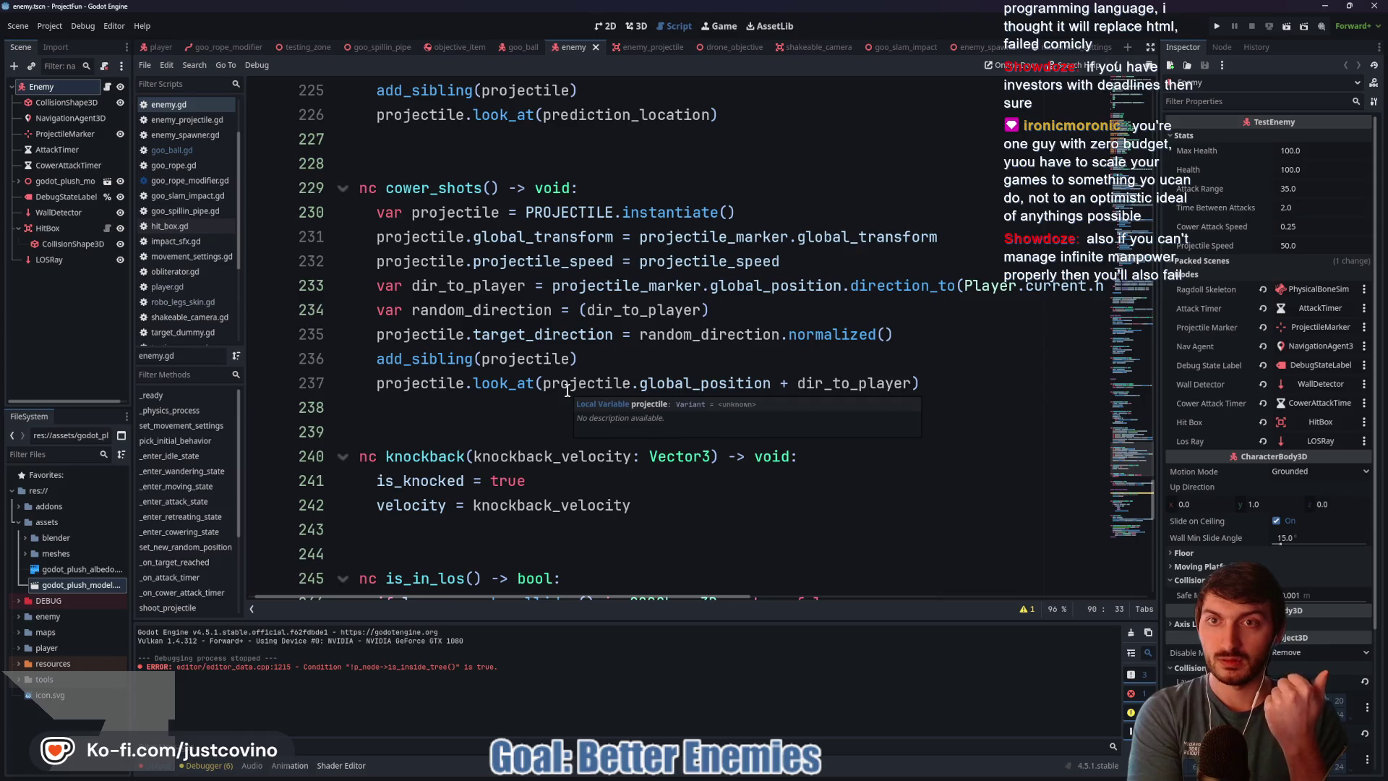
click(309, 47)
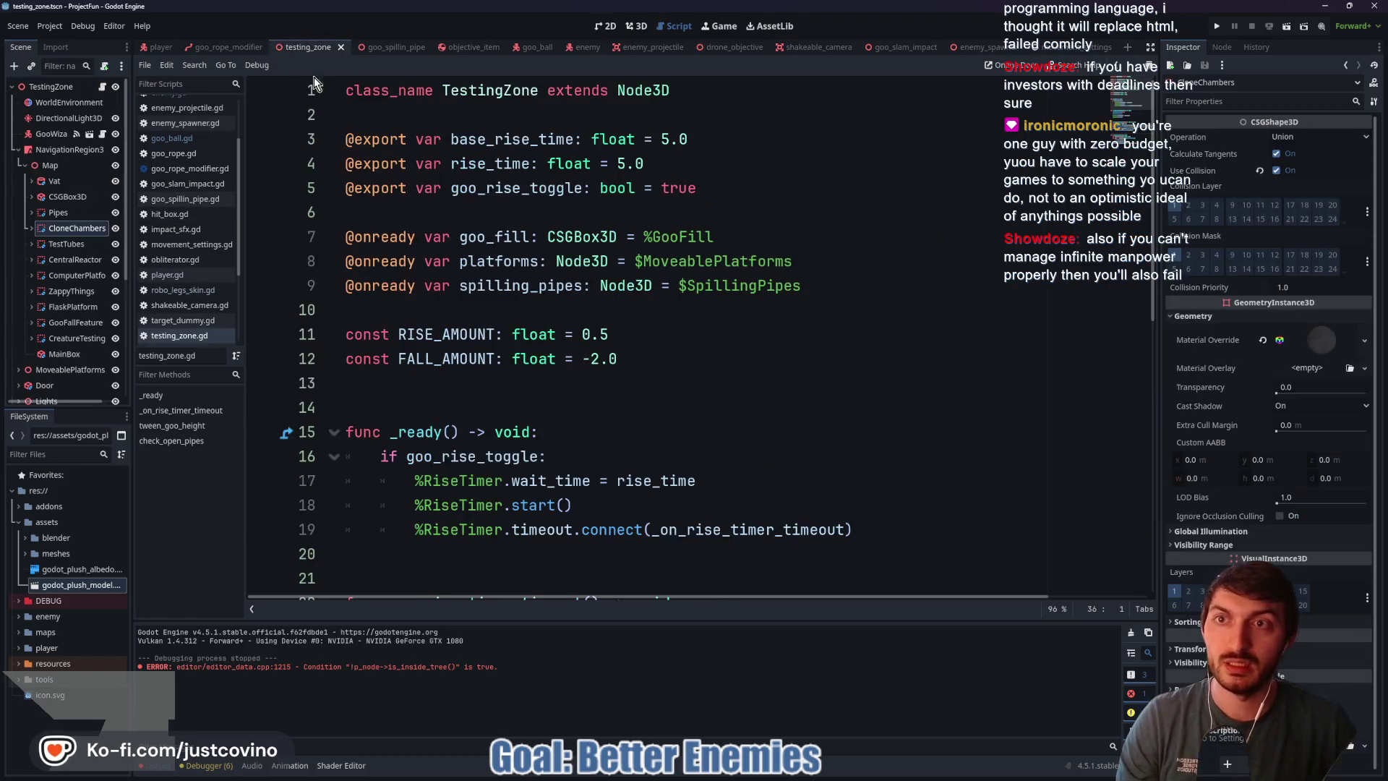
Step: Run the scene with F6, walk the slime up to the blue enemy, then stop the test
key(F6)
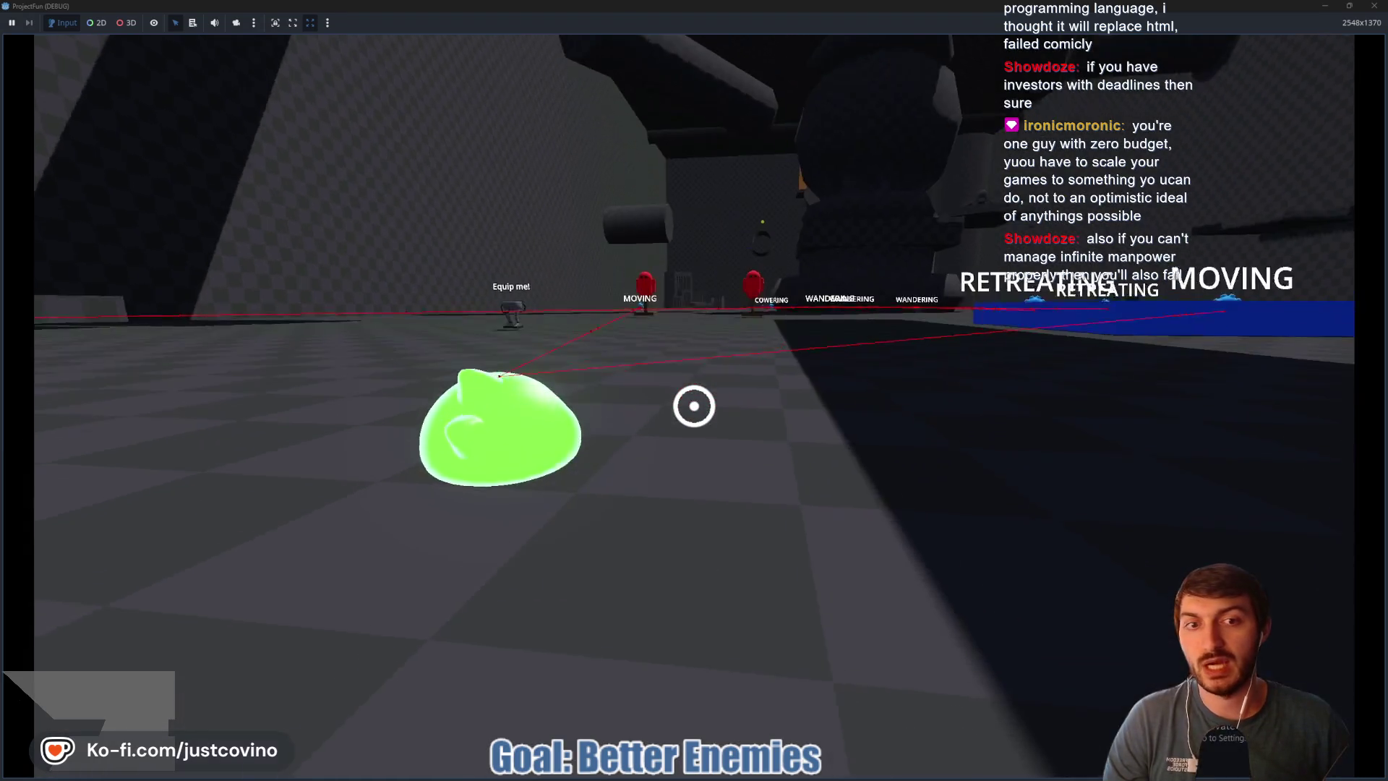
key(w)
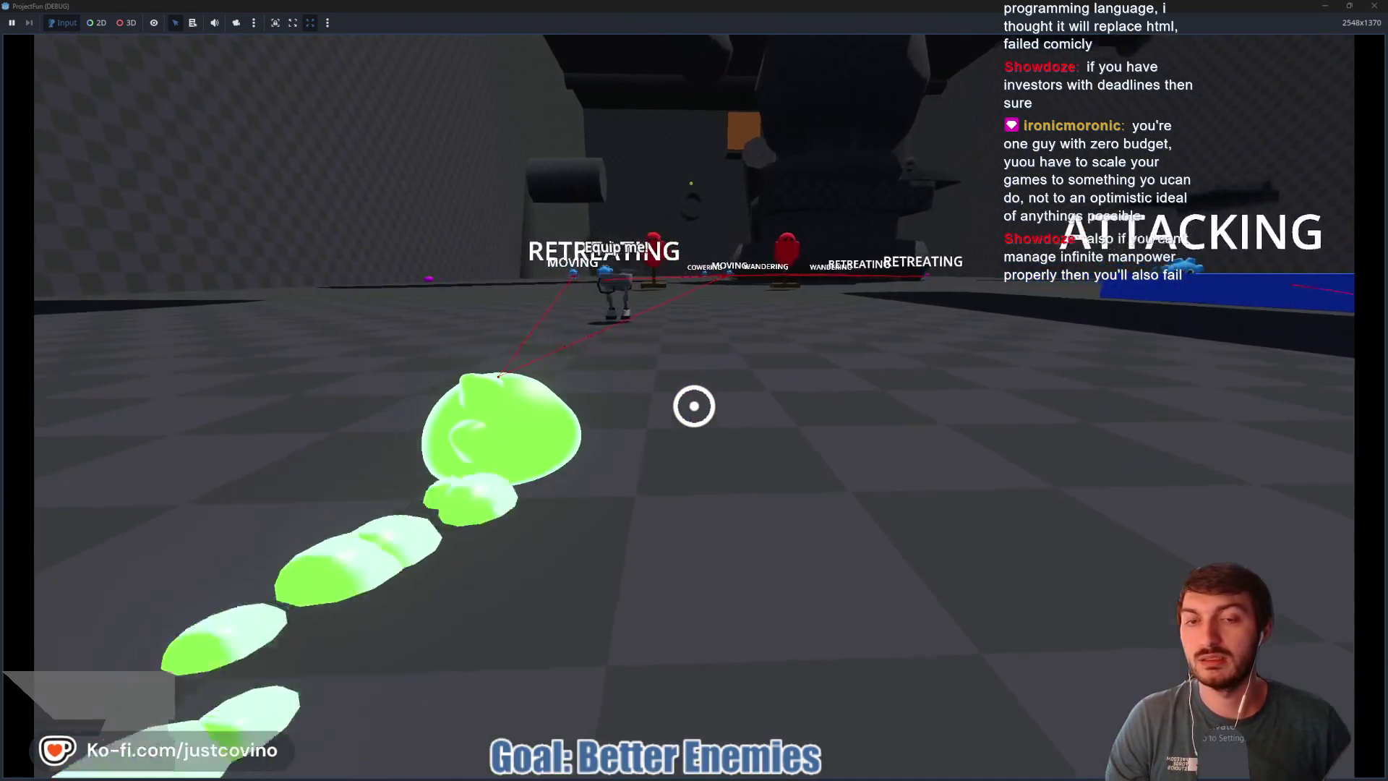
key(w)
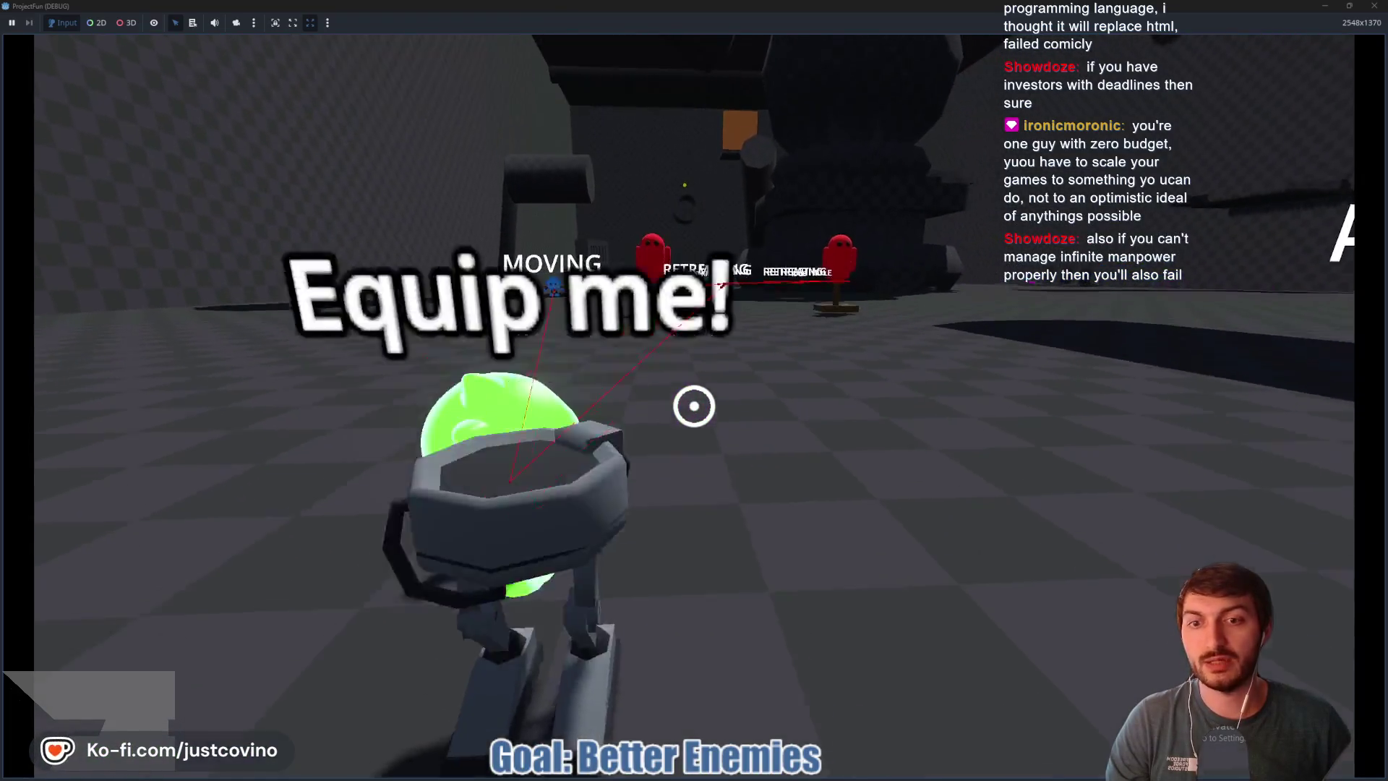
key(w)
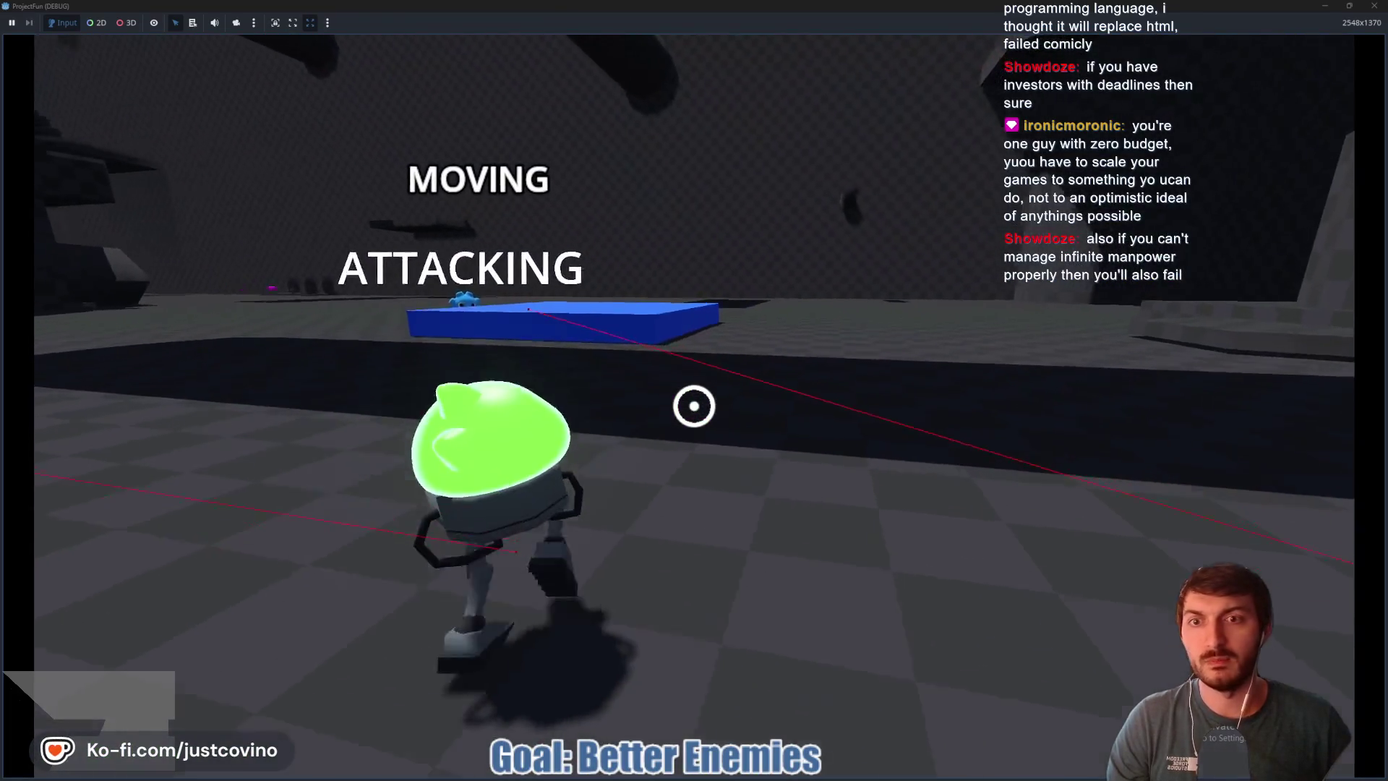
key(w)
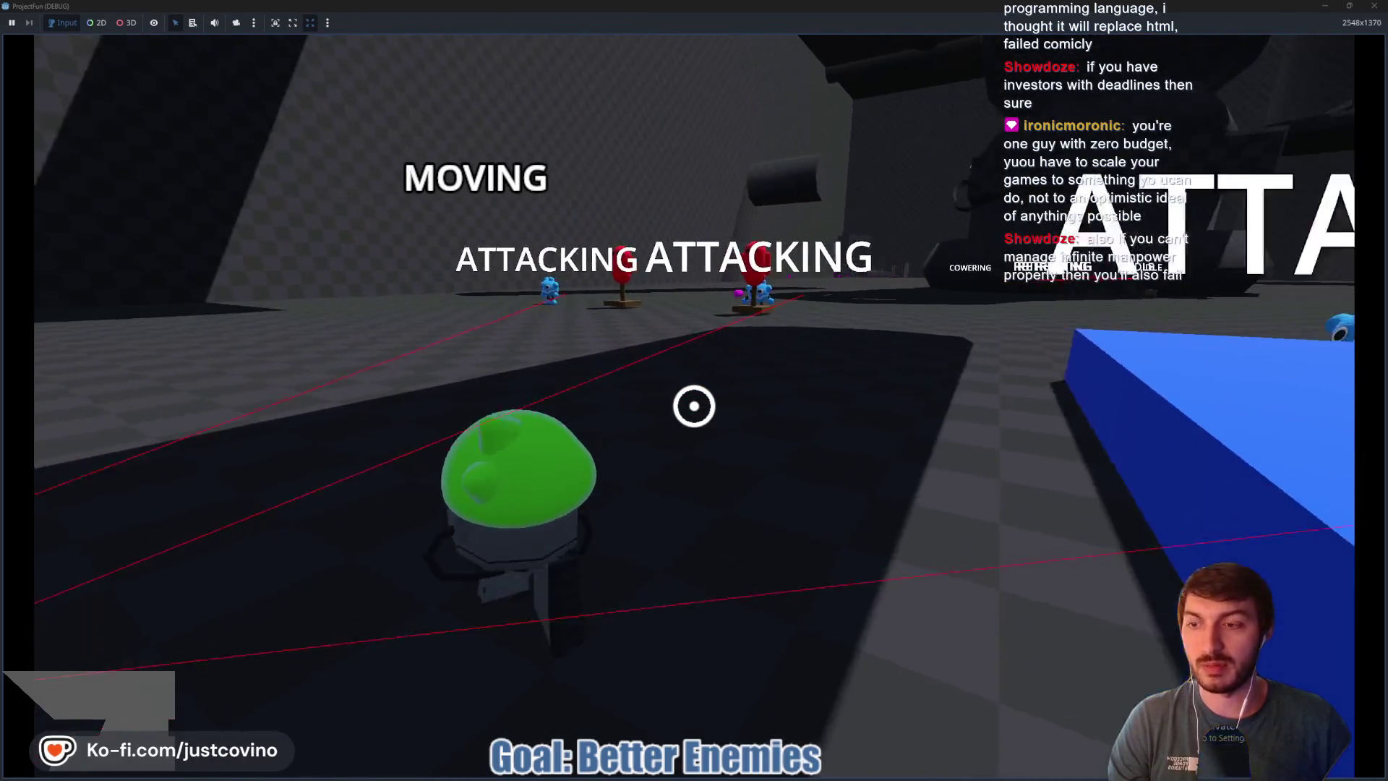
key(w)
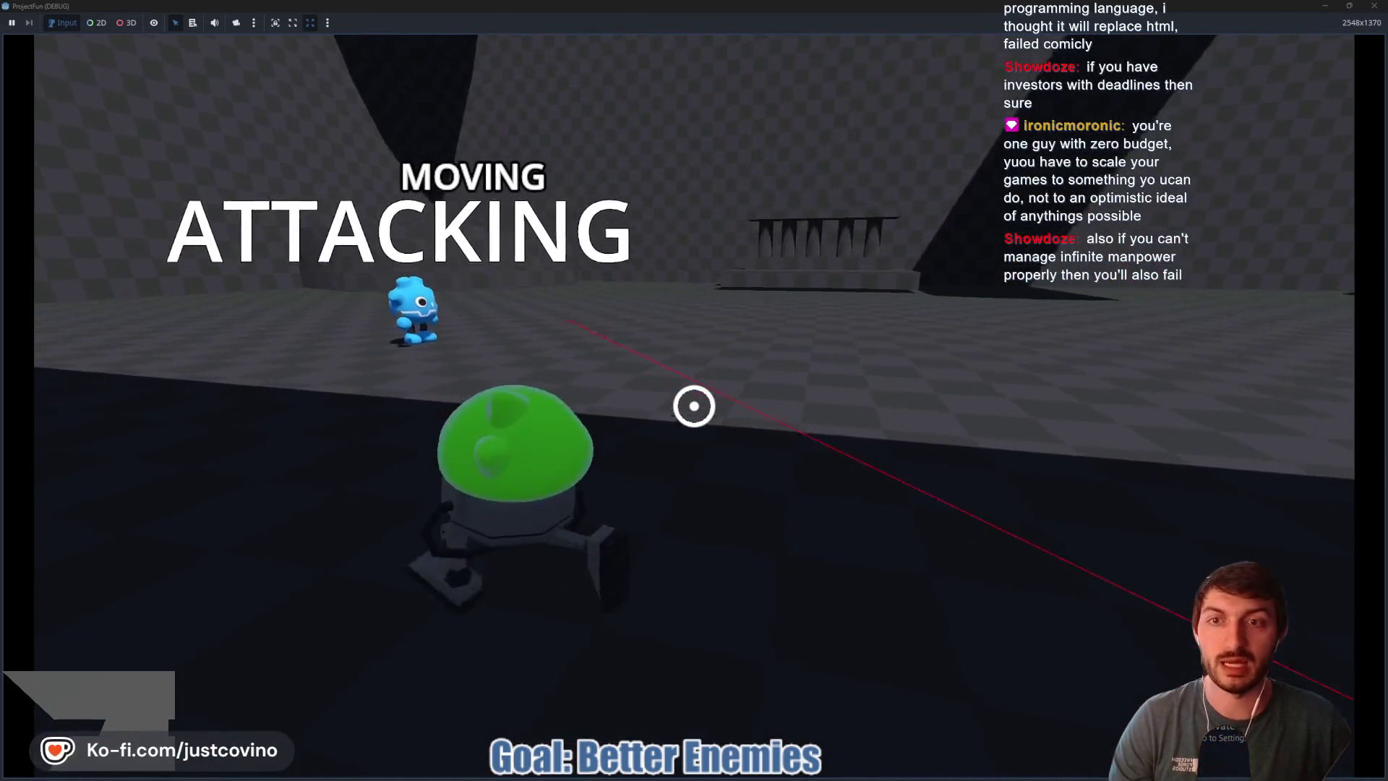
key(w)
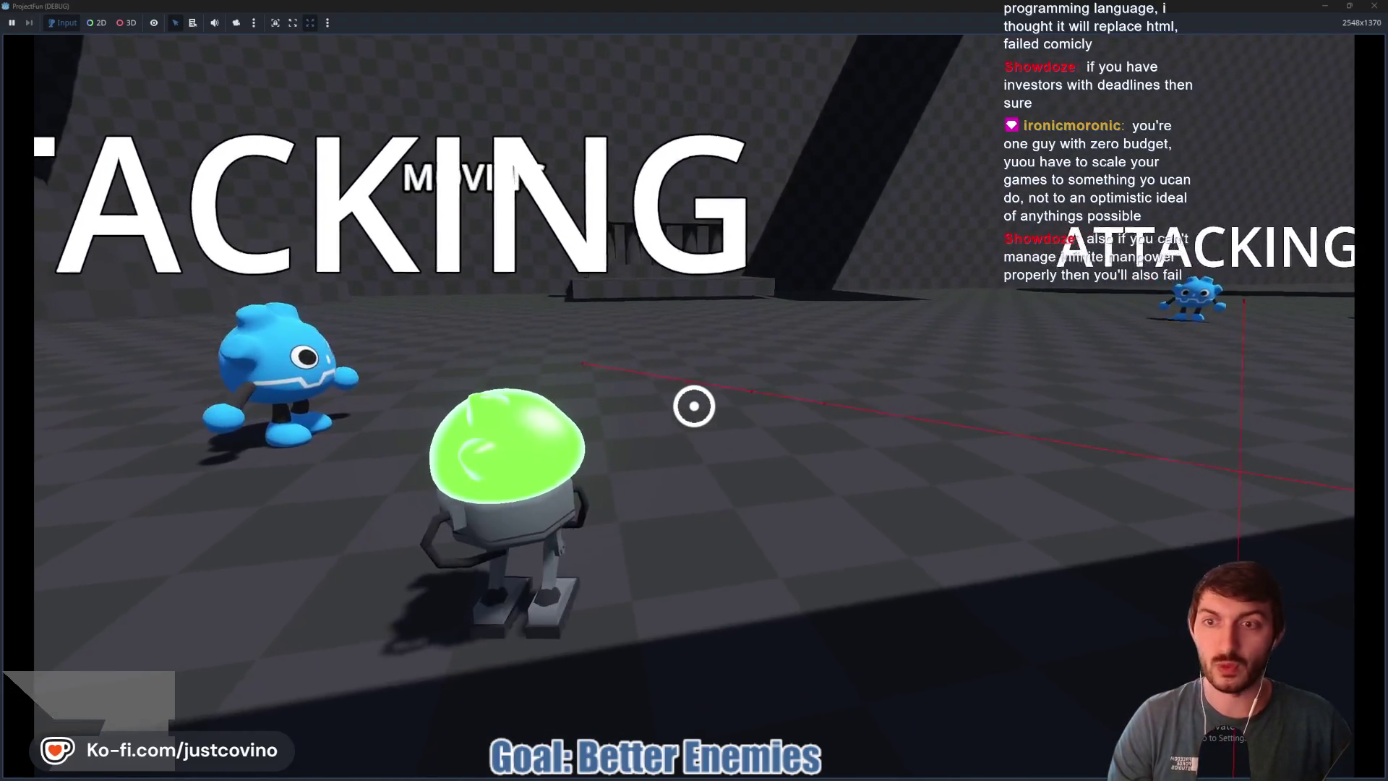
key(w)
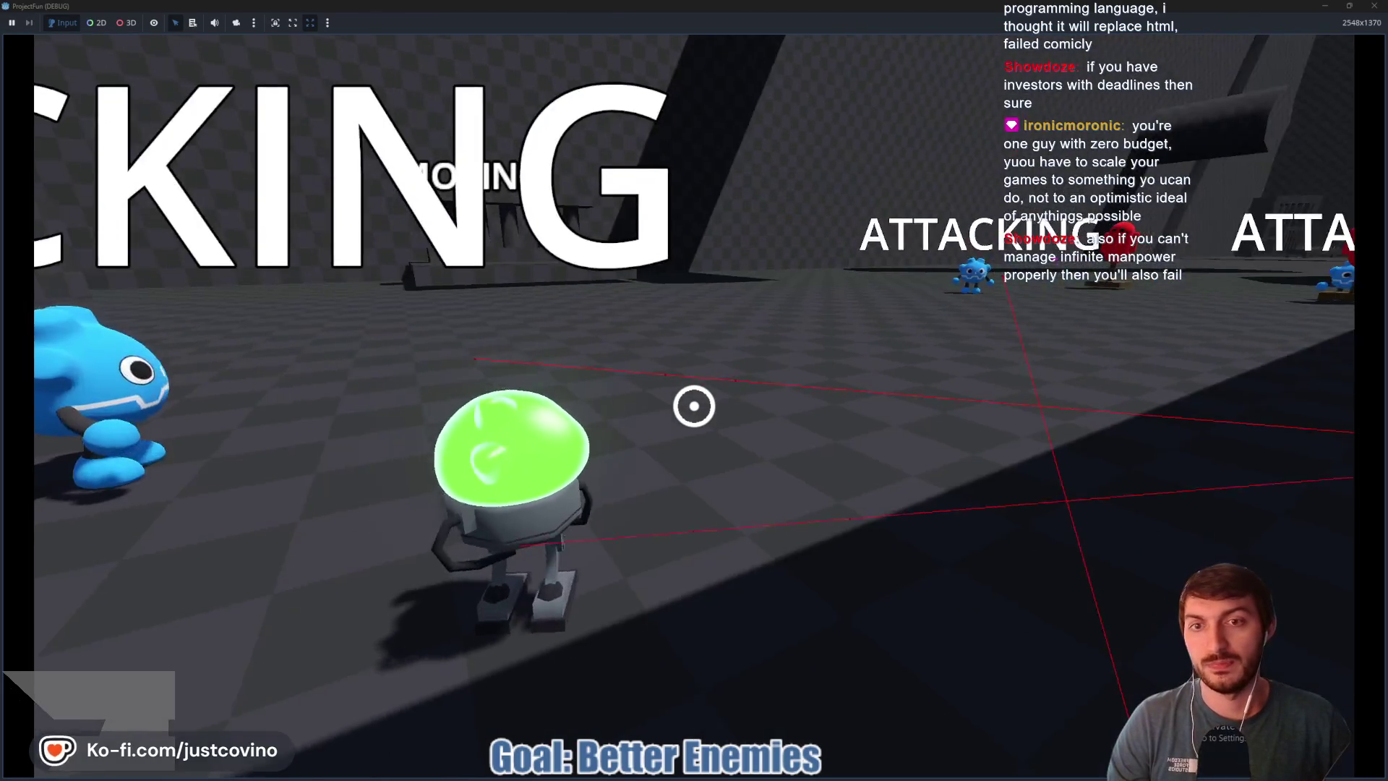
key(w)
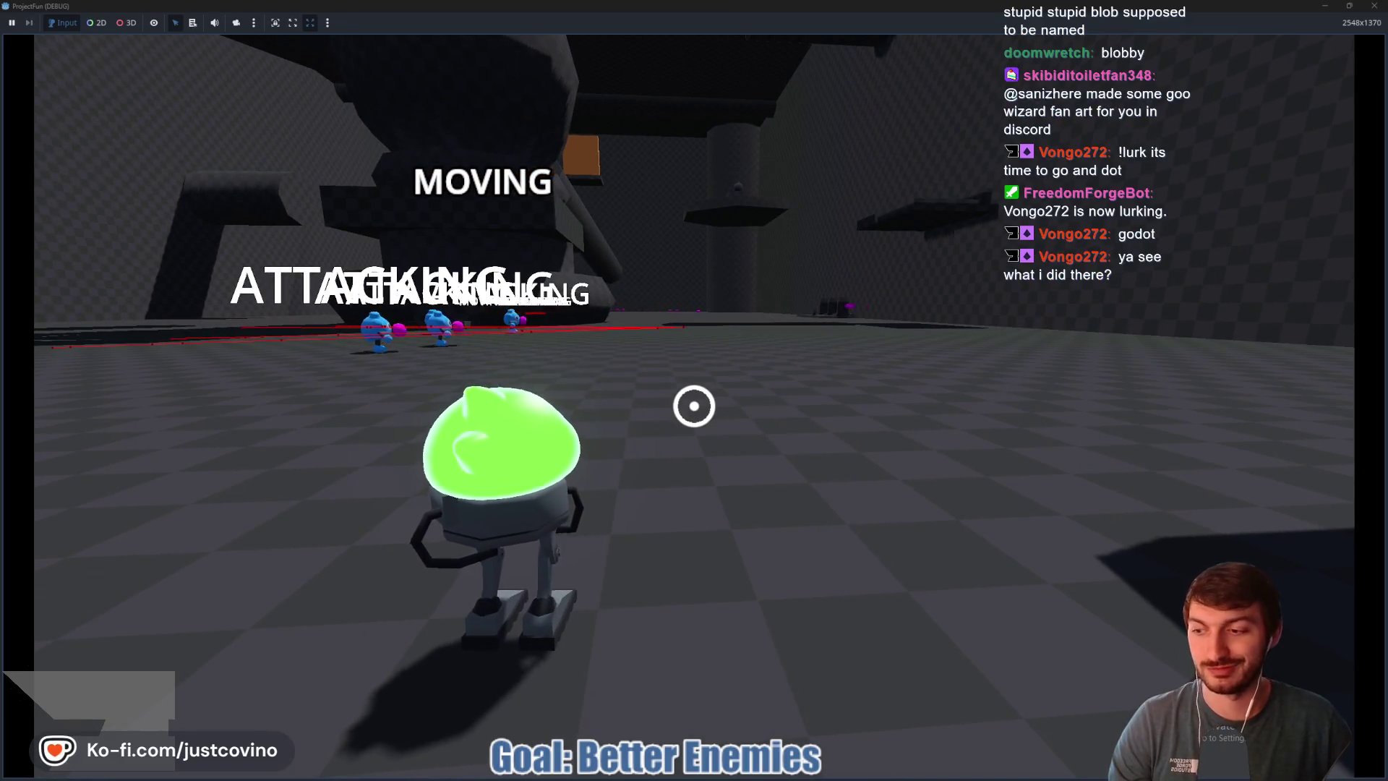
key(Escape)
click(699, 363)
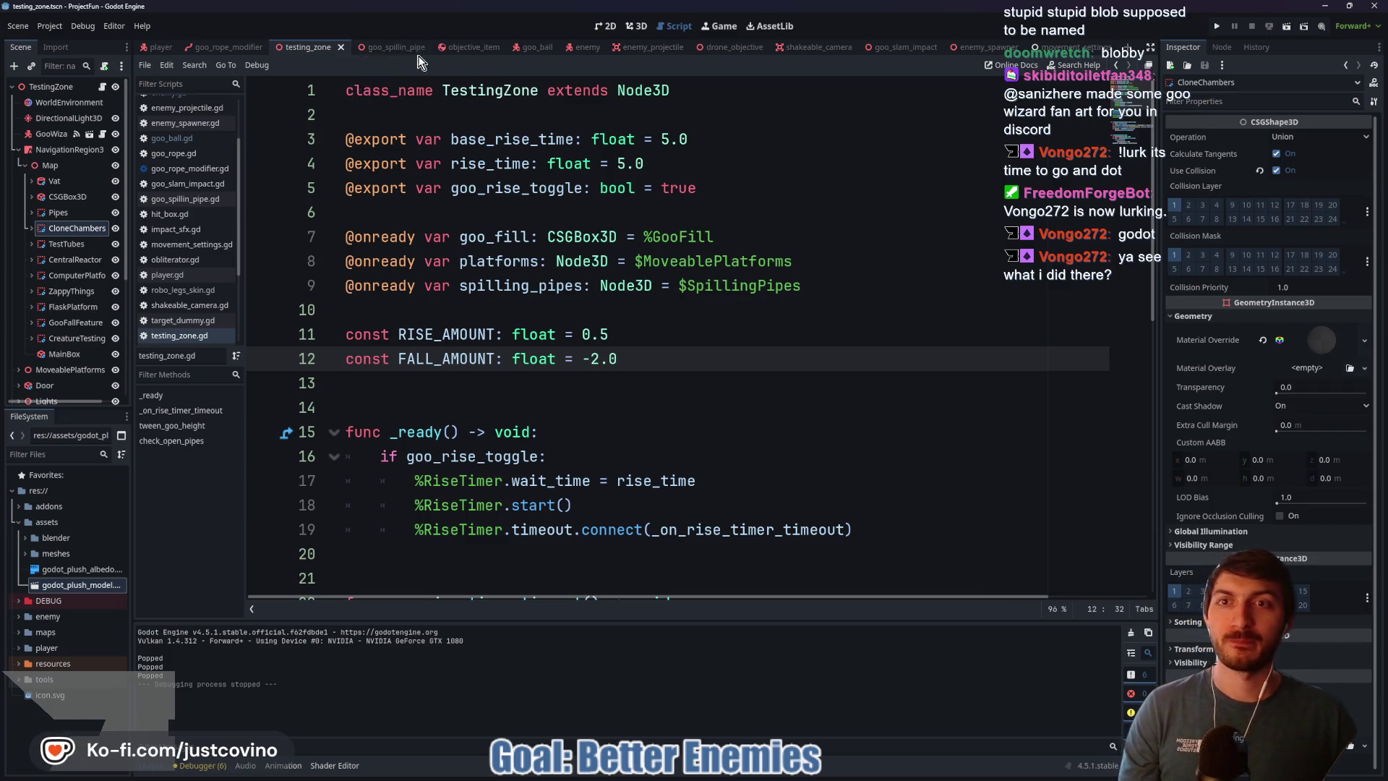
Step: Look over the goo_ball and enemy scripts, then bring up the repository in GitHub Desktop
click(532, 46)
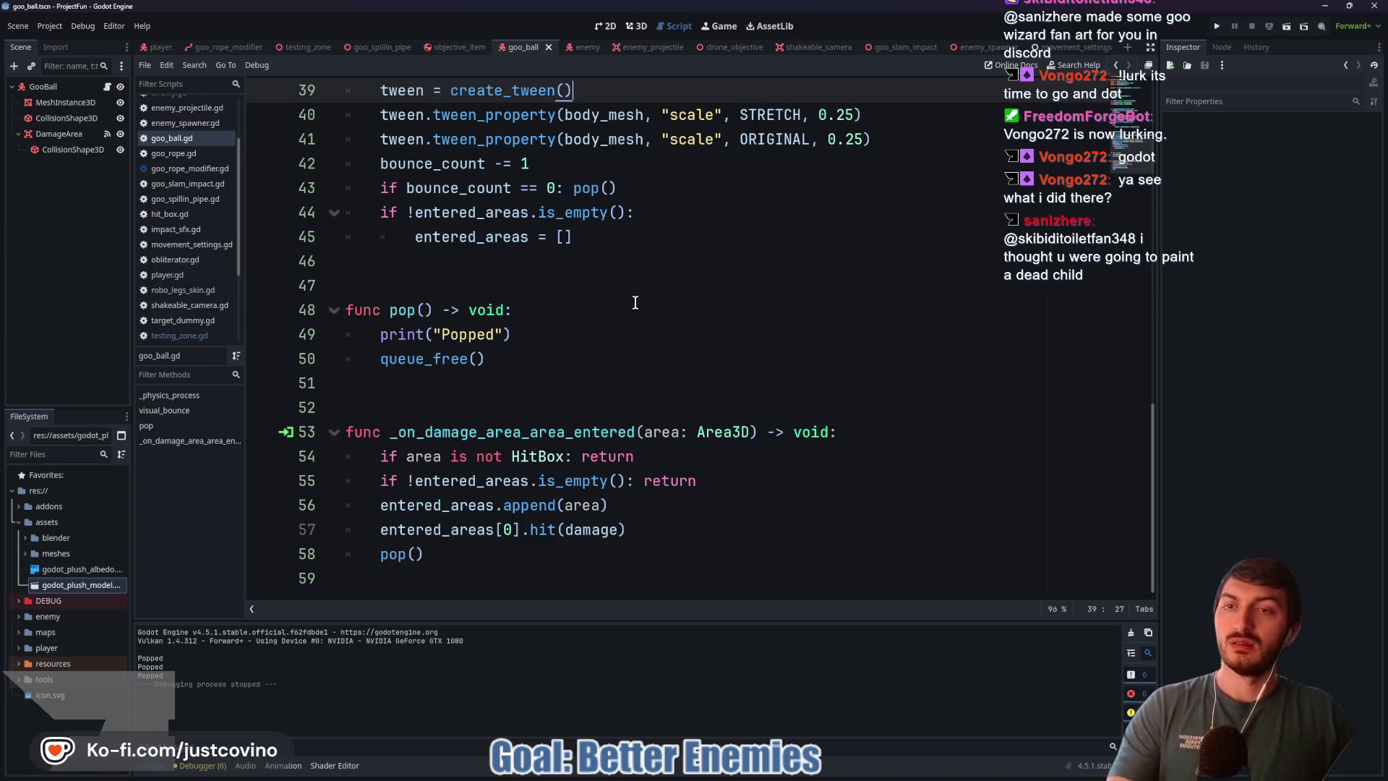
click(583, 48)
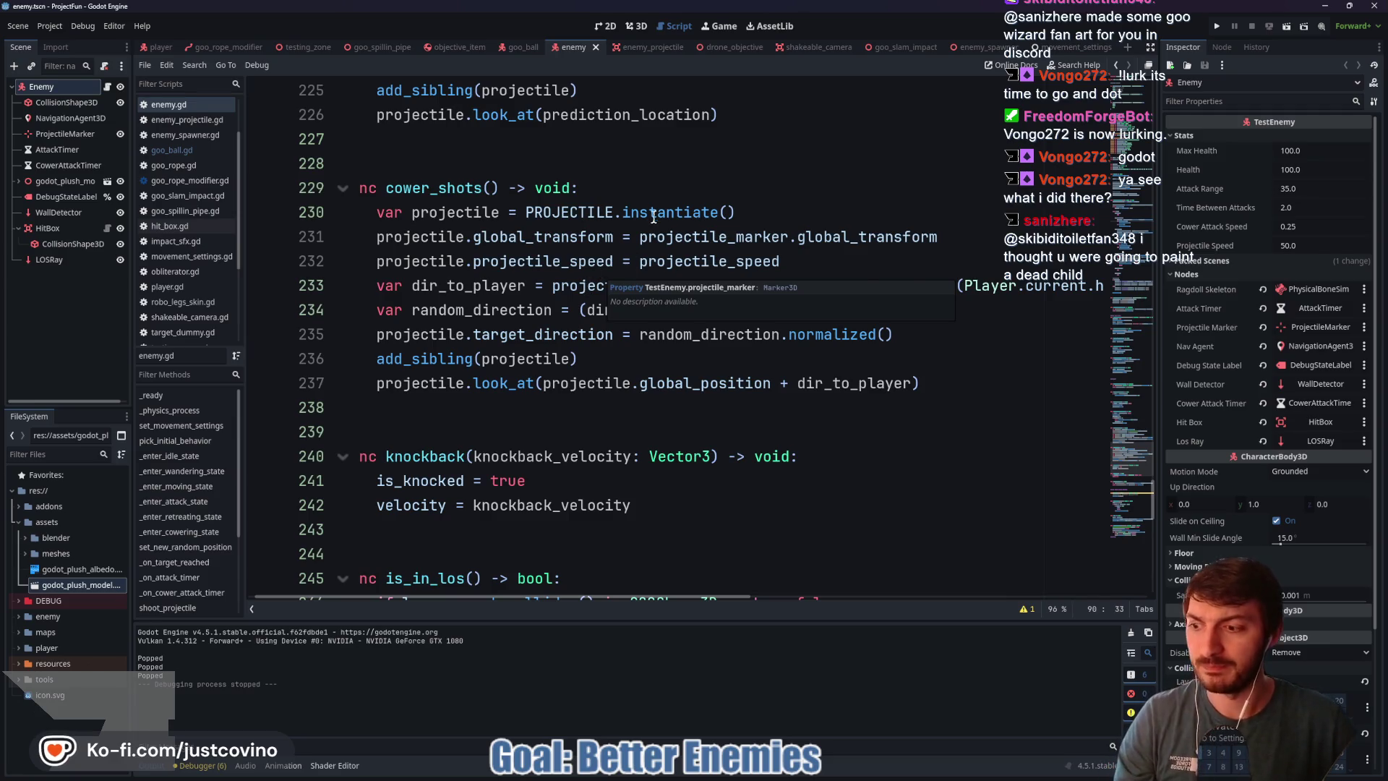
click(775, 777)
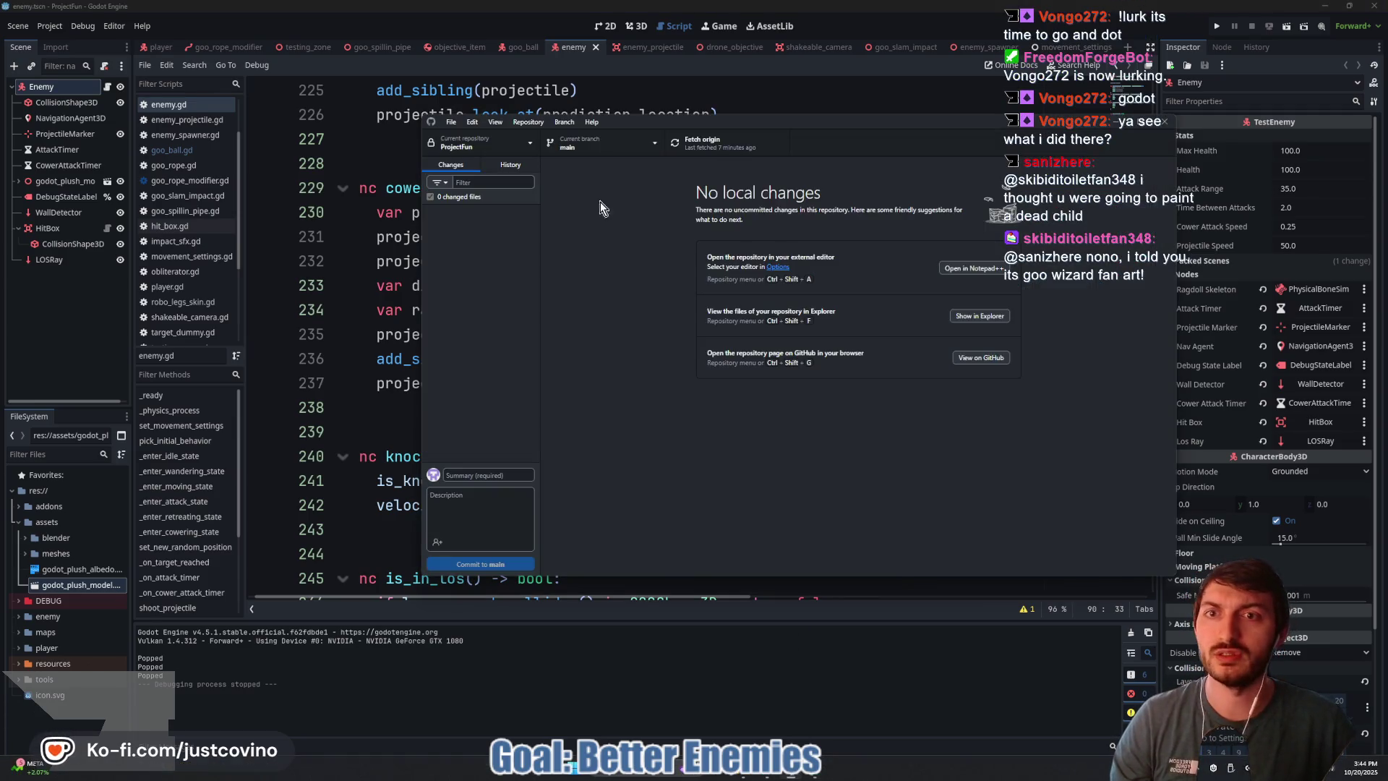
click(511, 165)
scroll(471, 430, down, 2)
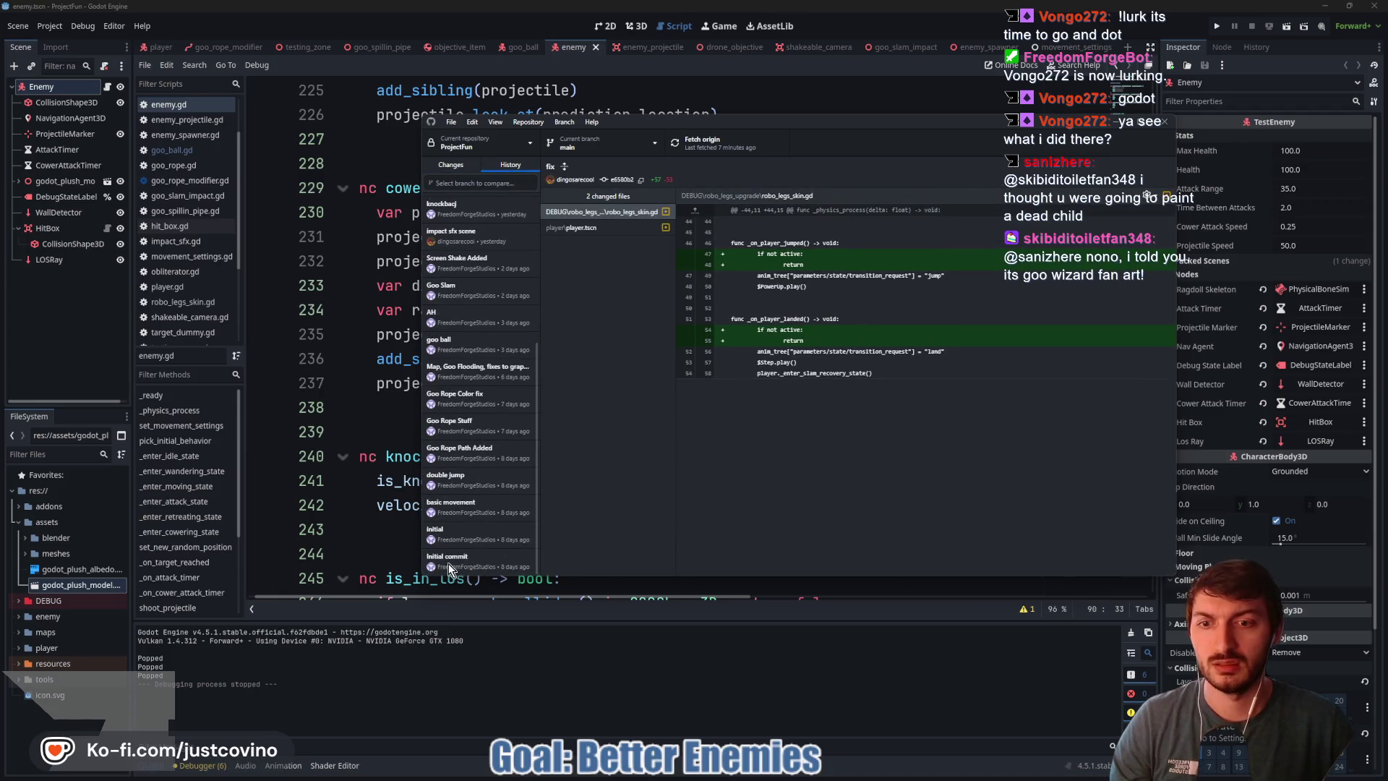
click(450, 165)
click(410, 152)
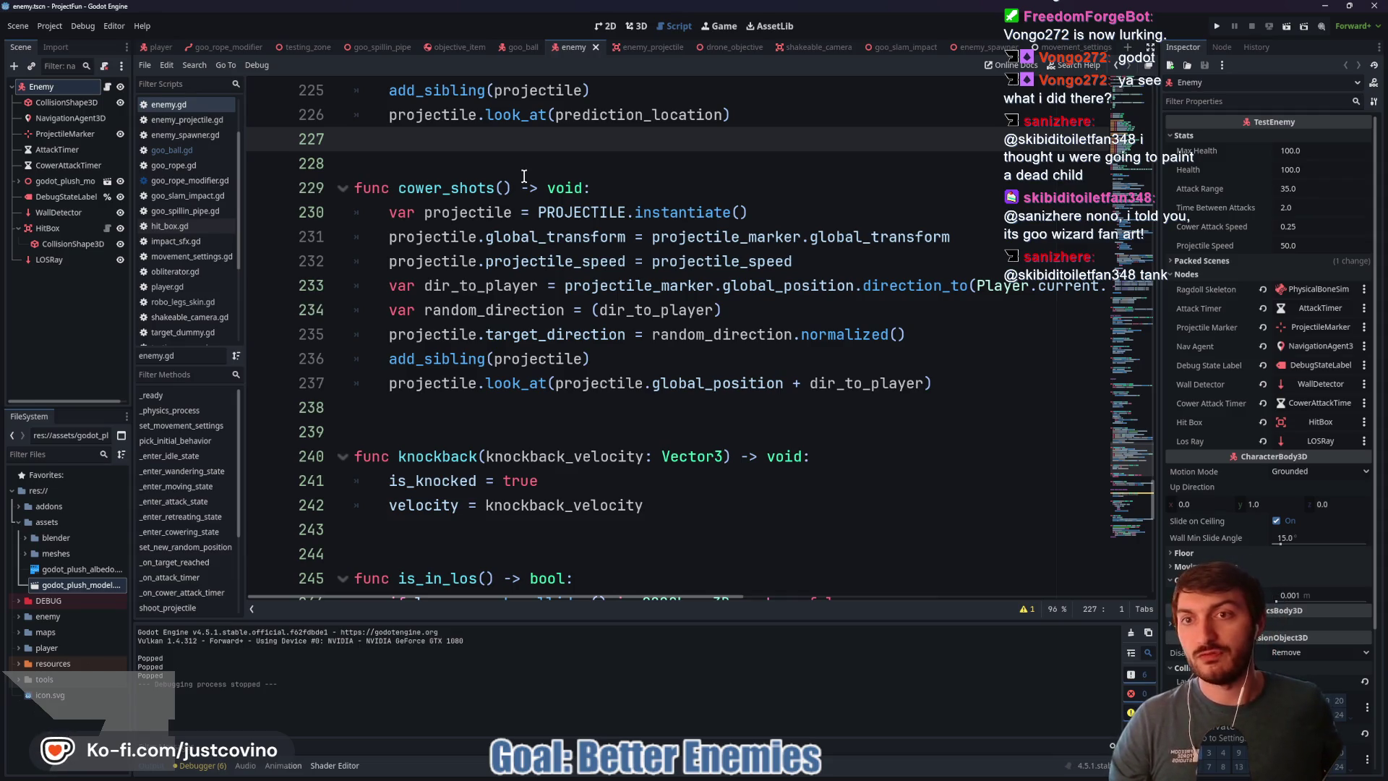
Step: Delete the extra blank line 199 in enemy.gd and close the enemy_spawner tab
key(Down)
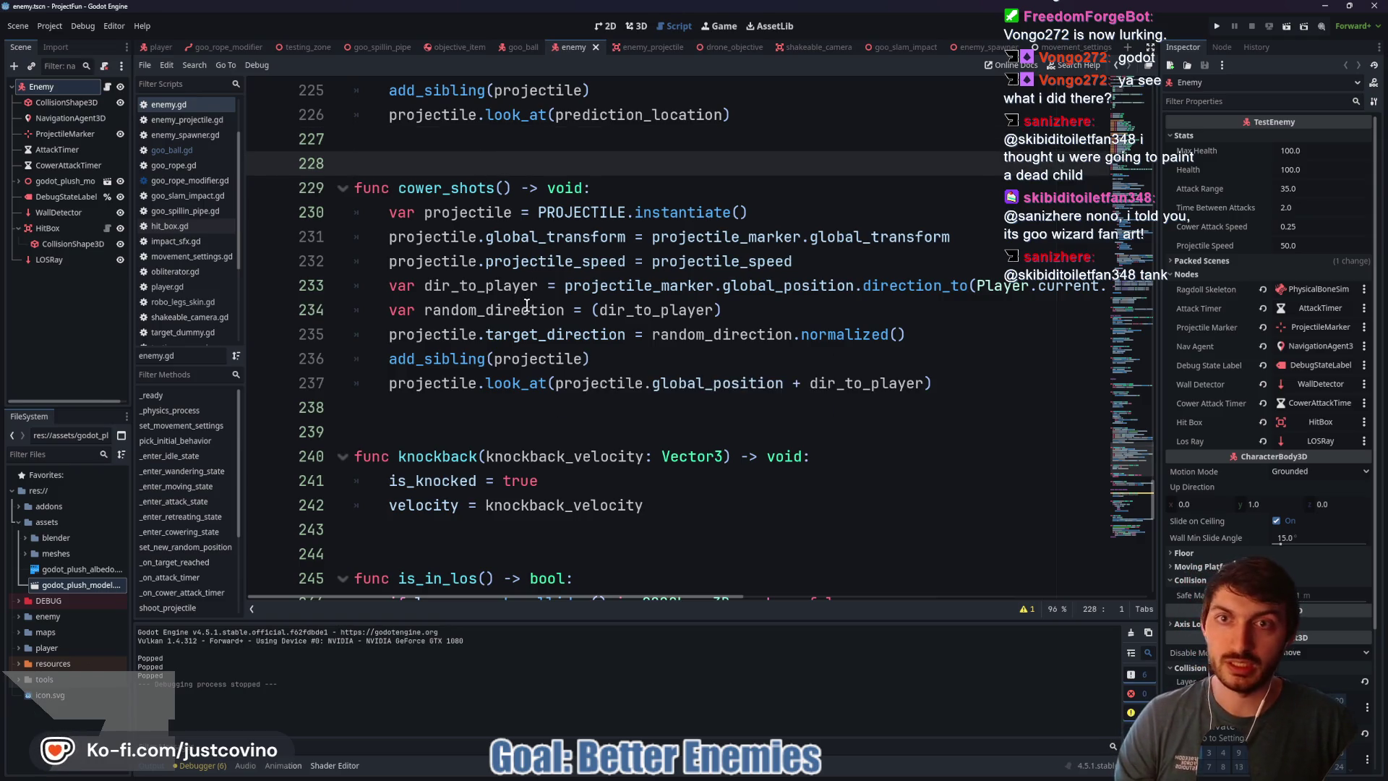
scroll(524, 296, up, 4)
scroll(507, 259, up, 2)
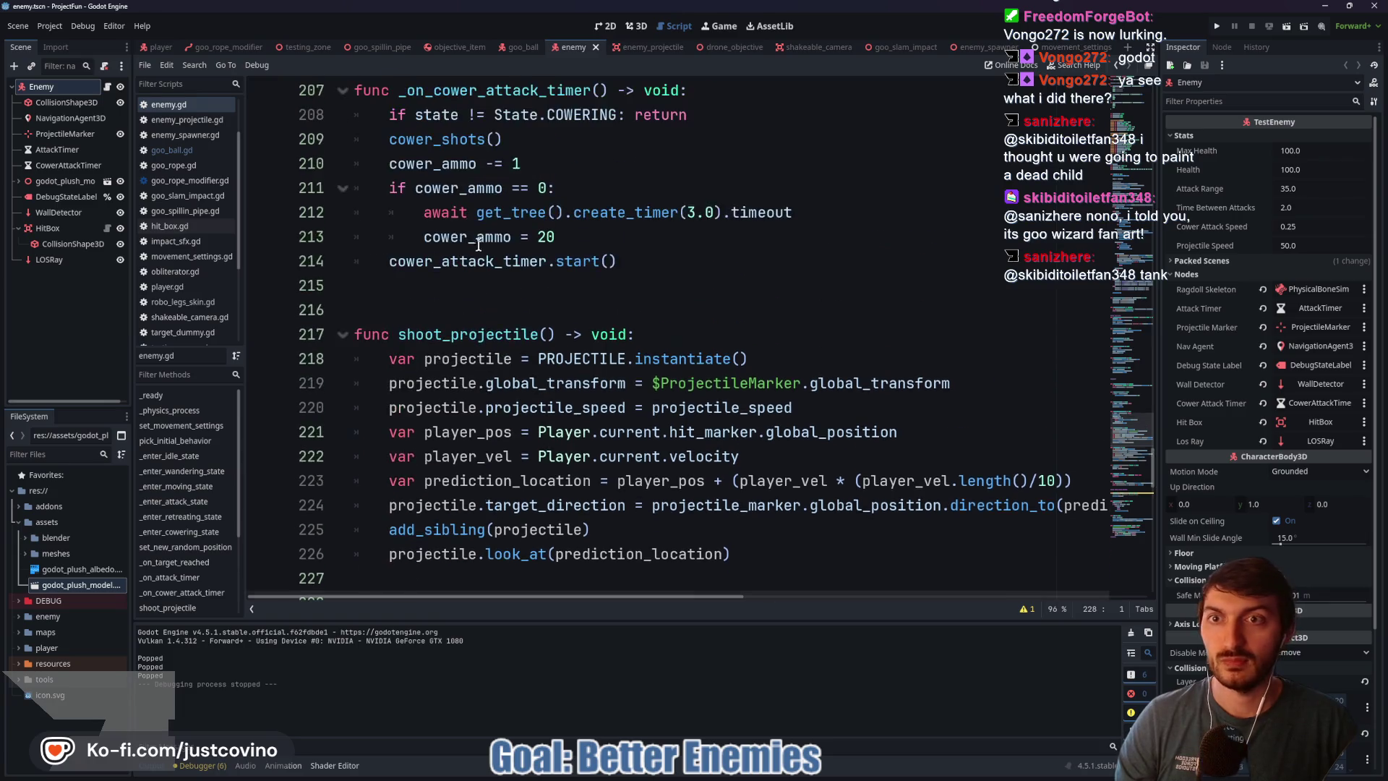
click(460, 304)
scroll(460, 304, up, 5)
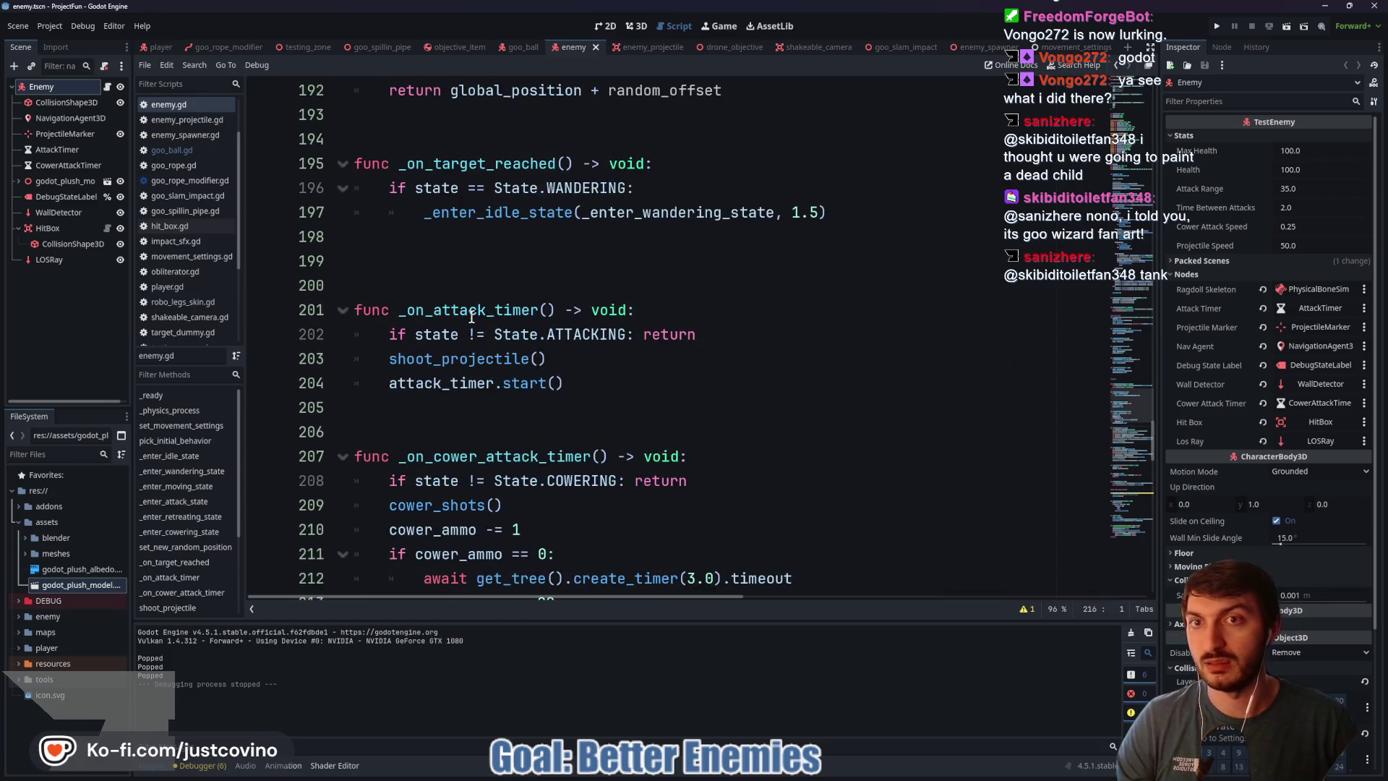
click(452, 264)
key(BackSpace)
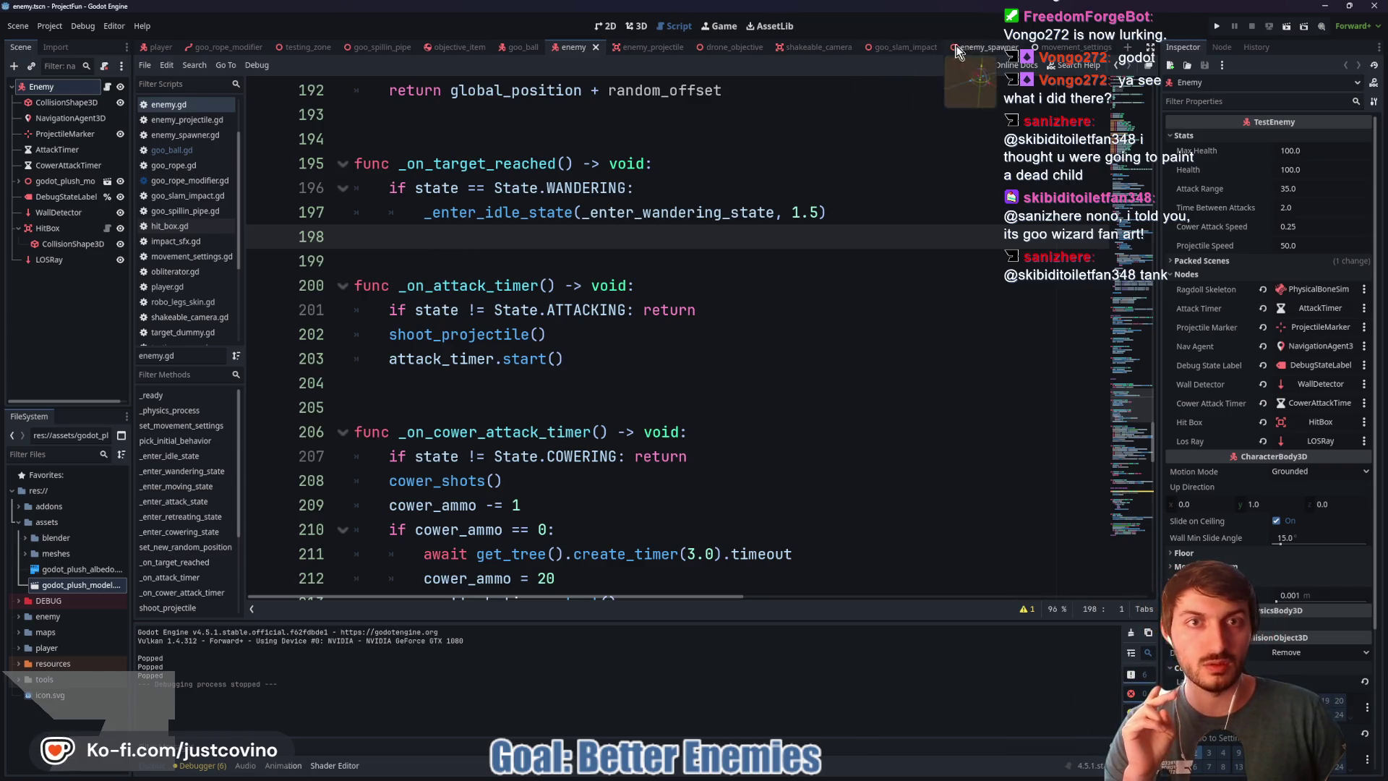
middle_click(1074, 47)
Step: Close the movement_settings, goo_slam_impact and shakeable_camera scene tabs
middle_click(987, 47)
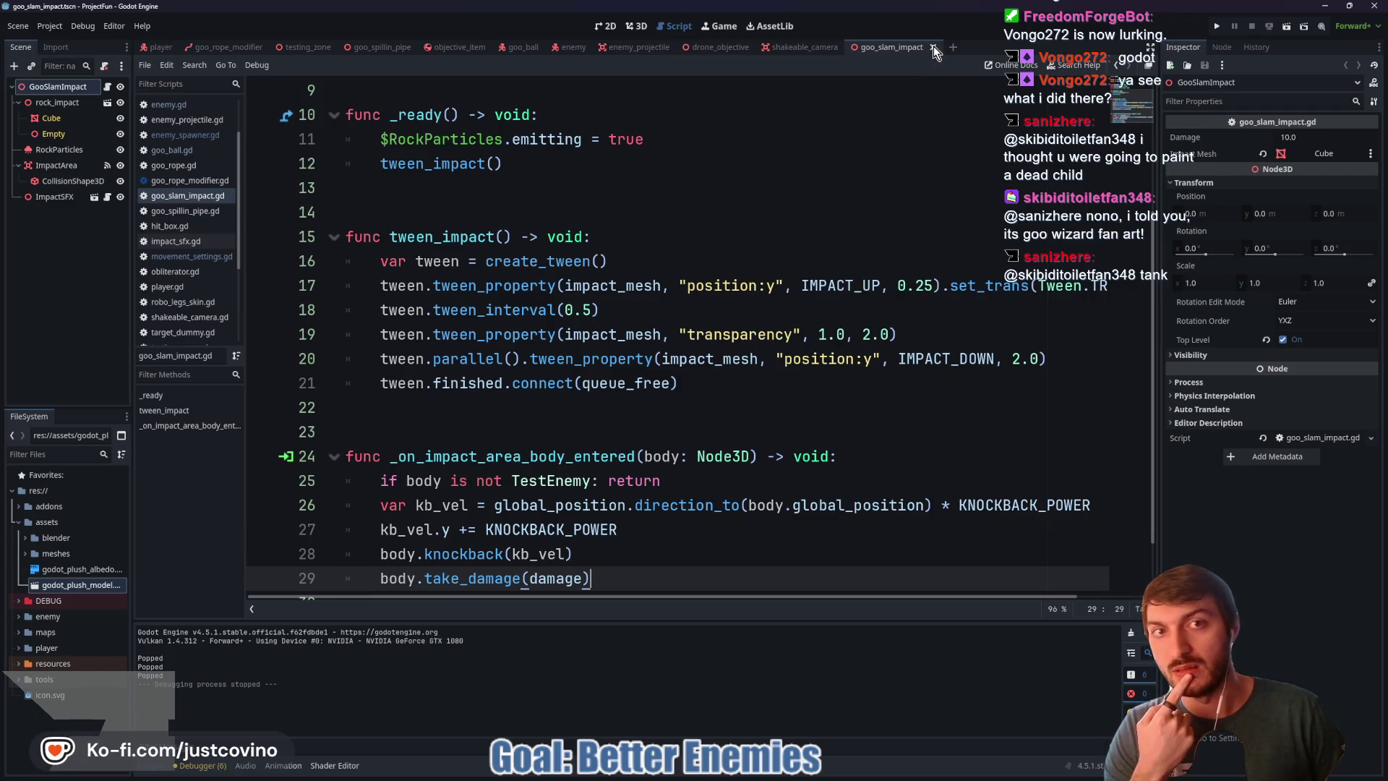
click(934, 47)
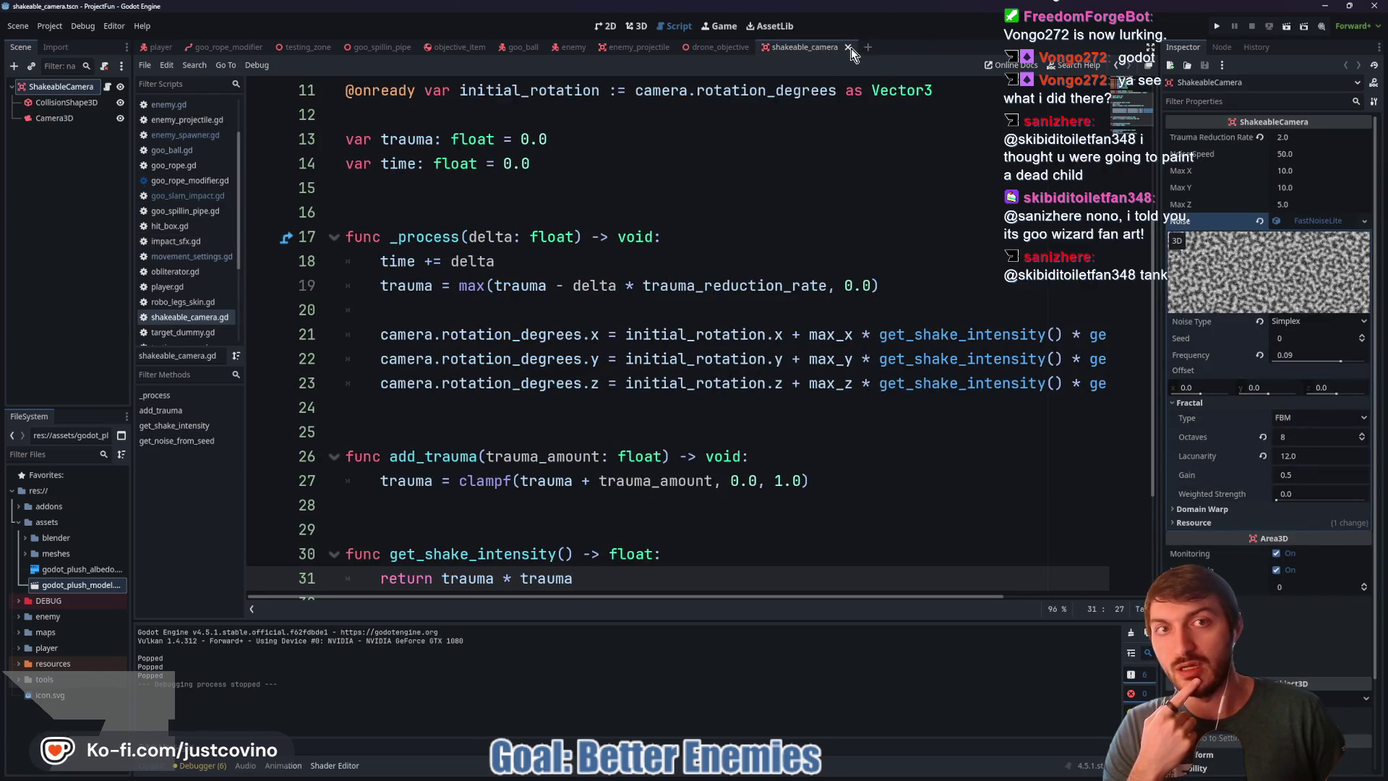
click(849, 47)
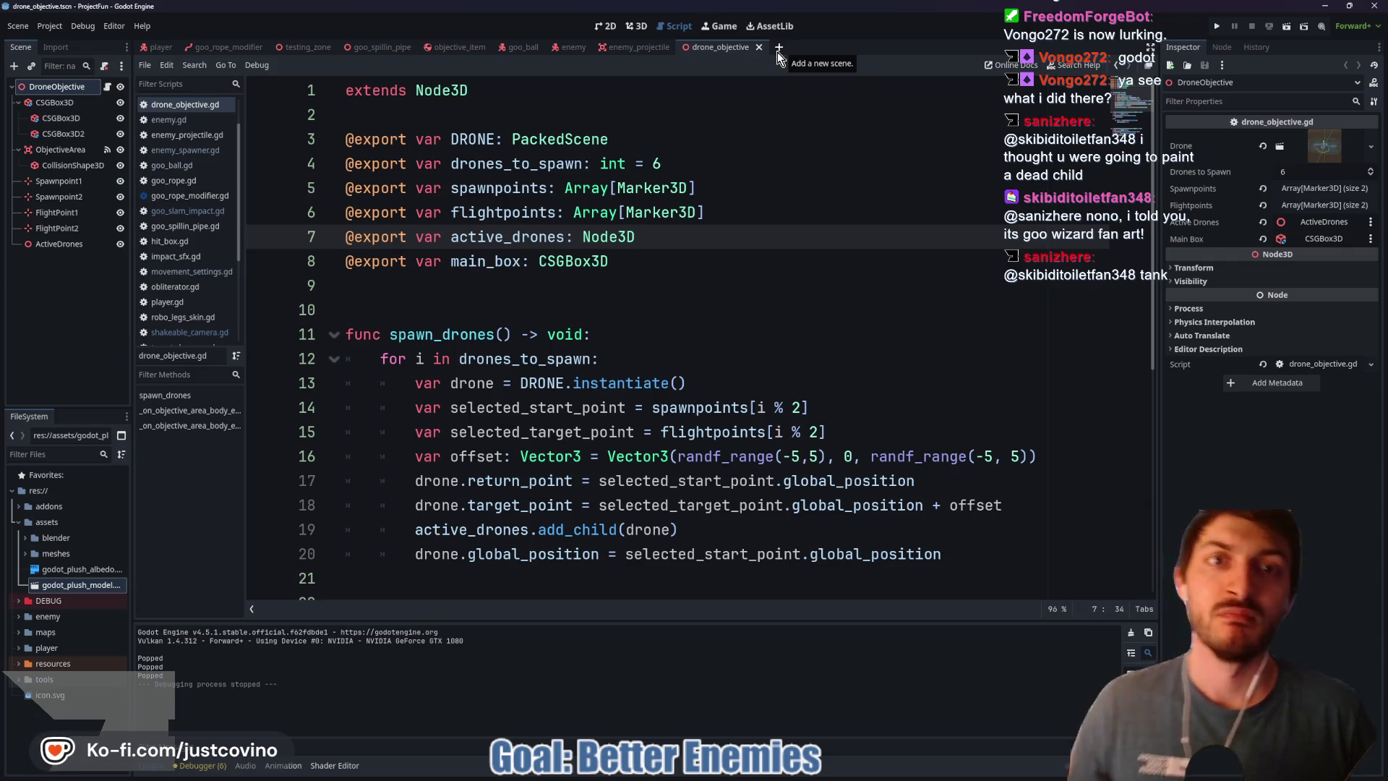
Step: Start a new empty scene and switch to the 3D workspace
click(778, 51)
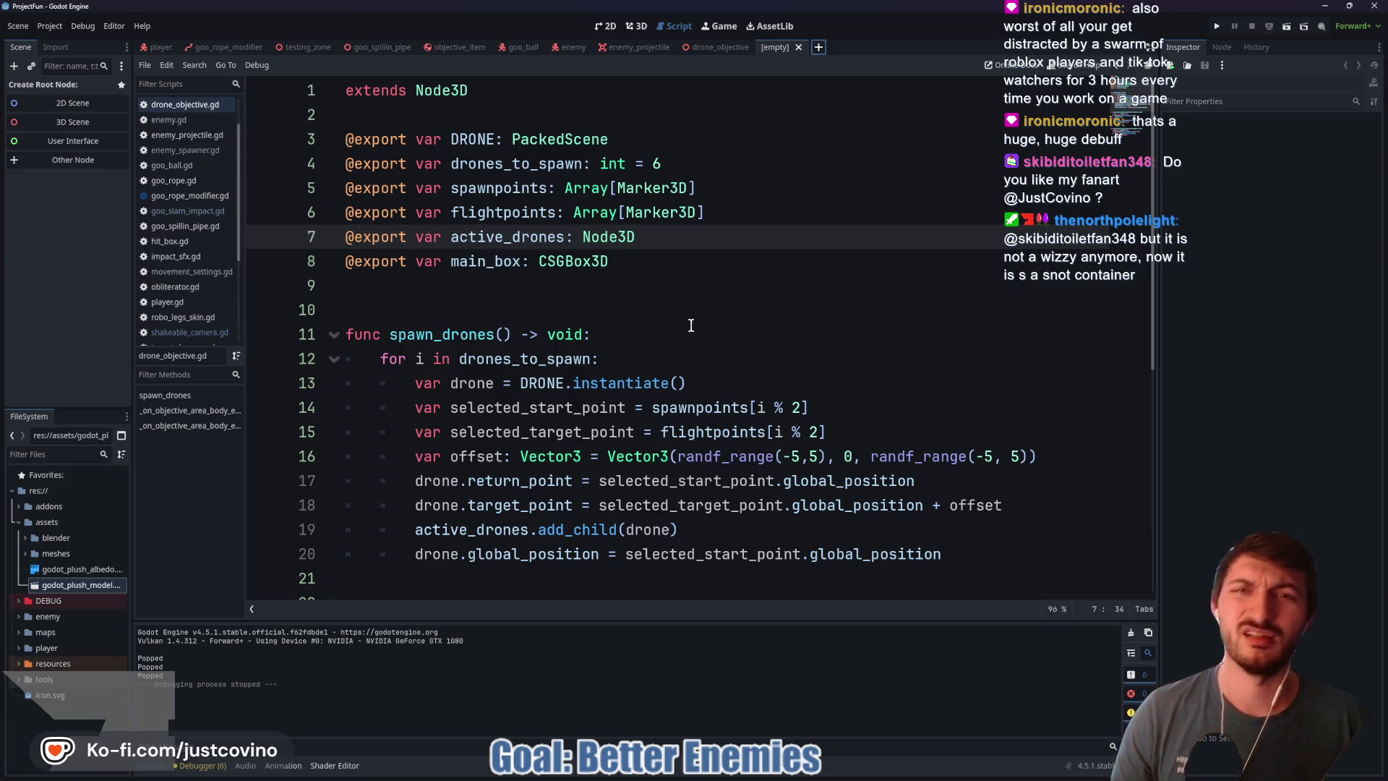
click(535, 287)
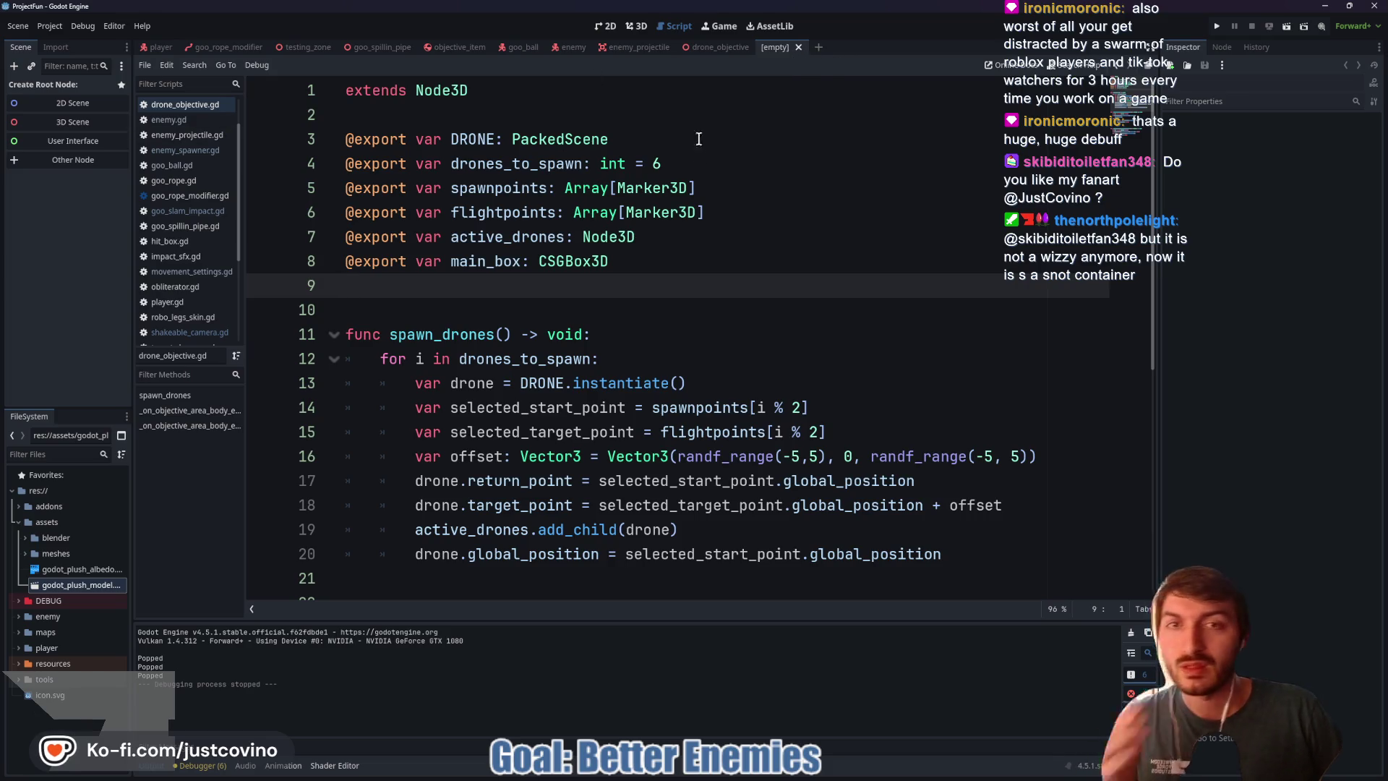
click(636, 26)
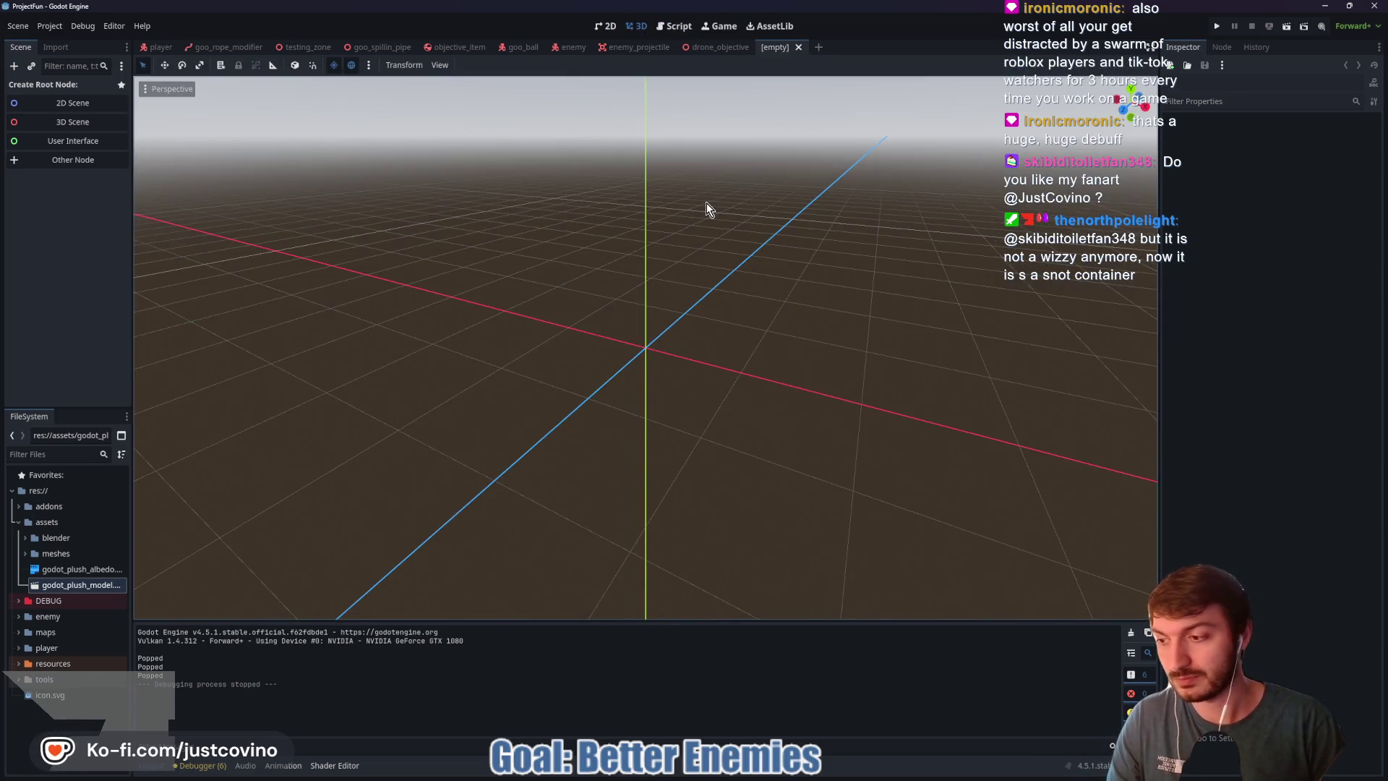
Step: Add an Area3D node as the root of the new scene
key(ctrl+a)
text(nod)
key(BackSpace)
key(BackSpace)
key(BackSpace)
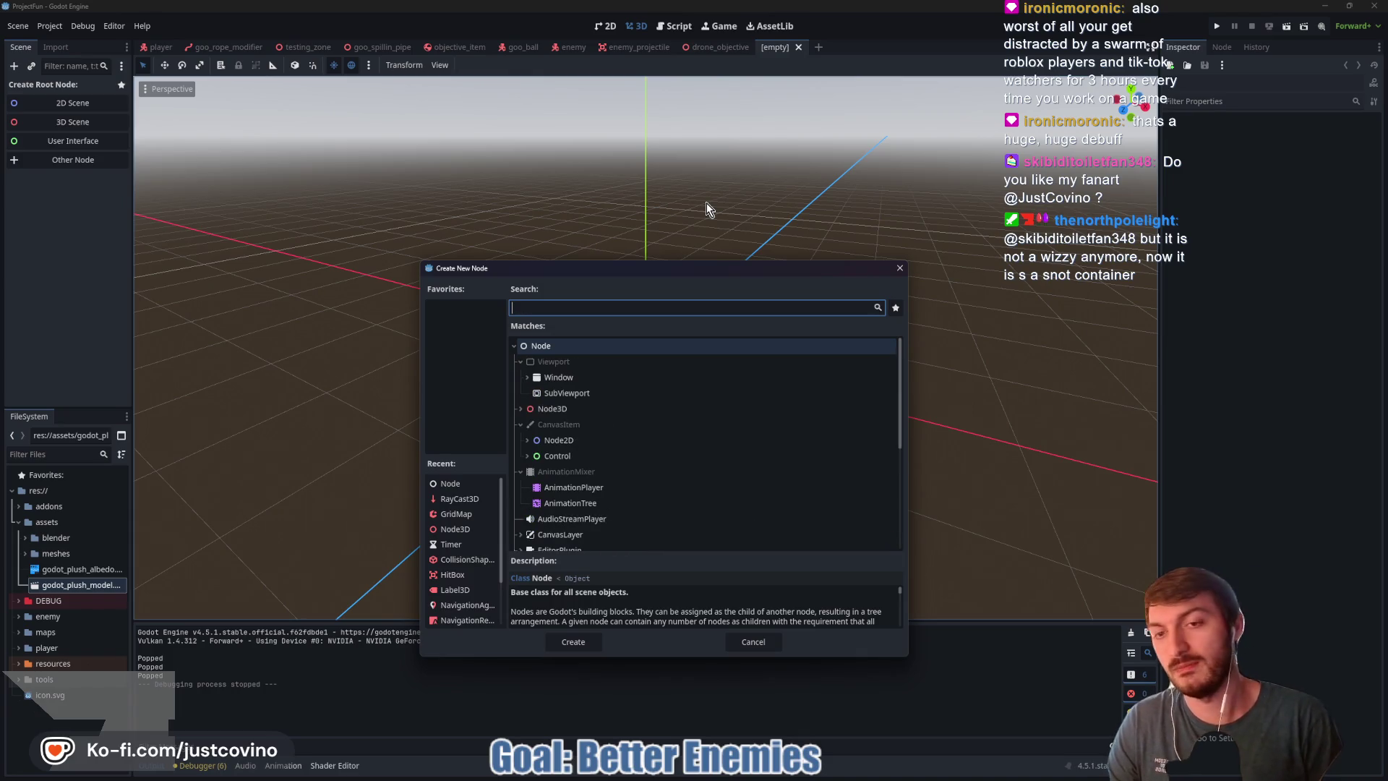
text(area)
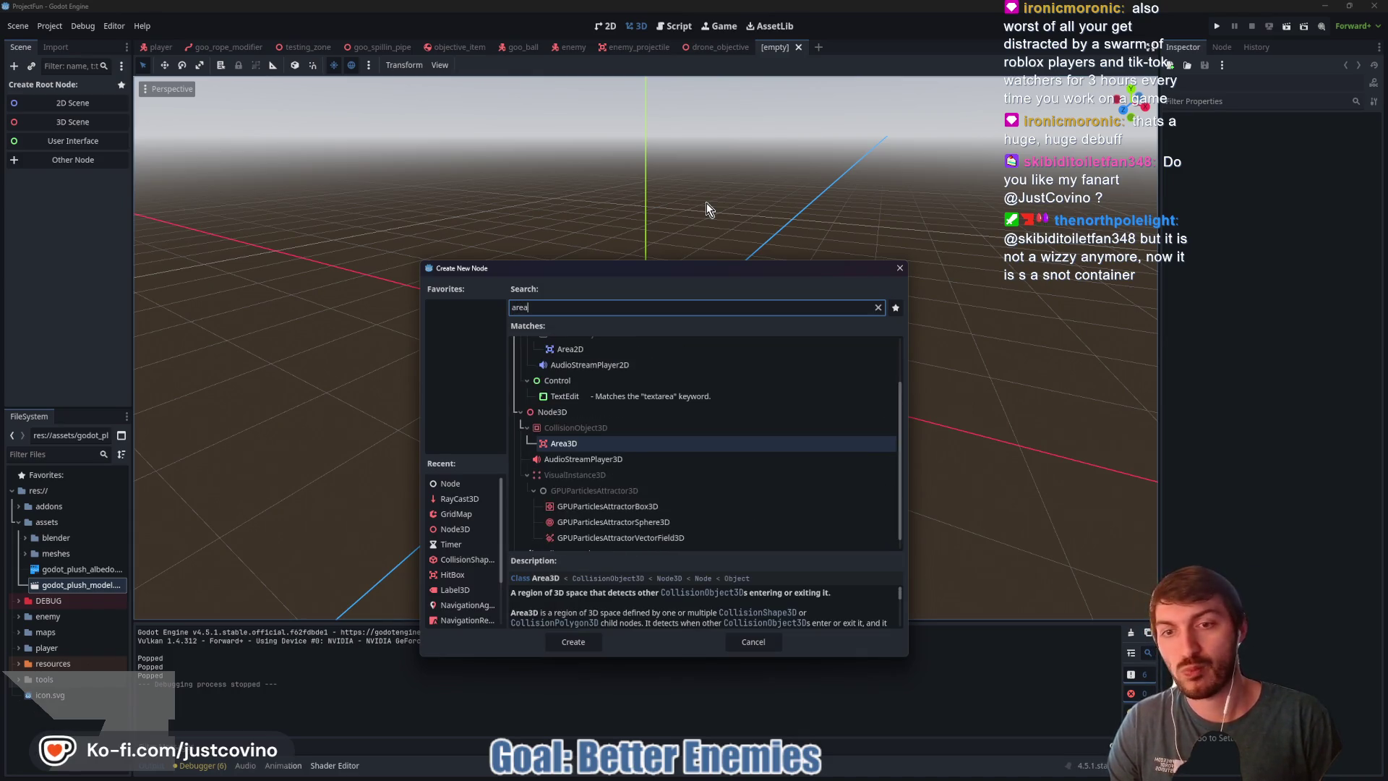
key(Return)
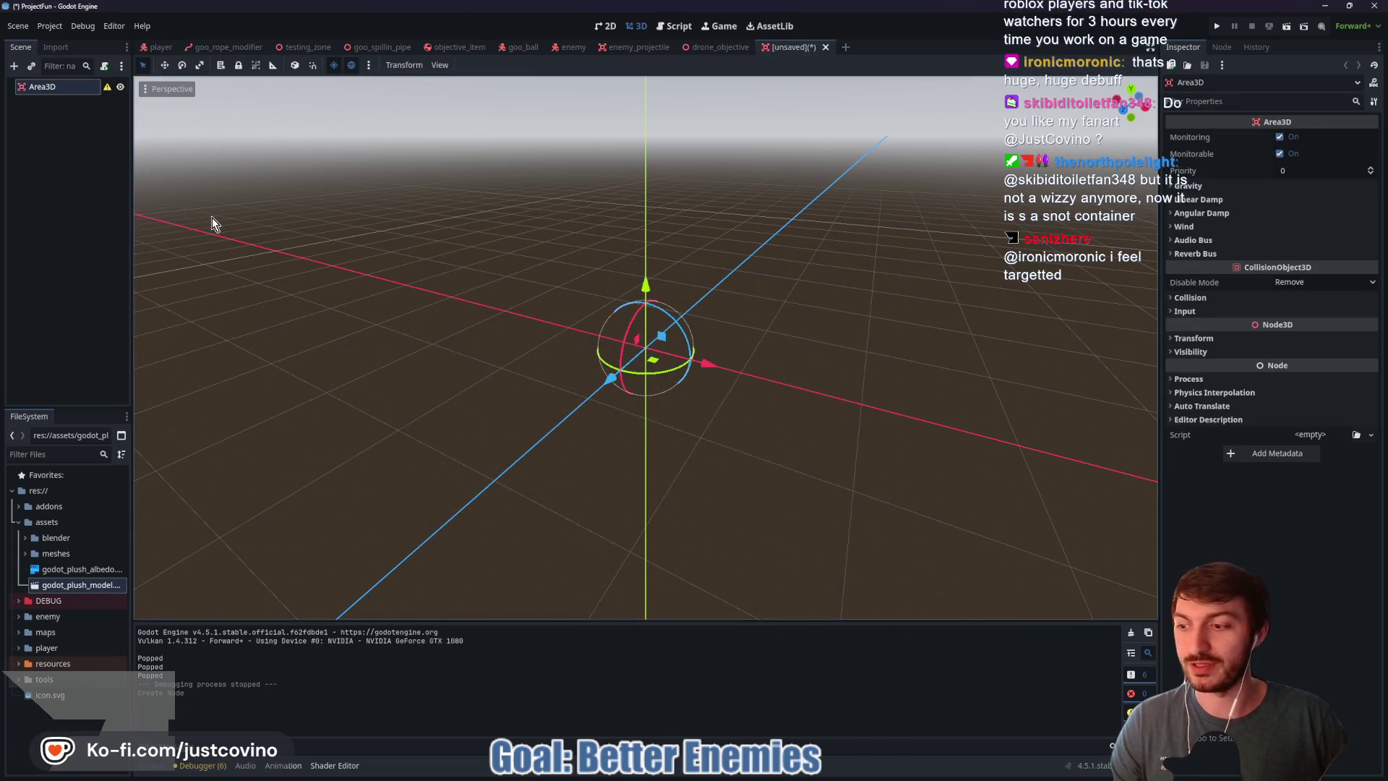
Step: Rename the Area3D root node to PowerUp
click(66, 84)
click(68, 88)
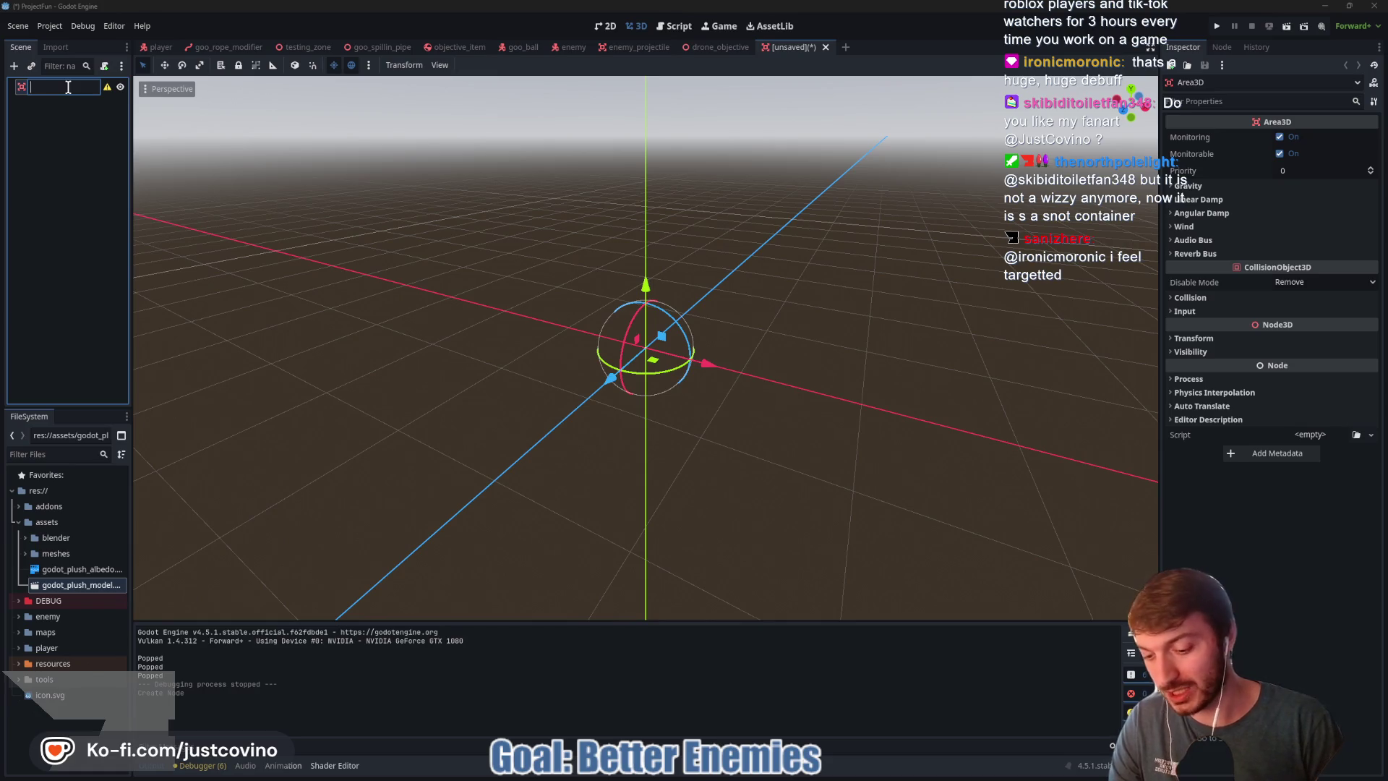
text(Powerip)
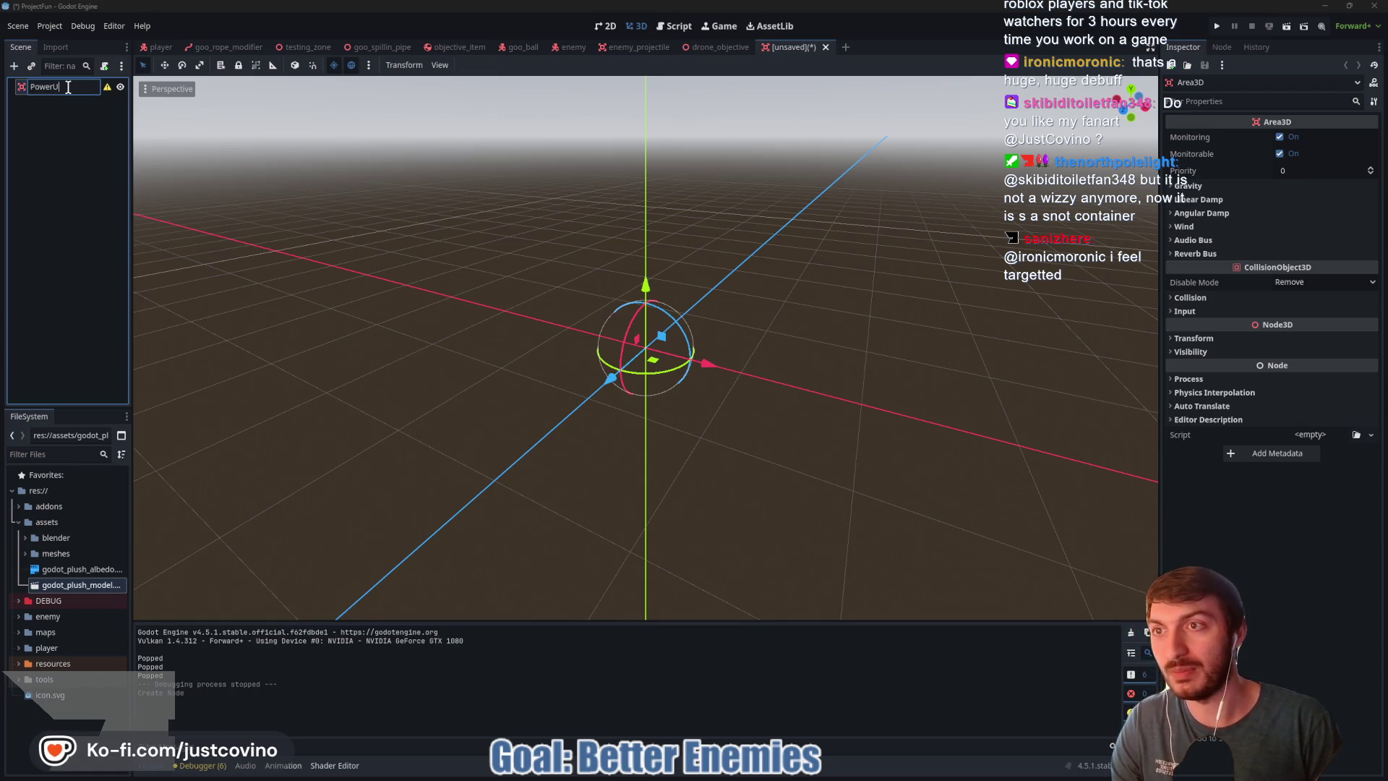
key(BackSpace)
key(BackSpace)
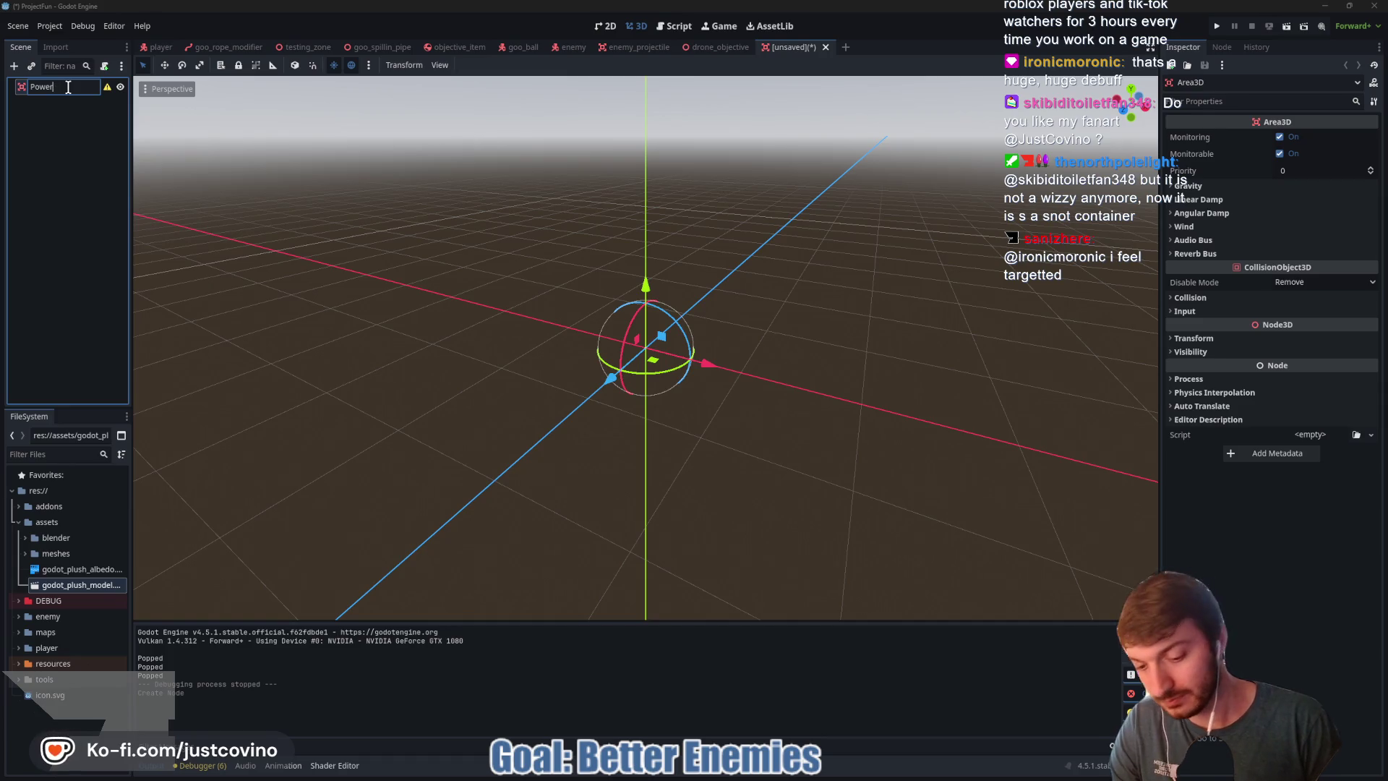
key(Return)
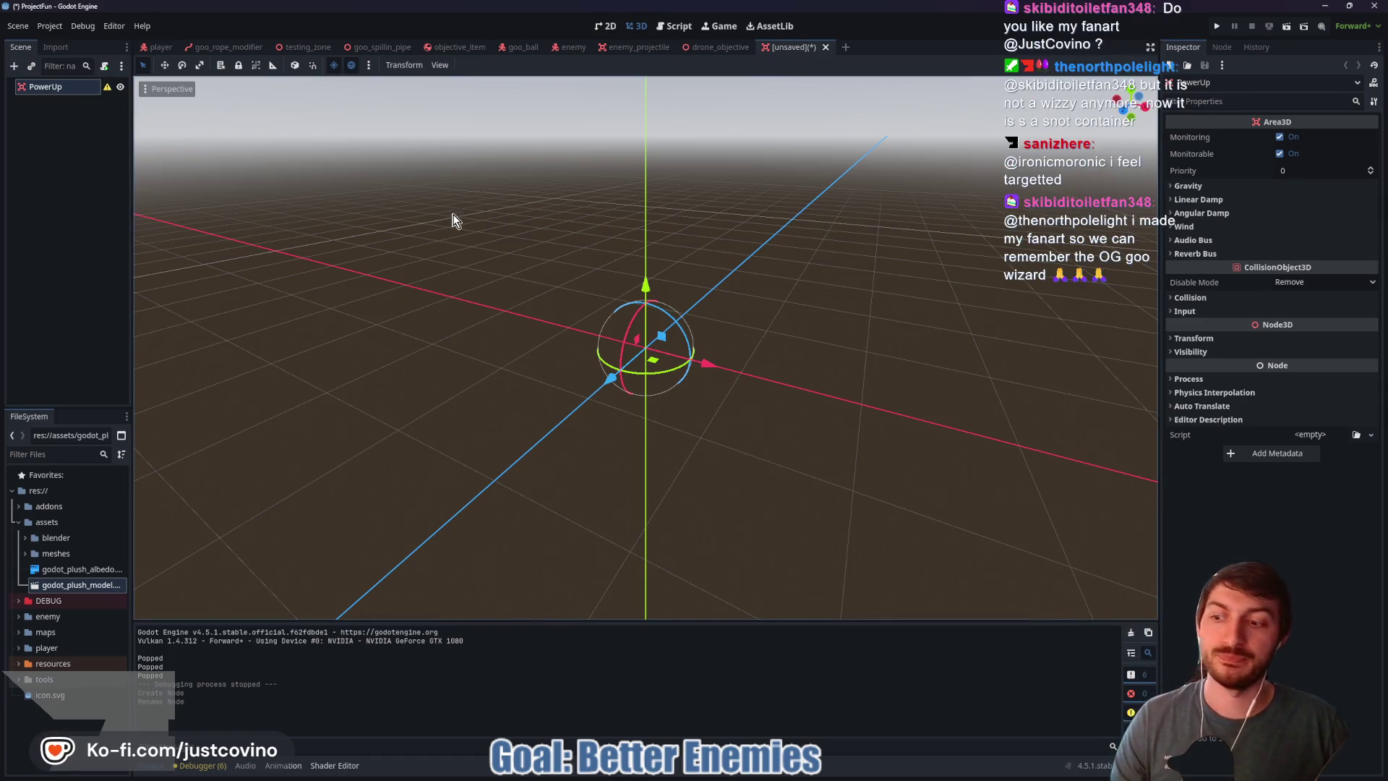